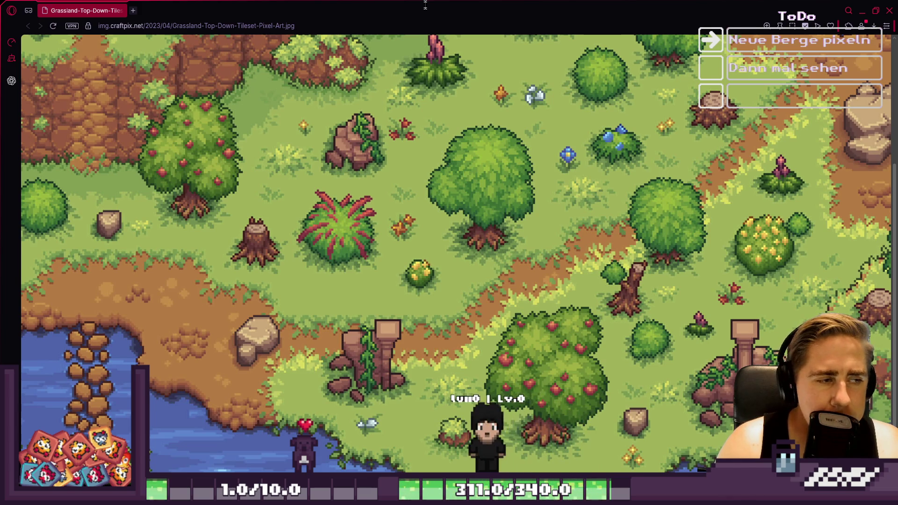
Step: Place a light highlight pixel in the tiled stone crack pattern
double_click(421, 20)
click(421, 5)
click(428, 163)
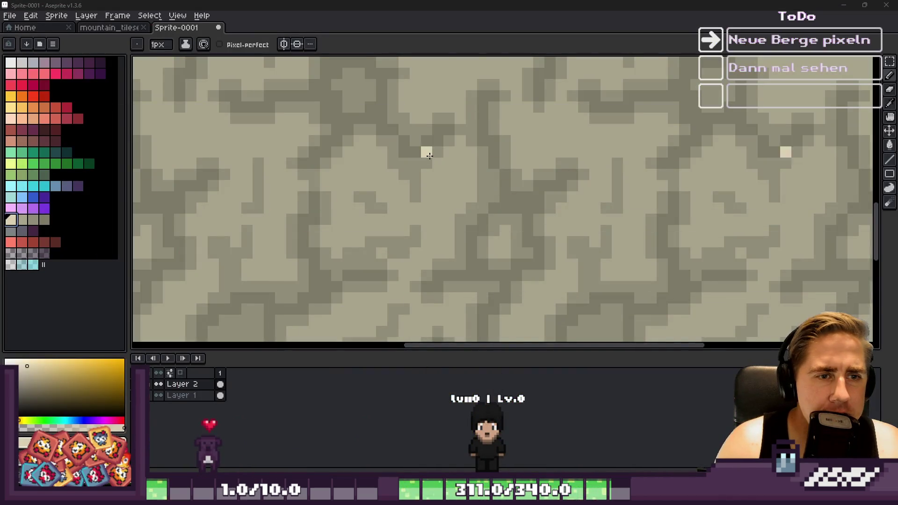
scroll(430, 177, down, 3)
scroll(421, 173, up, 1)
scroll(524, 211, down, 1)
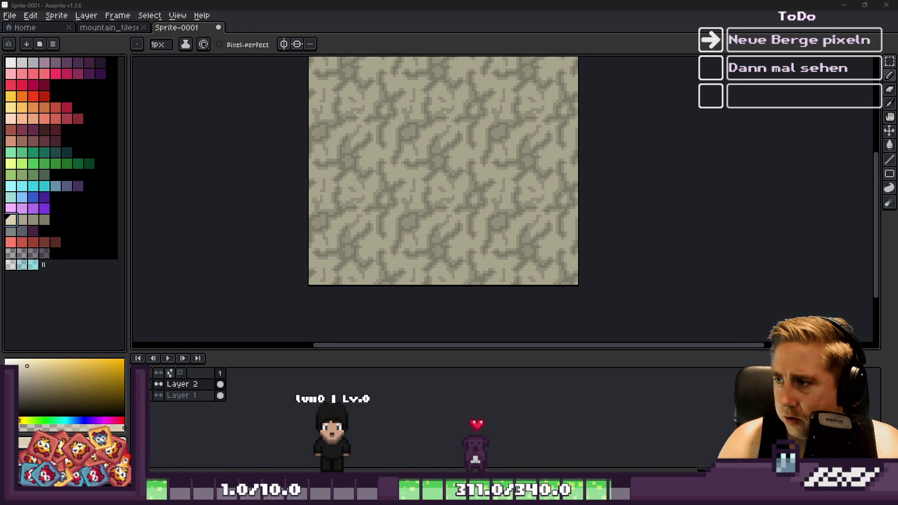
Step: Bring up the eyvLTI.gif forest tileset reference image in the browser
key(alt+Tab)
scroll(261, 138, down, 2)
scroll(263, 135, up, 2)
scroll(264, 132, down, 2)
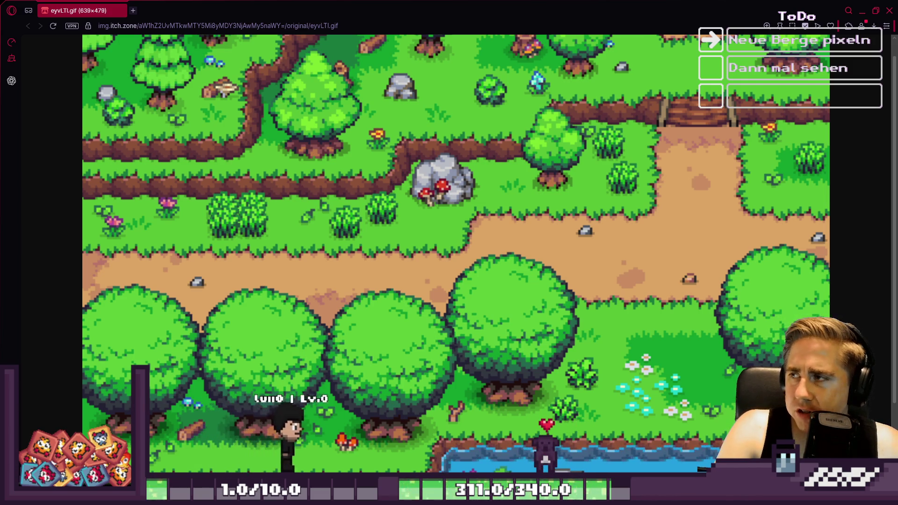
Step: View the purple cliff Scene_1.png, then bring the Craiyon dense forest image forward
key(alt+Left)
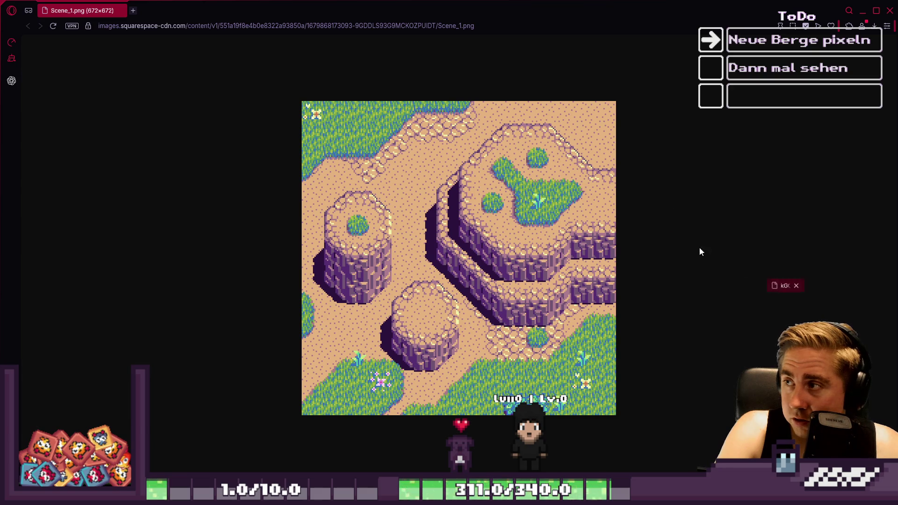
mouse_move(786, 285)
mouse_down()
mouse_move(514, 263)
mouse_move(99, 3)
mouse_up()
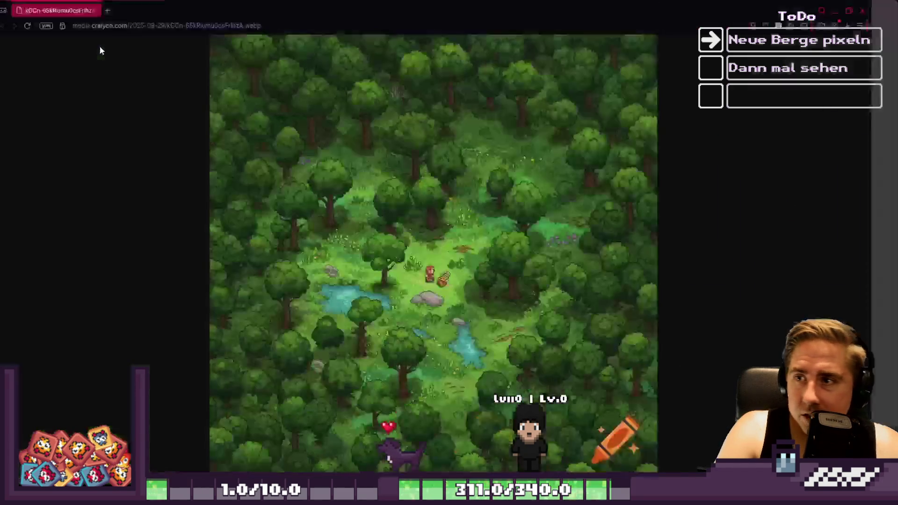
click(430, 239)
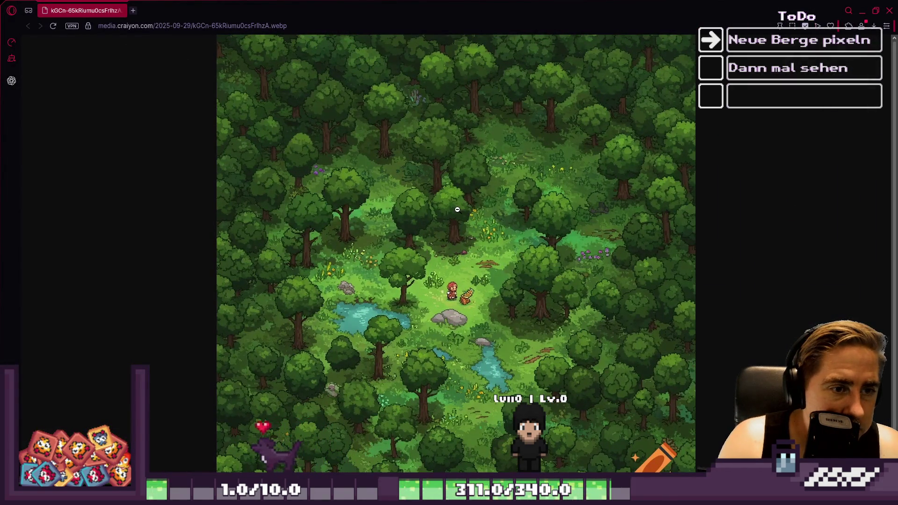
ctrl+scroll(508, 308, up, 4)
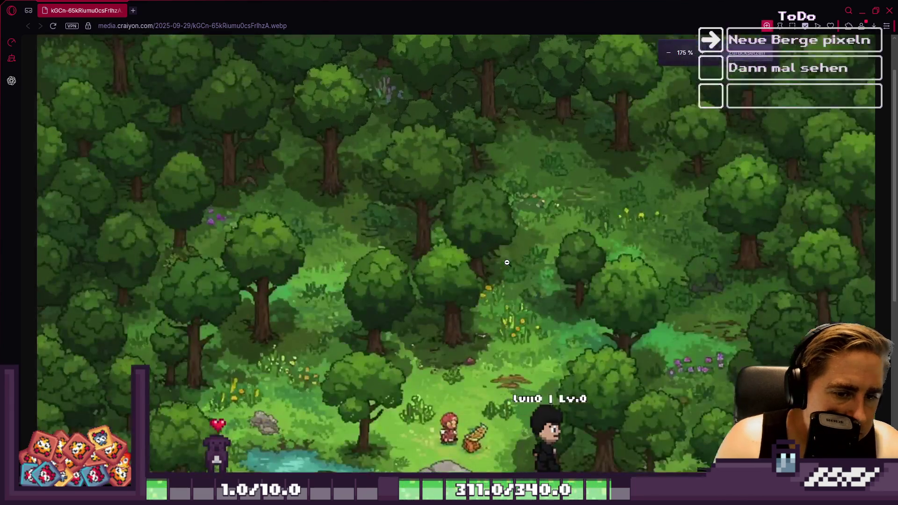
scroll(478, 202, down, 3)
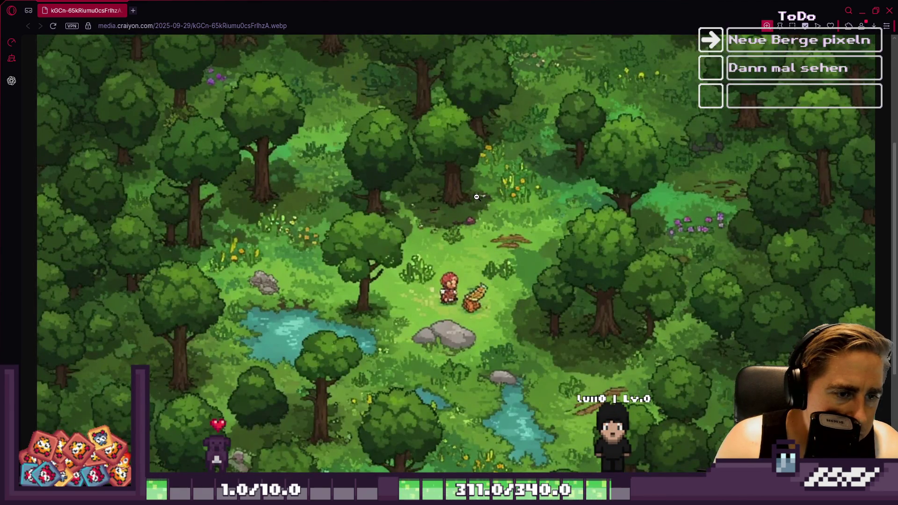
ctrl+scroll(478, 199, down, 1)
ctrl+scroll(478, 197, up, 6)
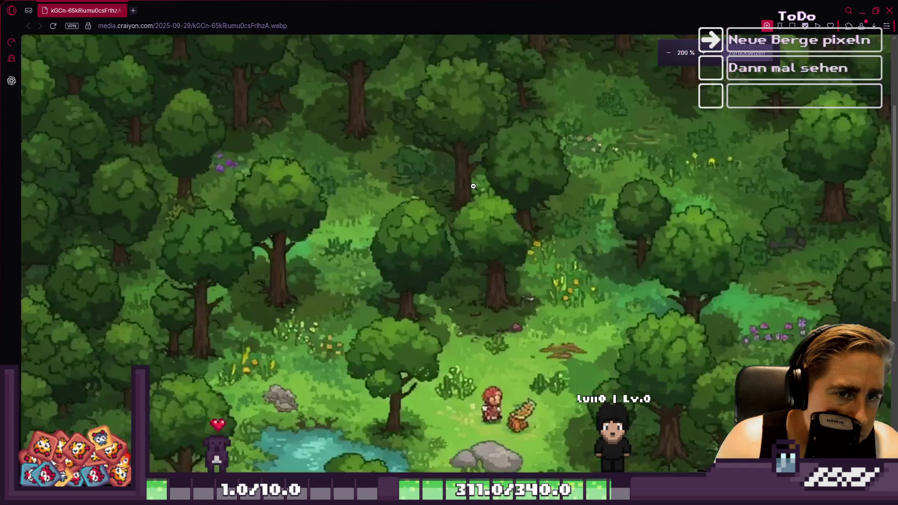
ctrl+scroll(465, 186, down, 2)
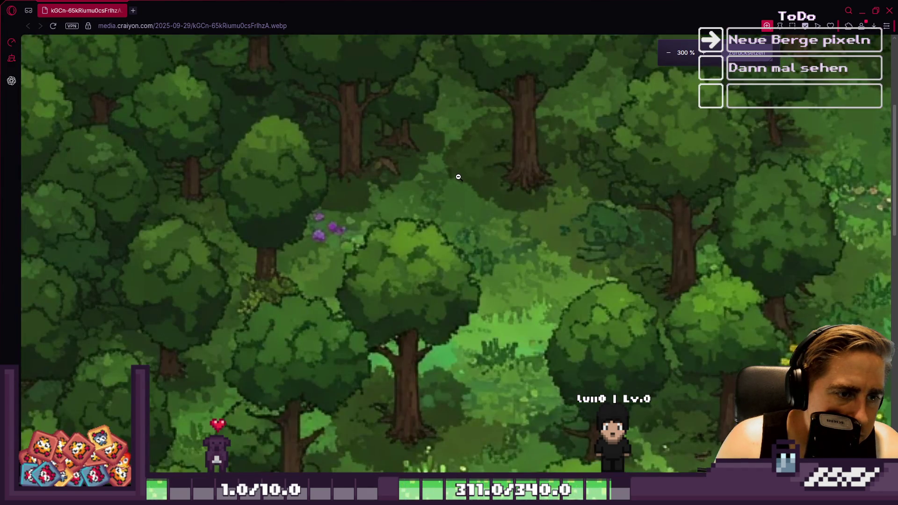
ctrl+scroll(459, 176, down, 1)
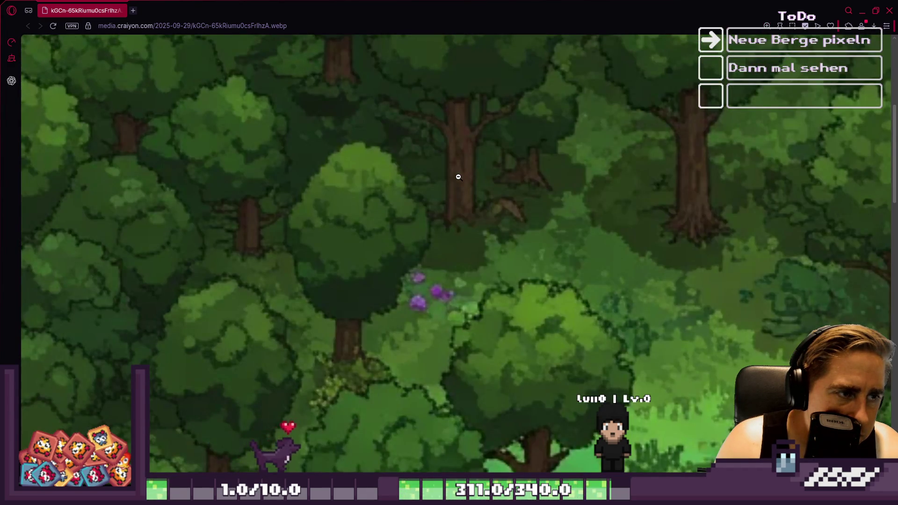
scroll(458, 176, down, 5)
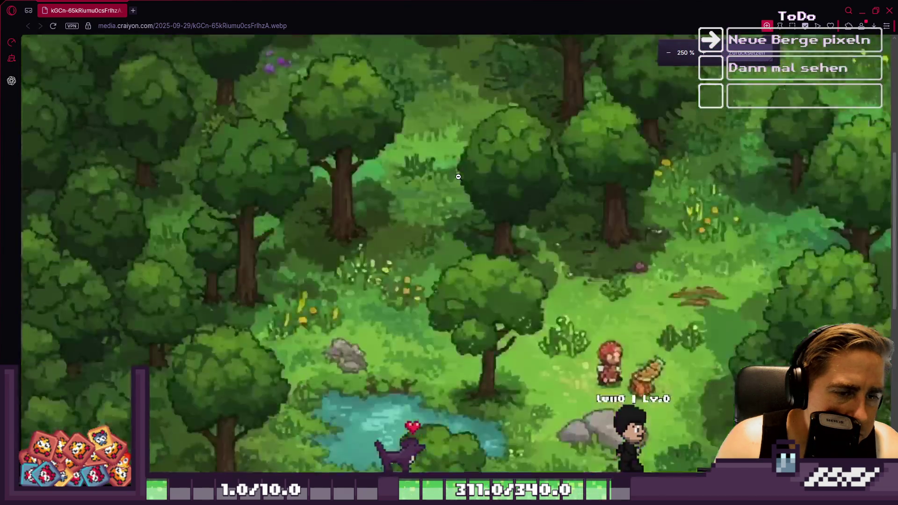
scroll(458, 176, down, 3)
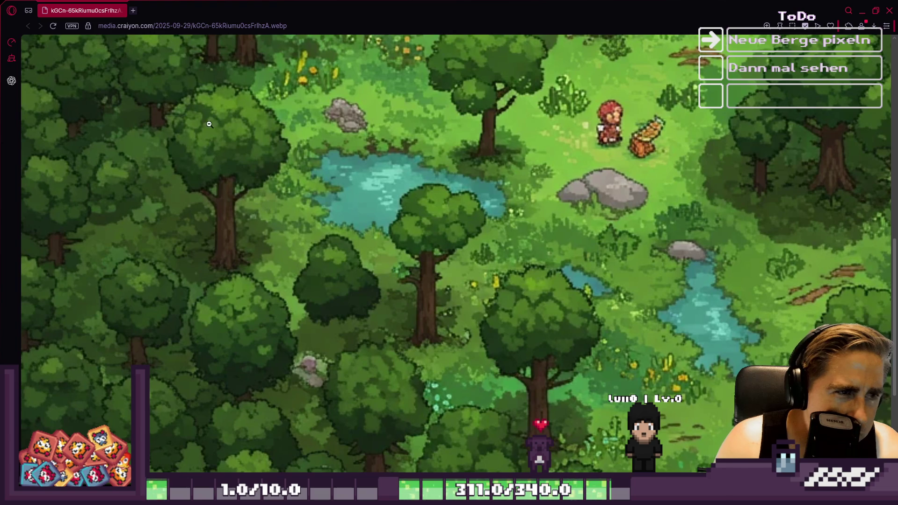
ctrl+scroll(353, 138, down, 6)
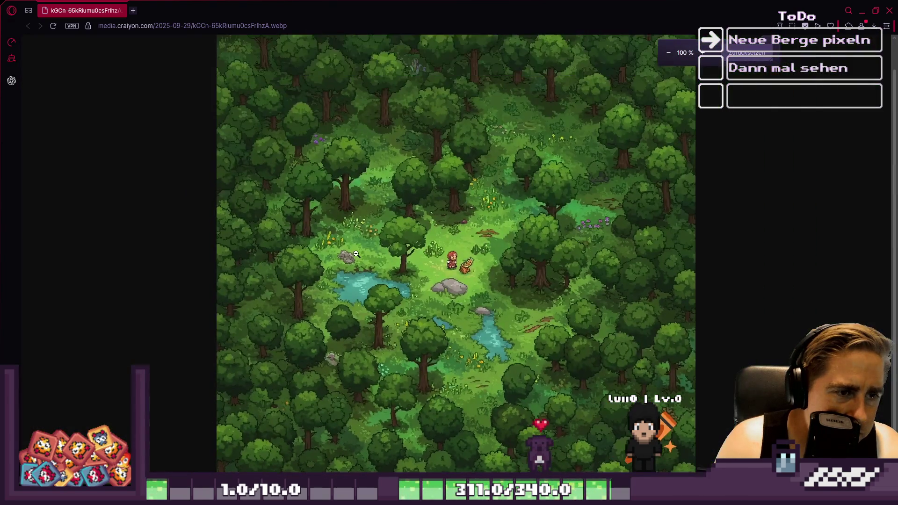
ctrl+scroll(363, 246, down, 1)
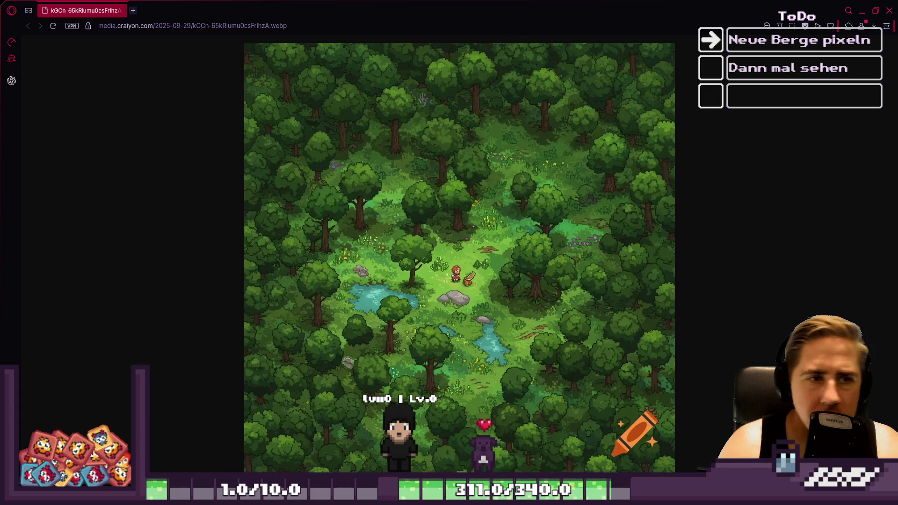
key(alt+Tab)
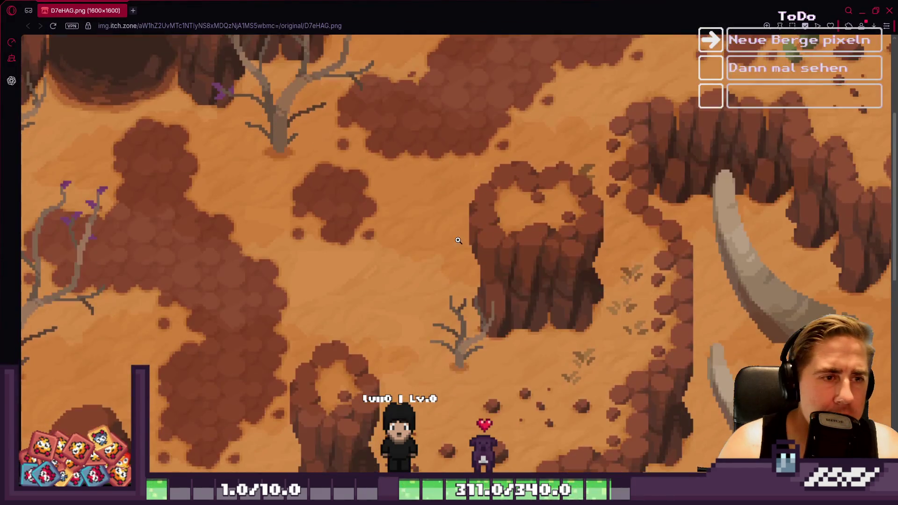
Step: Enlarge the D7eHAG.png desert canyon tileset to full size and study it
click(458, 220)
scroll(458, 219, down, 6)
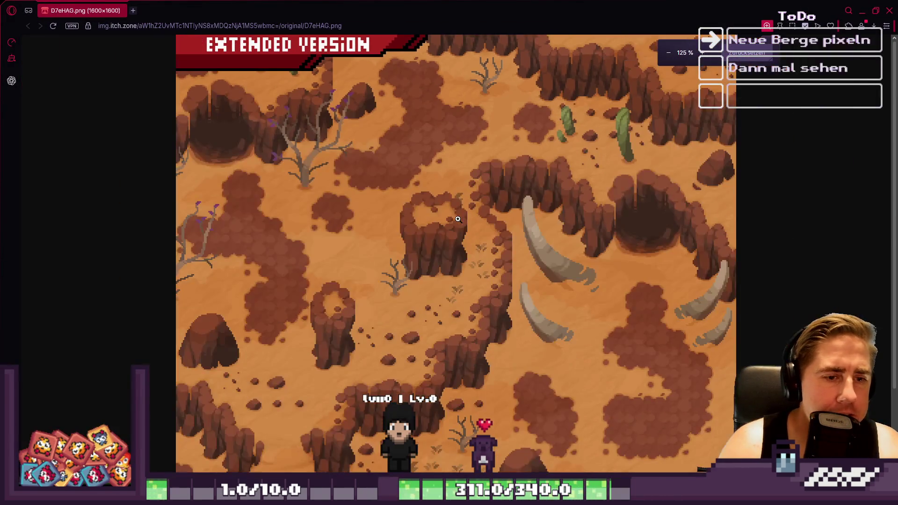
scroll(456, 227, down, 1)
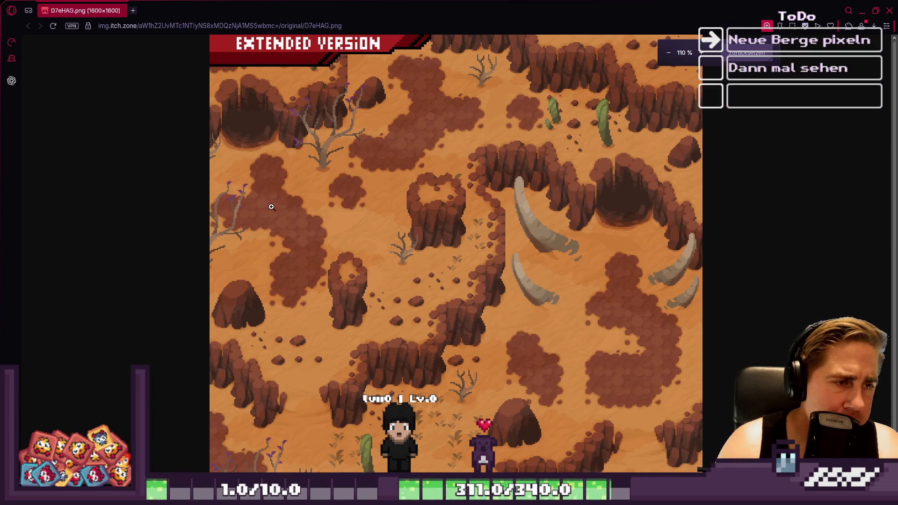
click(281, 223)
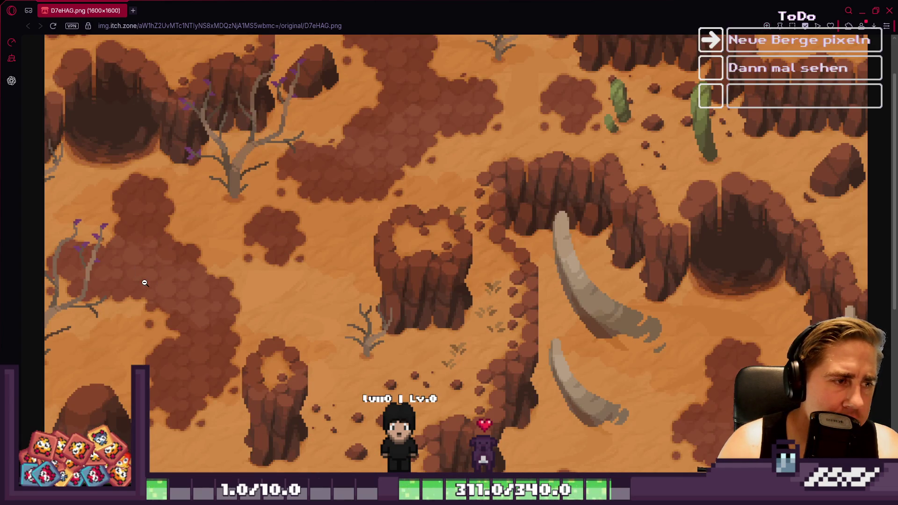
scroll(406, 195, up, 2)
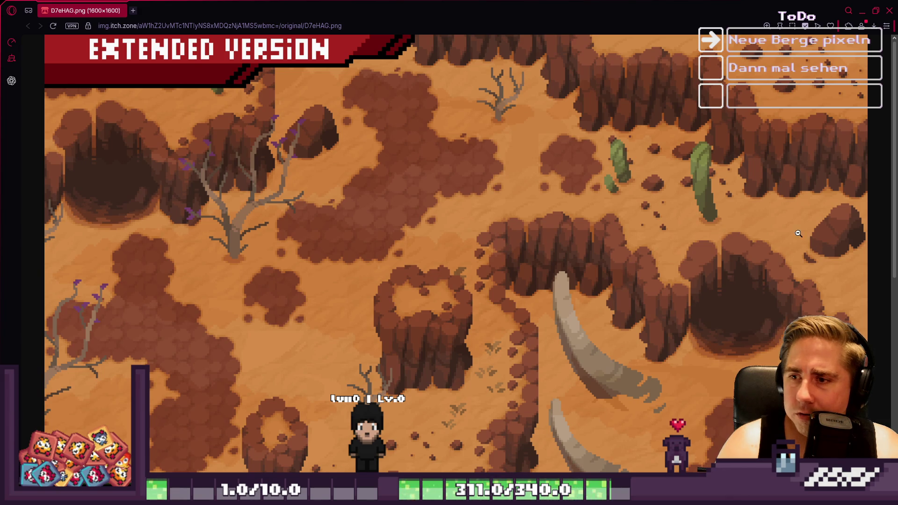
scroll(623, 340, down, 5)
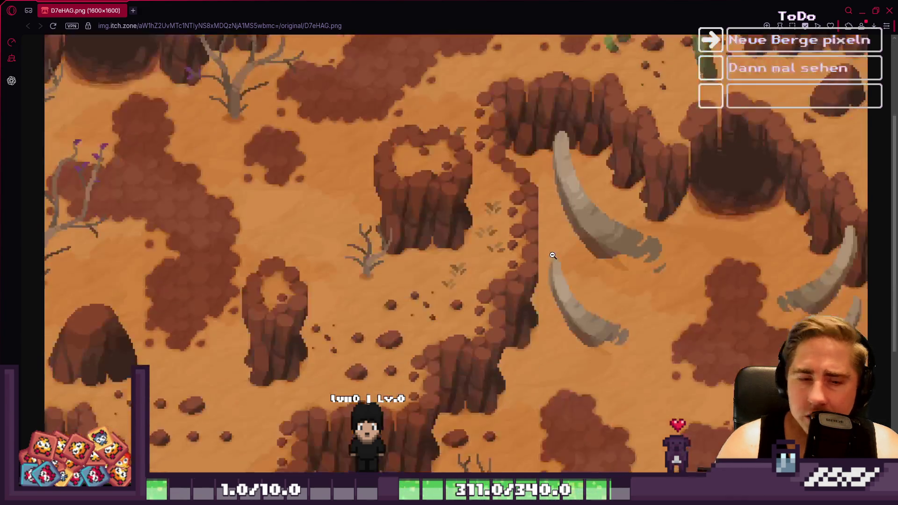
ctrl+scroll(546, 237, down, 5)
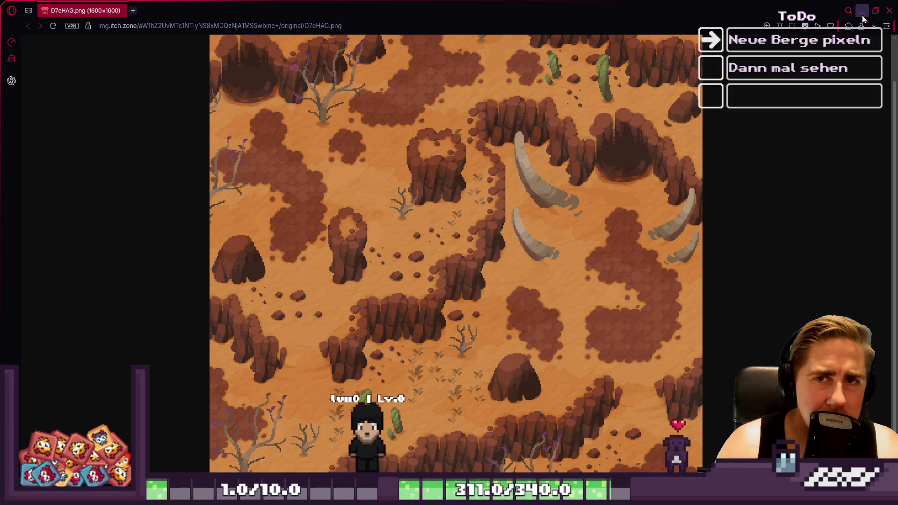
Step: Move the desert and cliff image windows aside, leaving eyvLTI.gif in front
mouse_move(604, 3)
mouse_down()
mouse_move(897, 147)
mouse_move(897, 414)
mouse_move(897, 361)
mouse_up()
double_click(805, 366)
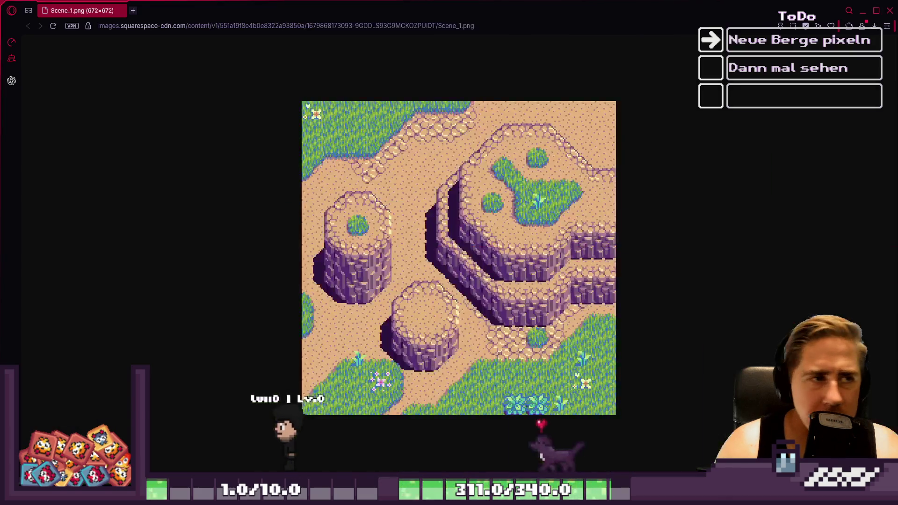
drag(520, 9, 604, 86)
click(594, 20)
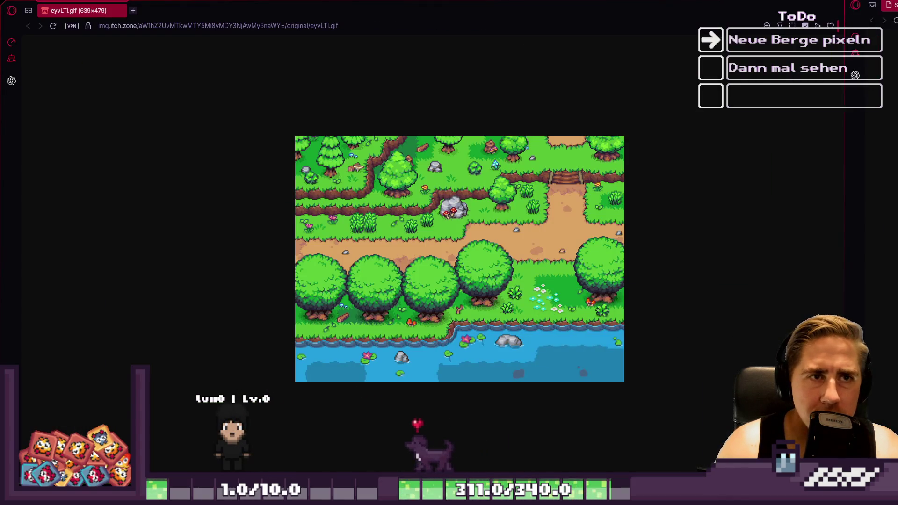
drag(593, 20, 700, 138)
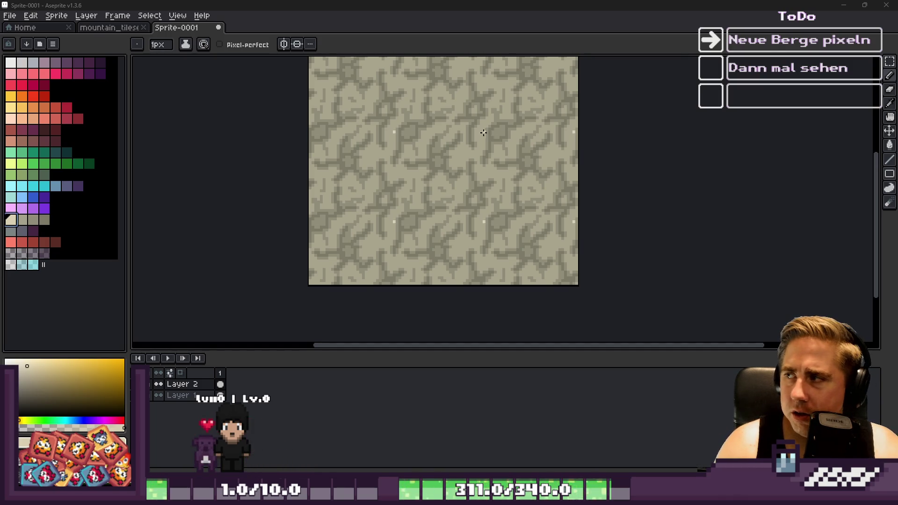
Step: Flood the crack tones with the sampled flat stone base colour
scroll(429, 157, up, 2)
scroll(430, 157, up, 1)
alt+click(429, 174)
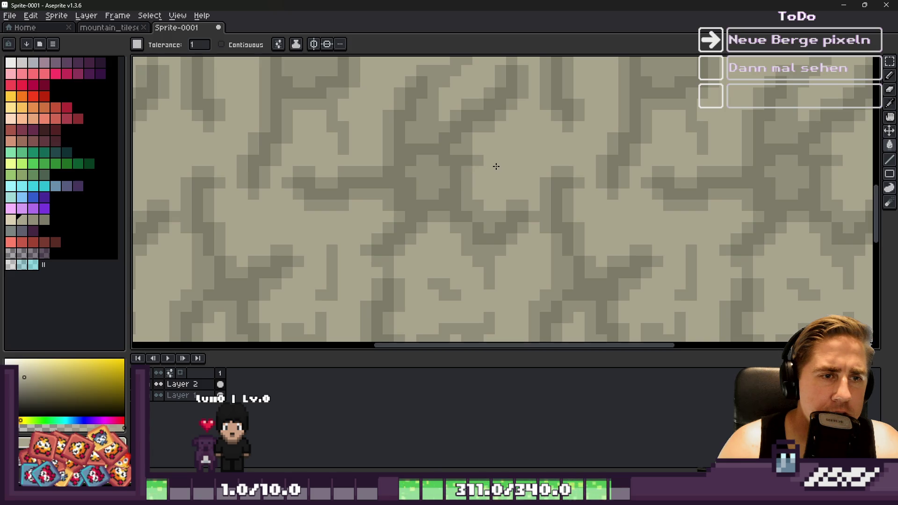
click(463, 178)
click(458, 181)
scroll(459, 180, down, 1)
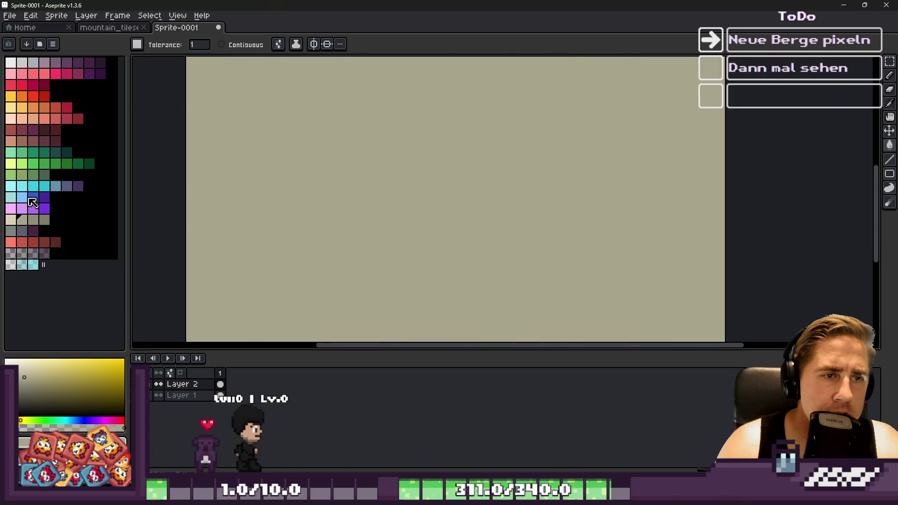
Step: Dab grey blobs repeating across the tiled canvas with a 6px pencil
click(32, 219)
click(468, 147)
scroll(468, 147, up, 1)
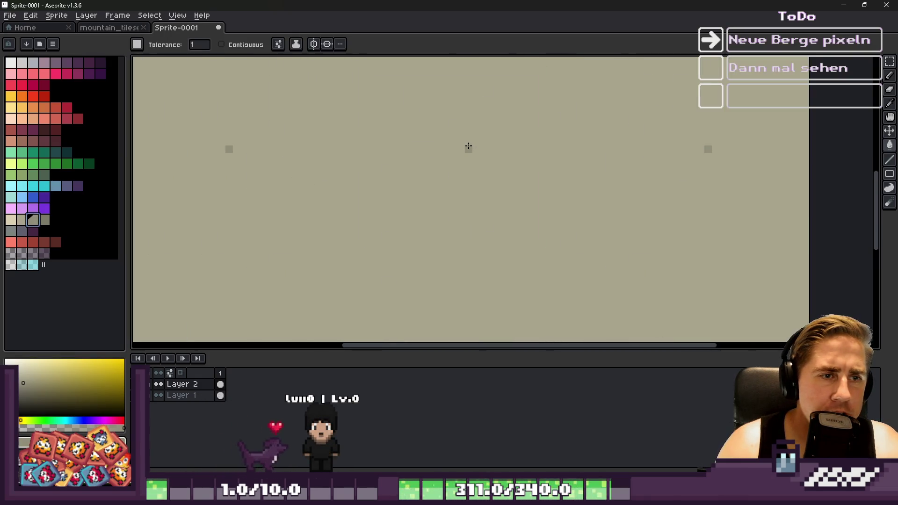
key(b)
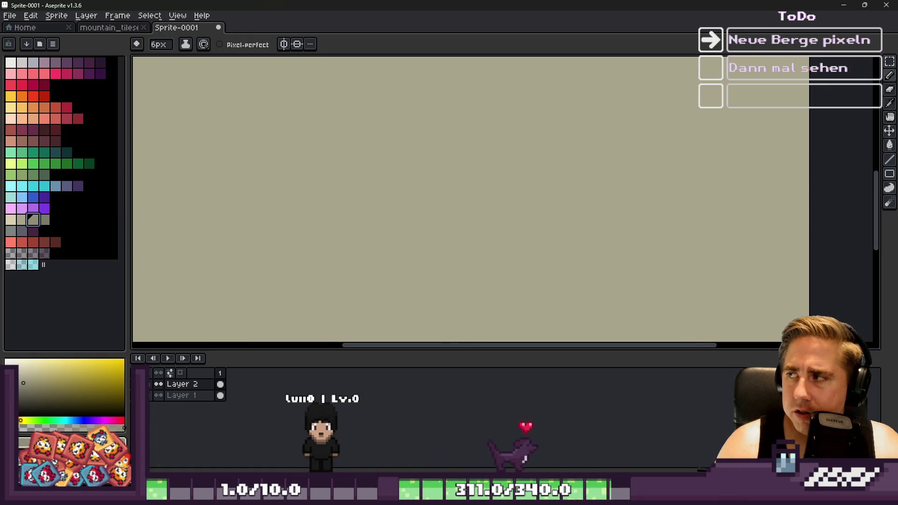
mouse_move(507, 496)
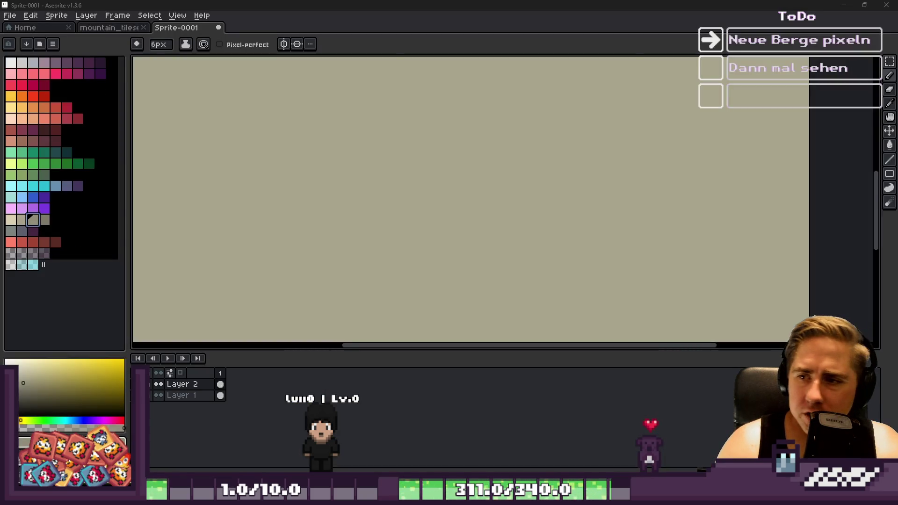
click(232, 131)
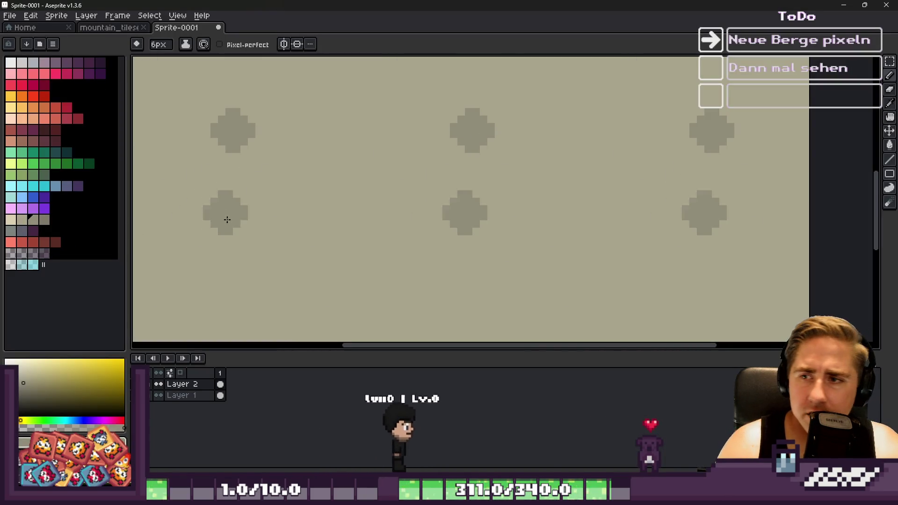
Step: Pick another palette colour for the Paint Bucket and bring up Layer 1's options
click(22, 219)
key(g)
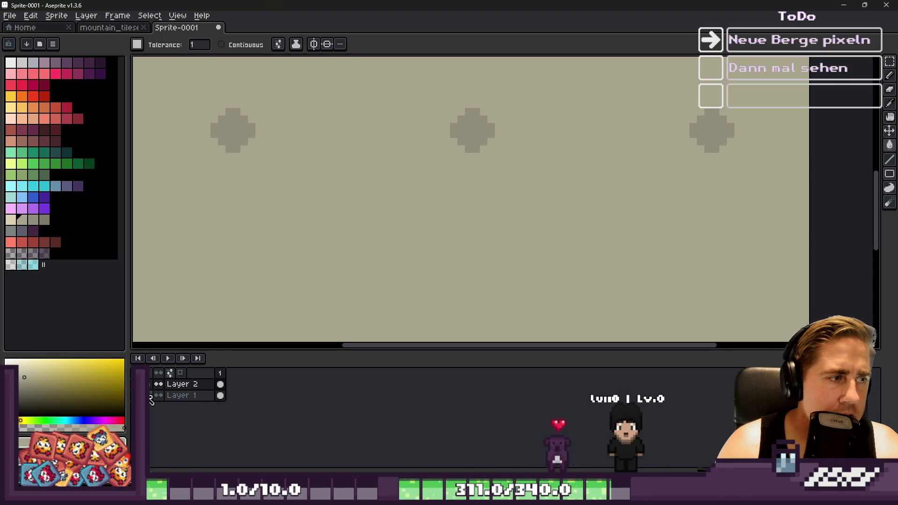
right_click(208, 401)
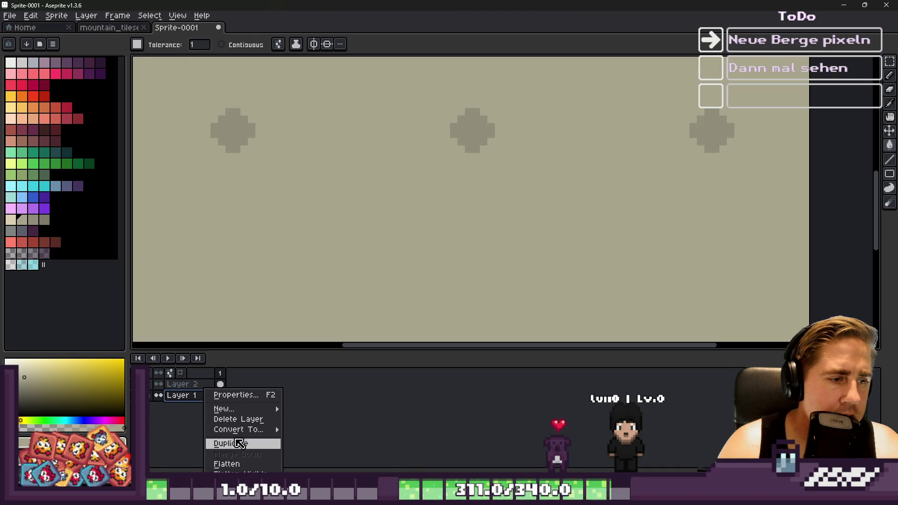
Step: Delete Layer 1 and bucket-fill the canvas with a darker grey-olive
click(239, 419)
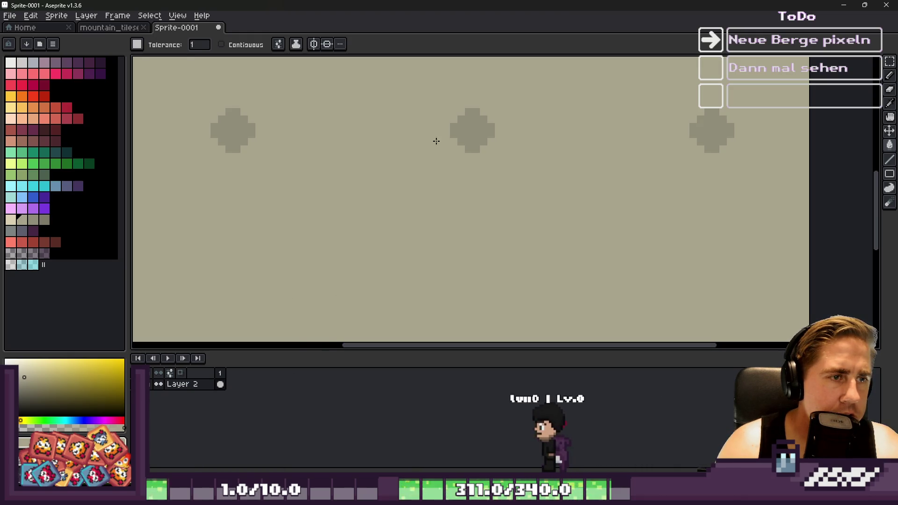
click(459, 132)
click(33, 220)
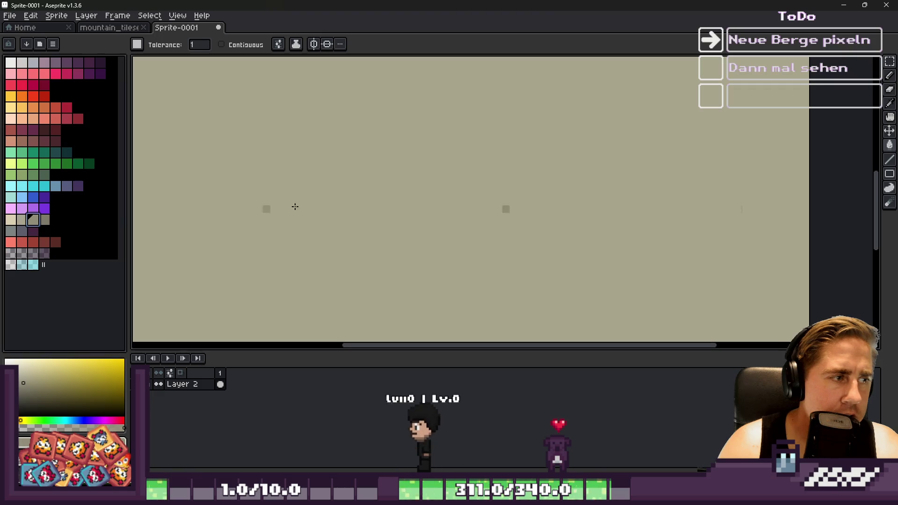
click(448, 187)
click(44, 219)
Step: Widen the repeating blobs with a freehand pencil stroke
key(b)
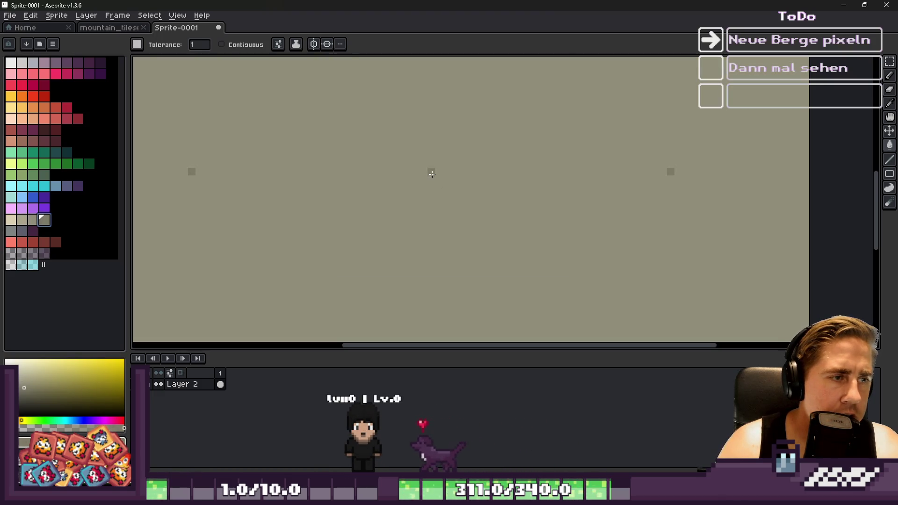
scroll(440, 180, up, 15)
scroll(434, 174, down, 3)
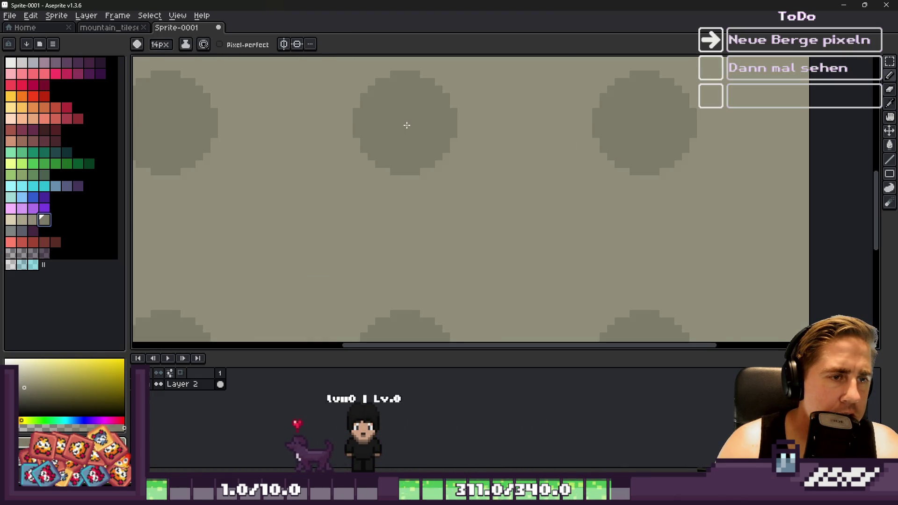
drag(407, 124, 422, 139)
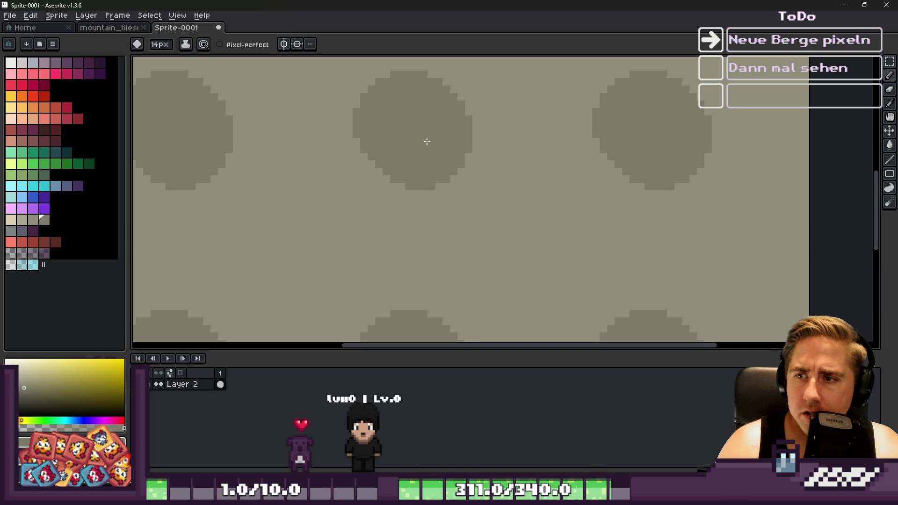
Step: Stamp many semi-transparent purple dark circles across the repeating tile
click(44, 253)
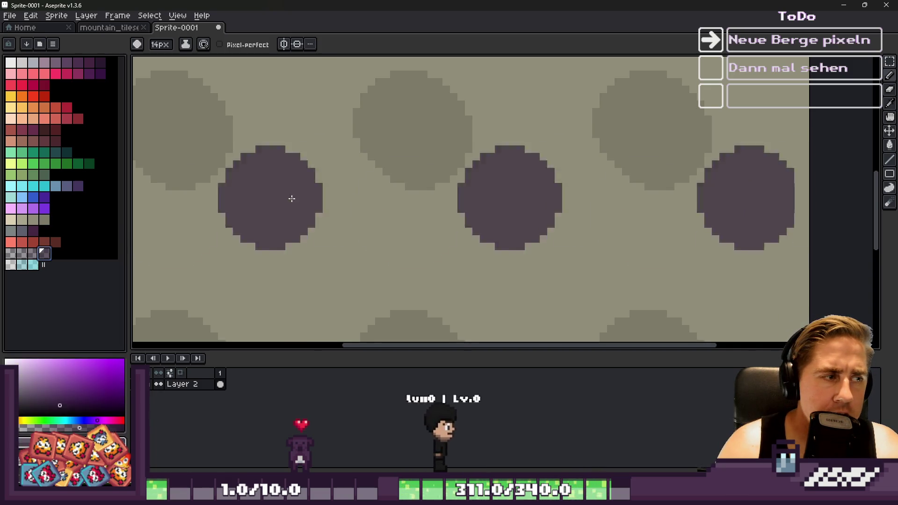
click(14, 258)
click(427, 167)
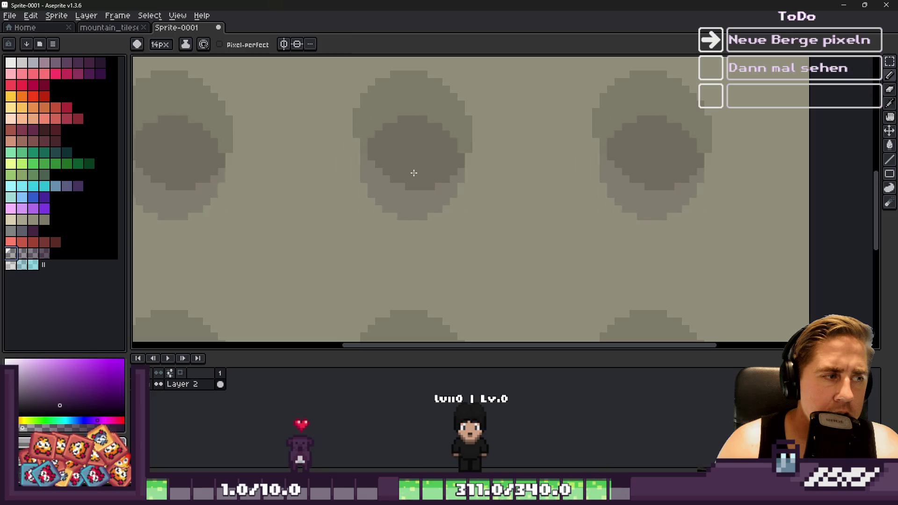
click(414, 177)
click(457, 190)
scroll(650, 188, down, 3)
scroll(651, 188, up, 3)
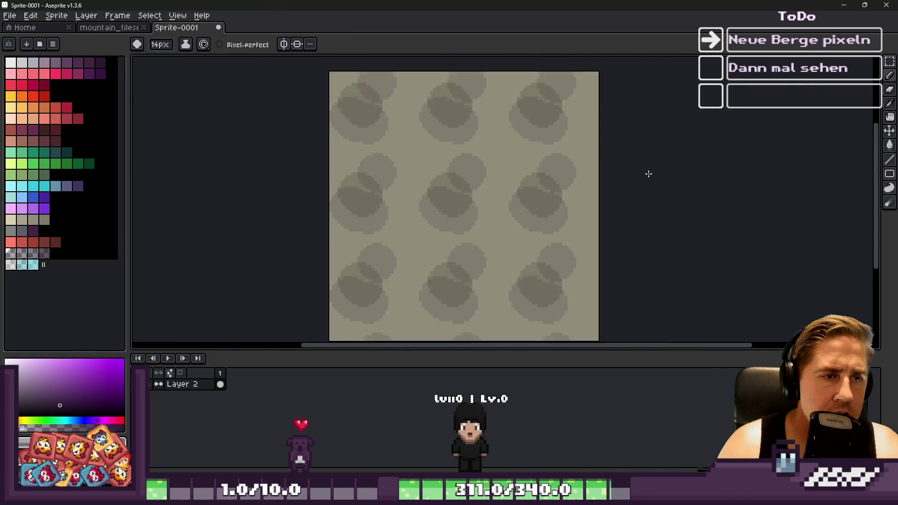
click(425, 174)
click(363, 174)
click(343, 174)
click(387, 146)
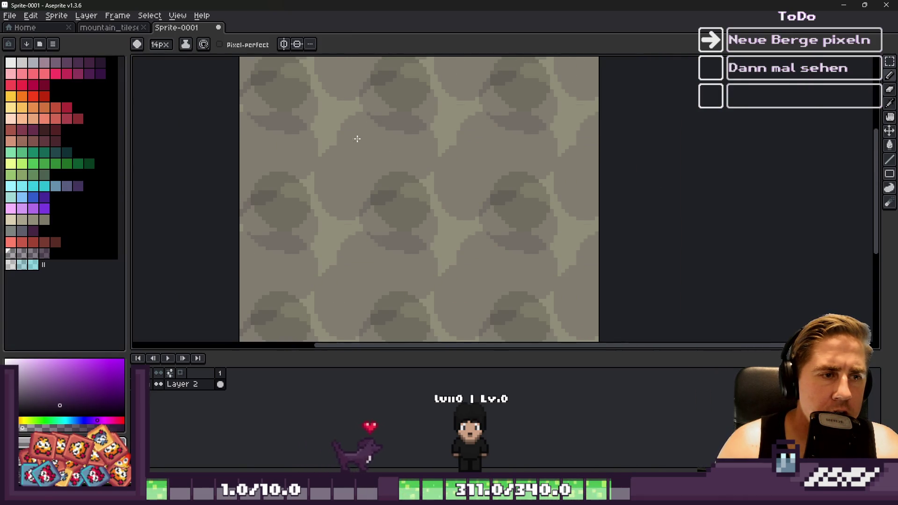
click(365, 128)
click(419, 265)
click(465, 241)
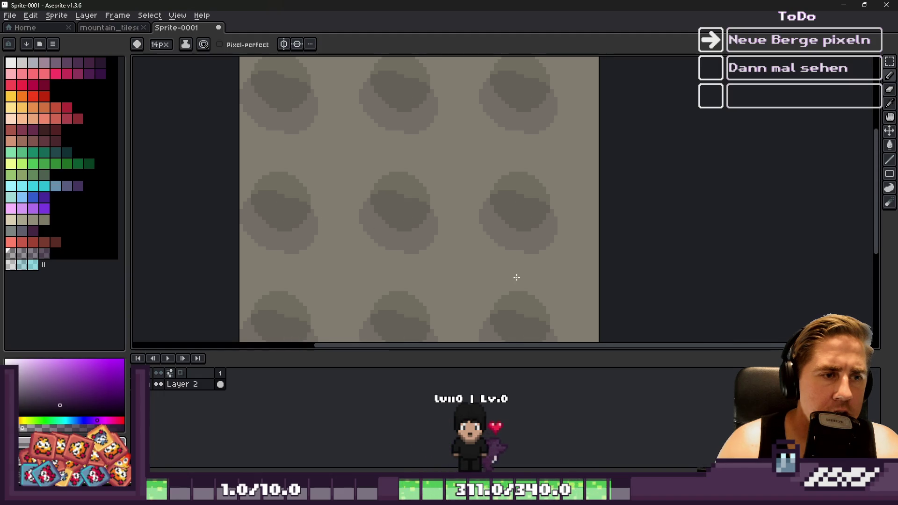
click(370, 187)
click(369, 208)
click(356, 244)
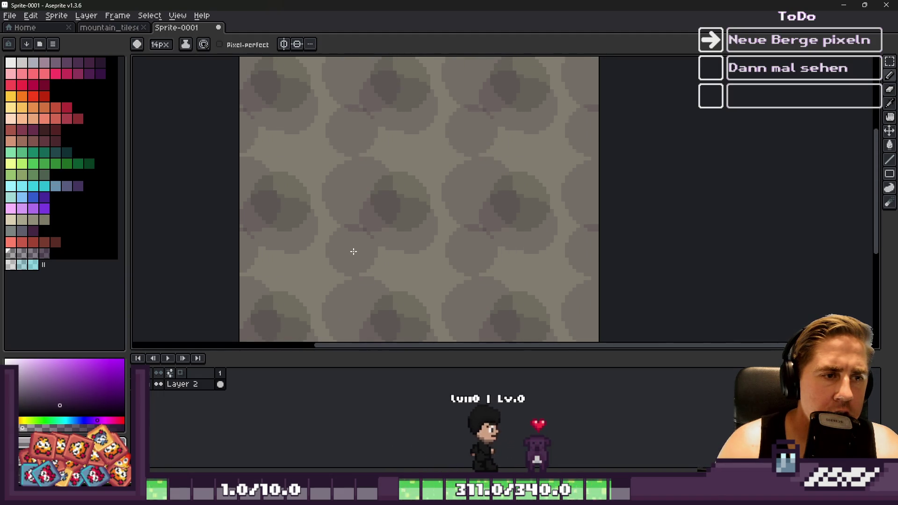
click(339, 271)
click(382, 267)
click(401, 262)
click(428, 253)
click(458, 260)
click(463, 210)
click(412, 187)
click(417, 168)
click(451, 152)
click(380, 136)
click(411, 230)
click(481, 257)
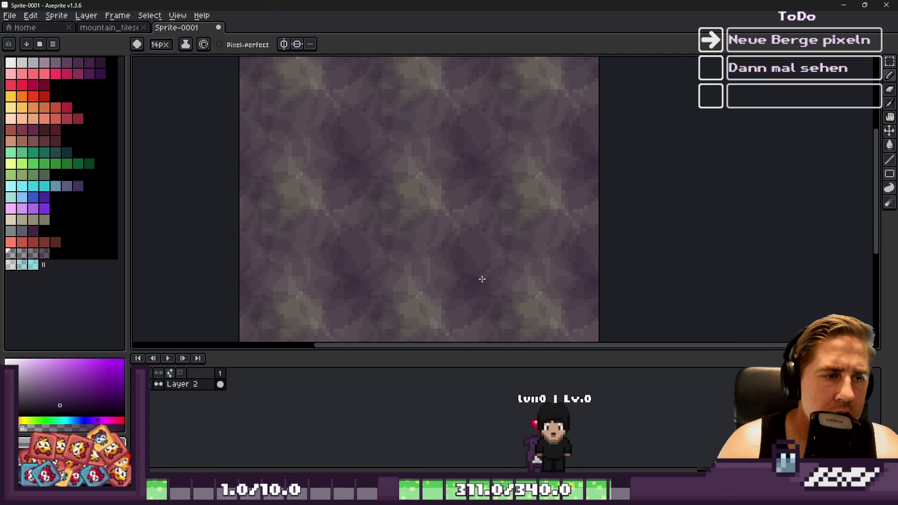
click(461, 322)
scroll(575, 191, down, 4)
scroll(537, 203, up, 4)
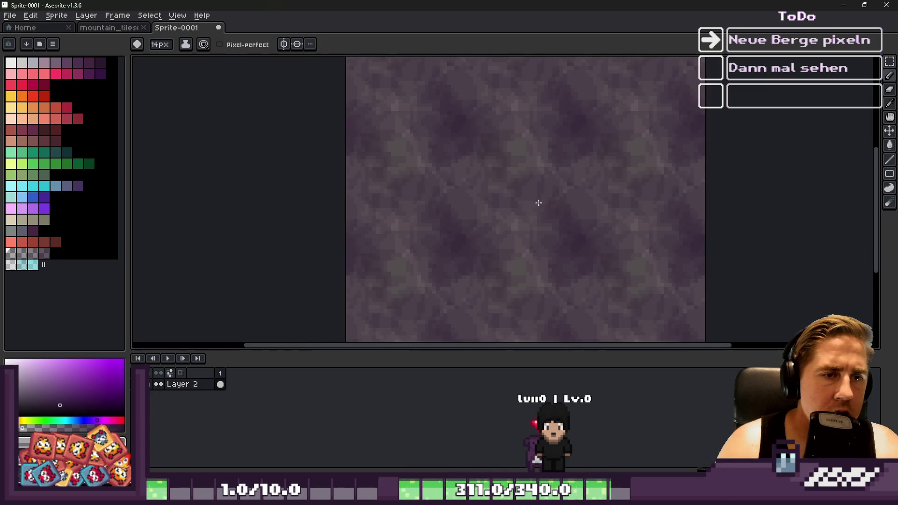
Step: Undo the purple shading and remaining circle strokes with Ctrl+Z
key(b)
key(ctrl+z)
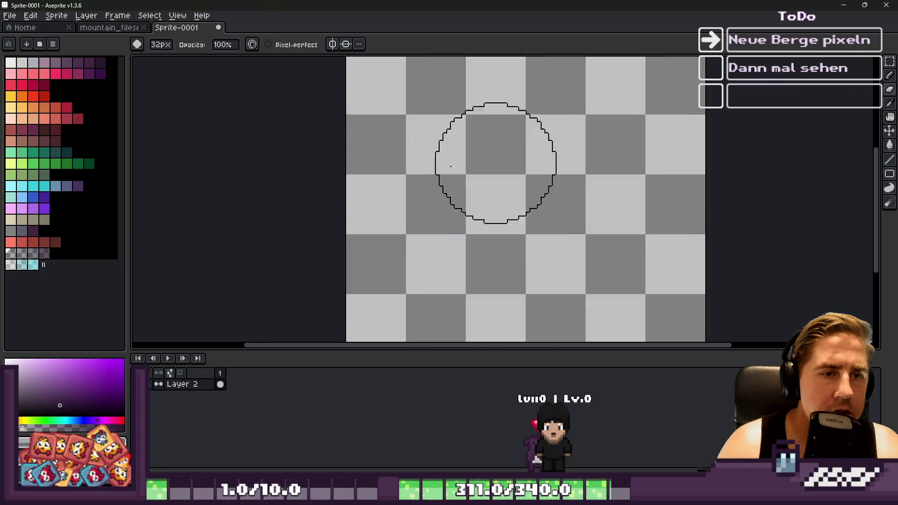
key(ctrl+z)
key(ctrl+z)
key(ctrl+z)
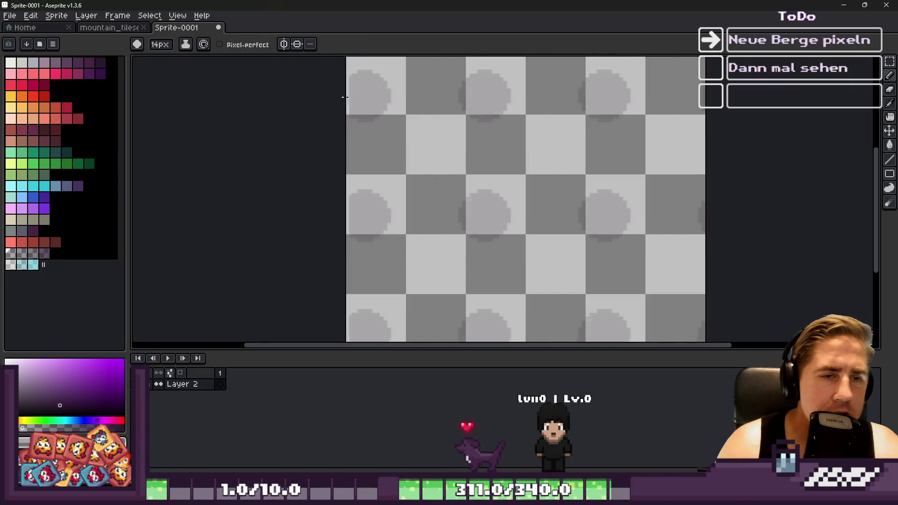
Step: Try painting the canvas olive and then salmon, undoing the salmon
click(44, 220)
mouse_move(374, 140)
mouse_down()
mouse_move(592, 169)
mouse_move(563, 161)
mouse_move(542, 74)
mouse_move(271, 233)
mouse_up()
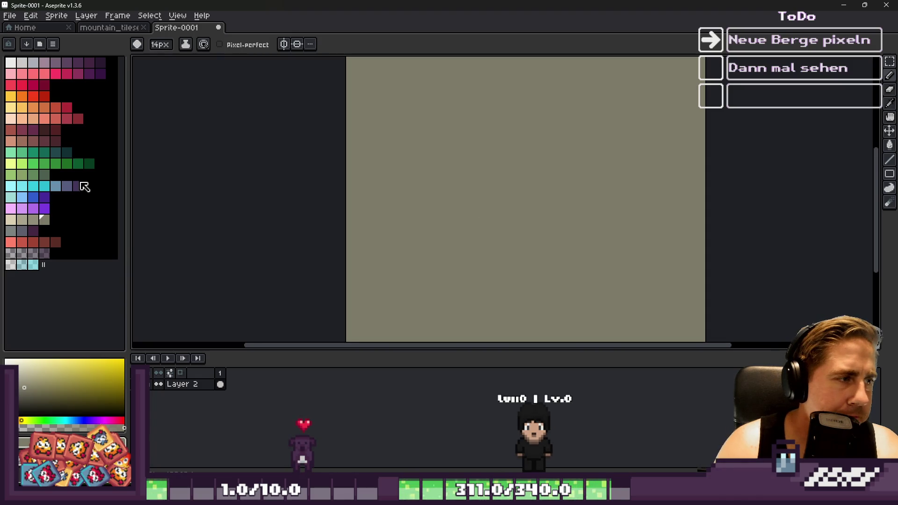
click(11, 141)
mouse_move(639, 141)
mouse_down()
mouse_move(452, 159)
mouse_move(468, 154)
mouse_move(330, 200)
mouse_up()
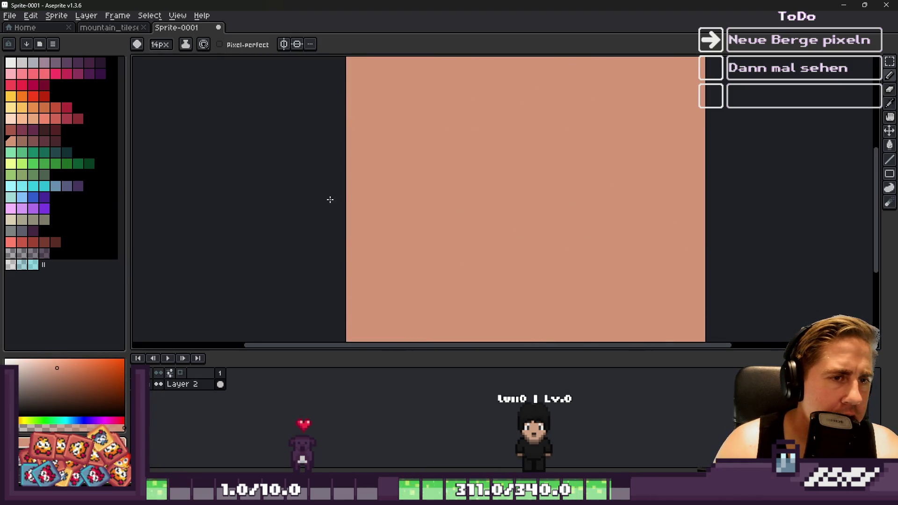
click(20, 223)
key(ctrl+z)
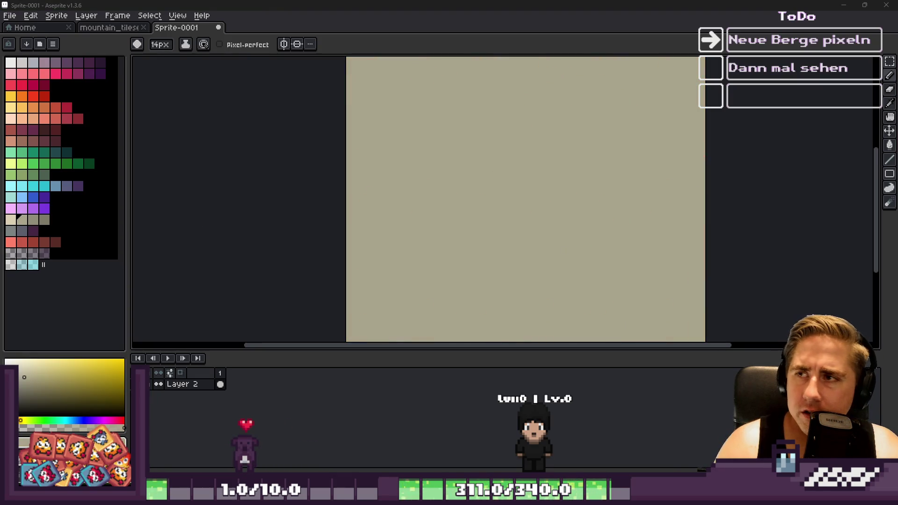
Step: Repaint the canvas solid salmon and stamp repeating darker brown circles over it
click(14, 244)
click(22, 243)
mouse_move(436, 197)
mouse_down()
mouse_move(427, 287)
mouse_move(461, 233)
mouse_up()
click(10, 140)
mouse_move(581, 215)
mouse_down()
mouse_move(496, 185)
mouse_move(548, 279)
mouse_up()
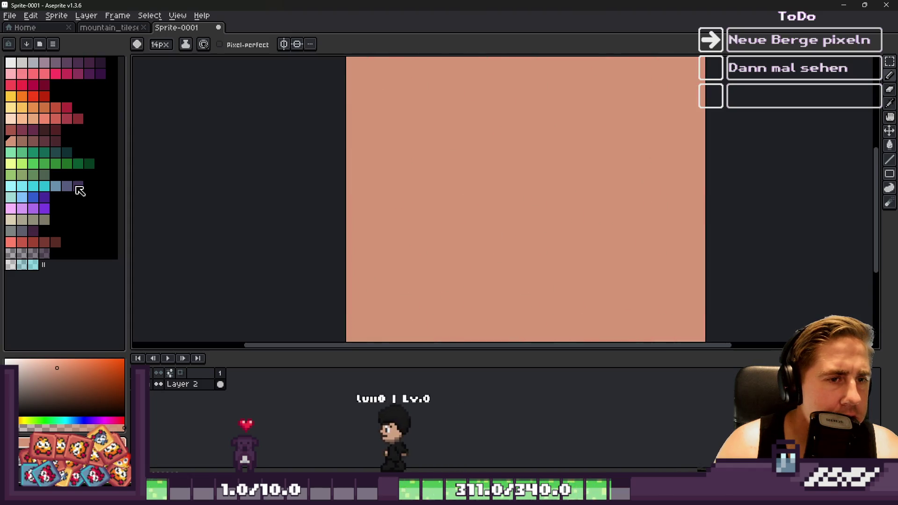
click(21, 141)
mouse_move(458, 178)
mouse_down()
mouse_move(460, 189)
mouse_move(477, 189)
mouse_move(499, 143)
mouse_move(525, 193)
mouse_up()
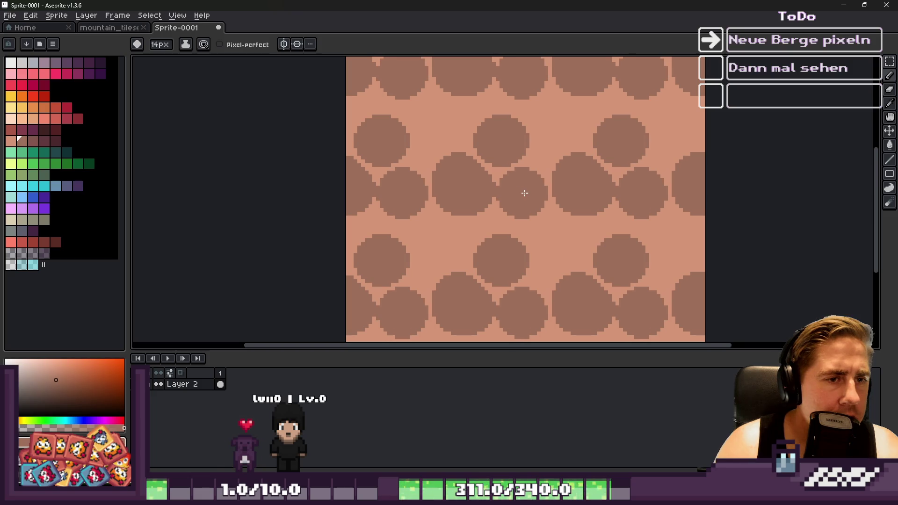
Step: Add small brown diamonds between the circles using 6px and 9px brushes
key(minus)
key(minus)
key(minus)
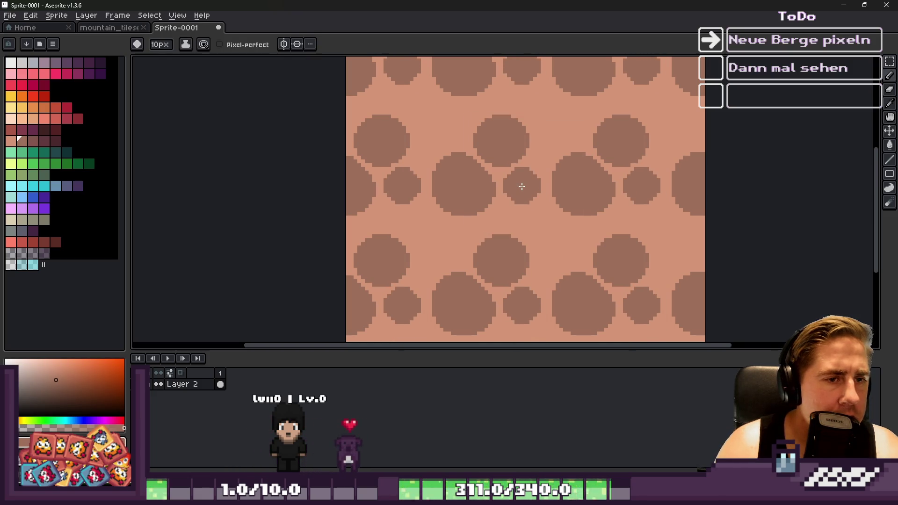
scroll(430, 237, down, 1)
scroll(430, 238, up, 3)
key(minus)
key(minus)
key(minus)
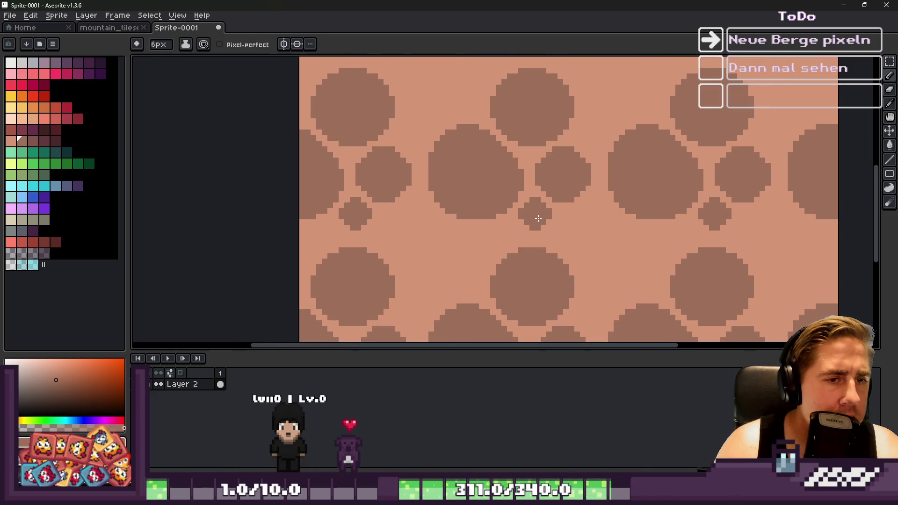
key(ctrl+z)
click(478, 242)
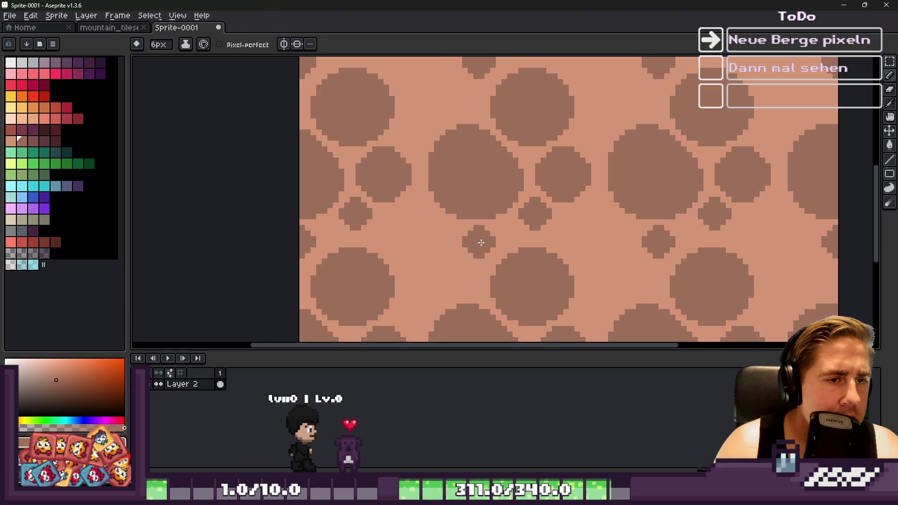
click(430, 240)
key(plus)
key(plus)
key(plus)
click(447, 276)
click(414, 200)
scroll(454, 195, down, 5)
scroll(454, 166, up, 4)
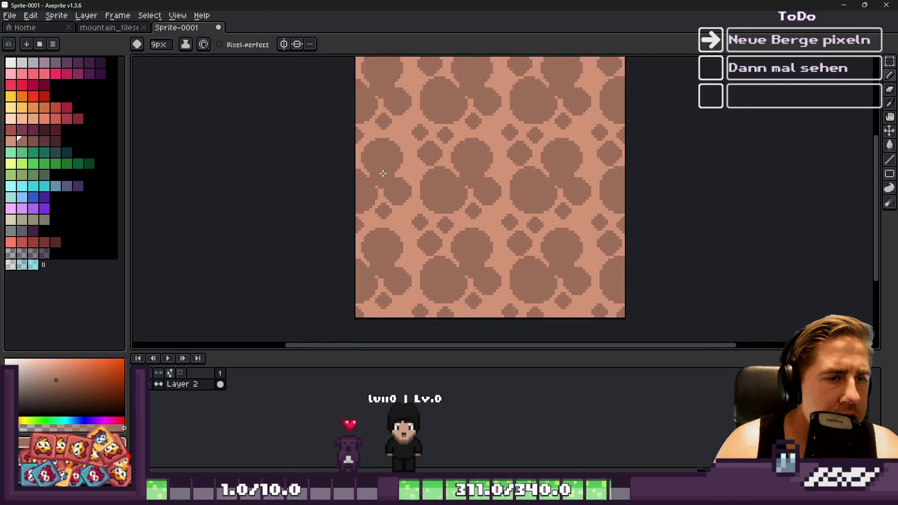
scroll(444, 164, up, 3)
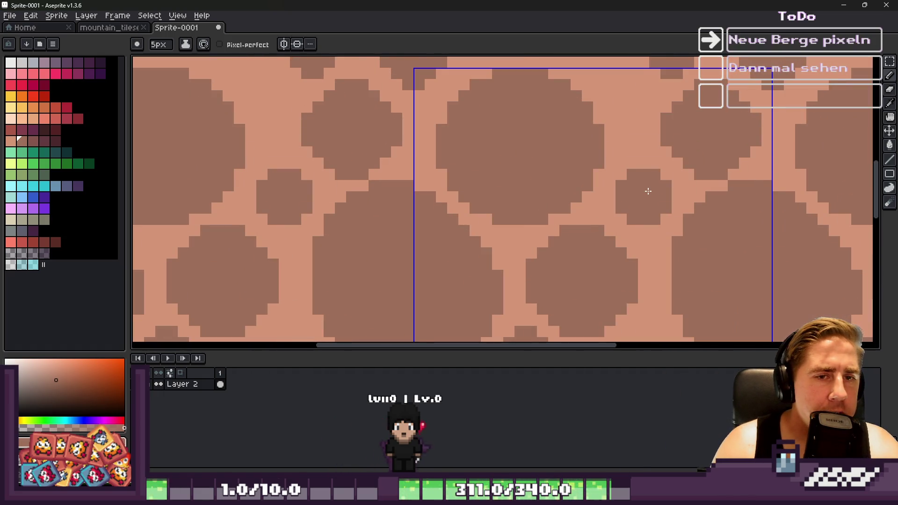
Step: Extend the dark cross shape with a 4px brush, then sample the pattern's light tan
key(minus)
key(minus)
key(minus)
scroll(567, 150, down, 5)
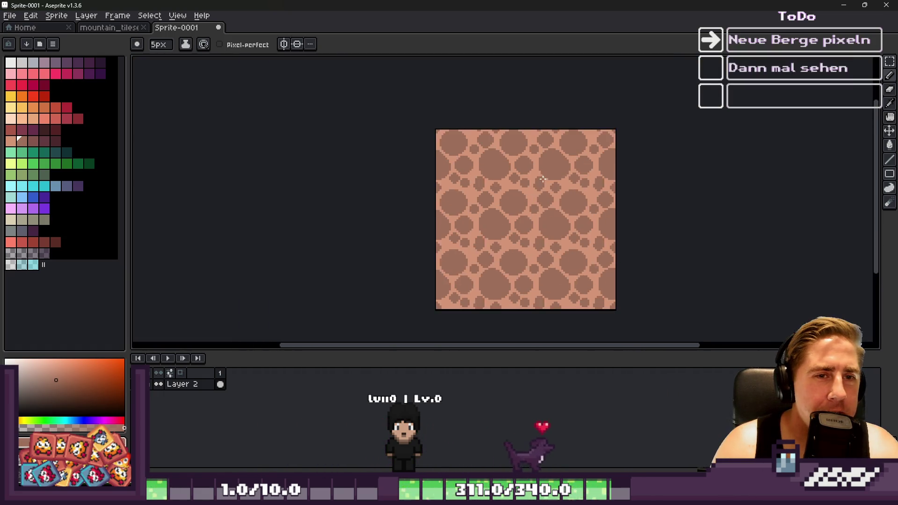
scroll(542, 178, up, 10)
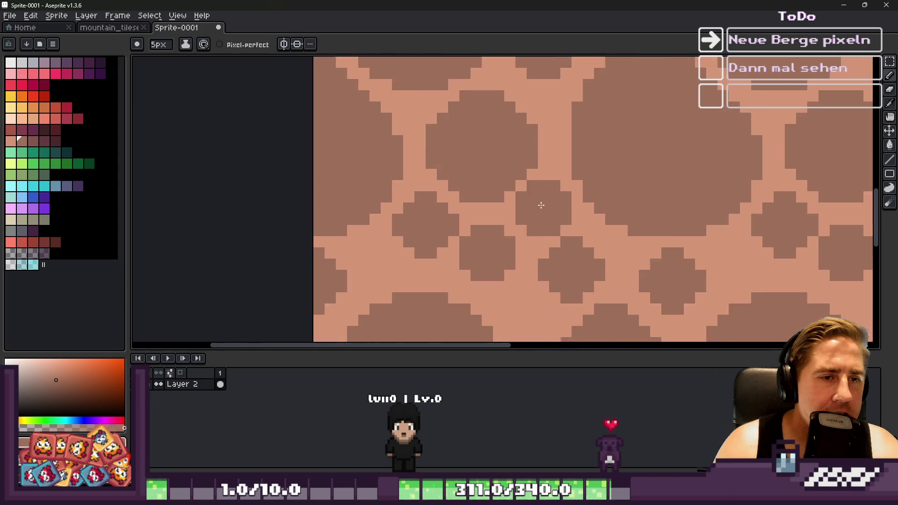
key(minus)
key(minus)
key(minus)
key(plus)
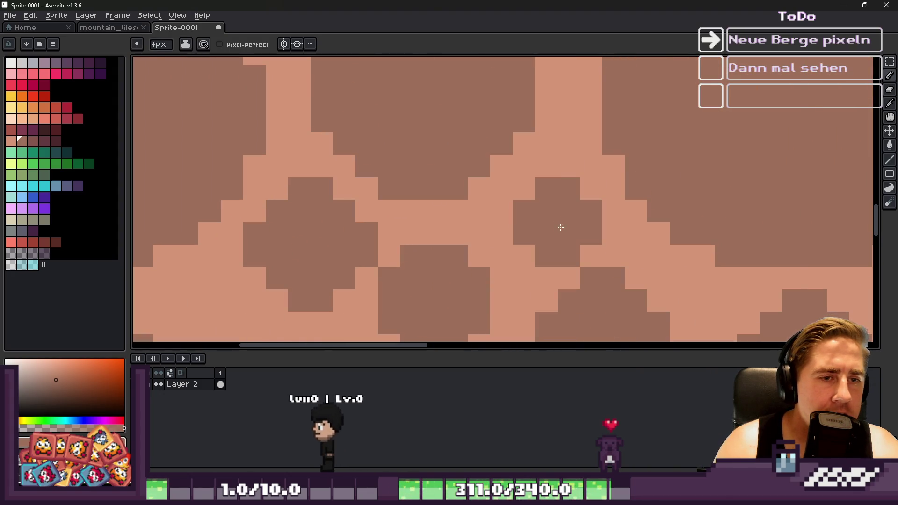
drag(561, 219, 556, 176)
scroll(557, 175, down, 3)
scroll(556, 198, up, 1)
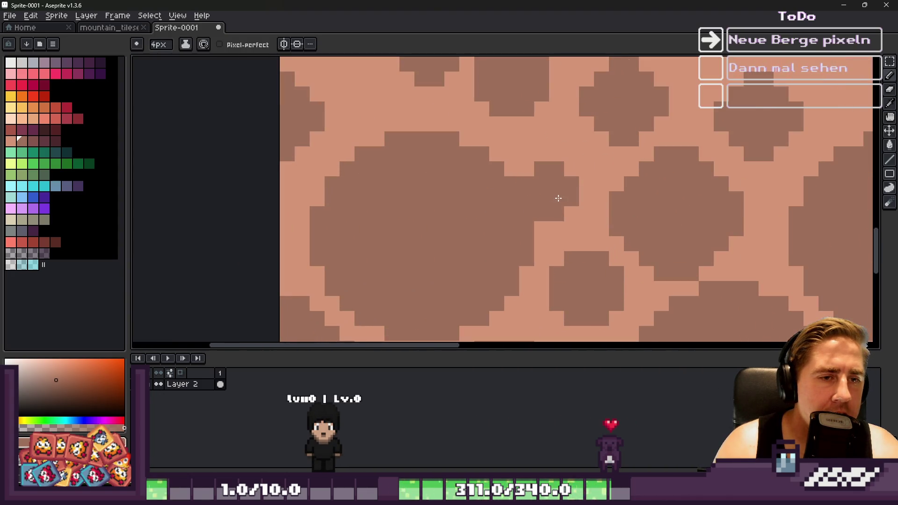
scroll(471, 200, down, 1)
scroll(471, 200, down, 2)
scroll(482, 217, down, 3)
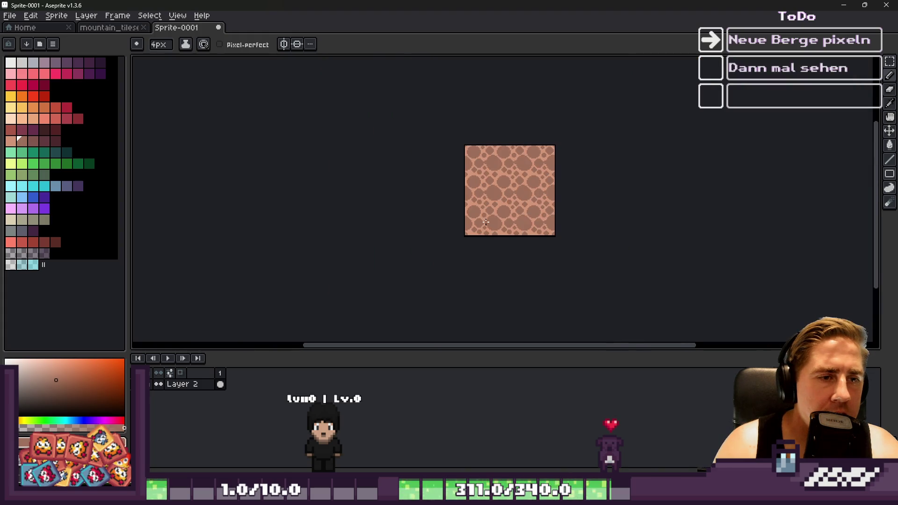
scroll(588, 287, up, 3)
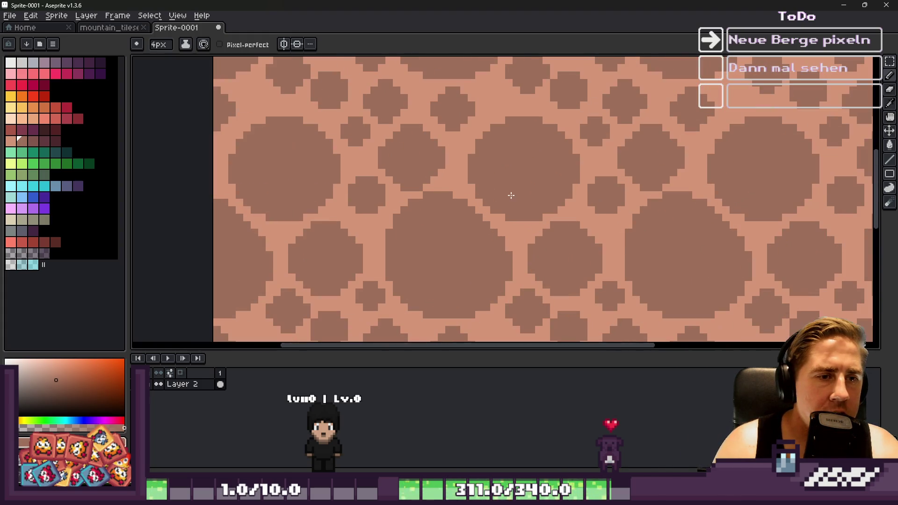
alt+click(521, 235)
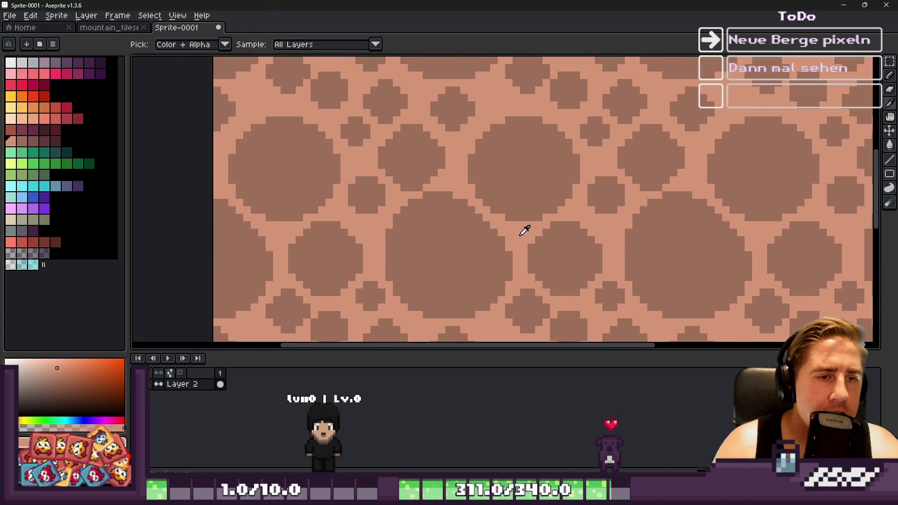
Step: Bucket-fill the pattern's lines light peach, then a darker brown
click(34, 141)
key(g)
scroll(447, 179, down, 4)
scroll(447, 179, up, 5)
scroll(447, 178, down, 1)
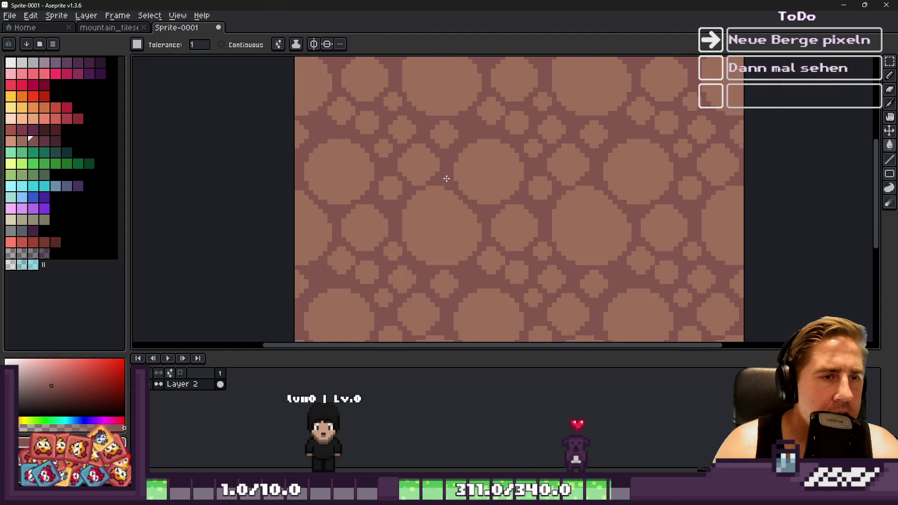
click(499, 166)
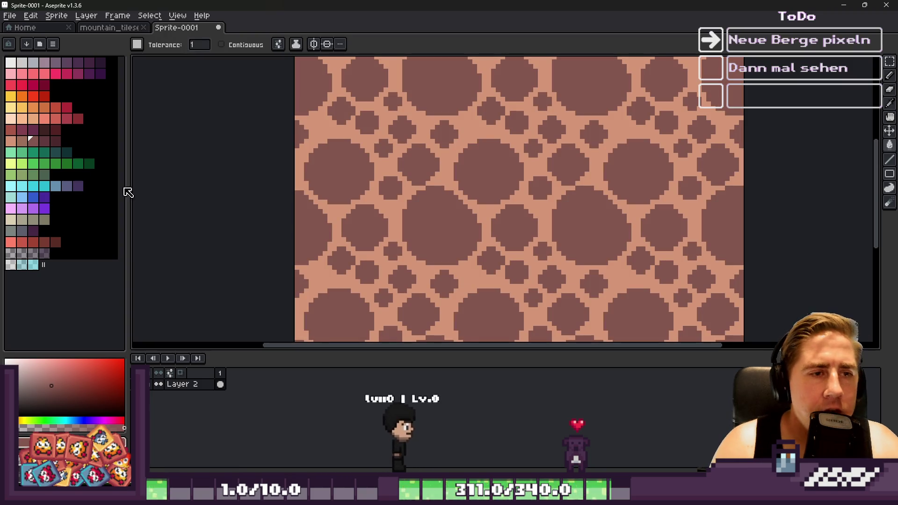
click(25, 141)
click(378, 179)
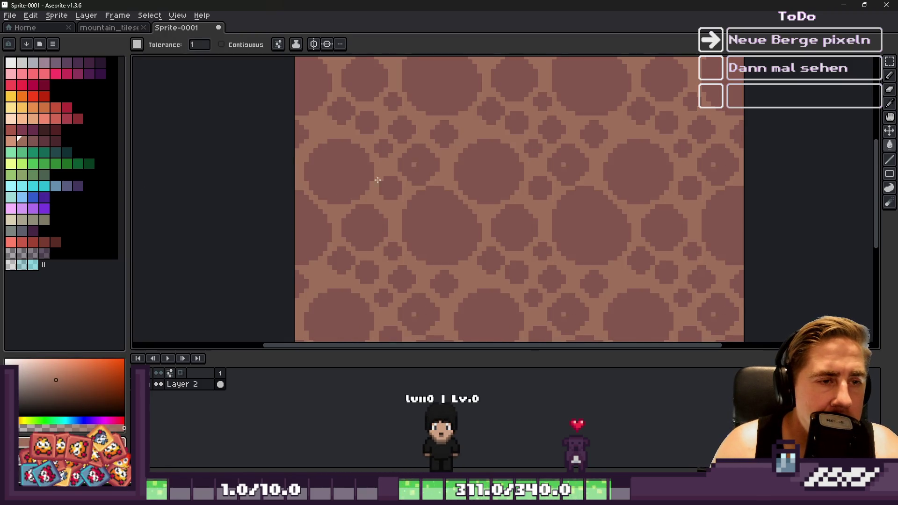
Step: Fill the small centre dots with the reddish-brown circle colour and sample the light brown
click(34, 142)
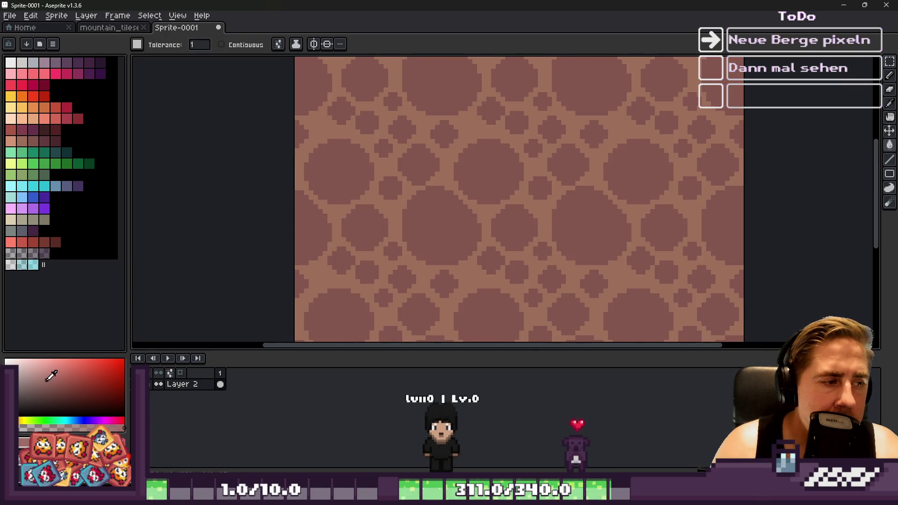
click(492, 169)
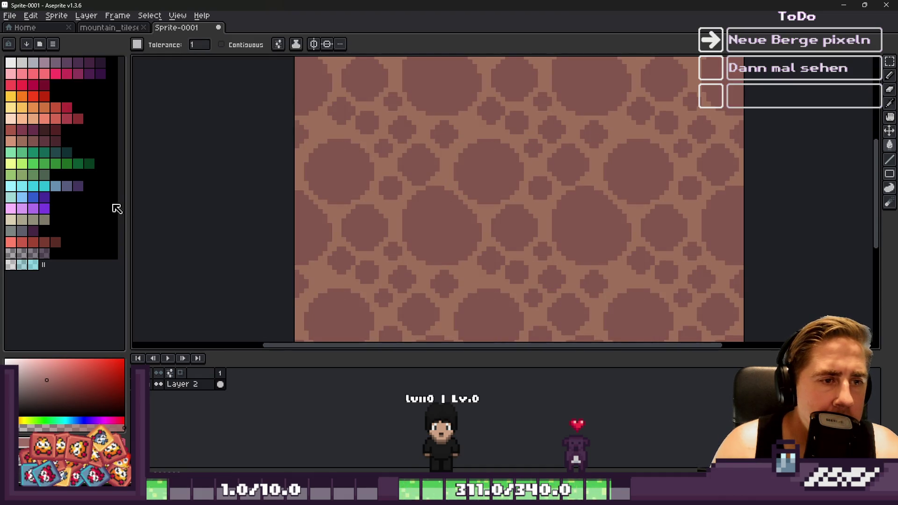
key(i)
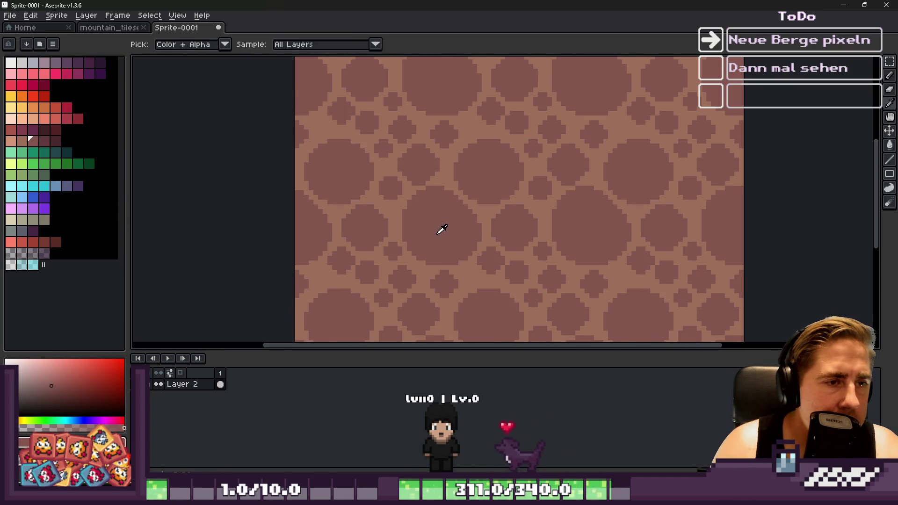
click(449, 167)
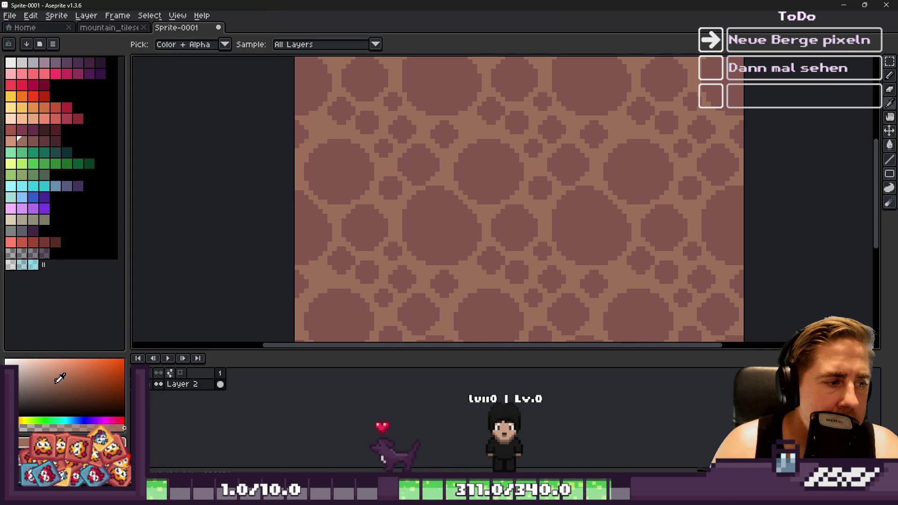
Step: Return to the Paint Bucket and grab the central tile of the rock pattern
key(g)
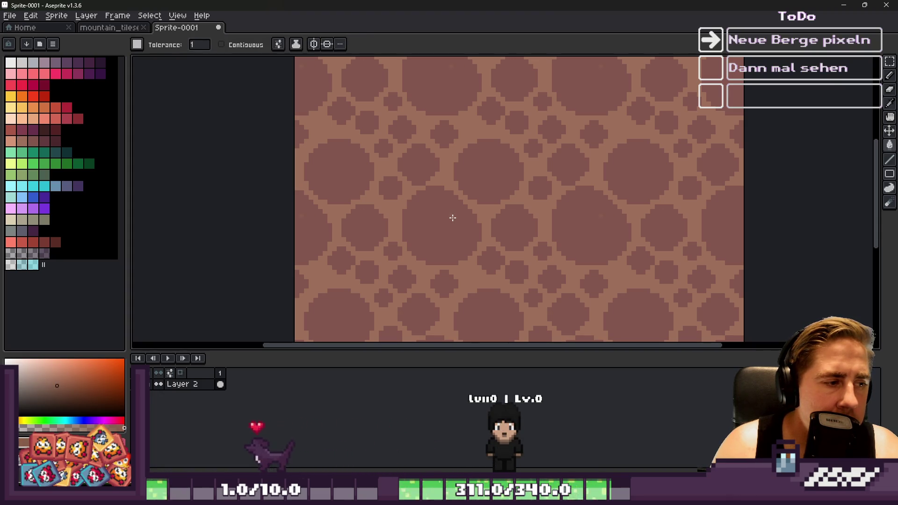
scroll(449, 218, down, 3)
scroll(448, 219, up, 3)
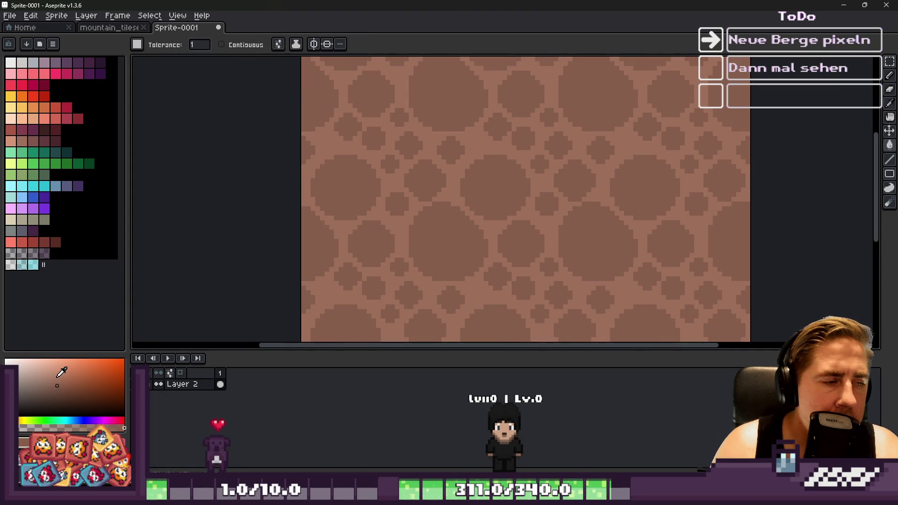
scroll(443, 245, down, 4)
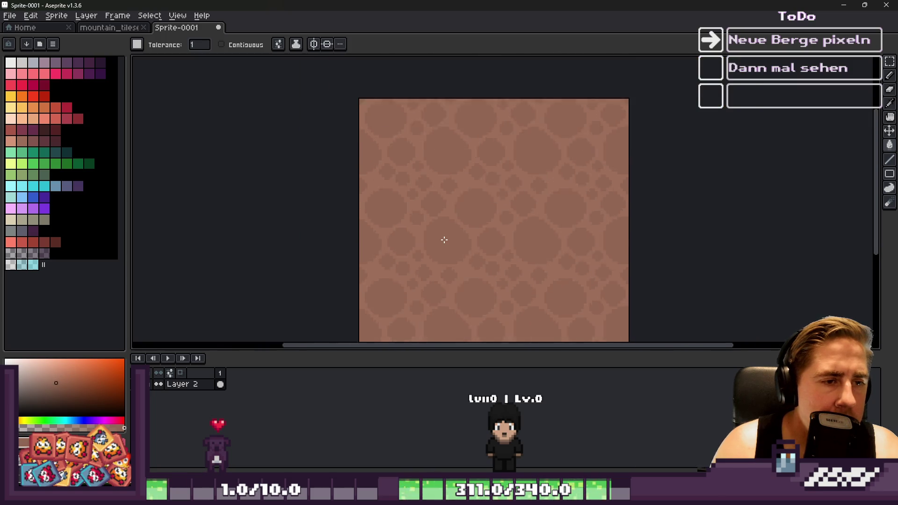
scroll(444, 234, up, 3)
key(ctrl+v)
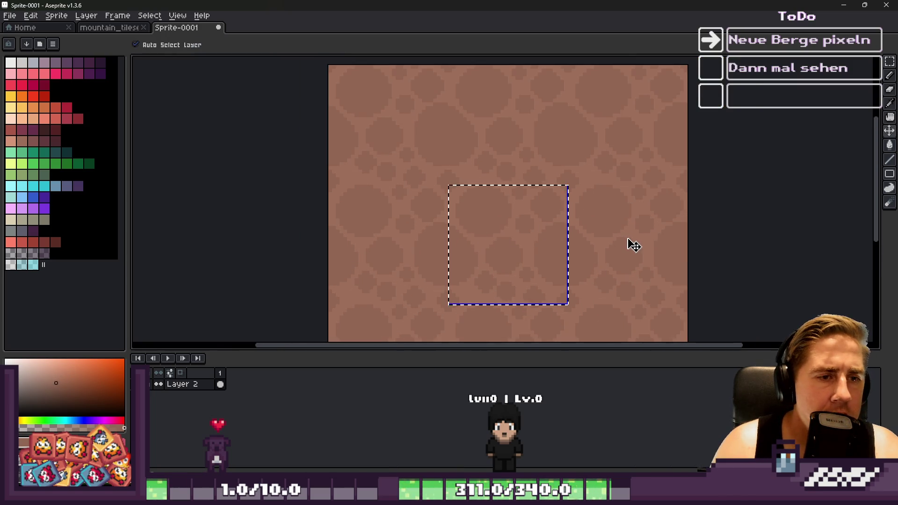
Step: Paste the copied 32×32 brown rock tile into the top-left slot of mountain_tileset.png
key(g)
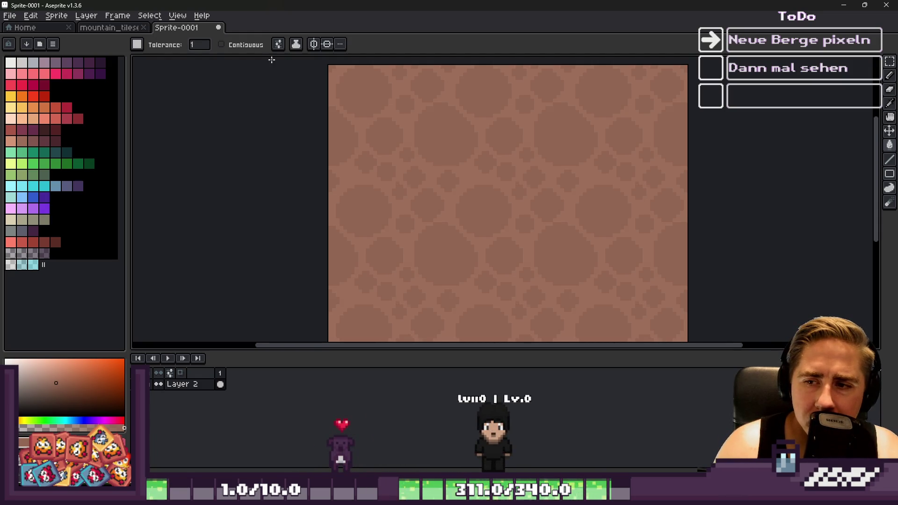
click(109, 29)
scroll(509, 183, down, 1)
key(ctrl+v)
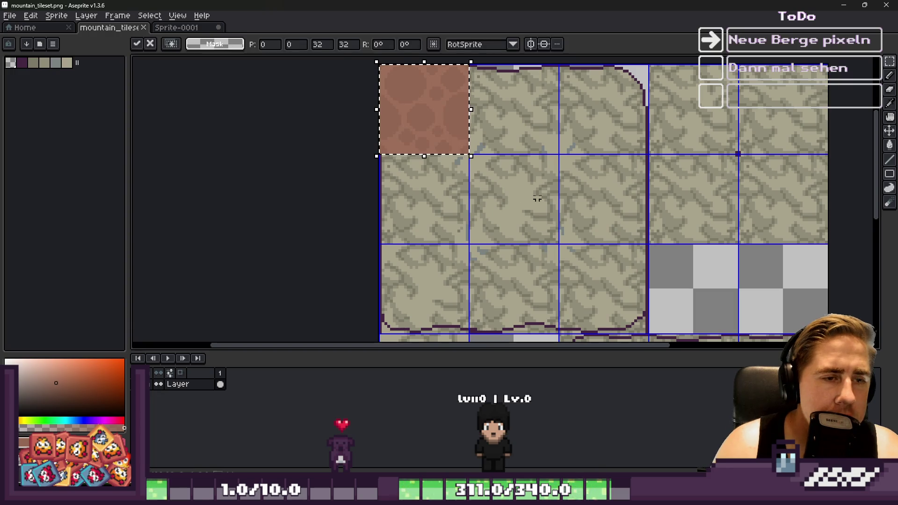
Step: Add a new layer above the tileset and paste the brown rock tile onto it
key(Escape)
key(shift+n)
key(ctrl+v)
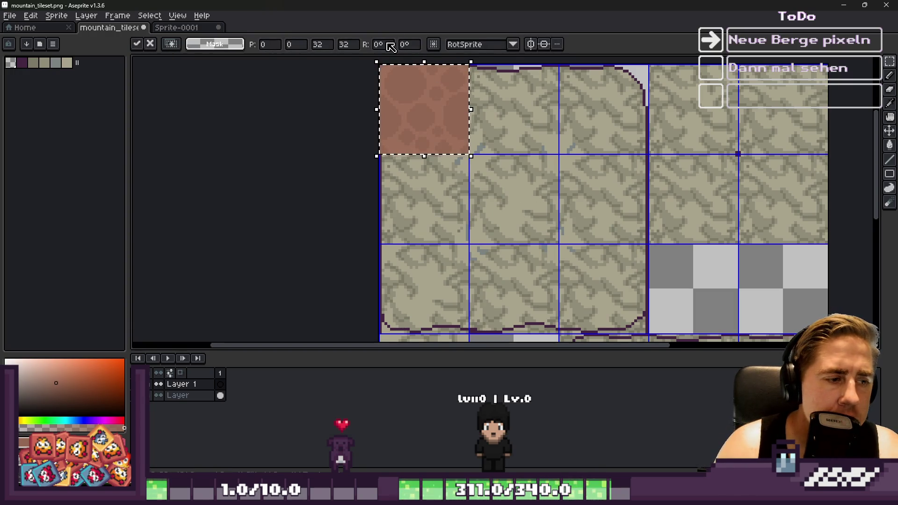
scroll(399, 102, up, 4)
scroll(401, 154, down, 3)
key(Escape)
Step: Paste brown tile copies into the next slot to the right and down into the second row
key(ctrl+v)
key(ctrl+v)
mouse_move(401, 165)
mouse_down()
mouse_move(574, 165)
mouse_move(466, 159)
mouse_move(674, 141)
mouse_move(660, 145)
mouse_up()
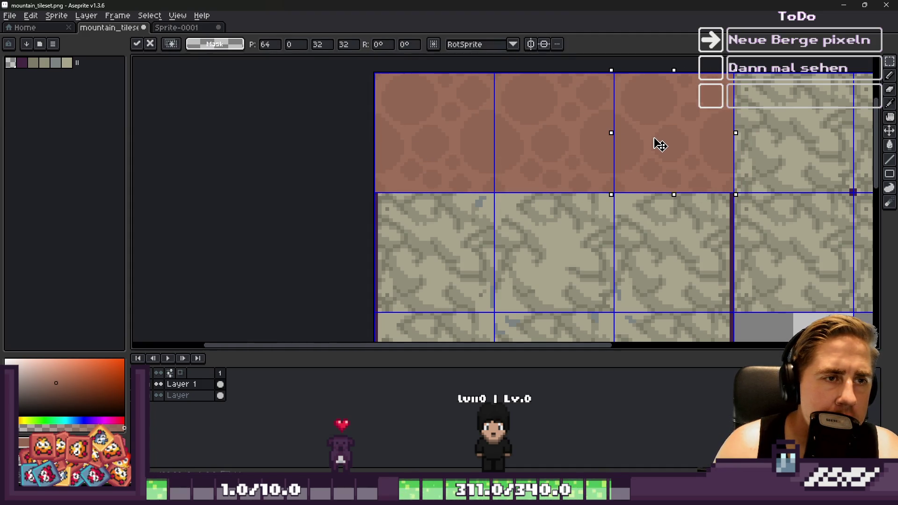
click(522, 130)
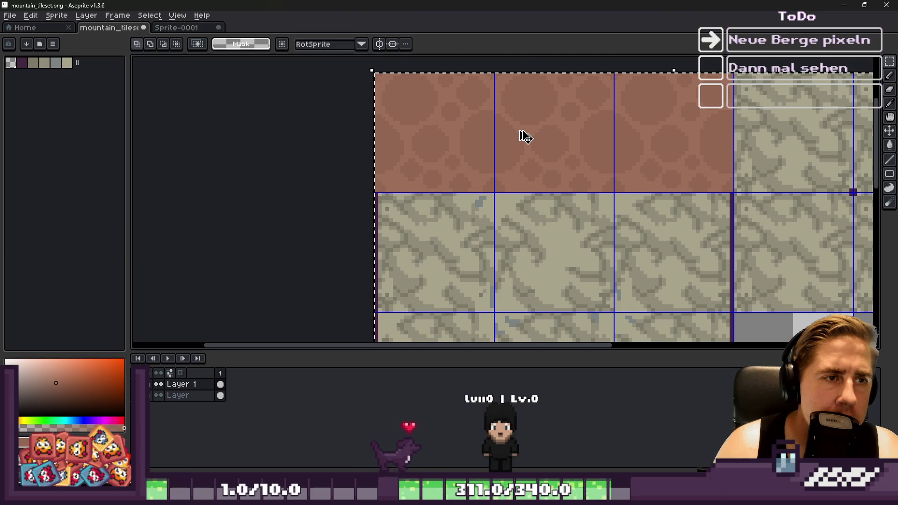
key(ctrl+v)
mouse_move(496, 140)
mouse_down()
mouse_move(476, 274)
mouse_move(480, 259)
mouse_up()
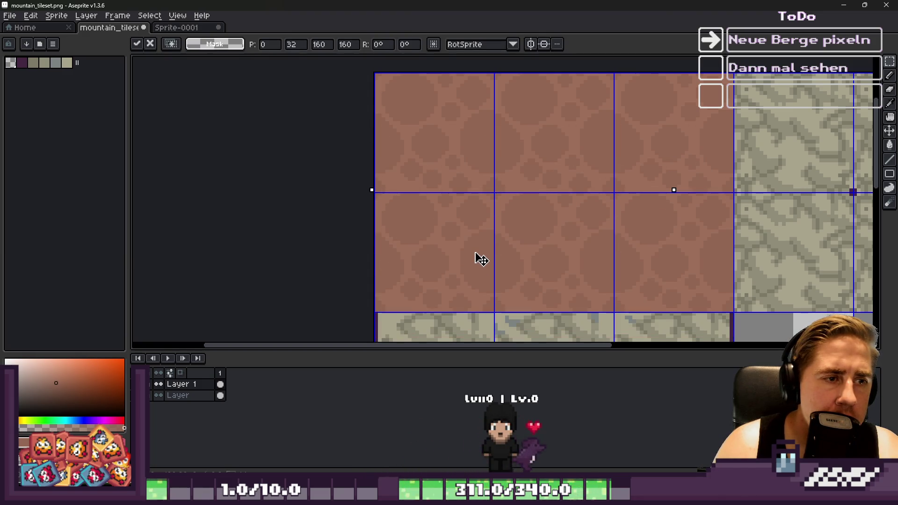
scroll(455, 110, down, 2)
mouse_move(456, 173)
mouse_down()
mouse_move(456, 258)
mouse_move(459, 232)
mouse_up()
scroll(431, 222, up, 5)
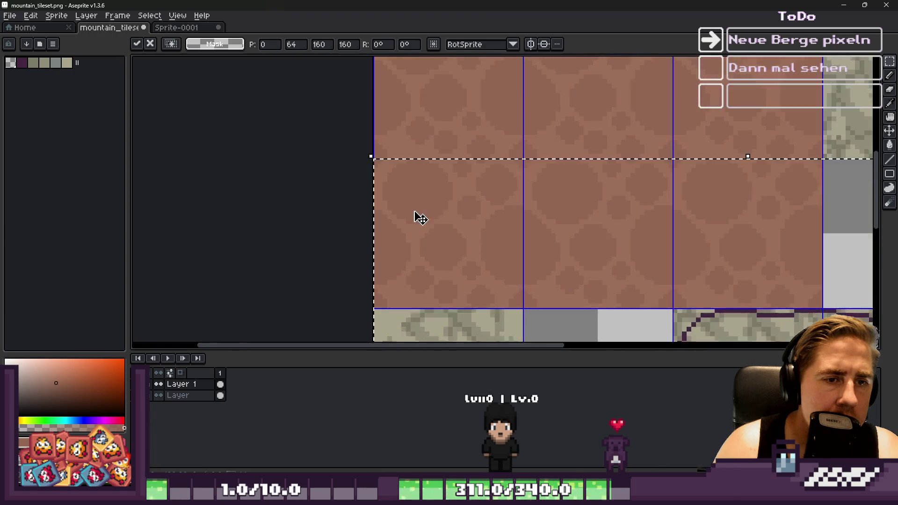
scroll(432, 155, down, 5)
key(Return)
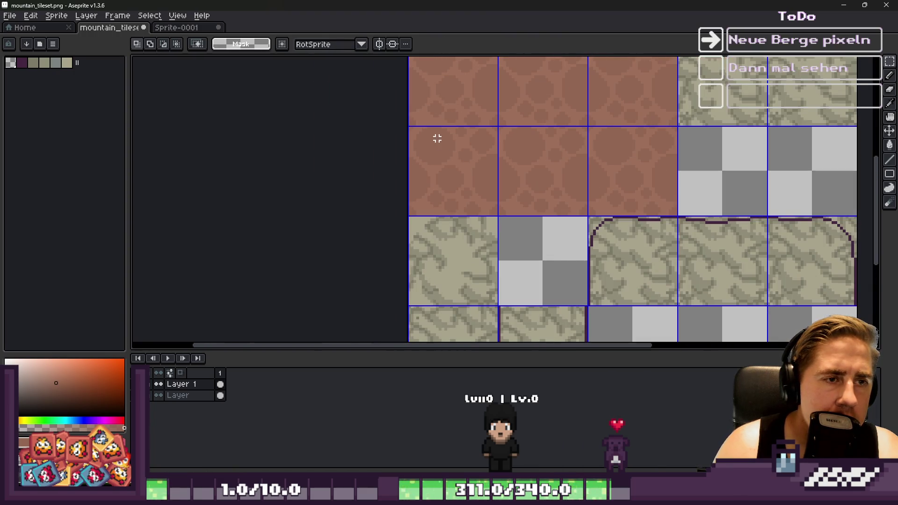
Step: Paste the brown block again and move it into the empty lower slot
scroll(437, 138, down, 4)
scroll(436, 136, up, 2)
key(ctrl+v)
drag(526, 111, 445, 315)
scroll(486, 158, up, 5)
mouse_move(485, 158)
mouse_down()
mouse_move(615, 199)
mouse_move(630, 194)
mouse_up()
key(Return)
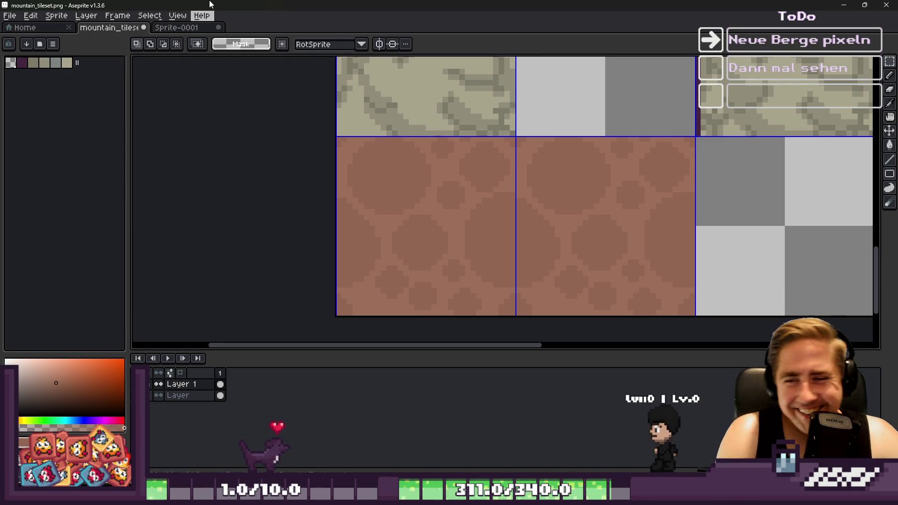
Step: Place another large brown block lower left, aligned with the tile grid
scroll(314, 207, down, 5)
scroll(444, 197, up, 4)
key(ctrl+t)
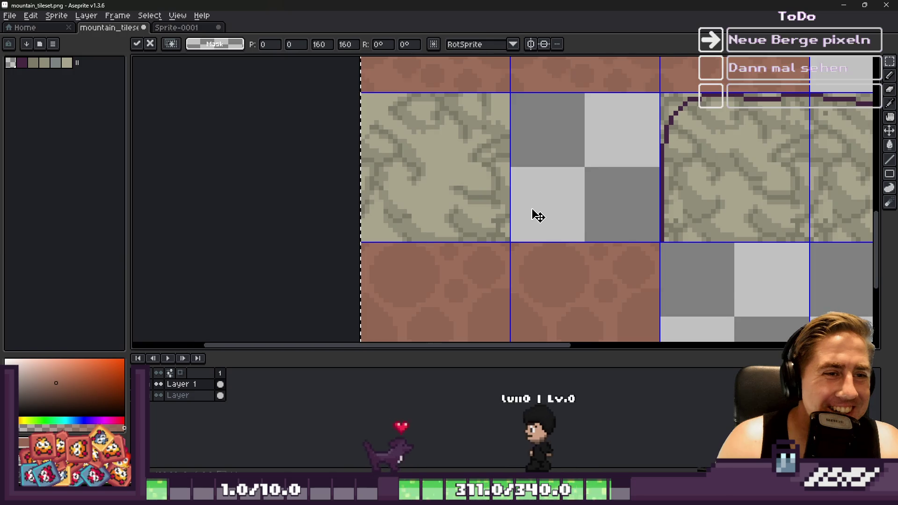
scroll(533, 215, down, 2)
mouse_move(584, 123)
mouse_down()
mouse_move(363, 190)
mouse_move(403, 300)
mouse_move(482, 173)
mouse_move(506, 336)
mouse_up()
scroll(468, 201, up, 2)
scroll(507, 88, up, 2)
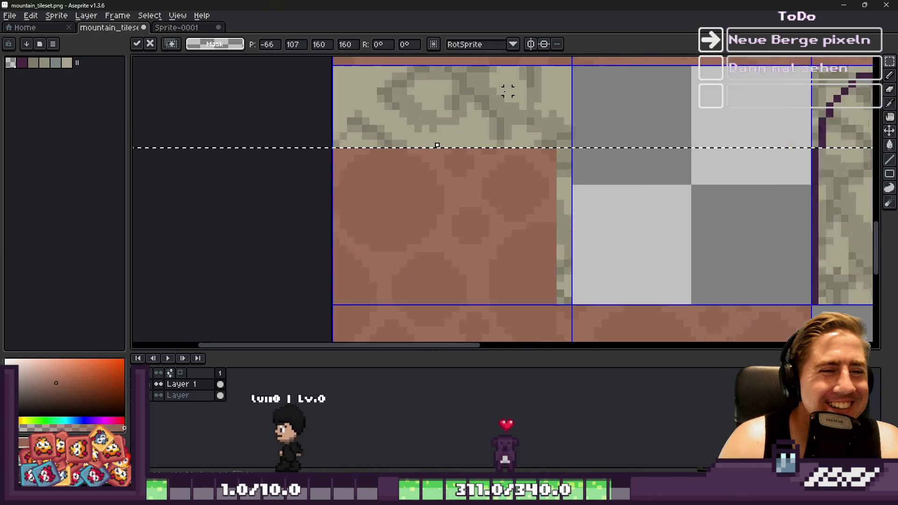
scroll(535, 267, up, 2)
scroll(542, 223, down, 2)
drag(541, 223, 552, 166)
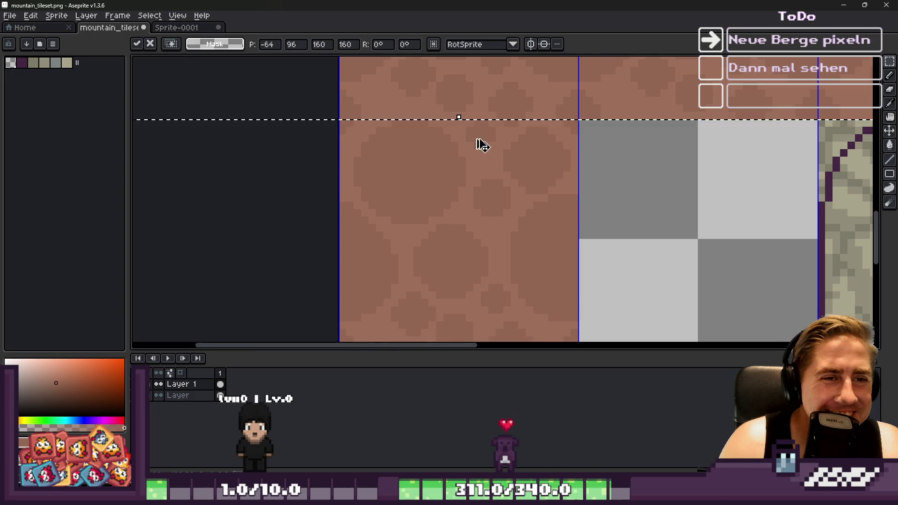
key(Return)
Step: Position the three-tile brown strip over the grey tile and commit it
scroll(399, 131, down, 3)
scroll(463, 283, down, 4)
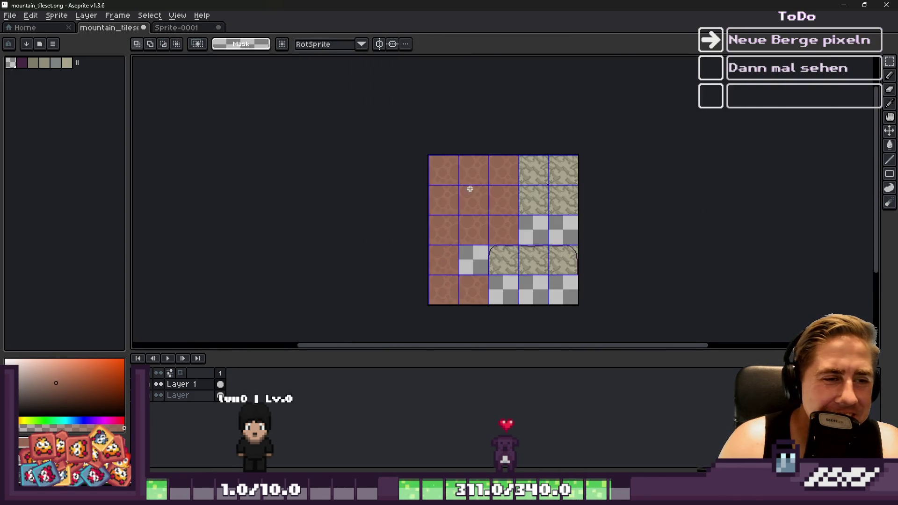
scroll(470, 187, up, 5)
mouse_move(479, 147)
mouse_down()
mouse_move(360, 146)
mouse_move(316, 161)
mouse_move(631, 173)
mouse_move(645, 138)
mouse_up()
scroll(631, 172, down, 1)
scroll(646, 138, up, 2)
scroll(646, 138, up, 1)
drag(546, 178, 512, 188)
key(ctrl+d)
Step: Move a selected row of three brown tiles over the remaining grey tile, grid-aligned
scroll(477, 142, down, 2)
drag(517, 268, 161, 136)
mouse_move(337, 202)
mouse_down()
mouse_move(501, 245)
mouse_move(525, 219)
mouse_up()
scroll(501, 280, up, 2)
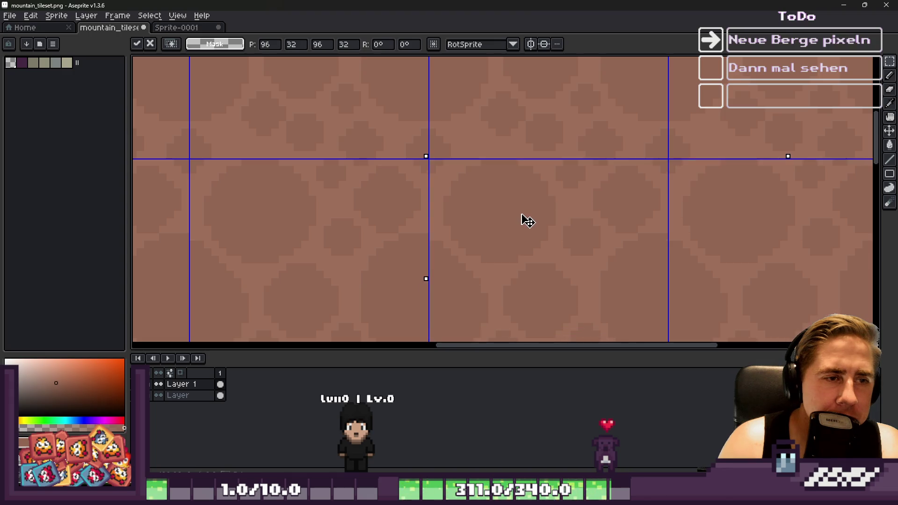
scroll(457, 116, down, 2)
drag(457, 116, 450, 295)
scroll(369, 260, up, 3)
mouse_move(369, 260)
mouse_down()
mouse_move(782, 257)
mouse_move(495, 192)
mouse_move(367, 193)
mouse_move(371, 186)
mouse_up()
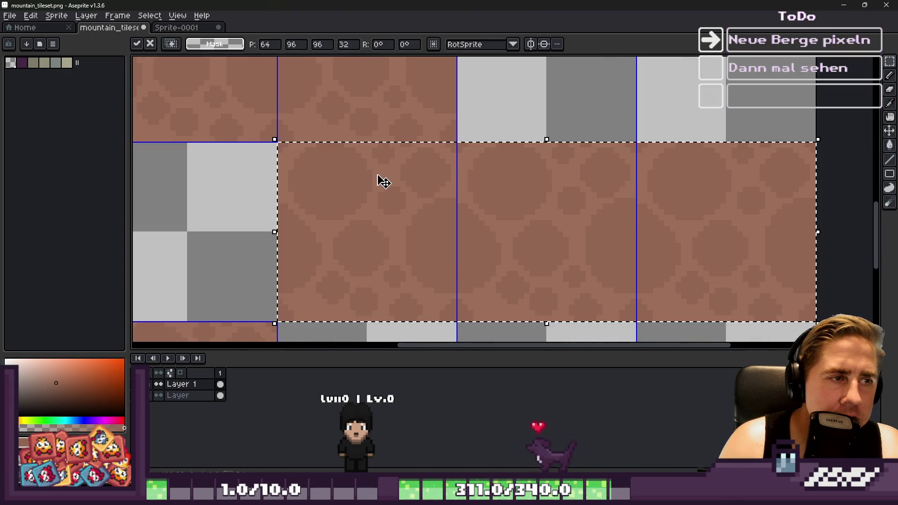
scroll(393, 176, down, 1)
key(ctrl+d)
click(853, 6)
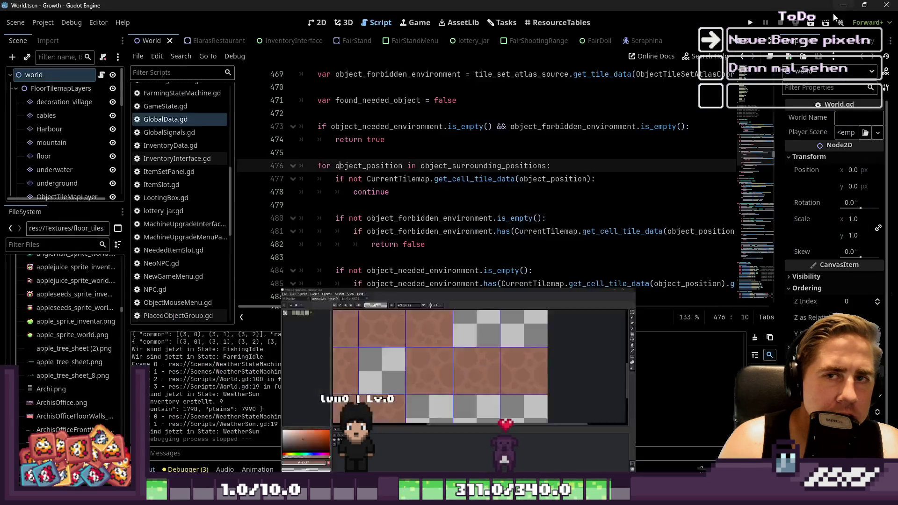
Step: Run the game in Godot and start it with a new character named 'asdqawd'
key(F5)
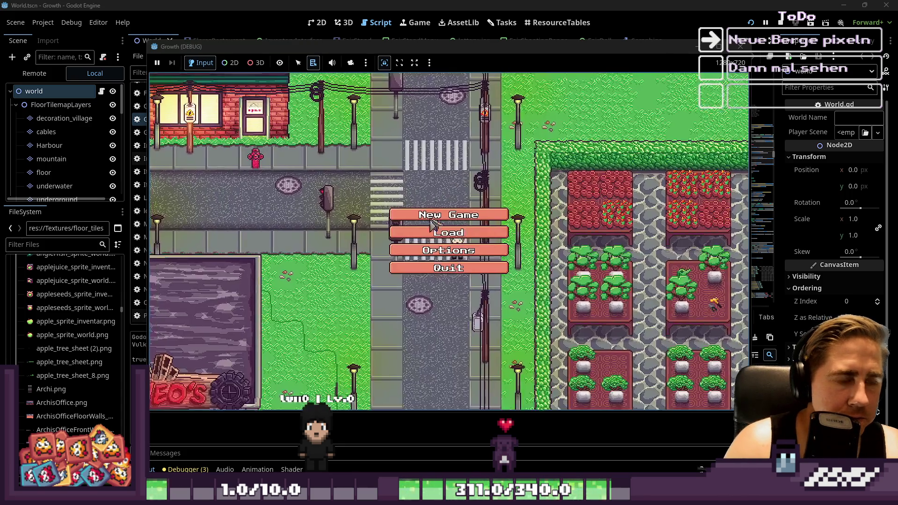
text(asdqawd)
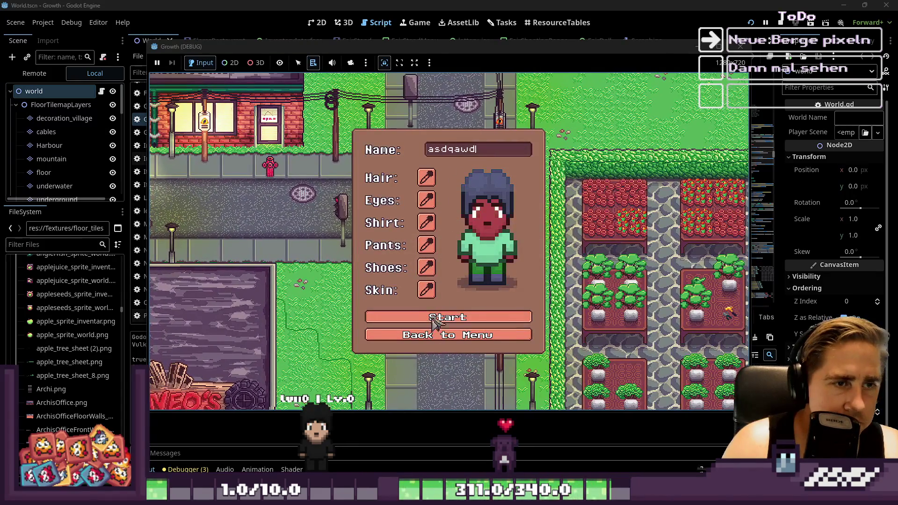
key(Return)
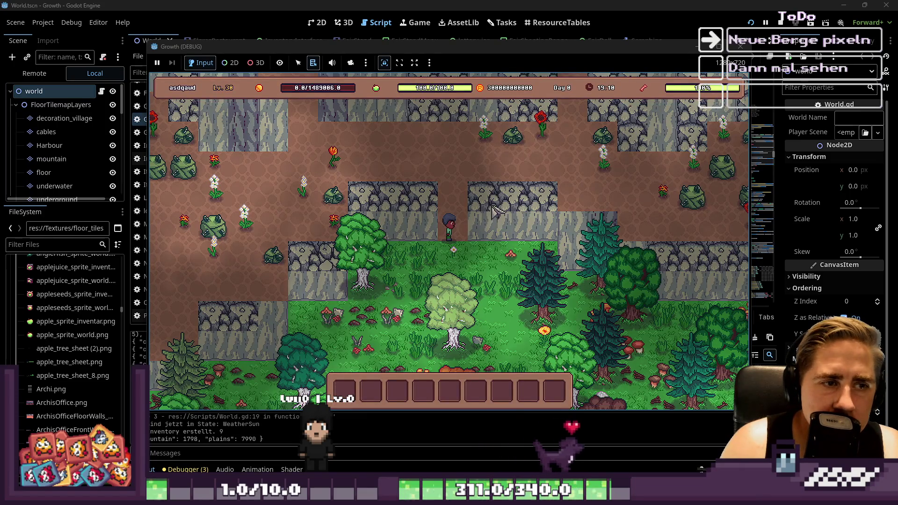
Step: Walk the character up, down-left and up-left past the brown rock cliffs
key(w)
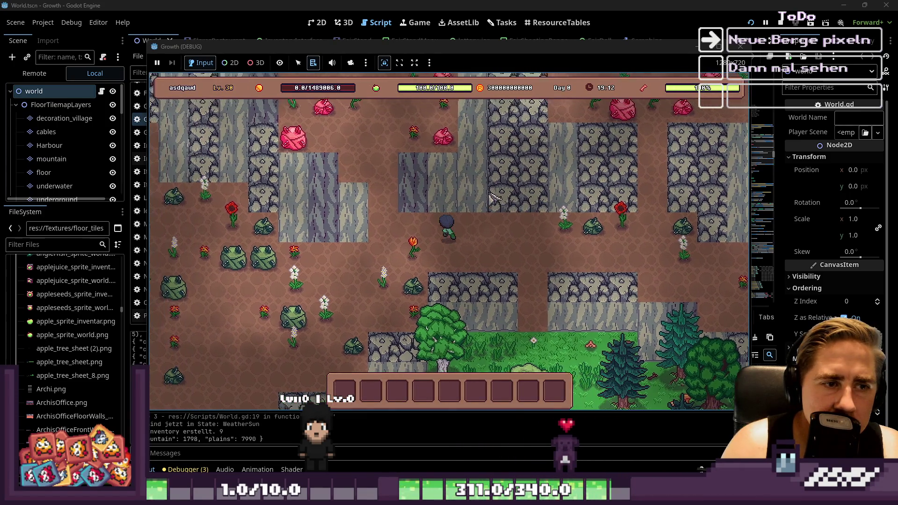
key(s)
key(a)
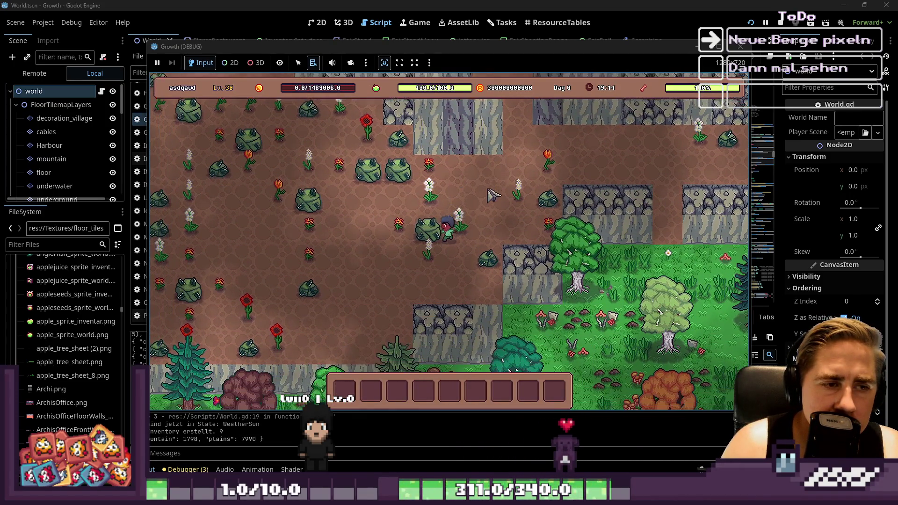
key(s)
key(a)
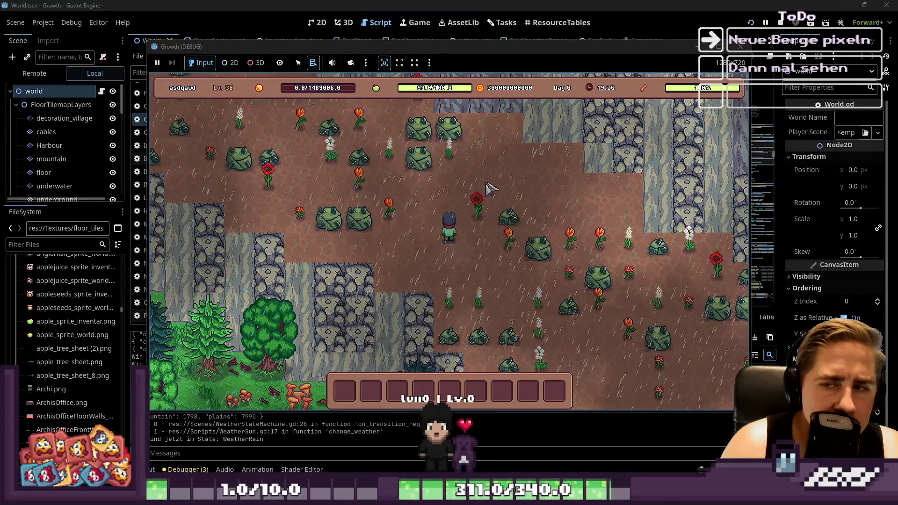
key(w)
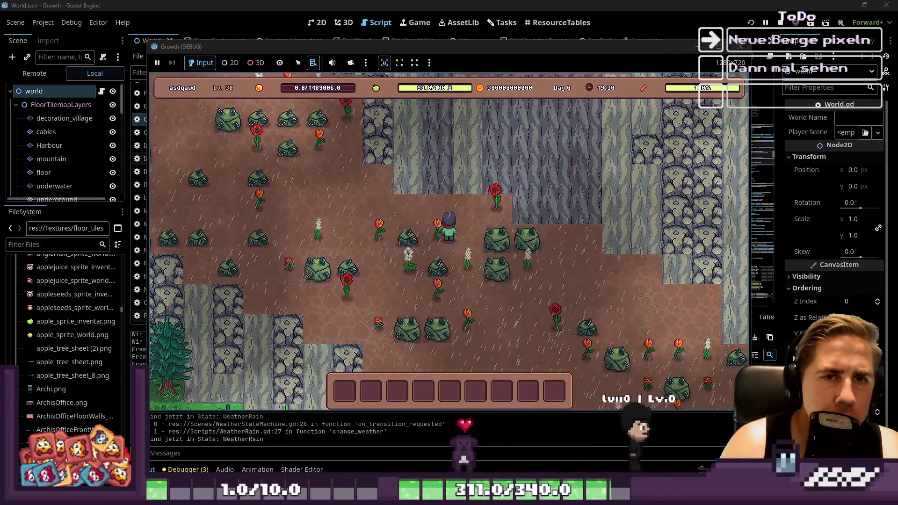
Step: Return to mountain_tileset.png in Aseprite
mouse_move(508, 497)
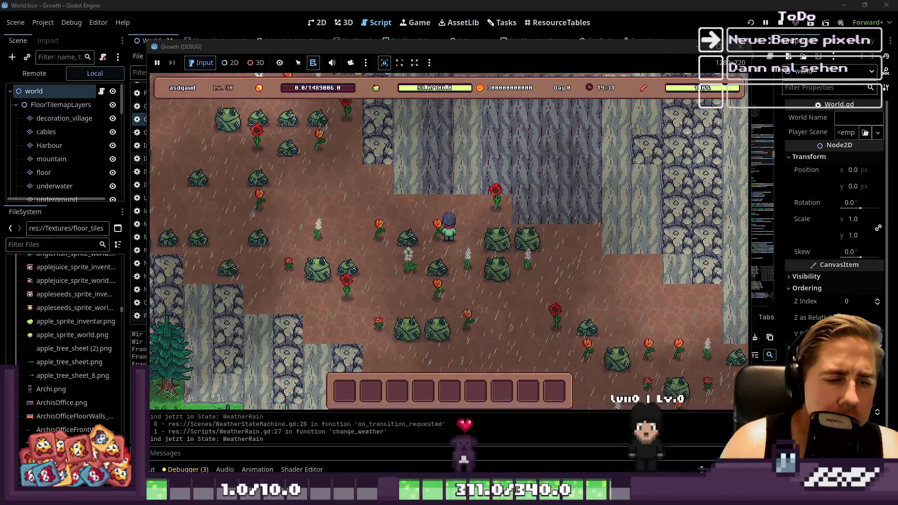
key(alt+Tab)
scroll(435, 183, up, 3)
scroll(469, 167, down, 1)
Step: Draw a lighter-brown Pencil stroke over a diagonal run of dark pixels in the tileset's rocks
key(b)
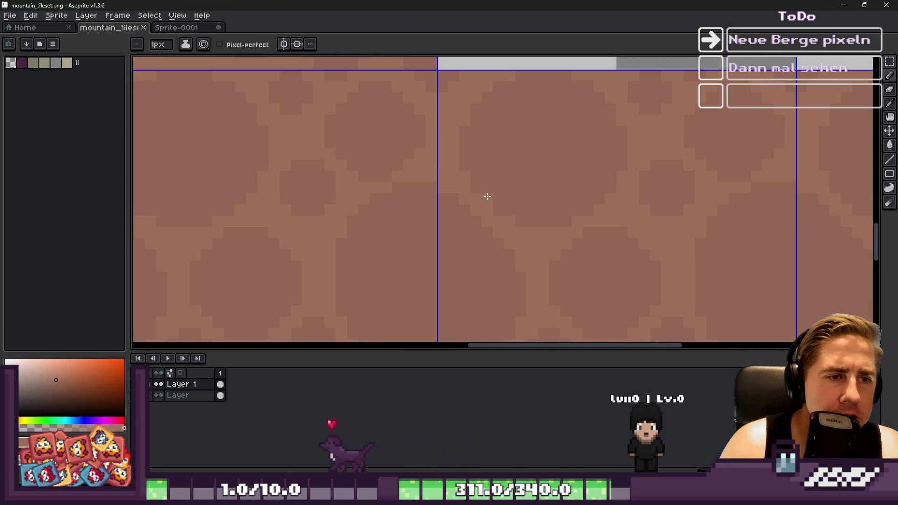
scroll(486, 191, up, 1)
scroll(533, 226, left, 1)
drag(485, 171, 516, 221)
scroll(480, 193, down, 3)
scroll(484, 169, up, 3)
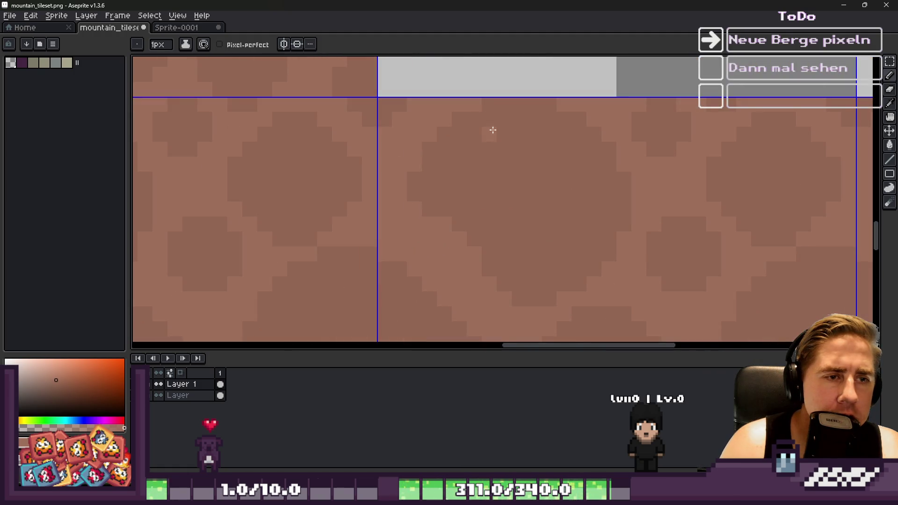
scroll(561, 115, down, 5)
key(v)
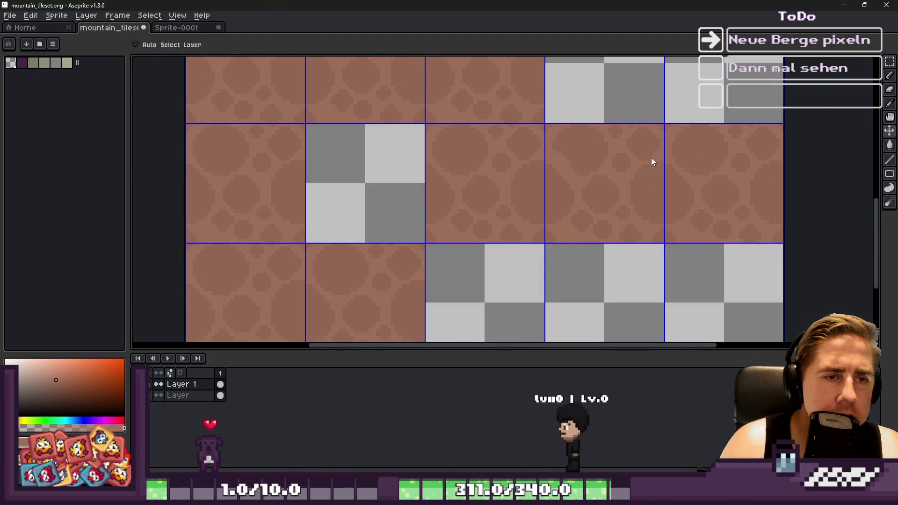
click(175, 27)
key(b)
scroll(490, 202, up, 5)
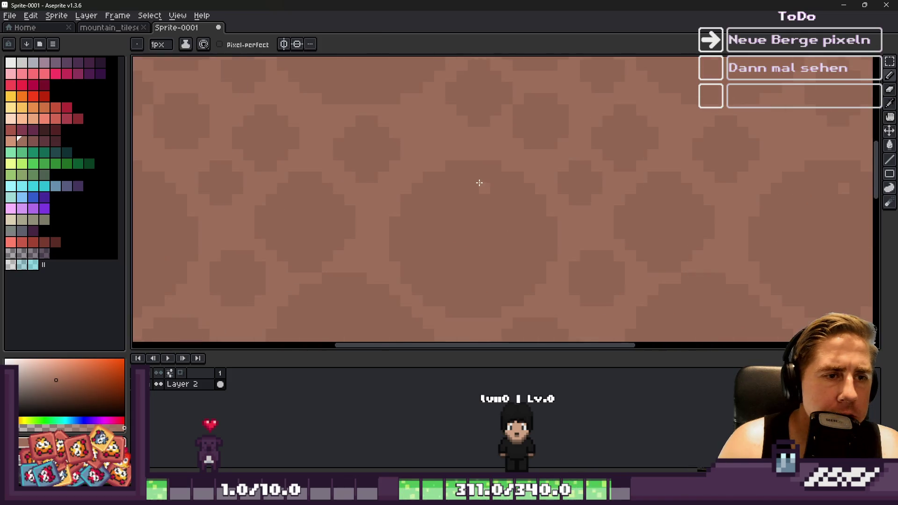
scroll(456, 98, down, 1)
drag(468, 116, 507, 185)
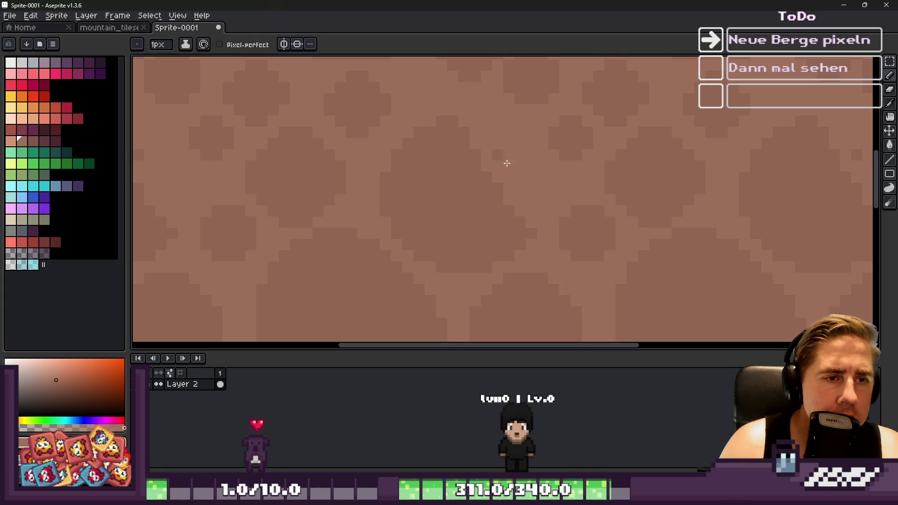
scroll(476, 127, up, 1)
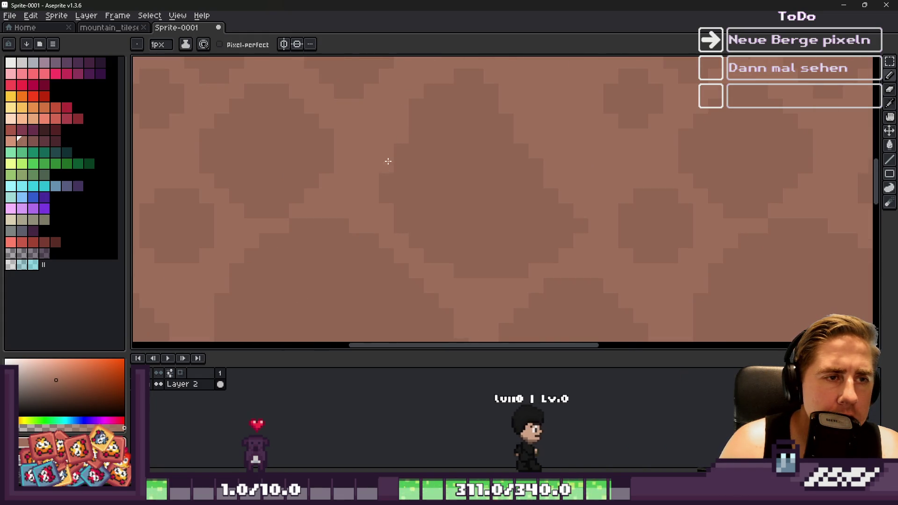
scroll(431, 101, down, 1)
scroll(393, 163, up, 1)
scroll(396, 140, down, 1)
scroll(398, 84, up, 1)
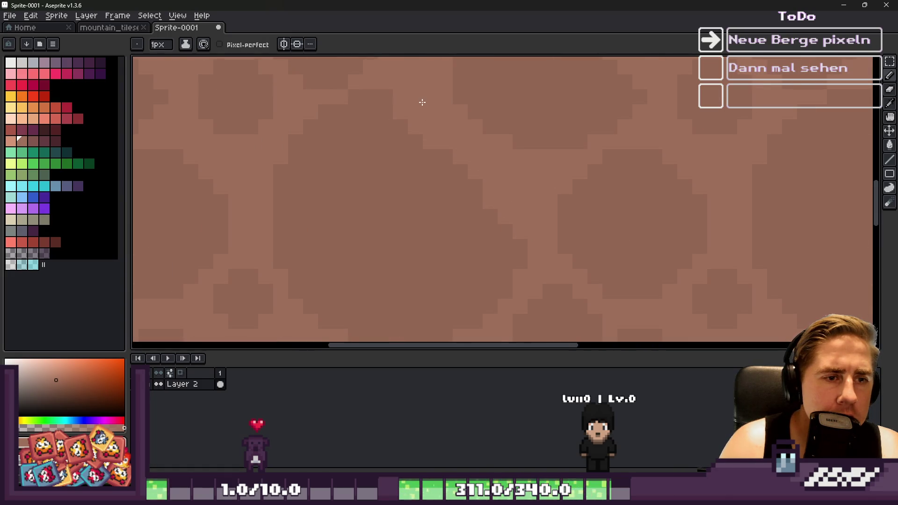
scroll(419, 99, down, 1)
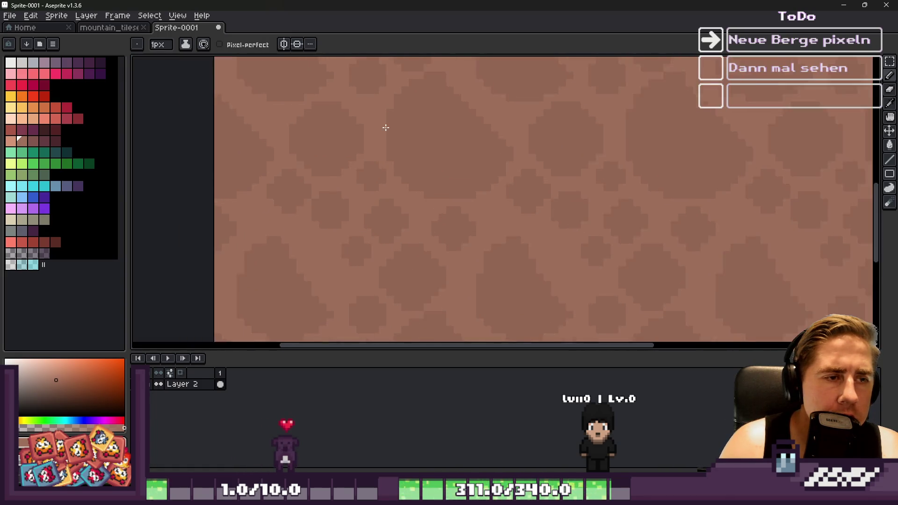
scroll(419, 115, up, 1)
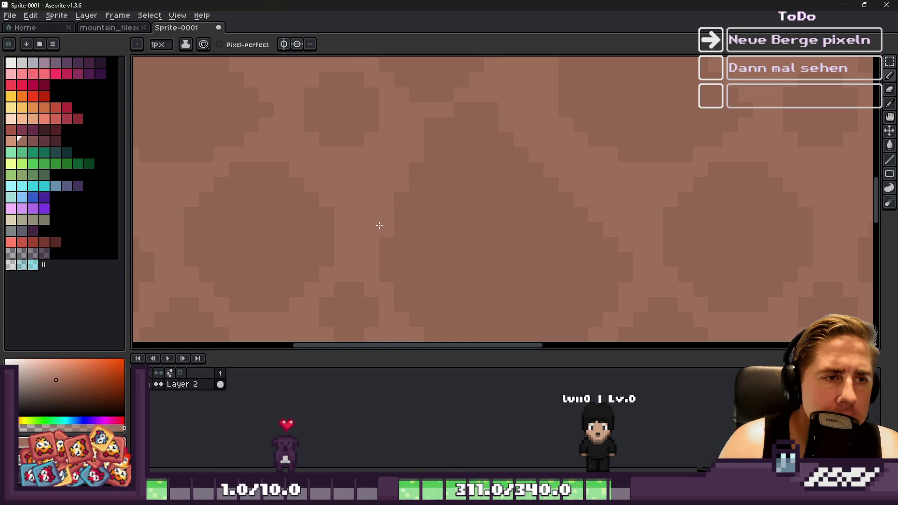
scroll(390, 168, down, 1)
scroll(477, 227, up, 1)
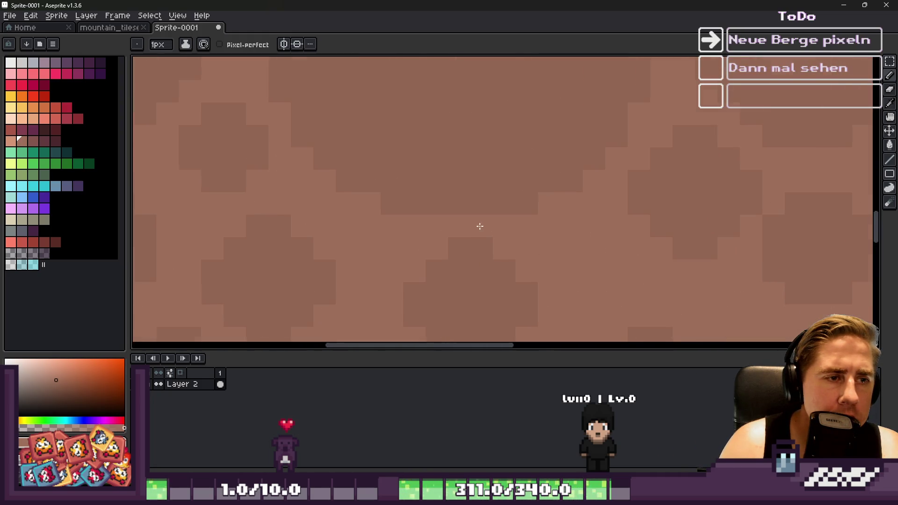
drag(561, 211, 451, 207)
mouse_move(330, 184)
mouse_down()
mouse_move(481, 178)
mouse_move(508, 190)
mouse_up()
scroll(489, 195, down, 1)
scroll(481, 175, up, 1)
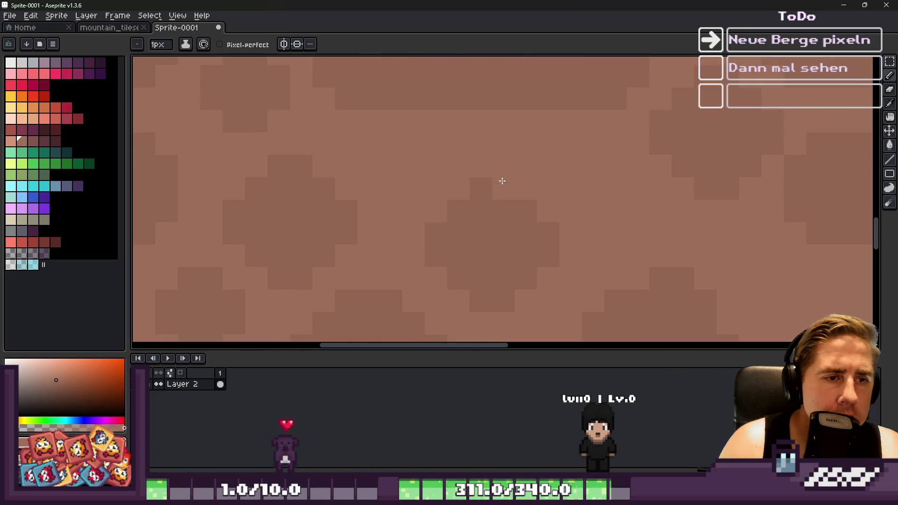
scroll(445, 161, down, 2)
scroll(502, 176, up, 1)
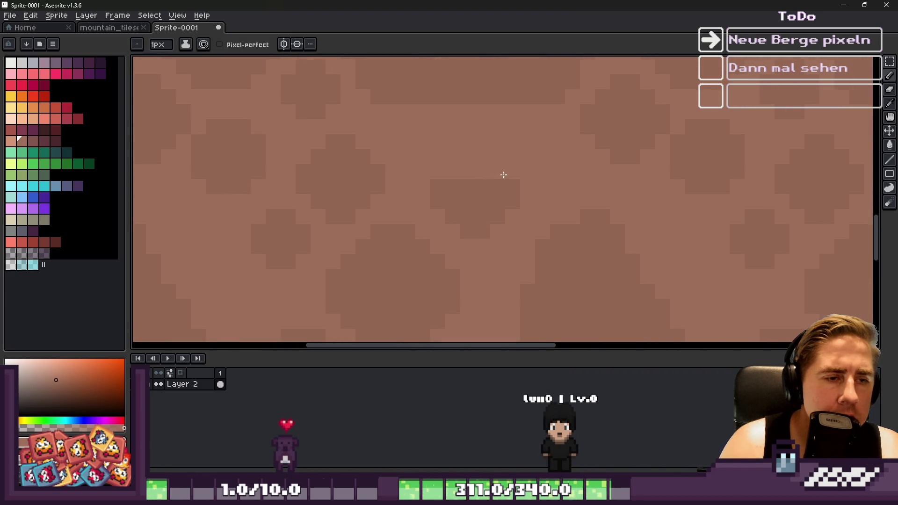
scroll(475, 194, down, 1)
scroll(469, 189, down, 1)
scroll(463, 206, up, 3)
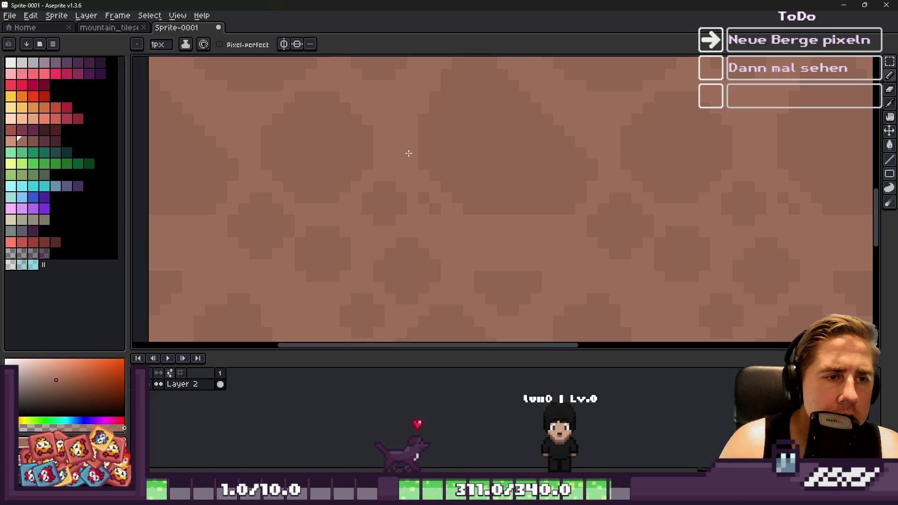
drag(489, 206, 489, 191)
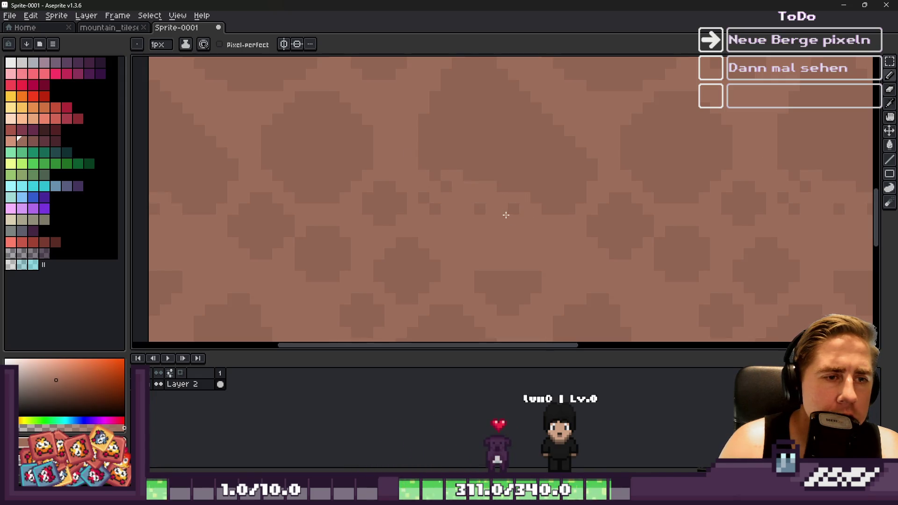
alt+click(391, 200)
click(460, 208)
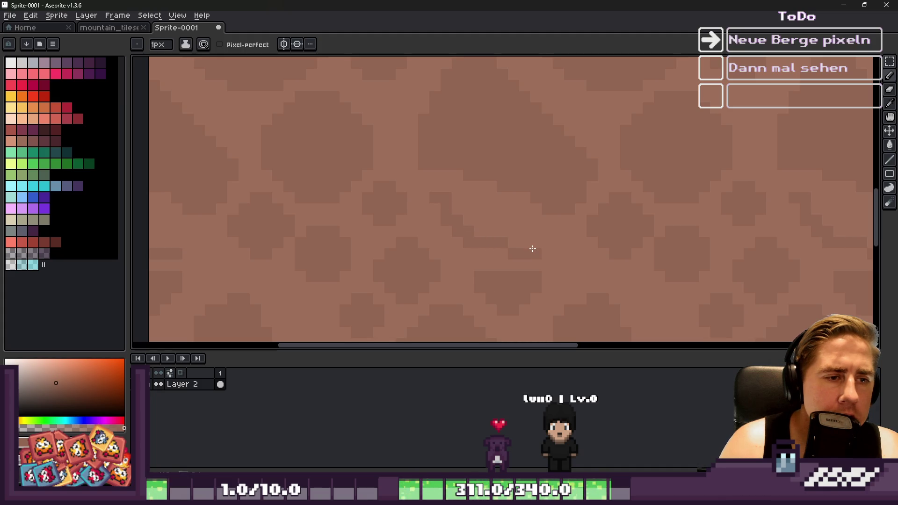
click(460, 209)
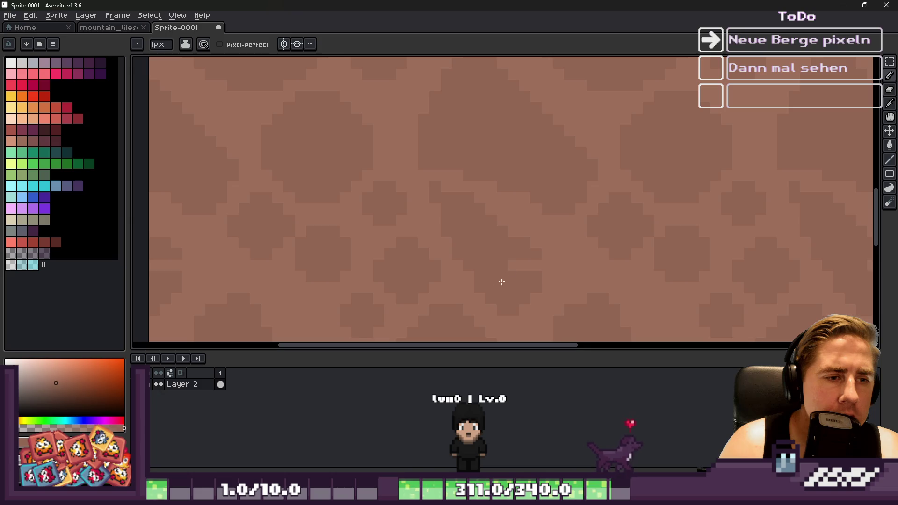
scroll(420, 149, down, 4)
scroll(427, 180, up, 4)
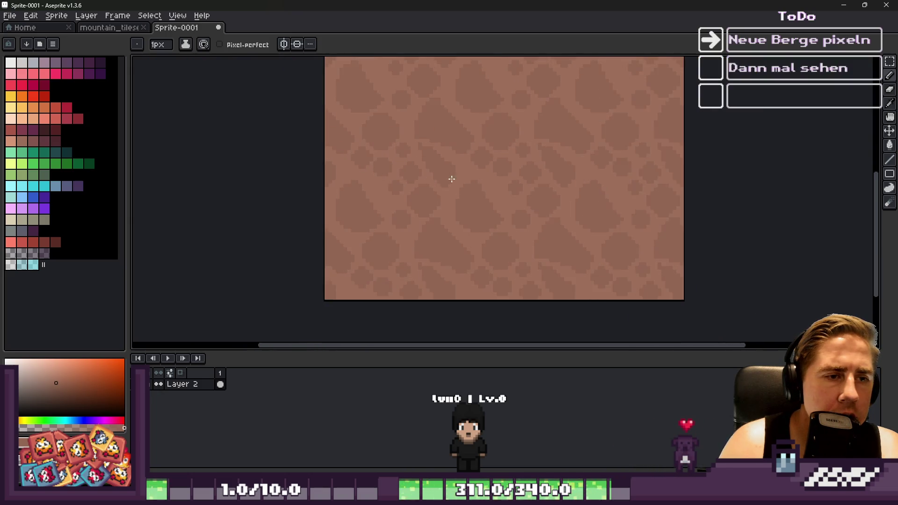
scroll(496, 177, up, 2)
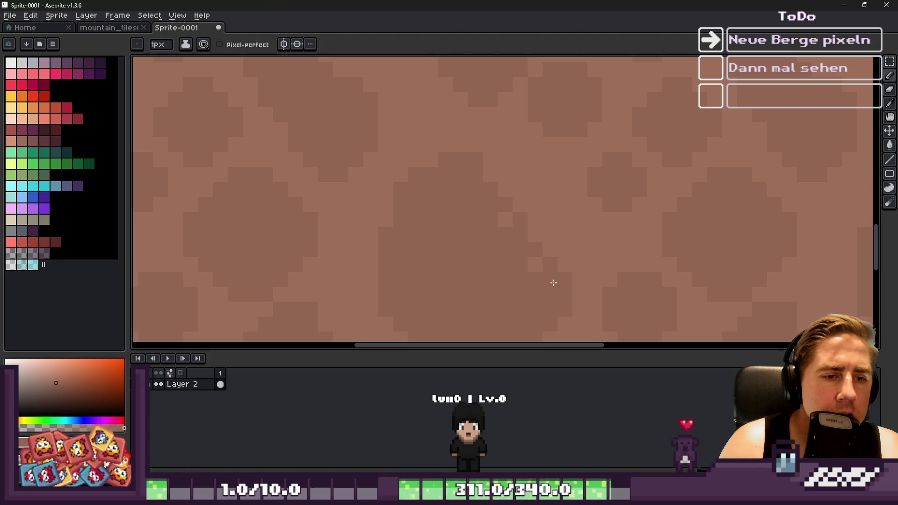
scroll(495, 206, down, 2)
scroll(507, 145, up, 2)
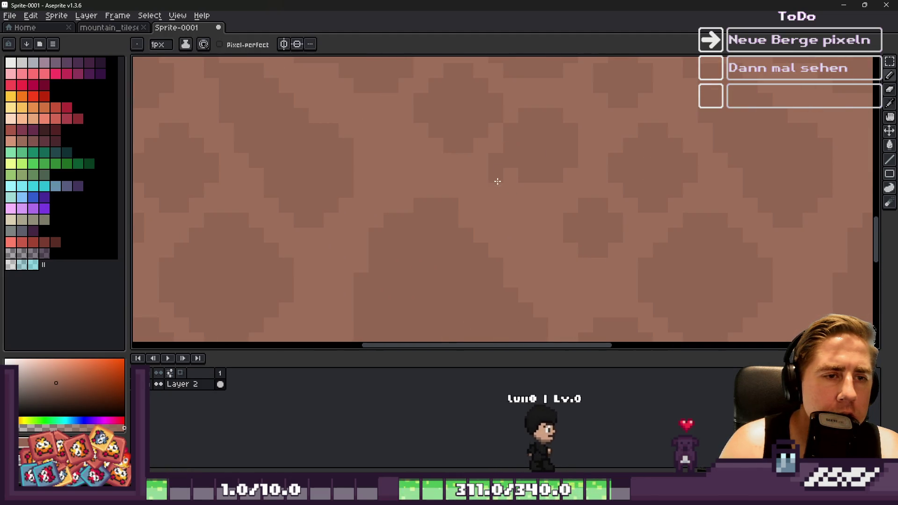
drag(514, 216, 547, 171)
scroll(510, 182, down, 2)
scroll(551, 149, up, 2)
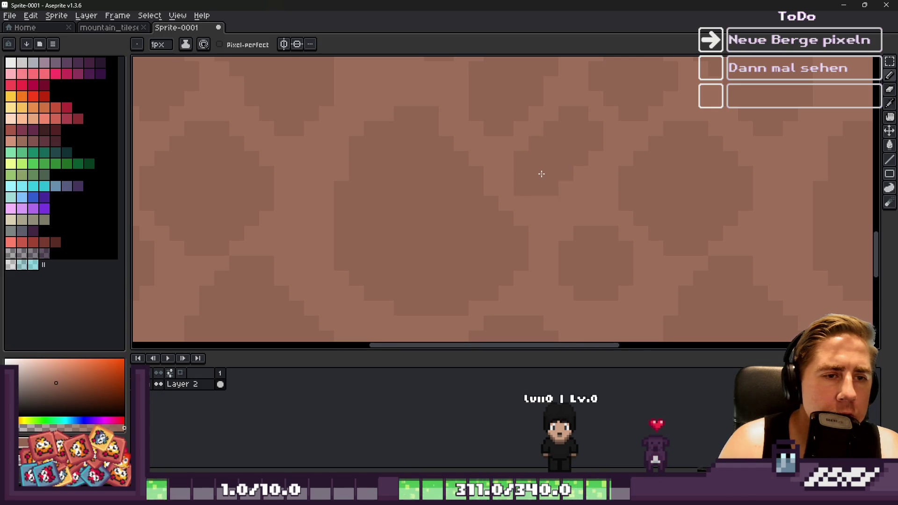
scroll(493, 183, down, 4)
scroll(505, 209, up, 2)
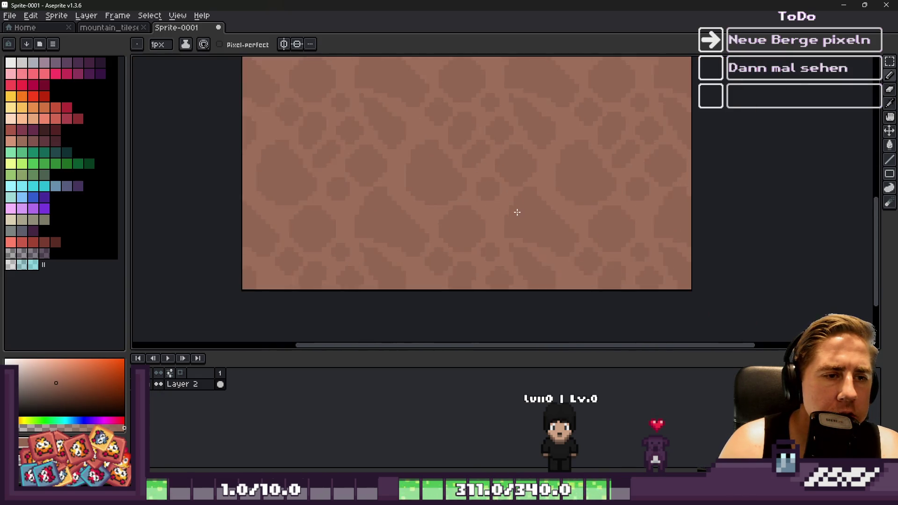
scroll(439, 176, up, 3)
mouse_move(470, 206)
mouse_down()
mouse_move(534, 268)
mouse_move(555, 185)
mouse_move(584, 177)
mouse_up()
scroll(421, 179, down, 4)
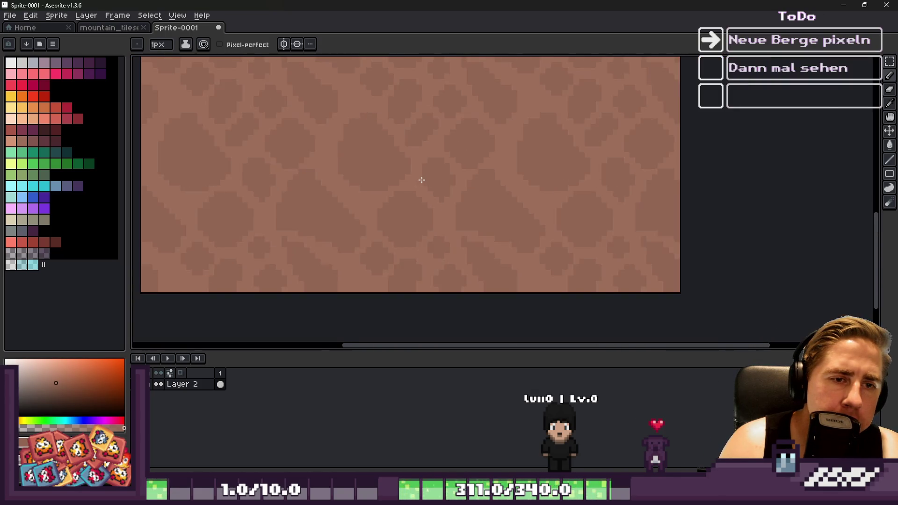
scroll(444, 211, up, 2)
scroll(444, 211, down, 1)
scroll(457, 200, up, 4)
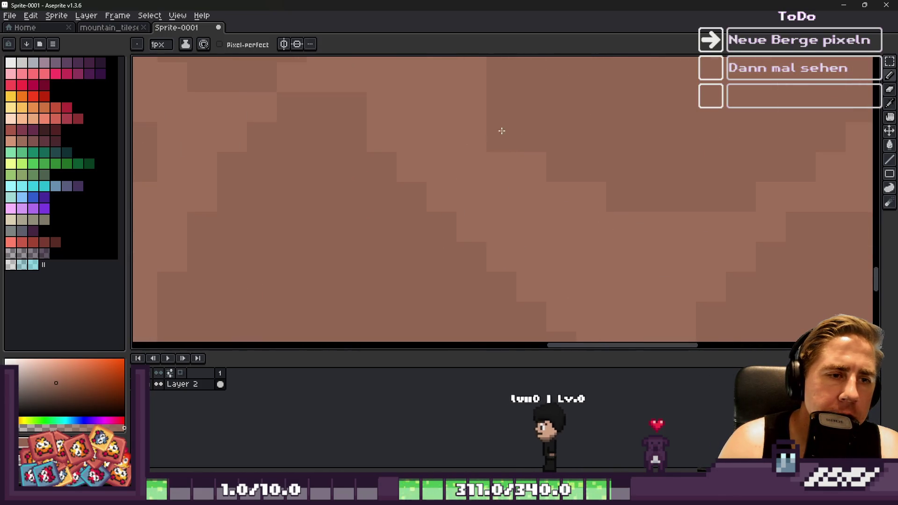
drag(567, 194, 650, 215)
scroll(665, 216, down, 3)
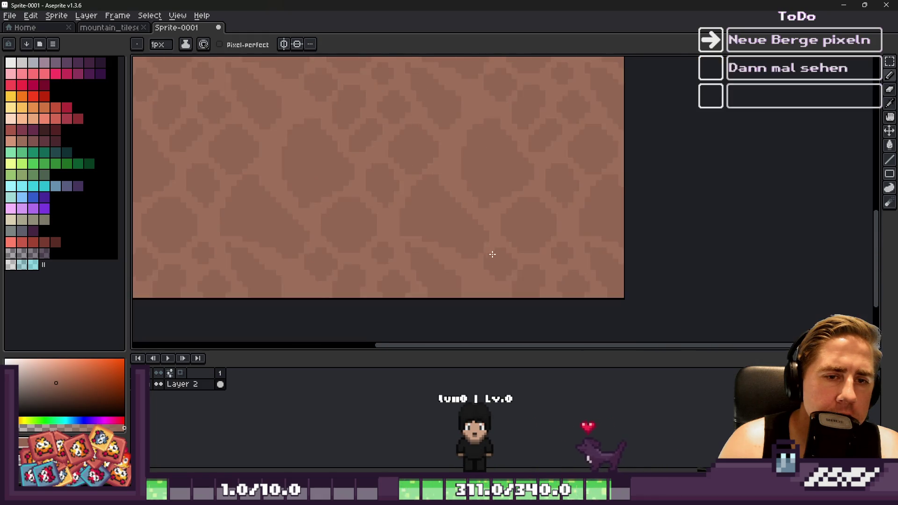
scroll(476, 165, up, 3)
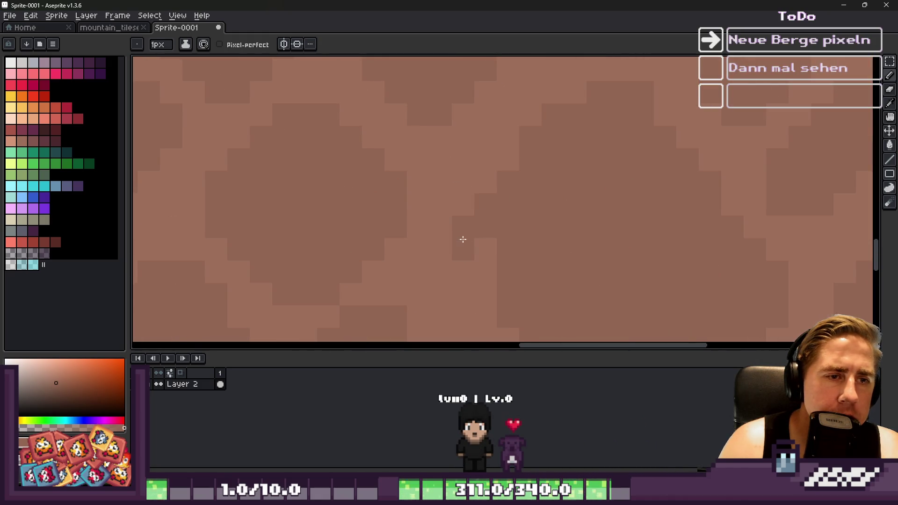
scroll(504, 291, down, 4)
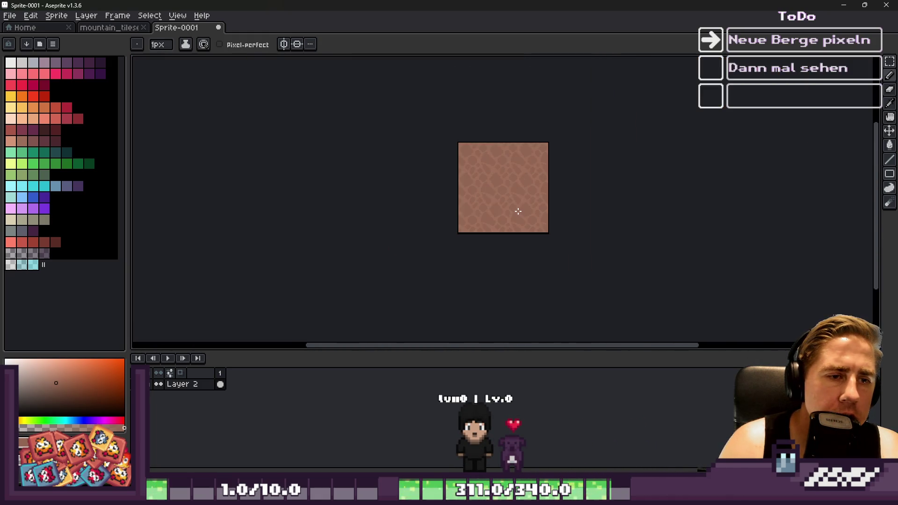
scroll(518, 210, up, 3)
scroll(522, 178, up, 2)
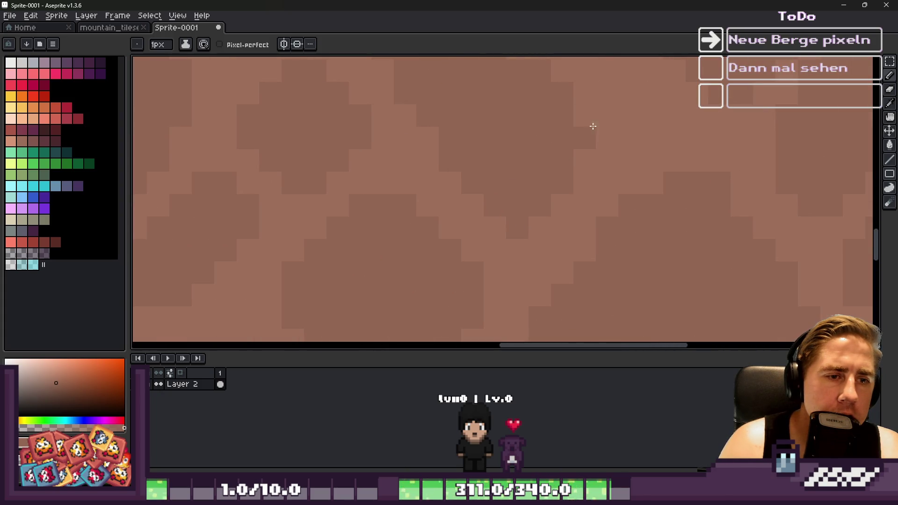
scroll(475, 173, down, 3)
scroll(492, 160, up, 2)
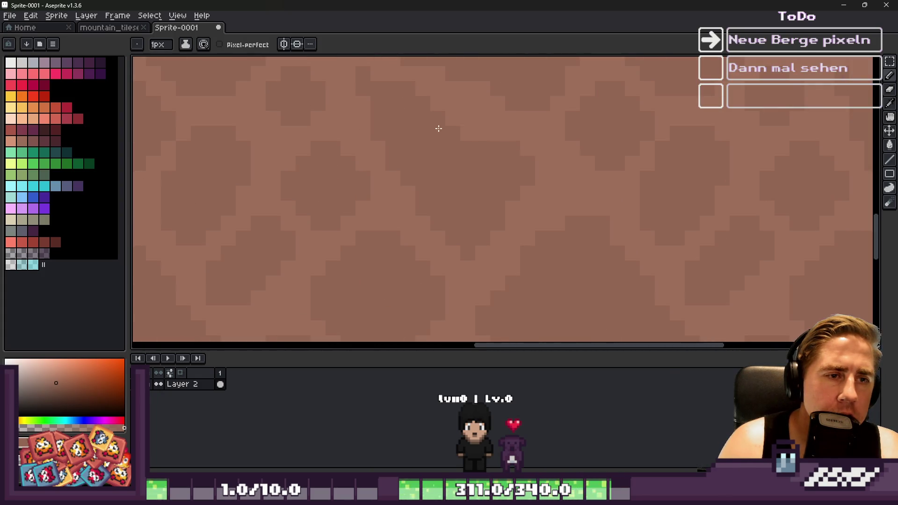
scroll(439, 128, down, 4)
scroll(422, 183, up, 3)
scroll(434, 180, down, 3)
scroll(449, 168, up, 6)
scroll(441, 170, down, 2)
scroll(407, 166, up, 1)
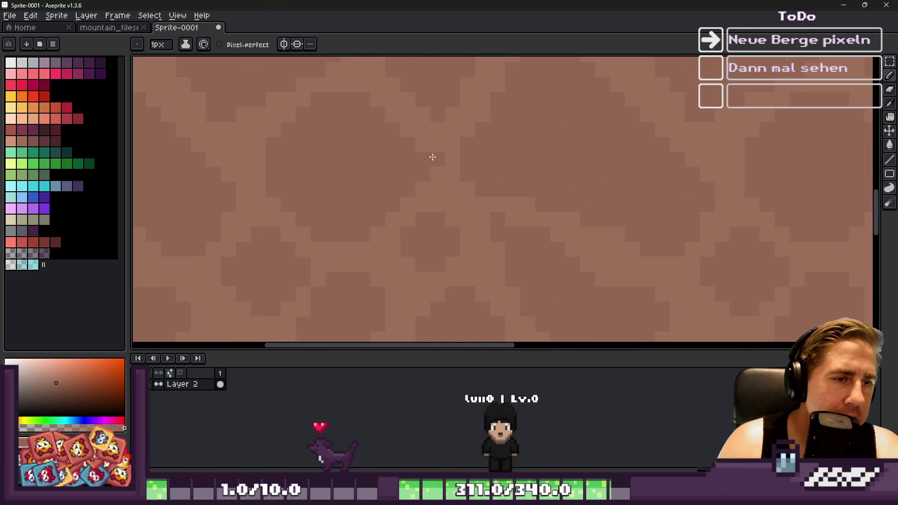
scroll(433, 157, down, 3)
scroll(486, 194, up, 5)
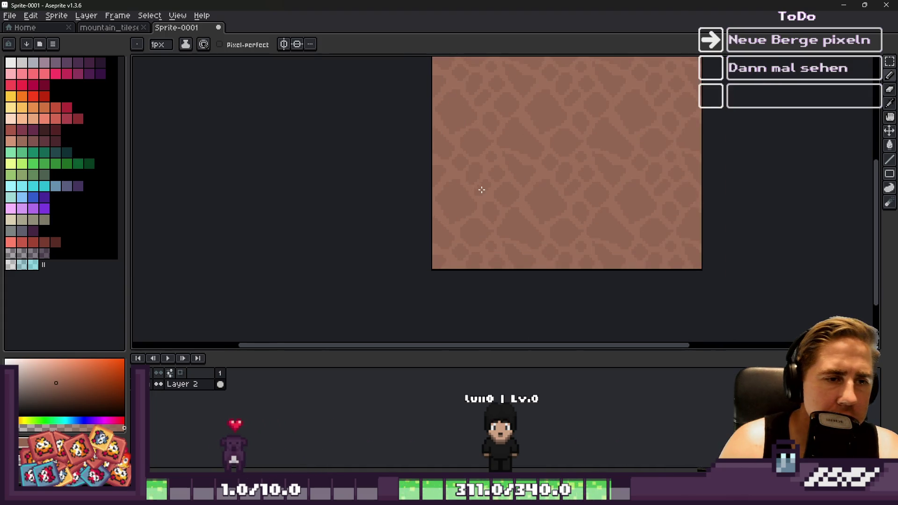
Step: Pick a darker red-brown and try a global bucket fill of the dark cells, then undo it
key(i)
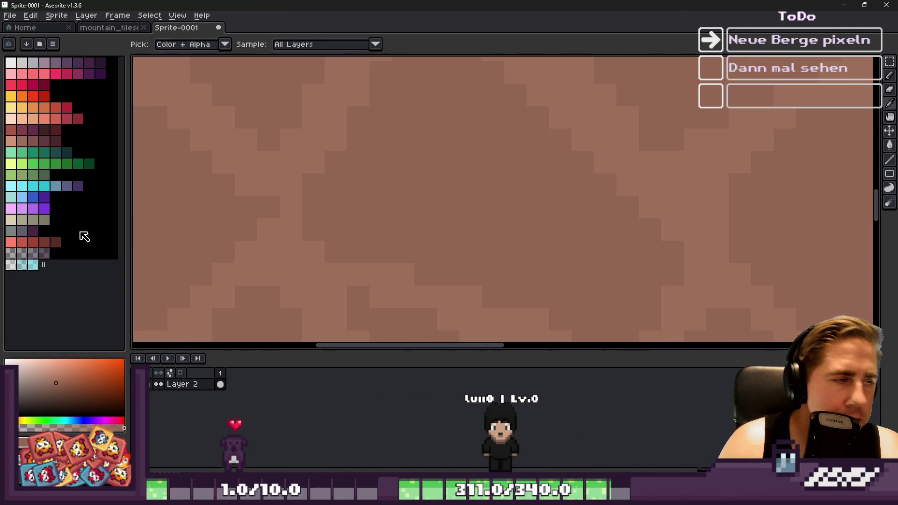
scroll(504, 161, down, 1)
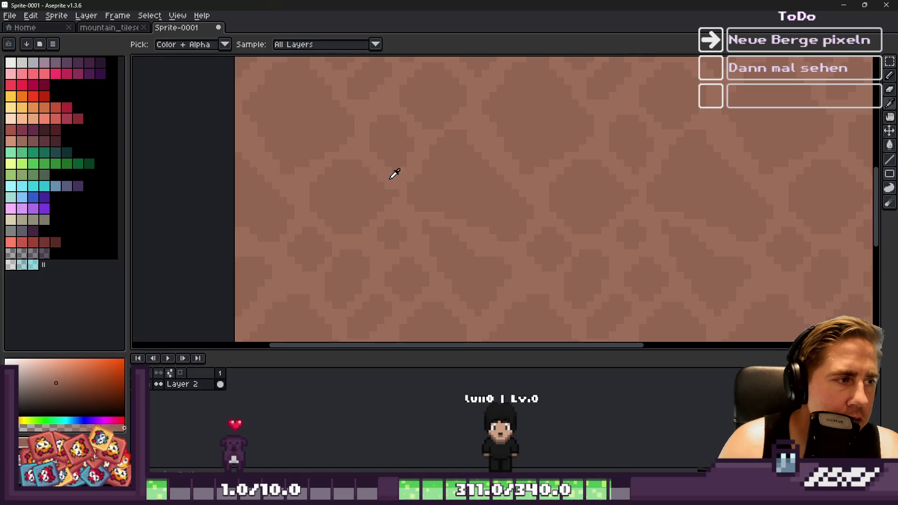
click(29, 143)
key(g)
click(405, 148)
scroll(402, 157, down, 1)
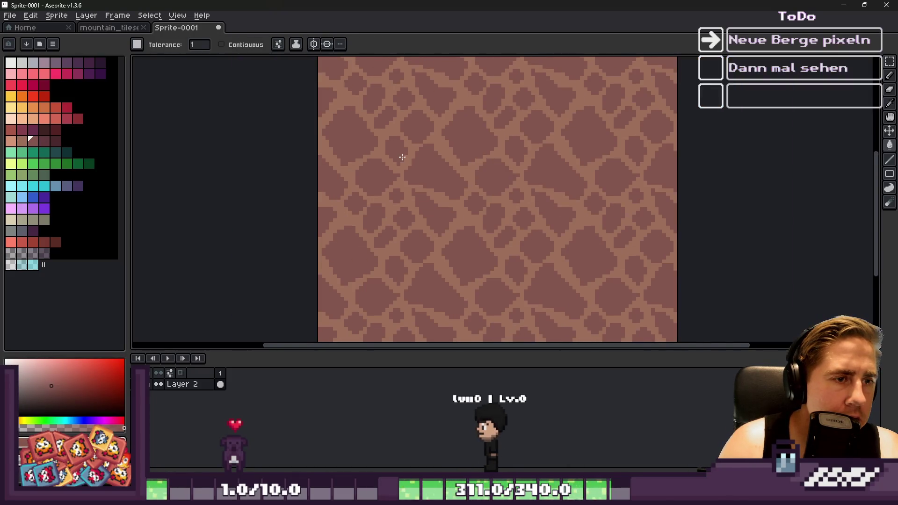
scroll(402, 157, up, 1)
key(ctrl+z)
Step: With Contiguous on, fill the triangular, square and diamond rock blobs and small dots darker
click(222, 44)
click(445, 184)
scroll(445, 184, down, 1)
scroll(476, 187, up, 2)
click(391, 185)
click(489, 126)
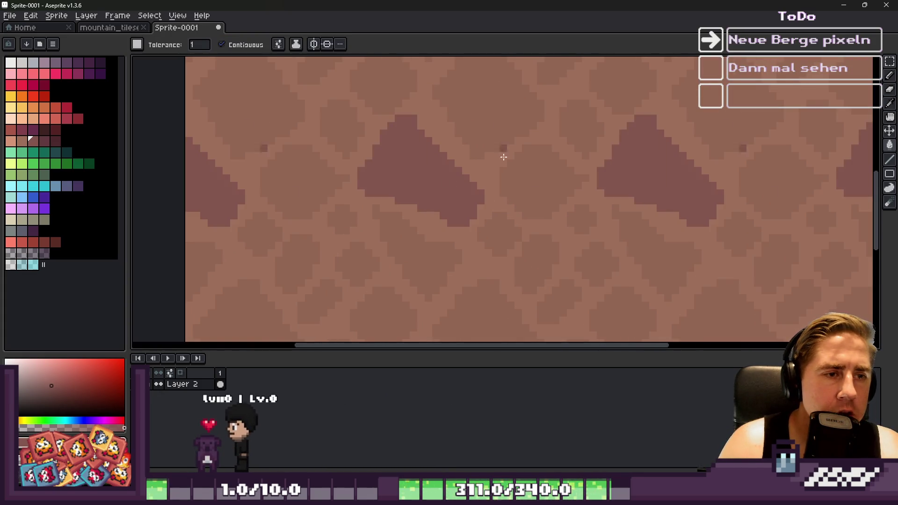
click(532, 262)
click(519, 289)
scroll(528, 180, down, 1)
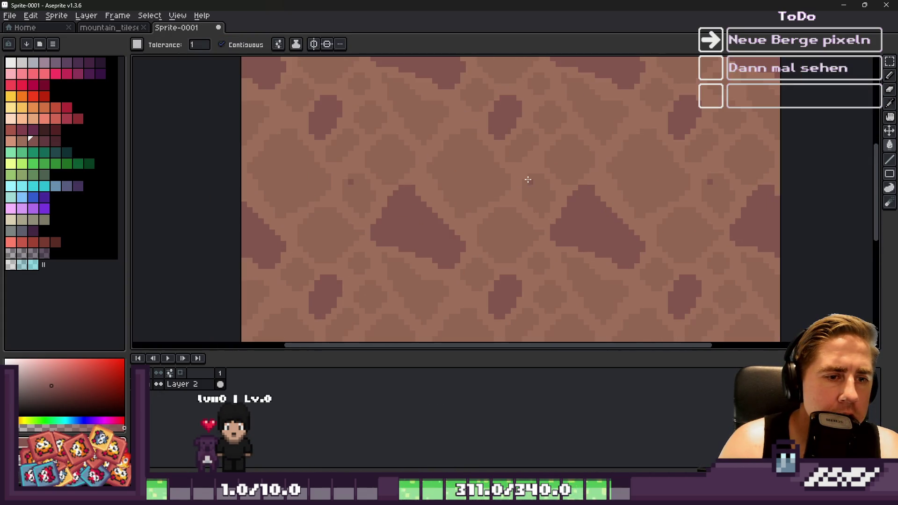
click(552, 148)
click(535, 85)
scroll(534, 94, down, 3)
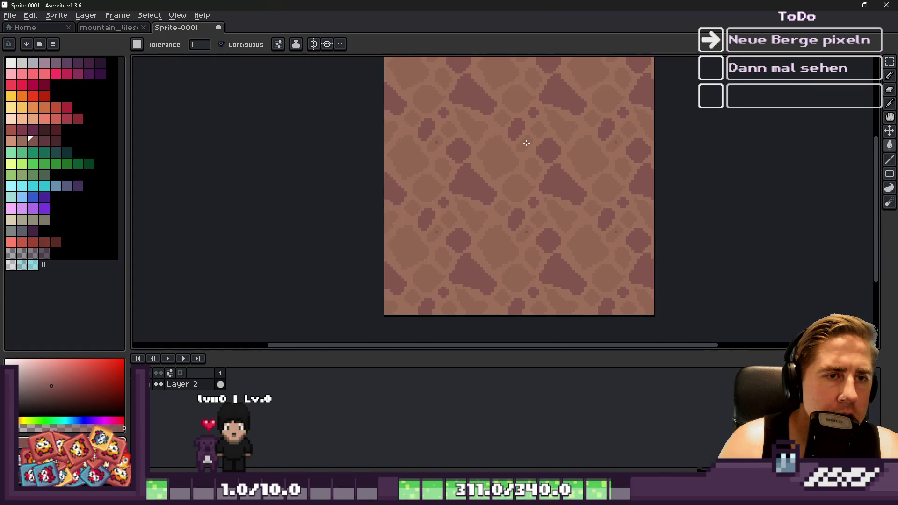
scroll(526, 150, up, 4)
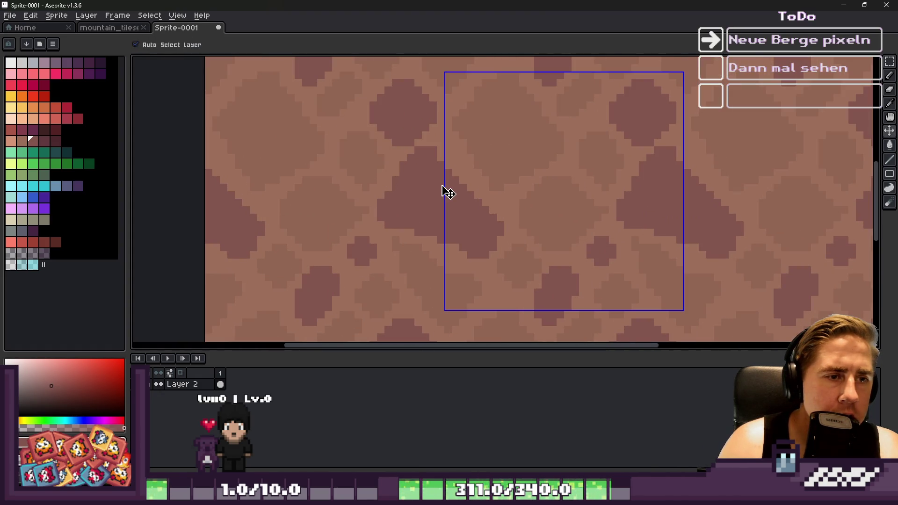
Step: Undo the red-brown blob fills and eyedrop a brown from the cobblestone artwork
key(ctrl+z)
key(ctrl+z)
key(ctrl+z)
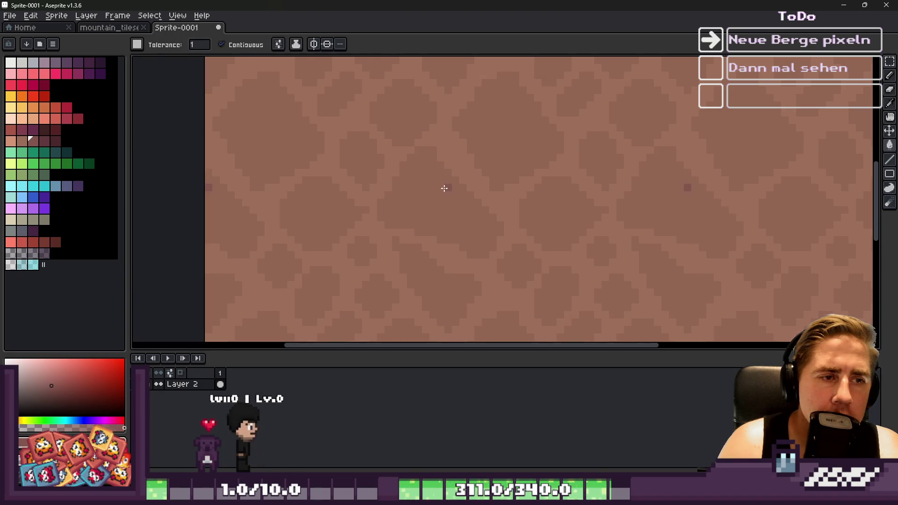
alt+click(409, 191)
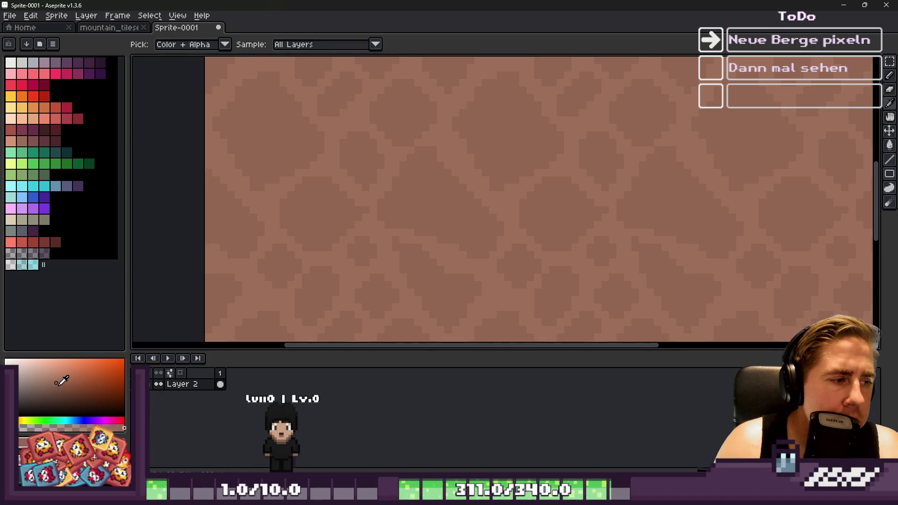
scroll(424, 206, down, 3)
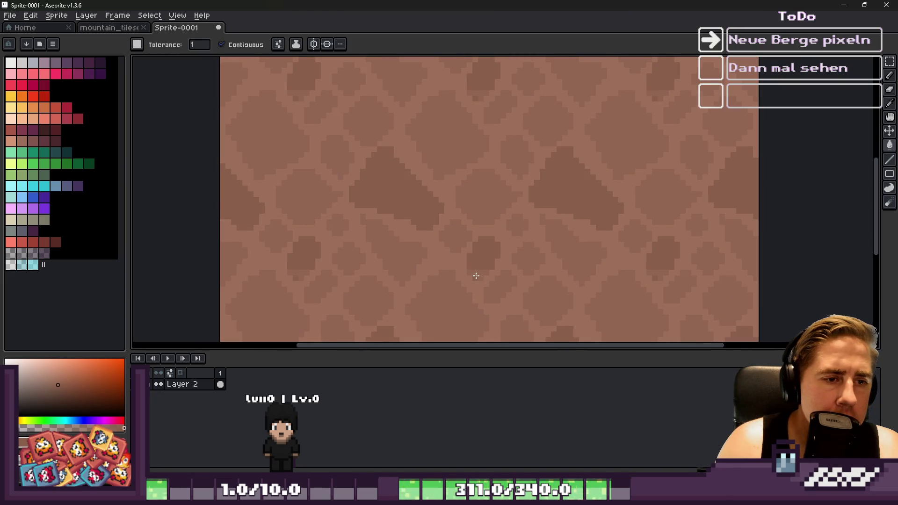
scroll(476, 269, down, 1)
scroll(519, 172, up, 2)
scroll(536, 130, down, 1)
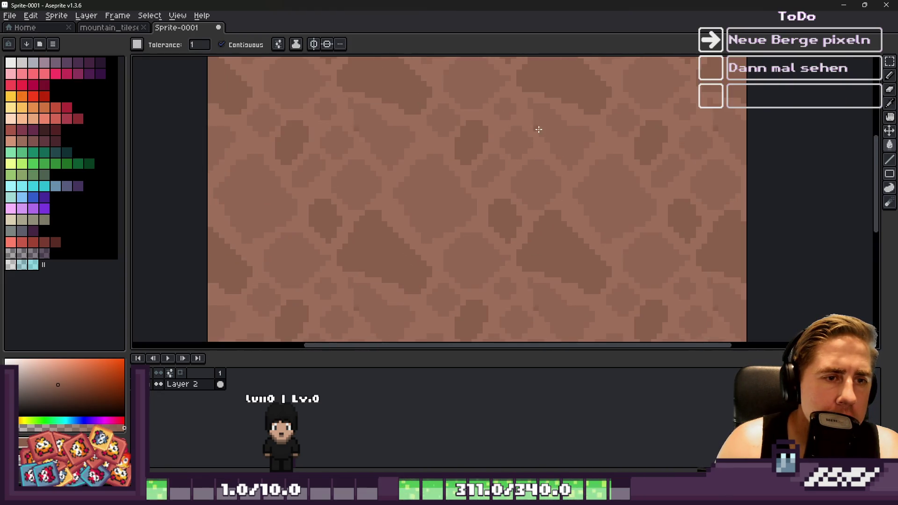
scroll(564, 158, down, 3)
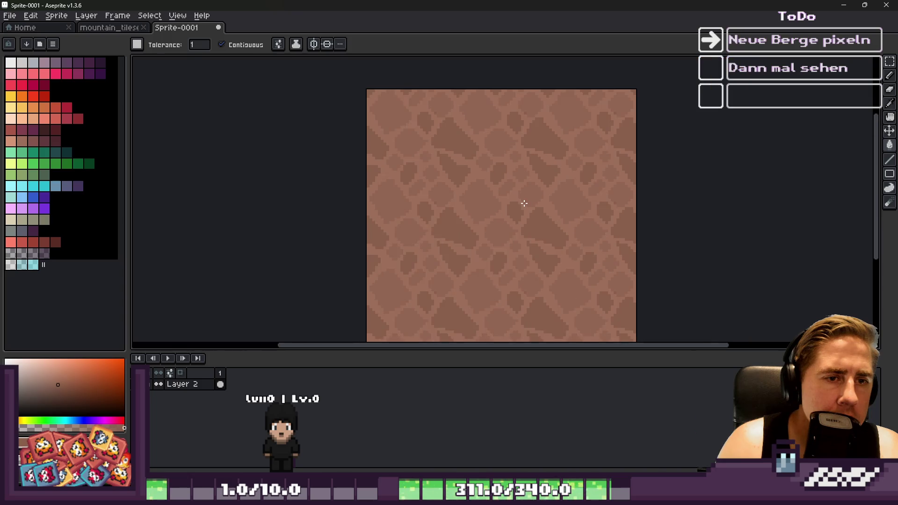
scroll(520, 197, up, 3)
scroll(440, 188, down, 1)
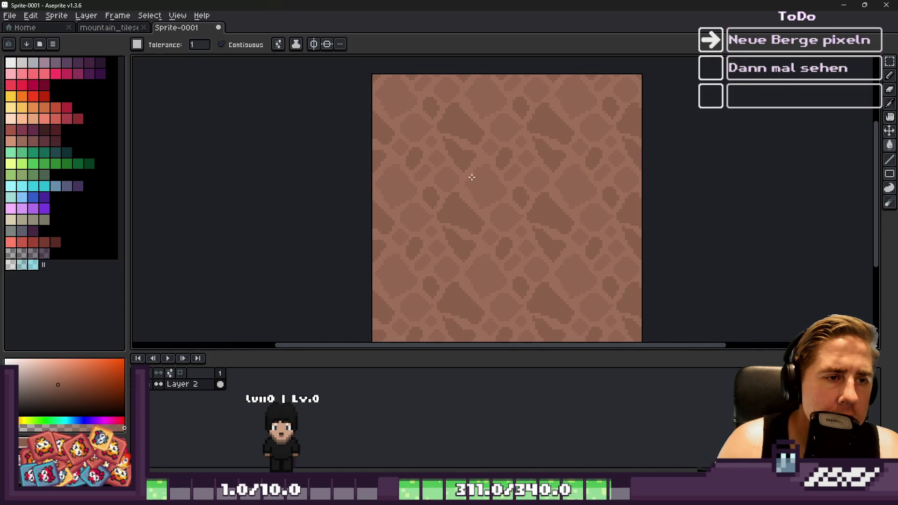
scroll(486, 184, up, 2)
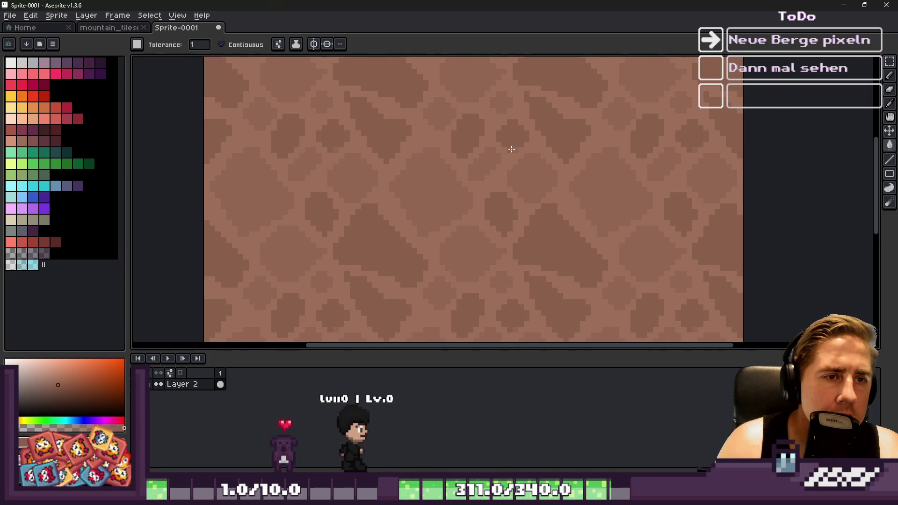
scroll(462, 130, down, 2)
scroll(462, 130, down, 1)
scroll(484, 209, up, 2)
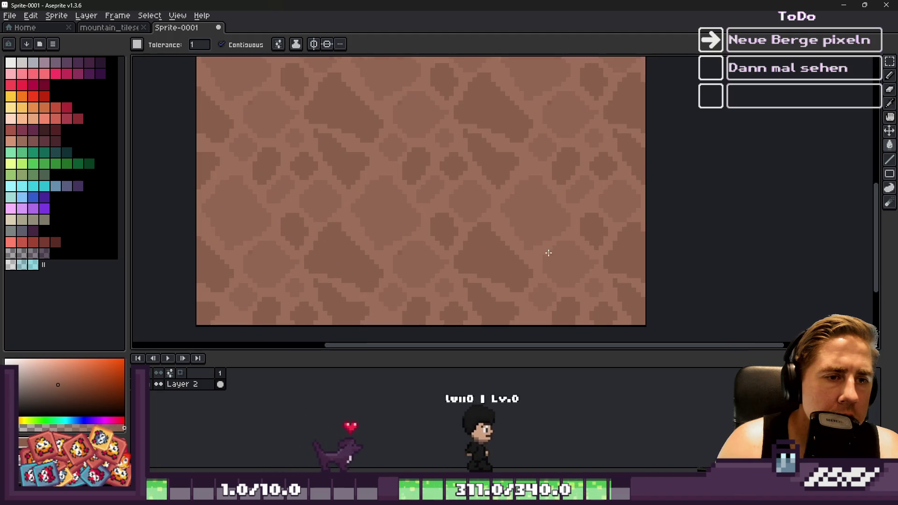
scroll(564, 261, down, 6)
scroll(470, 92, up, 5)
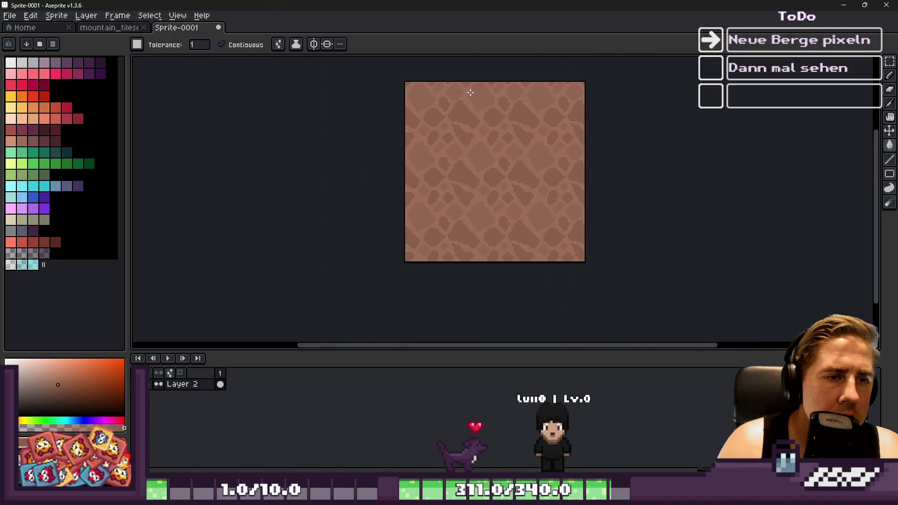
scroll(538, 168, down, 3)
scroll(544, 195, up, 4)
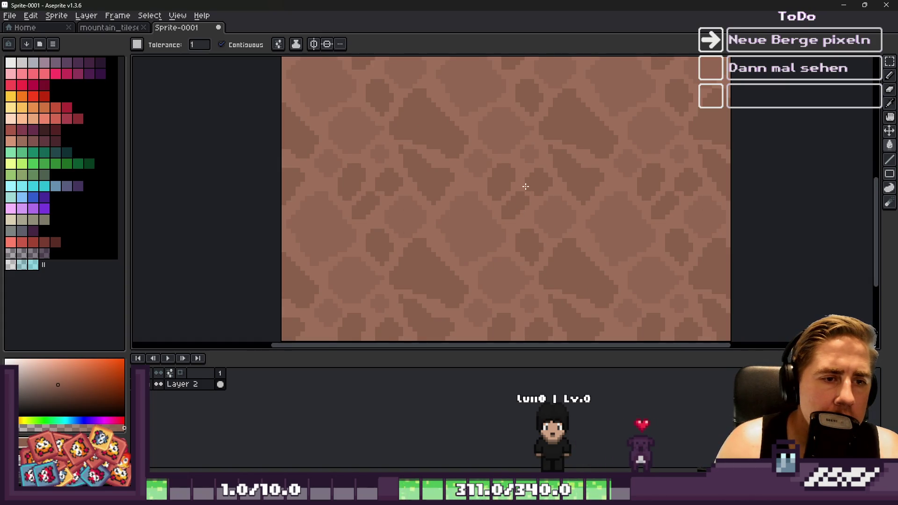
scroll(513, 200, up, 1)
scroll(473, 177, down, 4)
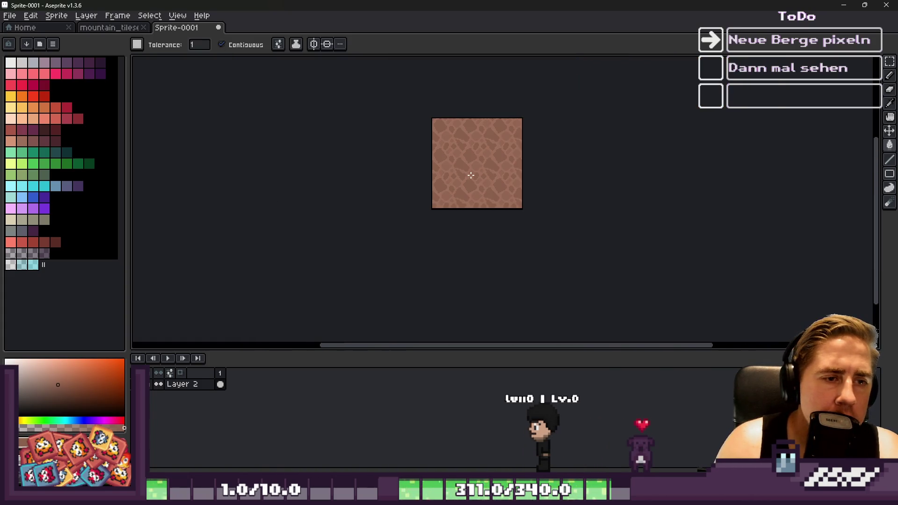
scroll(425, 151, up, 2)
Step: Paste the new cracked rock tile into the top-left slot of mountain_tileset, keeping RotSprite rotation
key(v)
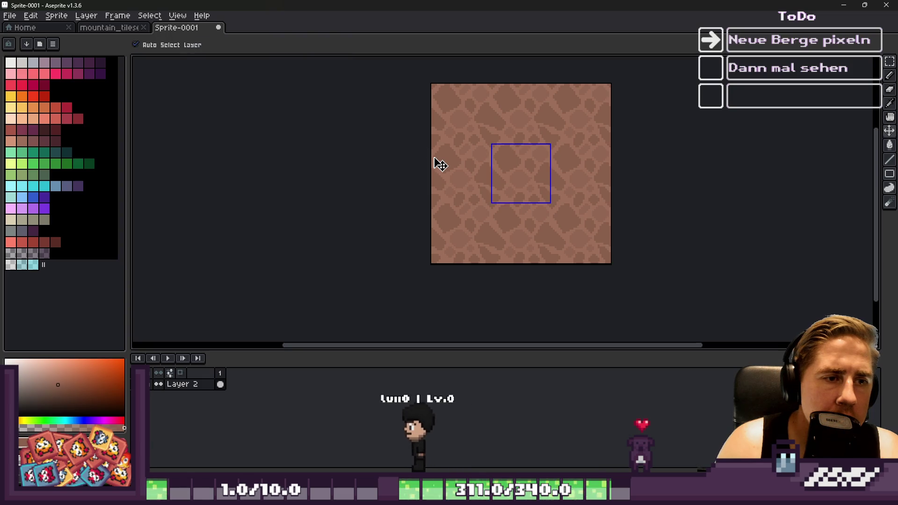
key(w)
key(ctrl+d)
click(109, 27)
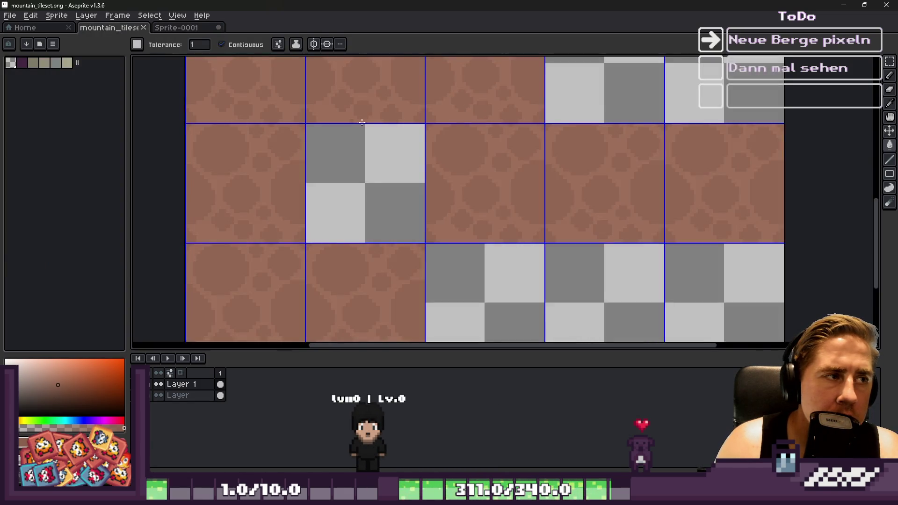
scroll(450, 160, down, 5)
scroll(411, 171, up, 5)
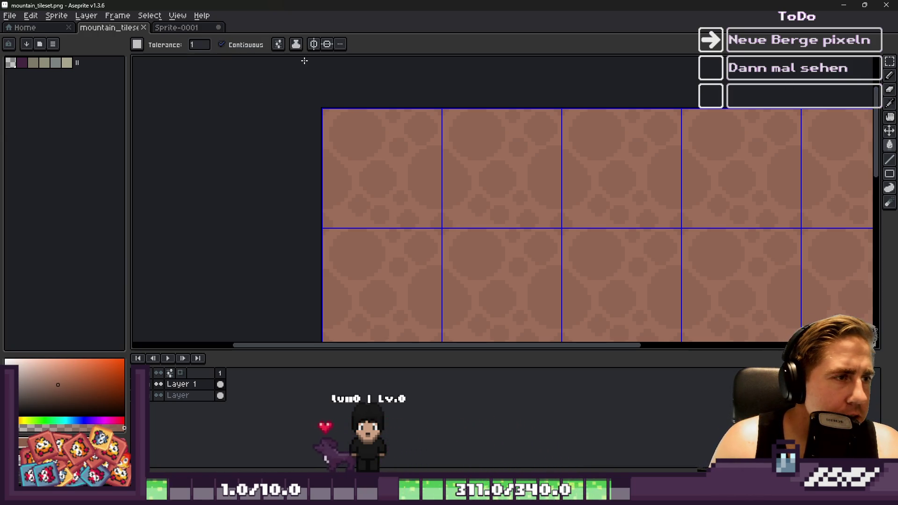
key(b)
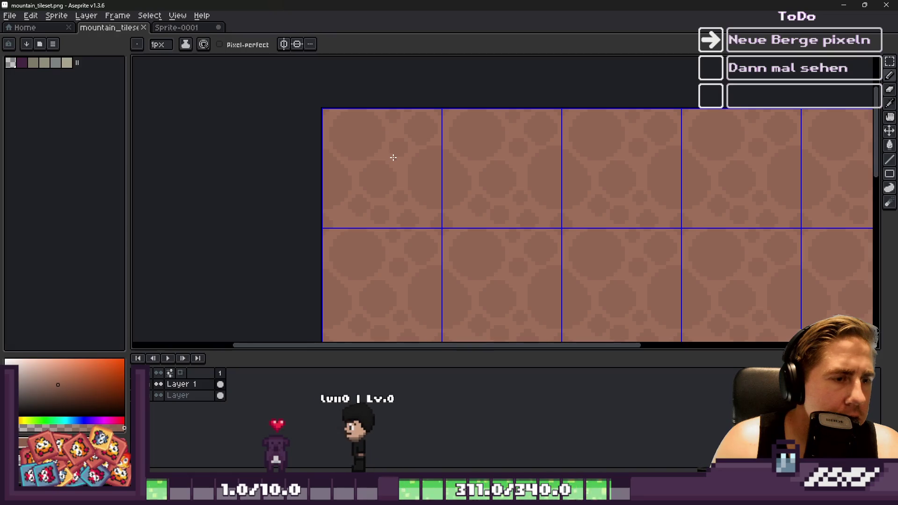
key(m)
drag(433, 187, 443, 193)
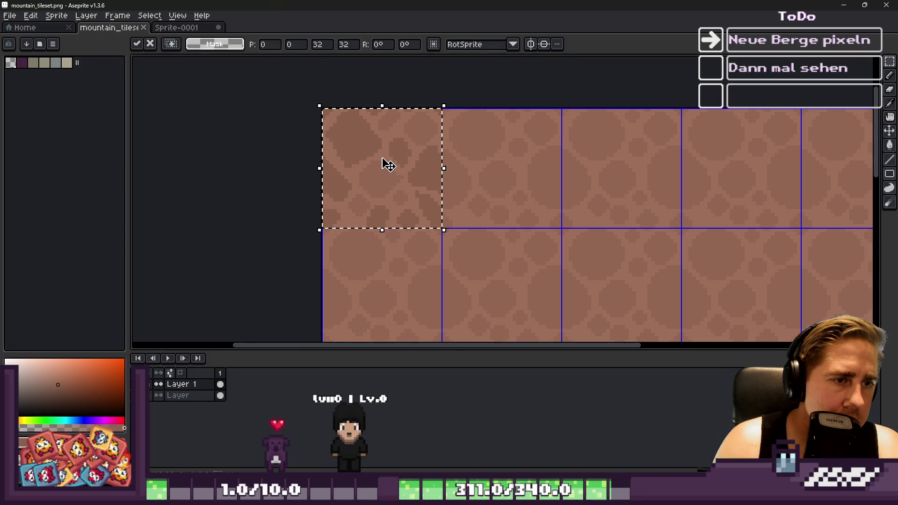
click(514, 45)
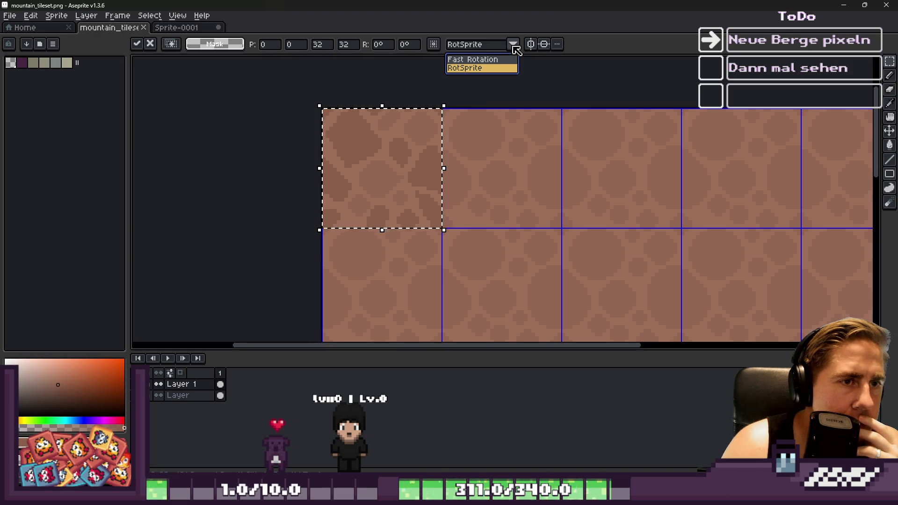
click(514, 46)
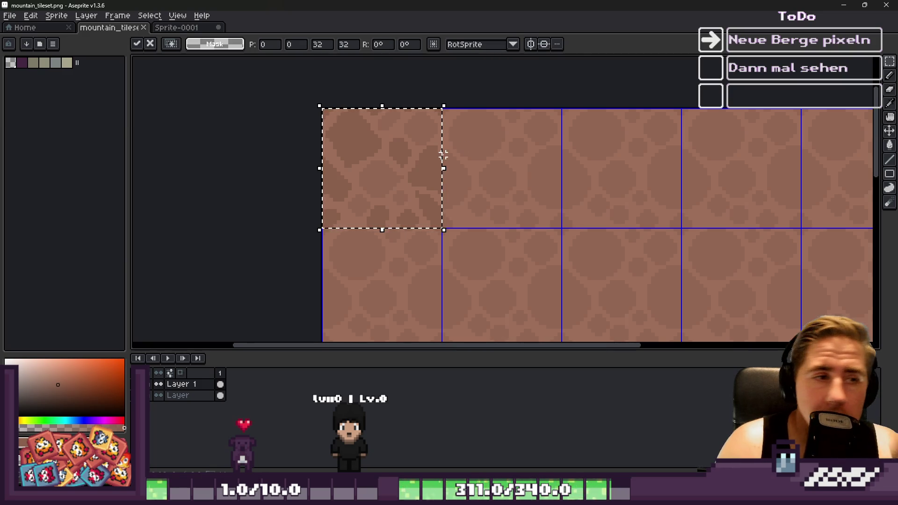
Step: Copy the rock tile one slot right, then duplicate that two-tile pair further along the top row
scroll(388, 153, up, 1)
drag(335, 171, 509, 169)
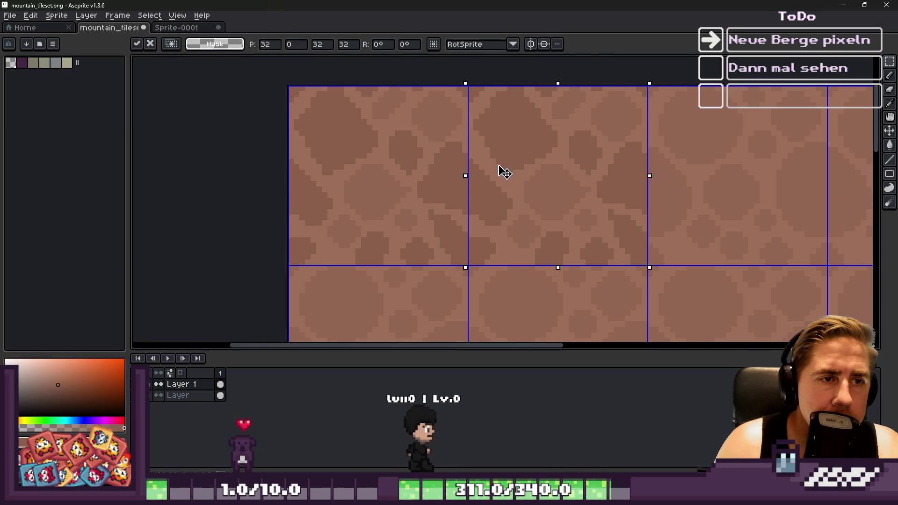
click(444, 167)
drag(445, 166, 515, 176)
mouse_move(346, 172)
mouse_down()
mouse_move(766, 174)
mouse_move(702, 181)
mouse_up()
scroll(538, 161, down, 3)
scroll(696, 173, down, 2)
scroll(548, 178, up, 4)
key(Return)
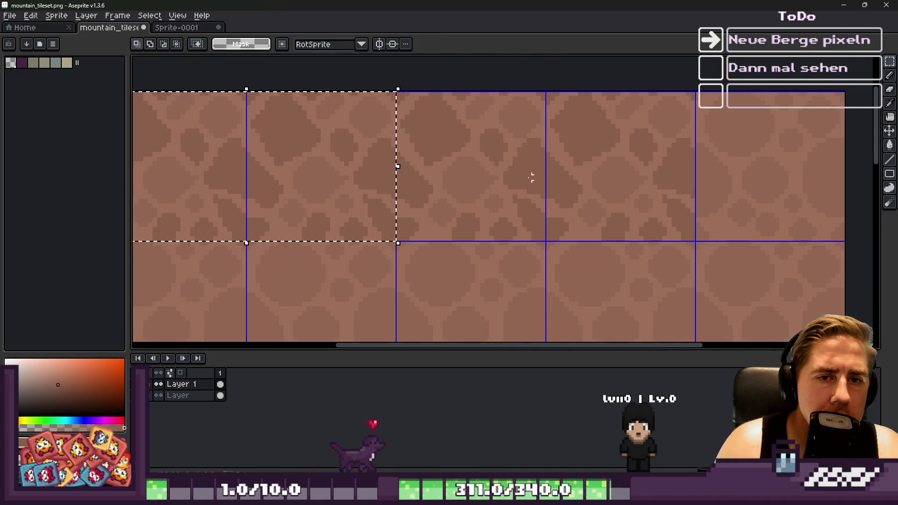
Step: Shift the two-tile block right, move the top row of rock tiles into the second row, and place a pair
mouse_move(249, 153)
mouse_down()
mouse_move(778, 183)
mouse_move(691, 190)
mouse_up()
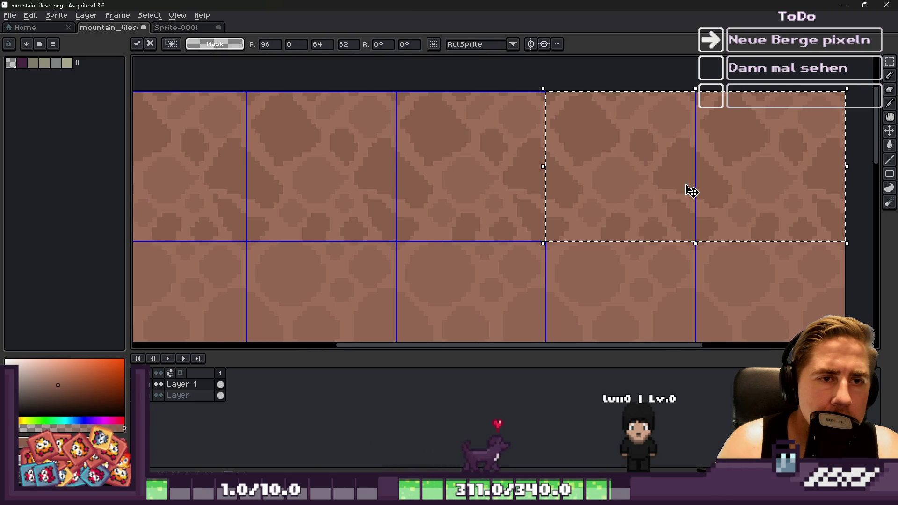
key(Return)
scroll(709, 159, down, 1)
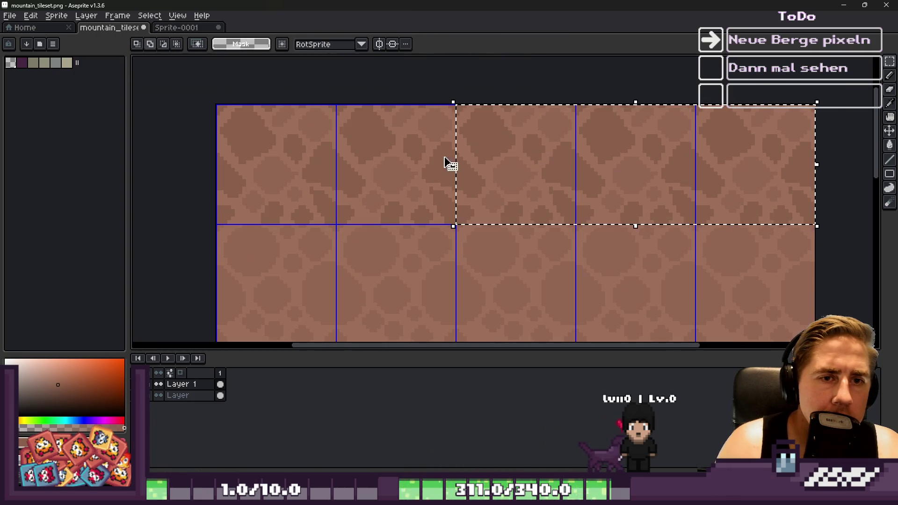
mouse_move(261, 159)
mouse_down()
mouse_move(253, 126)
mouse_move(253, 273)
mouse_move(251, 255)
mouse_up()
scroll(251, 254, up, 3)
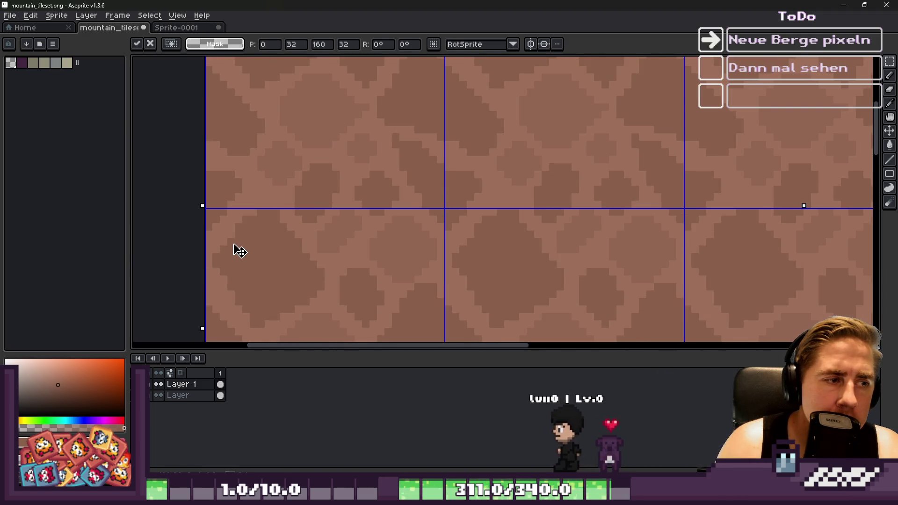
scroll(412, 136, down, 4)
key(Return)
scroll(452, 256, up, 3)
scroll(445, 261, down, 1)
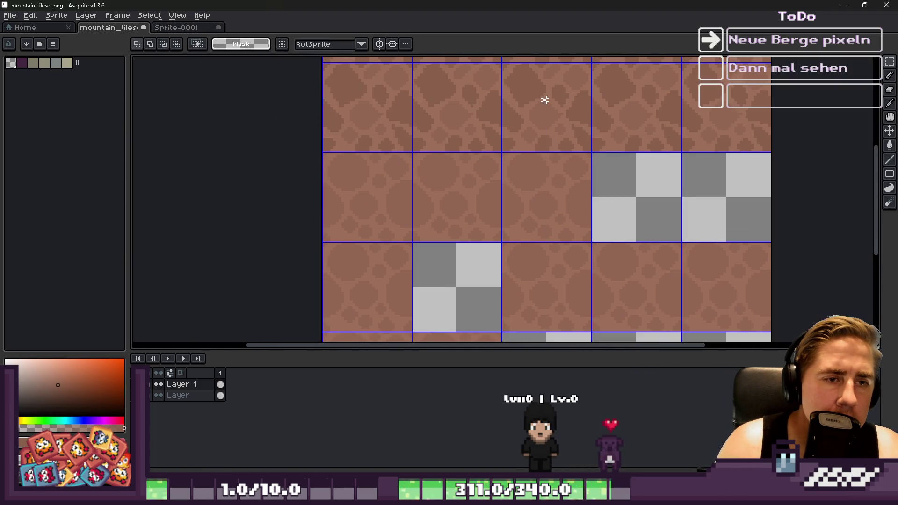
mouse_move(438, 117)
mouse_down()
mouse_move(377, 114)
mouse_move(363, 183)
mouse_up()
scroll(374, 197, up, 3)
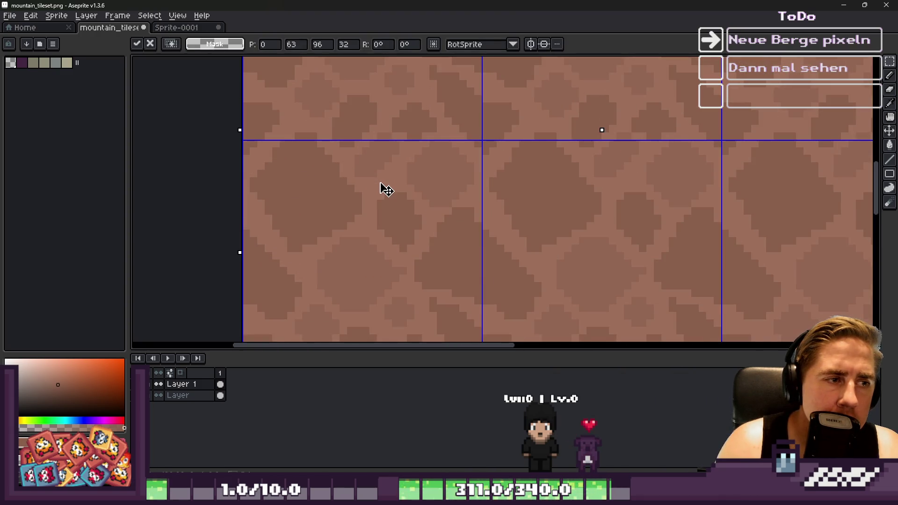
key(Return)
scroll(605, 215, down, 3)
scroll(605, 216, up, 2)
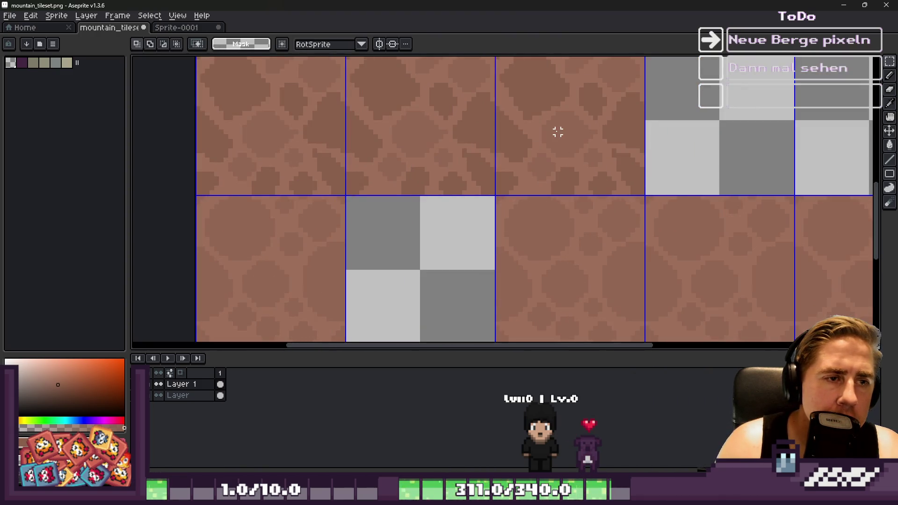
Step: Move individual 32x32 rock tiles down a slot and further left into their final positions
drag(561, 138, 563, 260)
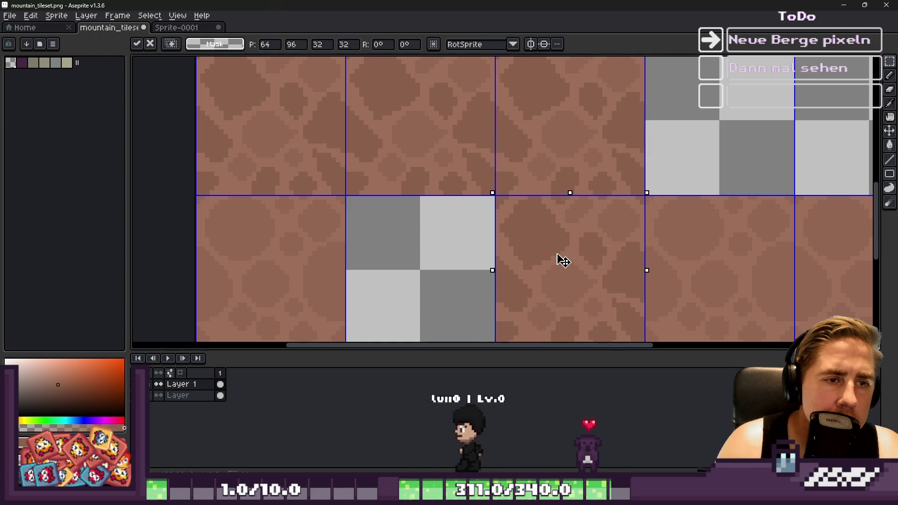
scroll(405, 152, down, 2)
scroll(564, 221, up, 4)
mouse_move(643, 220)
mouse_down()
mouse_move(543, 226)
mouse_move(640, 220)
mouse_move(381, 157)
mouse_move(407, 188)
mouse_up()
scroll(381, 156, down, 2)
scroll(407, 187, up, 3)
scroll(449, 190, down, 3)
scroll(664, 141, down, 2)
click(665, 141)
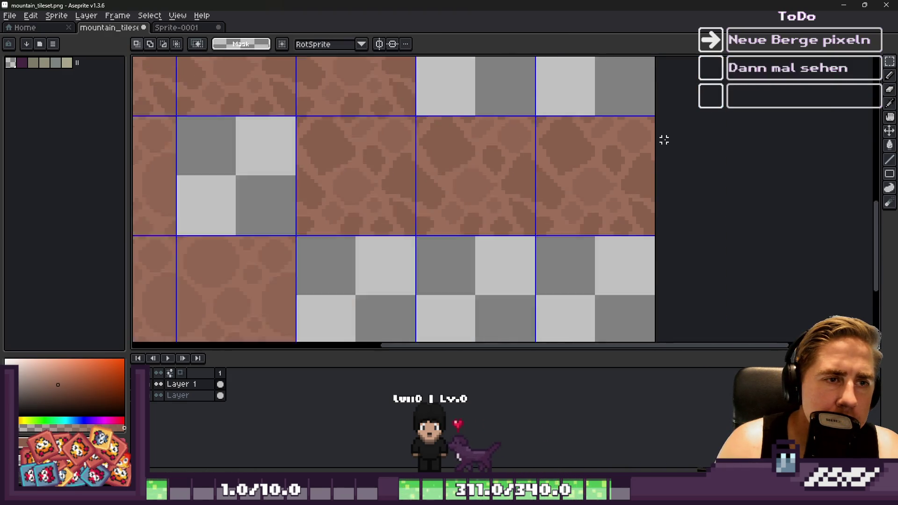
scroll(655, 143, down, 3)
scroll(321, 155, up, 4)
drag(652, 120, 802, 275)
mouse_move(676, 179)
mouse_down()
mouse_move(654, 168)
mouse_move(409, 157)
mouse_move(417, 152)
mouse_up()
key(Return)
scroll(467, 196, down, 3)
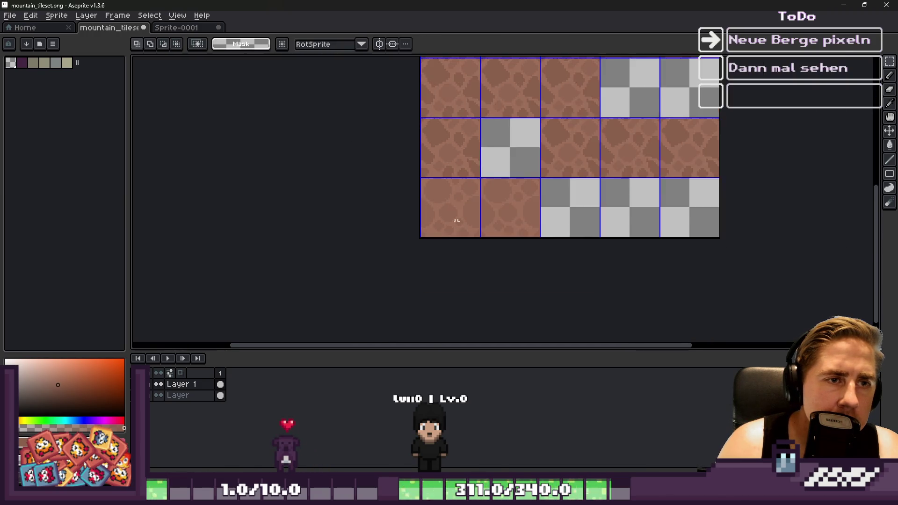
scroll(467, 196, up, 4)
Step: Place another rock tile copy in the middle column, save mountain_tileset, and return to Godot
key(ctrl+z)
mouse_move(707, 179)
mouse_down()
mouse_move(552, 146)
mouse_move(564, 142)
mouse_move(400, 136)
mouse_up()
key(ctrl+d)
key(ctrl+s)
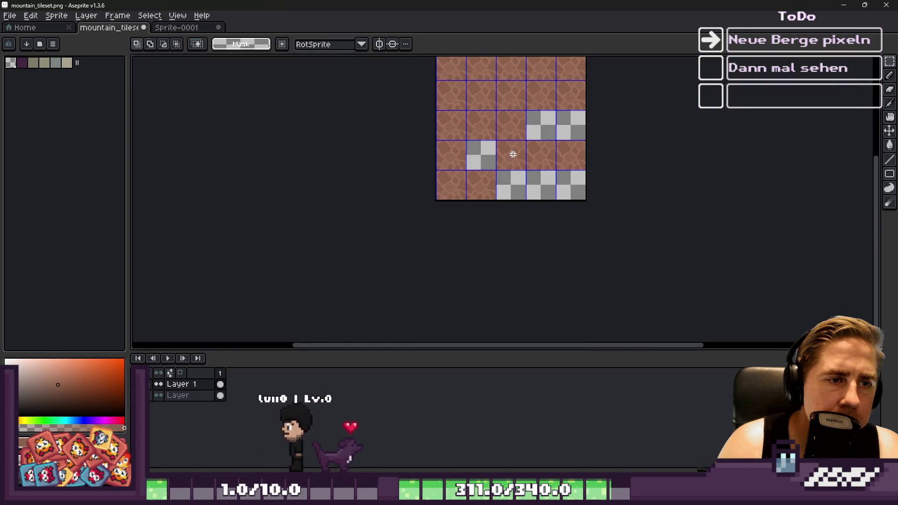
click(843, 5)
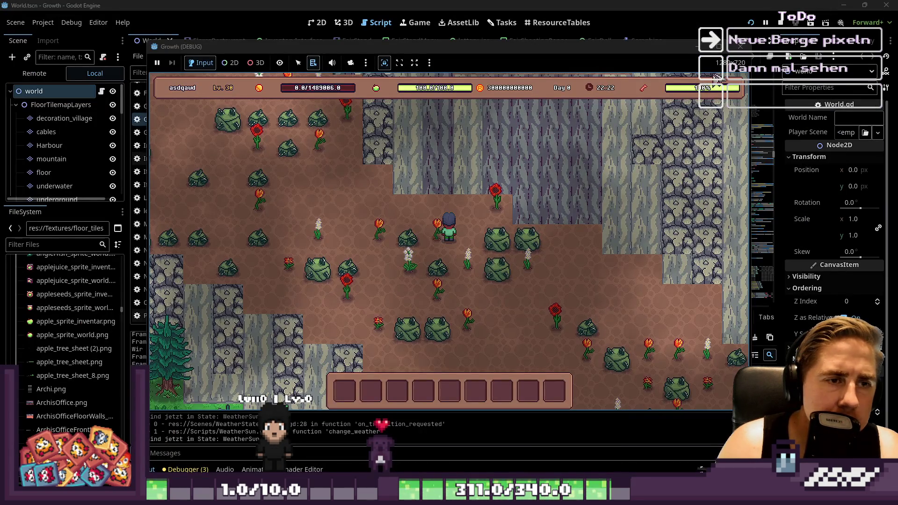
Step: Relaunch the game with F5 and start a New Game with a freshly named character
key(F5)
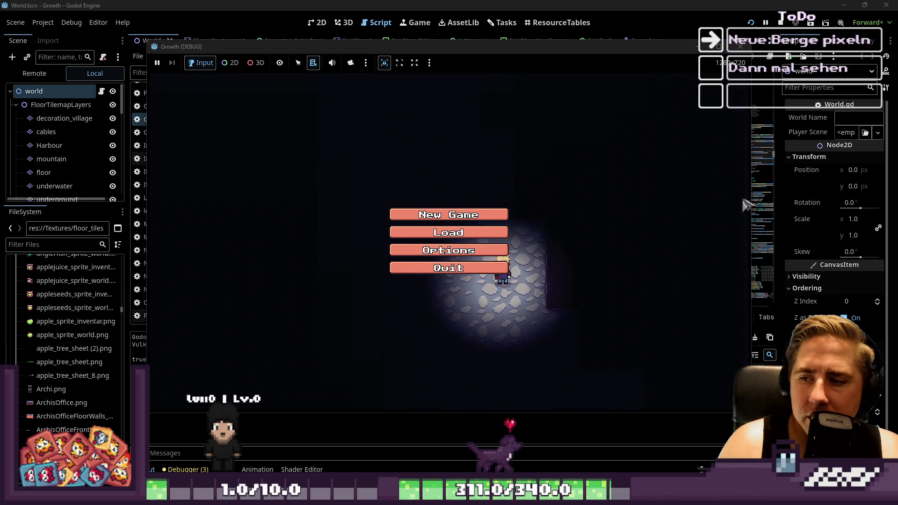
click(452, 214)
text(sdaqwe)
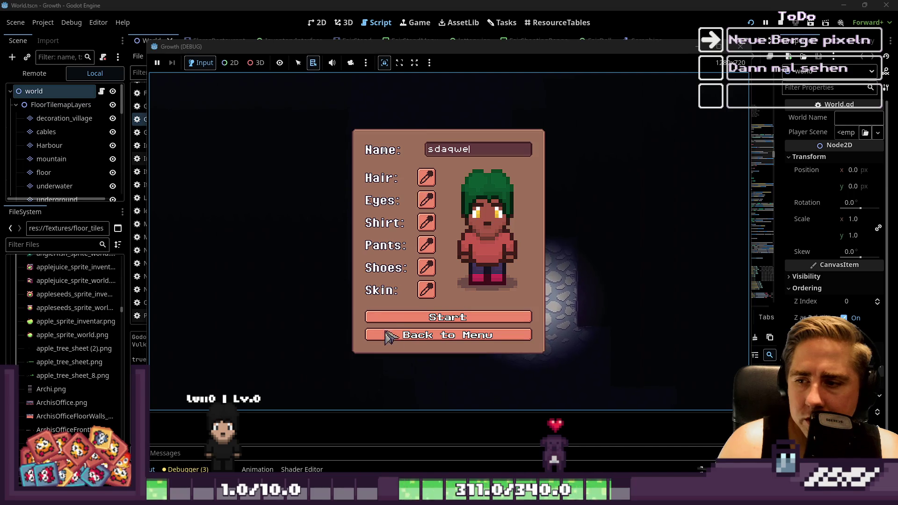
click(410, 317)
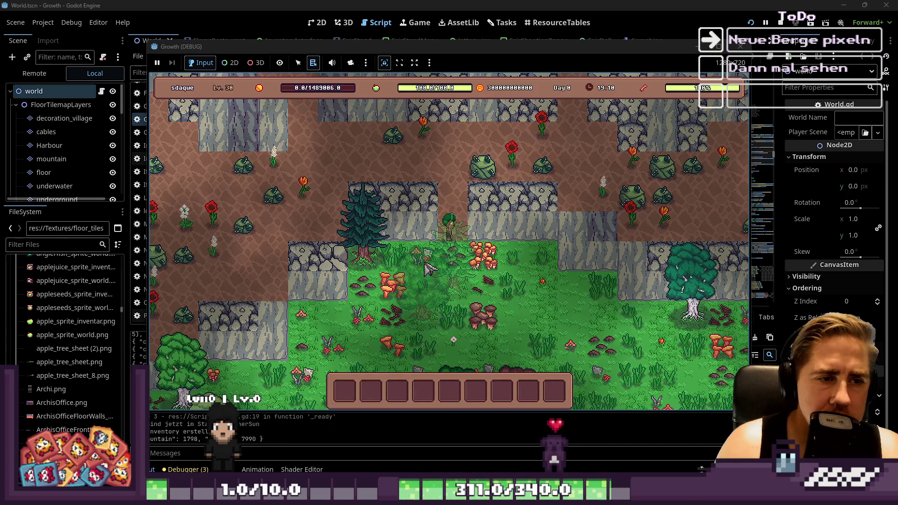
Step: Walk the character left, down and up across the rock floor, then close the game
key(a)
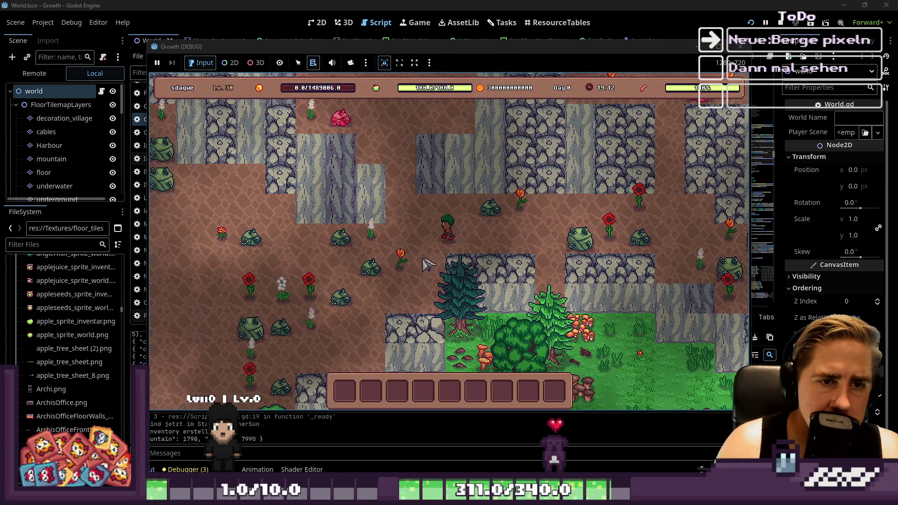
key(s)
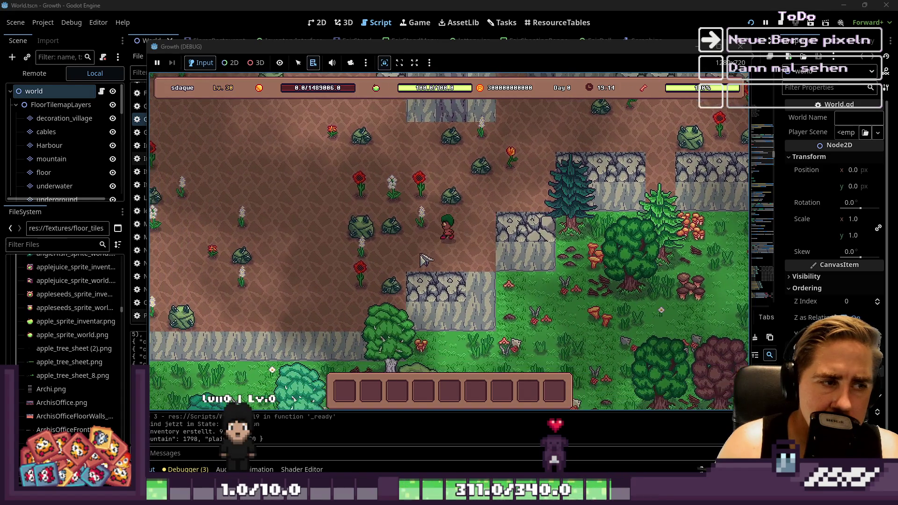
key(w)
key(a)
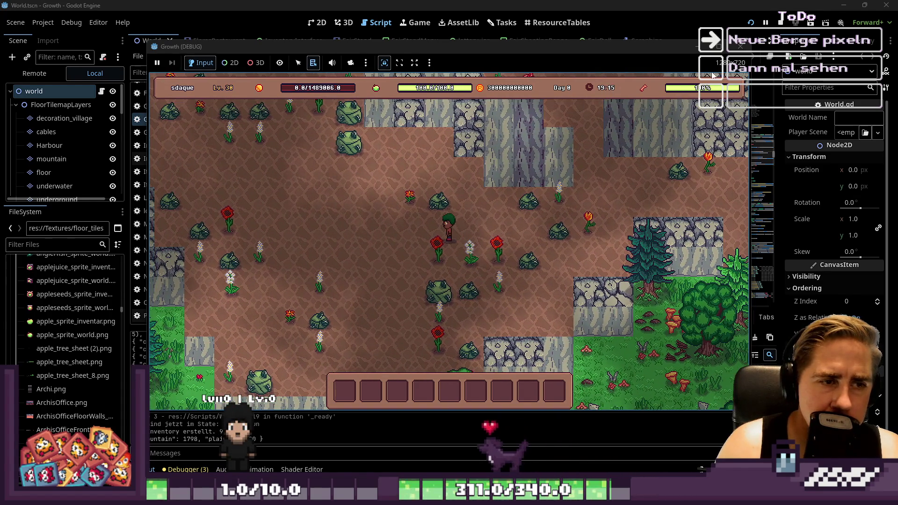
click(744, 43)
key(alt+Tab)
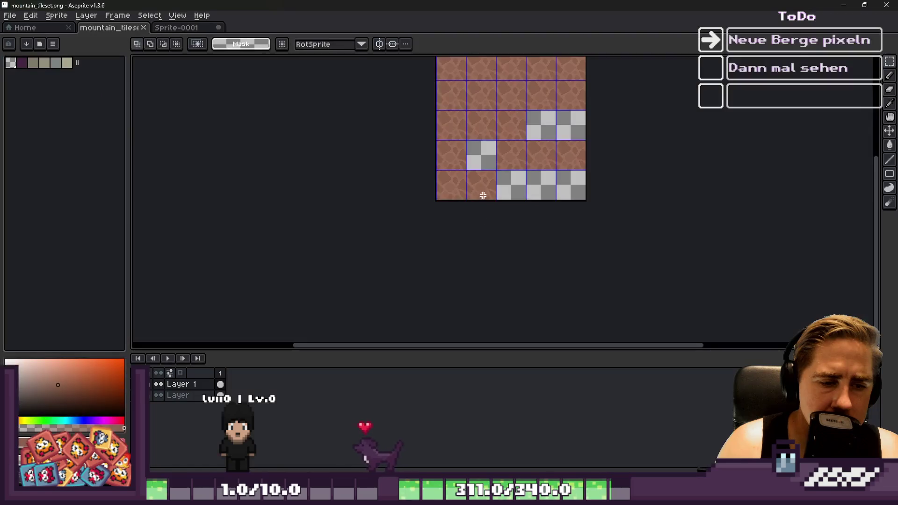
Step: Sample a colour from the rock tile in Aseprite, then hide Aseprite
key(i)
key(g)
click(453, 244)
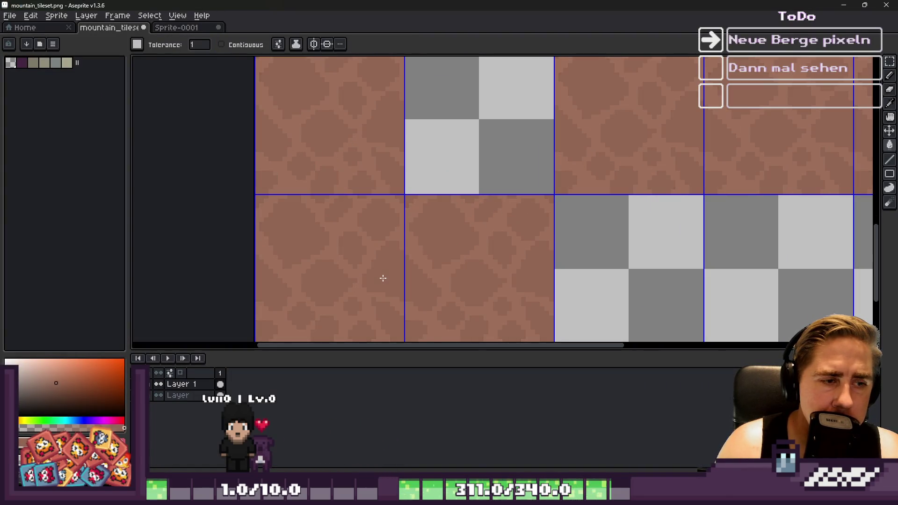
click(844, 5)
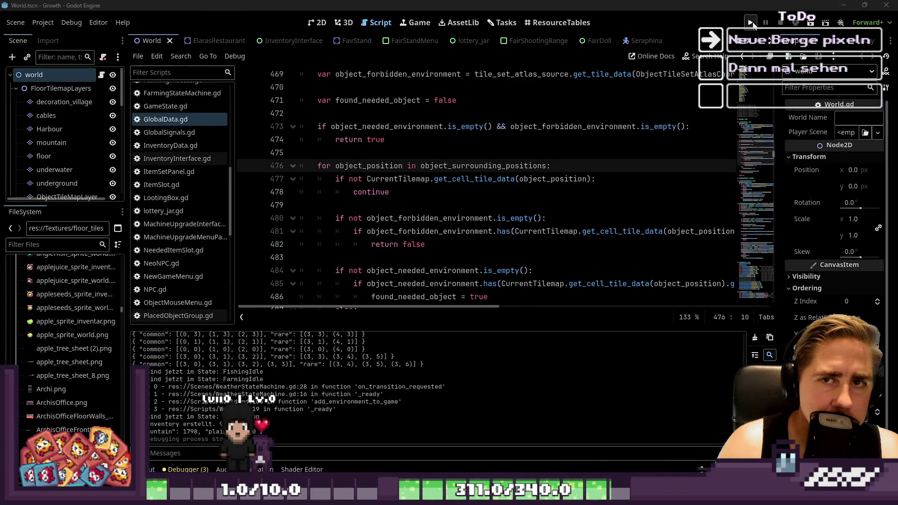
Step: Run the Godot project again and start a New Game with a freshly named character
click(751, 23)
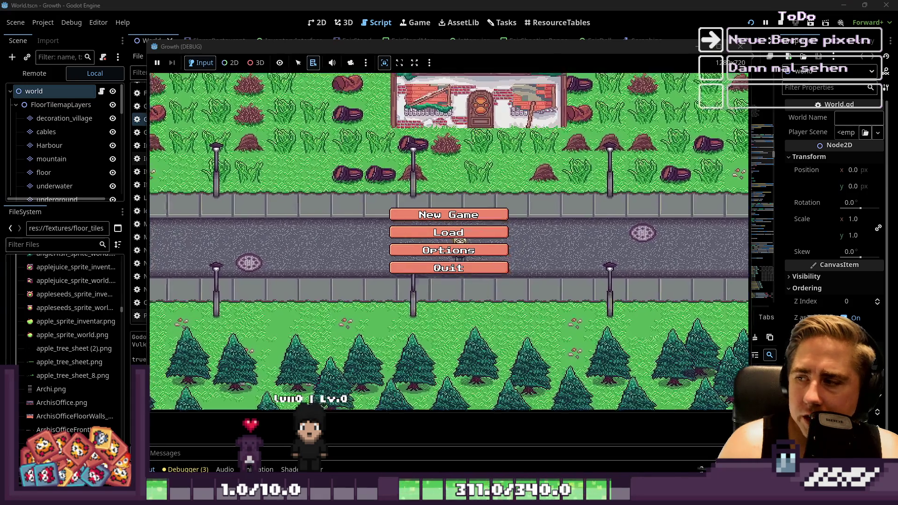
click(449, 210)
click(463, 149)
text(eqwdsa)
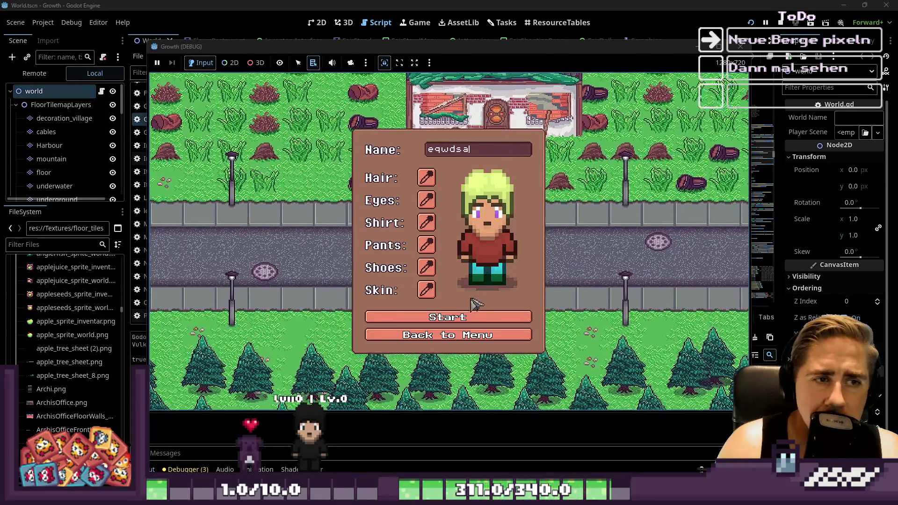
click(477, 314)
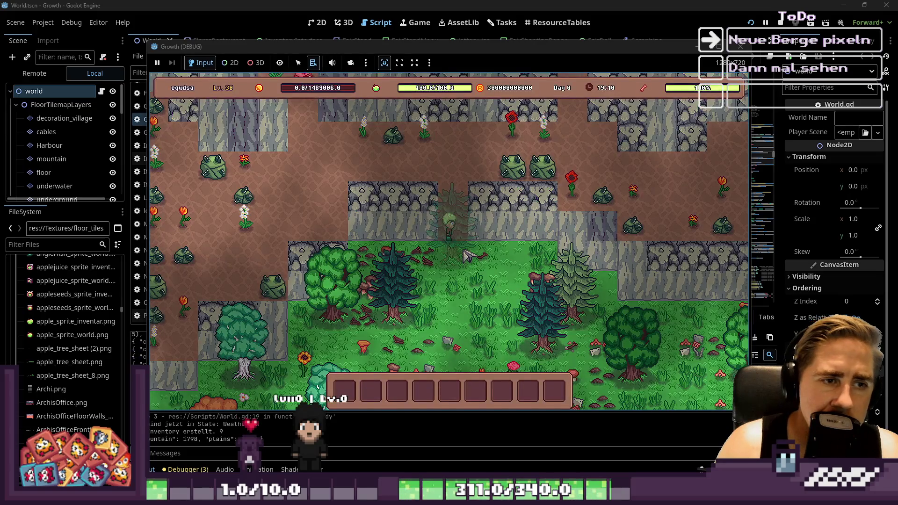
Step: Walk the character left and down across the mountain area, then close the game
key(a)
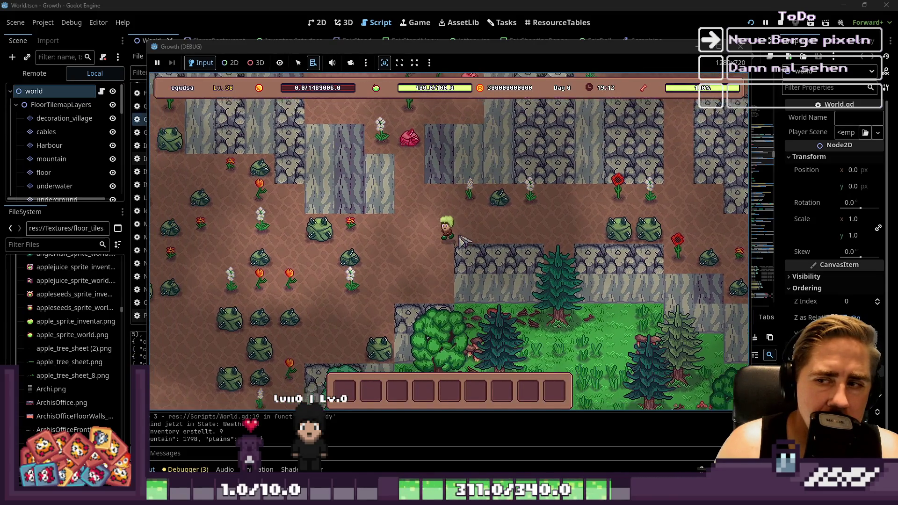
key(a)
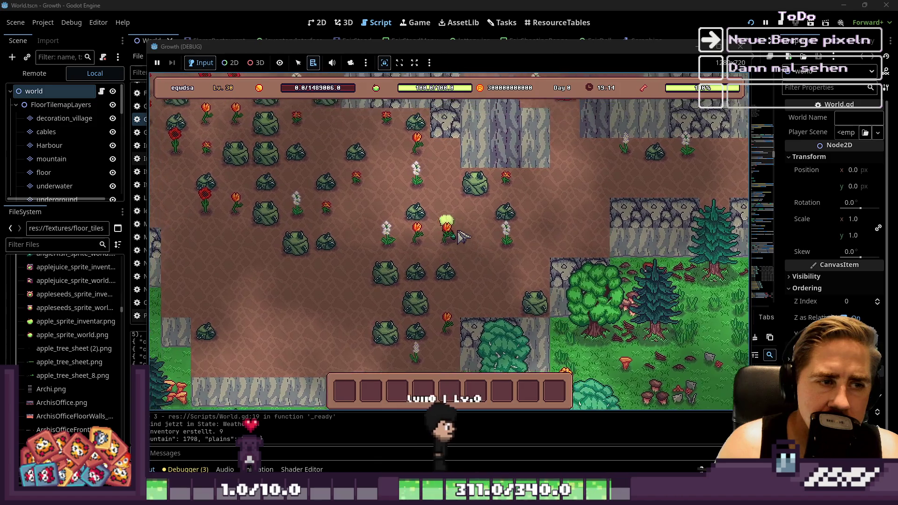
key(a)
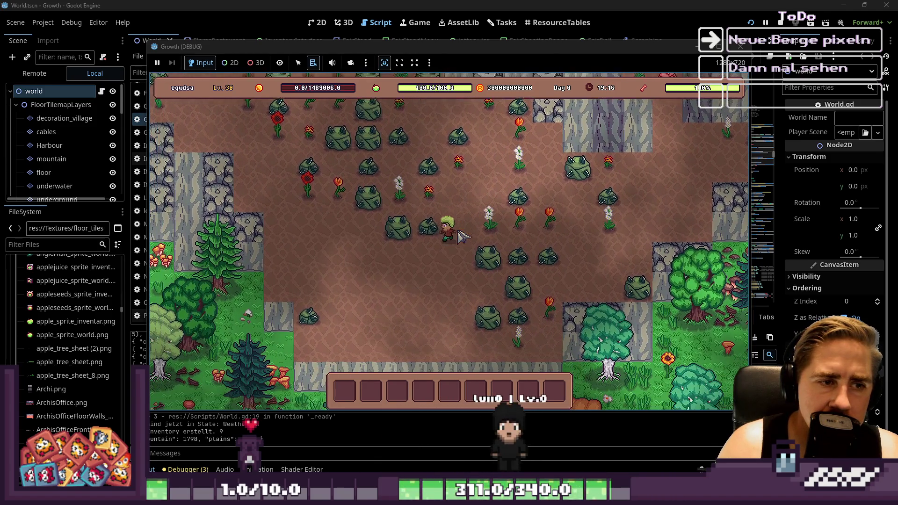
key(s)
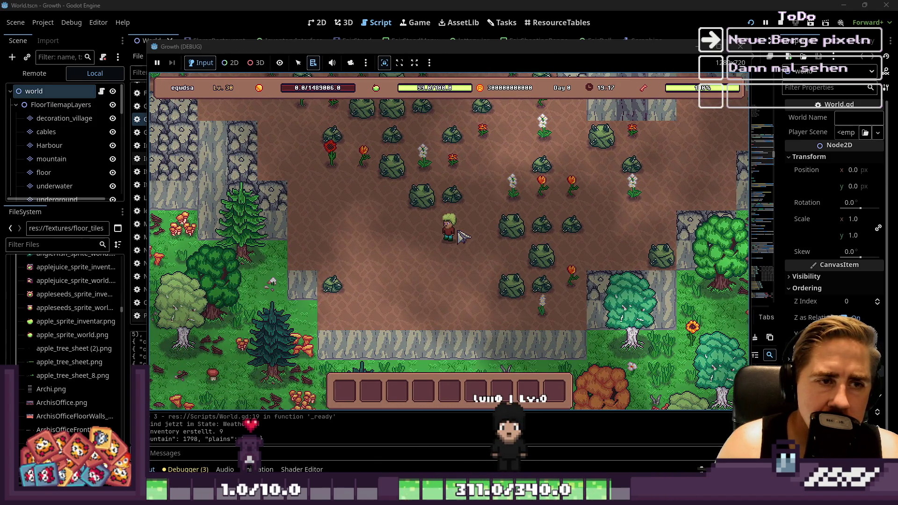
click(740, 45)
key(alt+Tab)
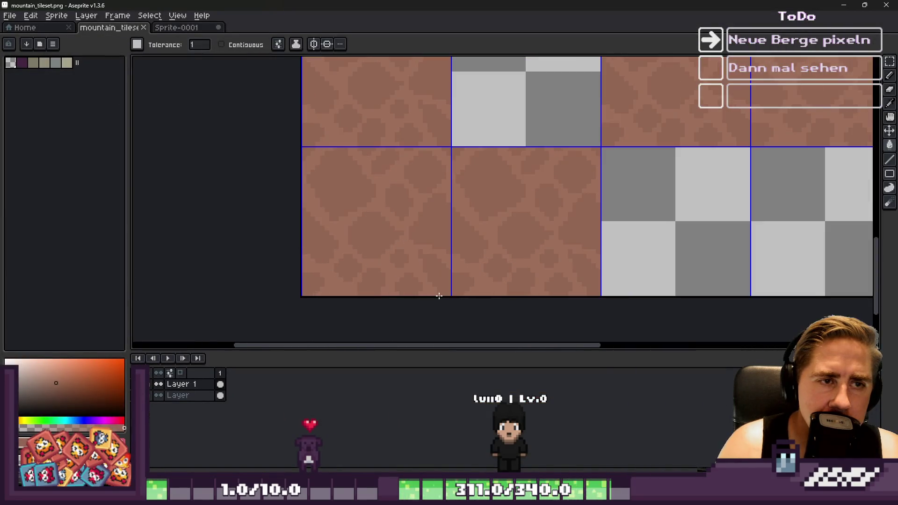
Step: Switch to Sprite-0001 and zoom in and out to inspect the seamless cracked rock tiling
scroll(489, 230, down, 2)
click(169, 29)
scroll(500, 130, up, 3)
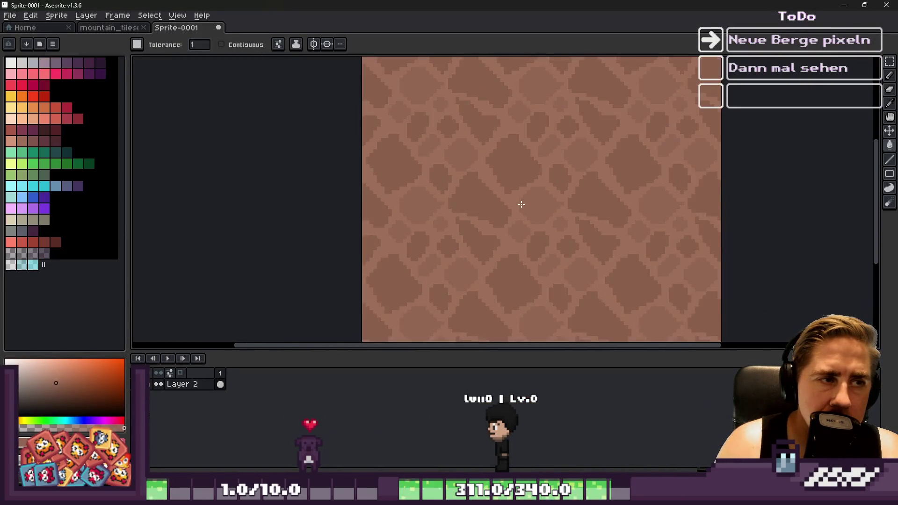
scroll(566, 201, down, 2)
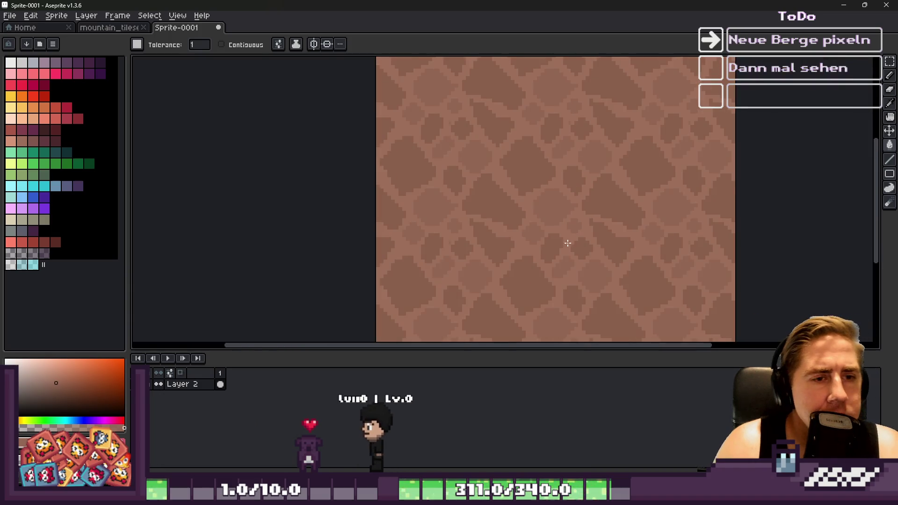
scroll(607, 204, up, 1)
scroll(613, 179, up, 3)
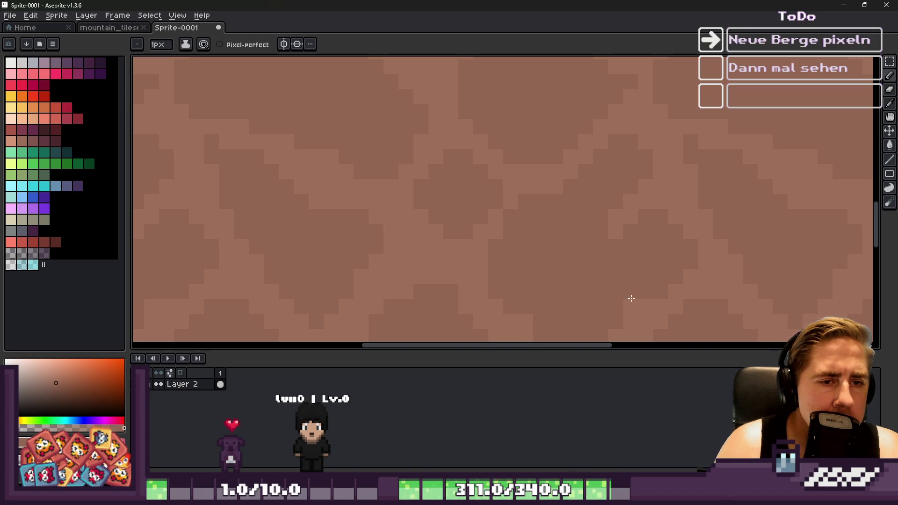
scroll(497, 153, down, 4)
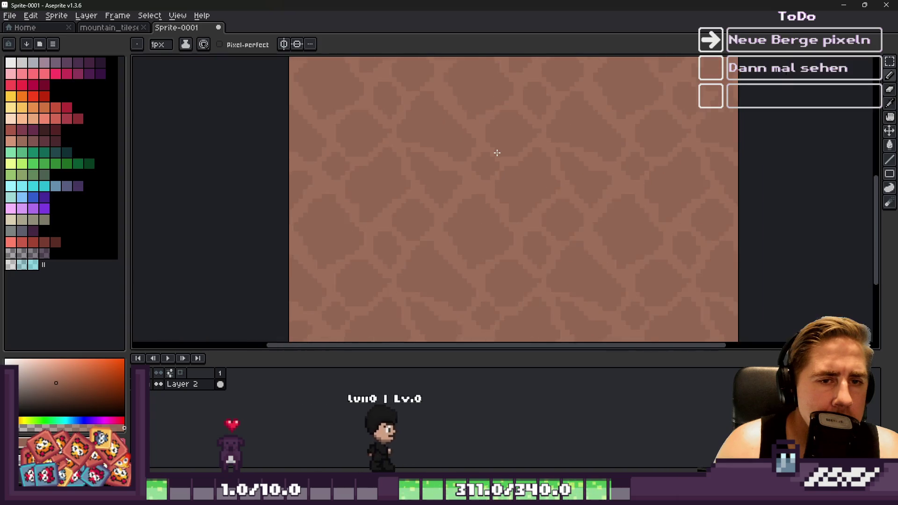
scroll(470, 171, down, 2)
scroll(463, 159, up, 3)
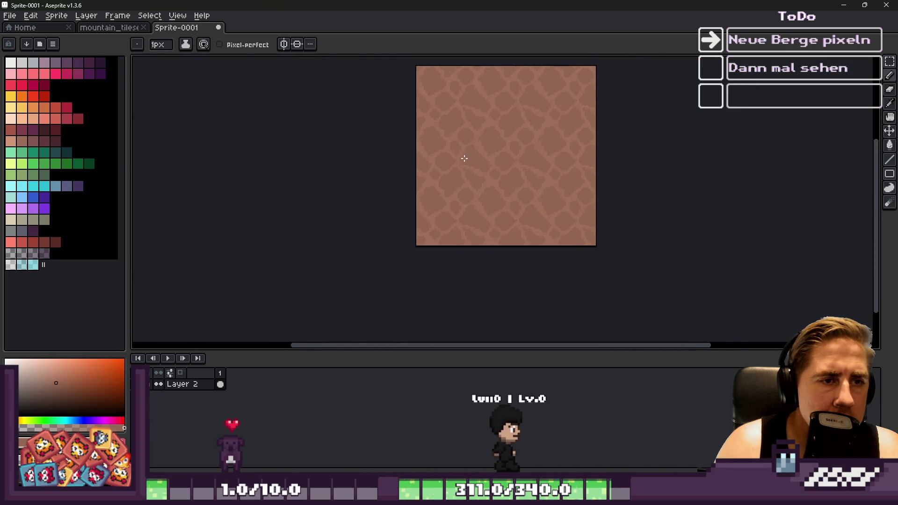
scroll(515, 107, up, 1)
scroll(514, 150, down, 2)
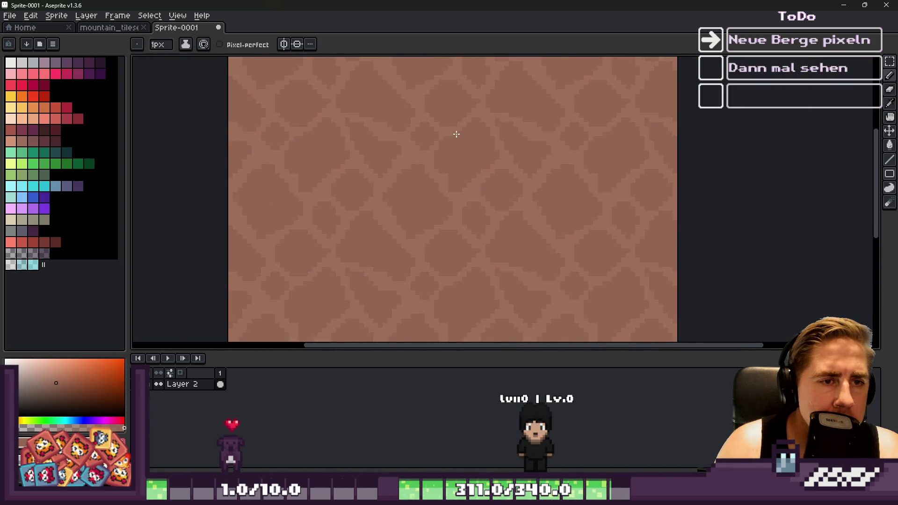
scroll(438, 154, up, 2)
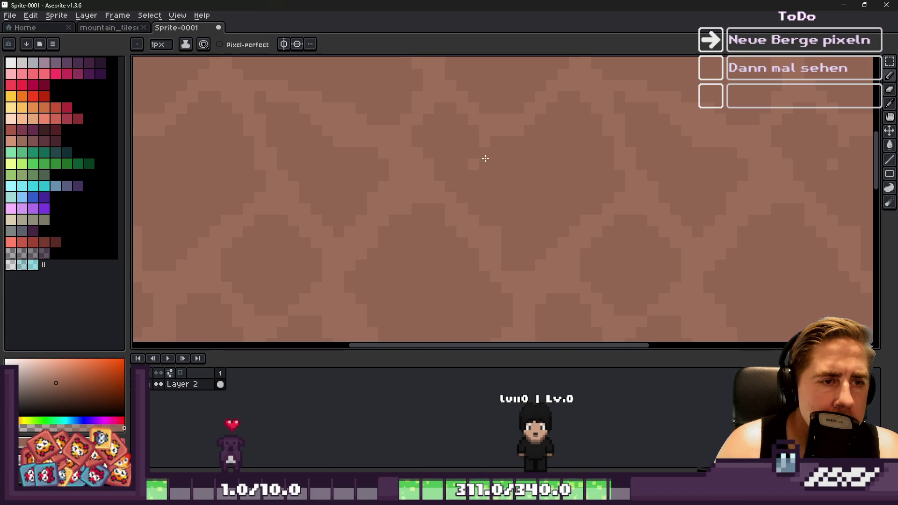
scroll(478, 161, down, 3)
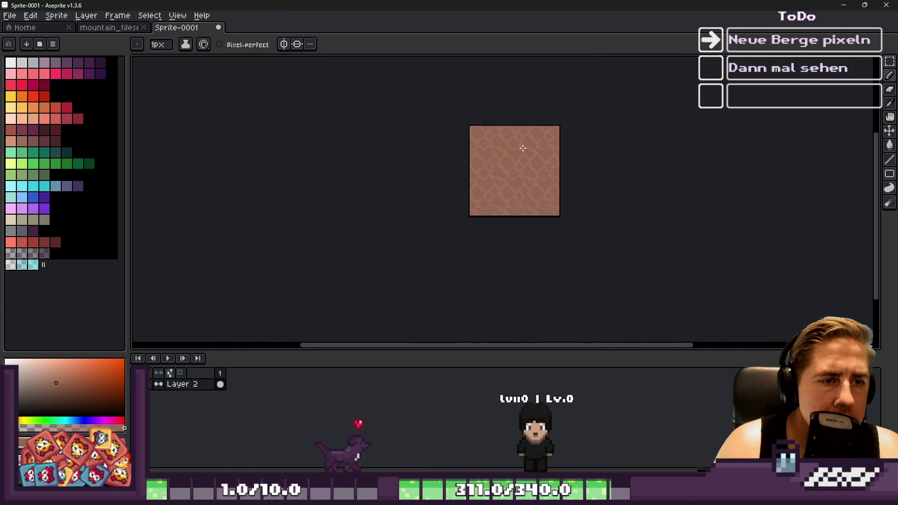
scroll(504, 161, up, 1)
scroll(524, 196, up, 2)
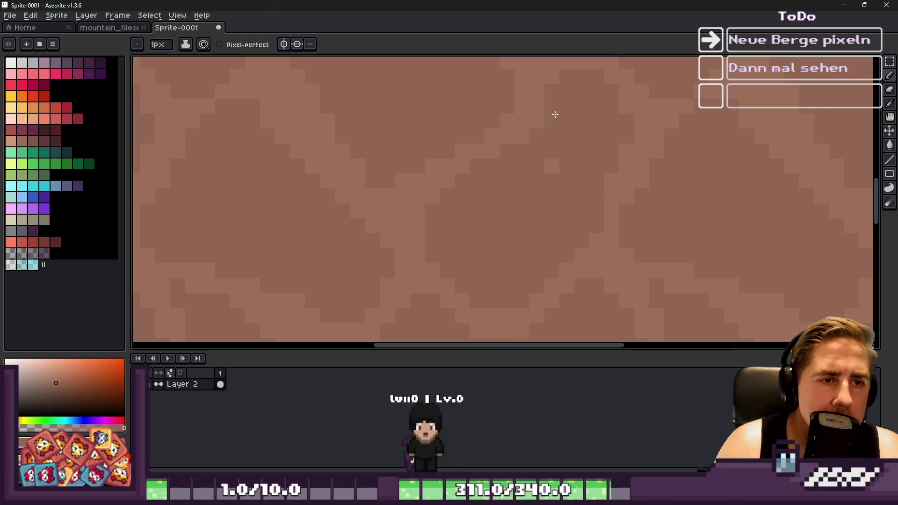
scroll(455, 170, down, 4)
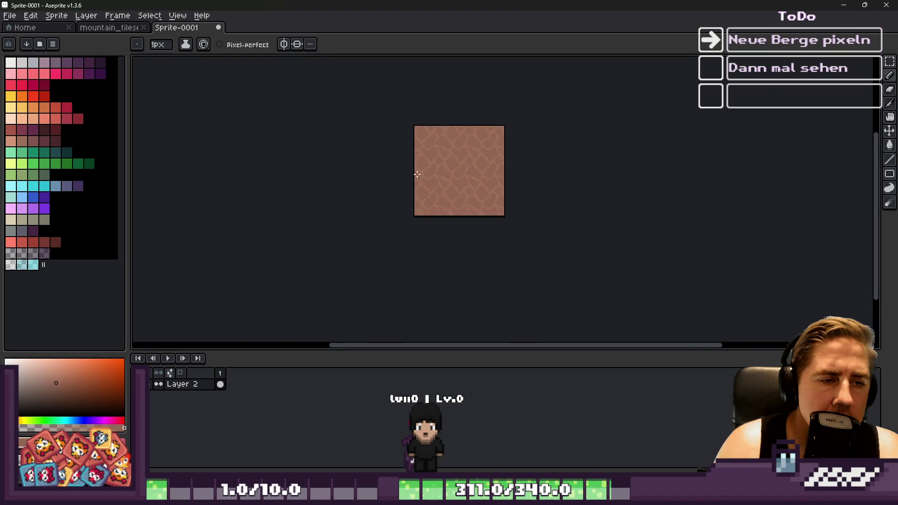
scroll(545, 186, up, 2)
scroll(545, 186, up, 1)
key(alt)
scroll(518, 175, down, 4)
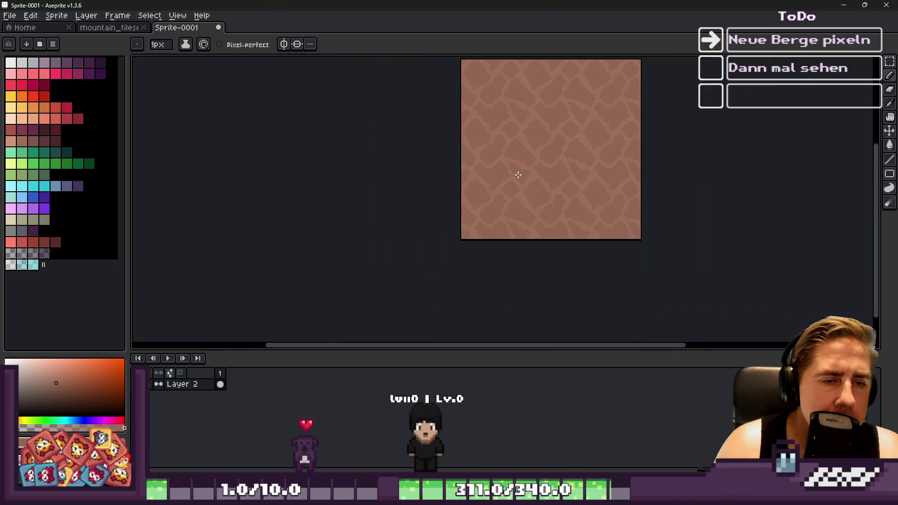
scroll(515, 159, up, 1)
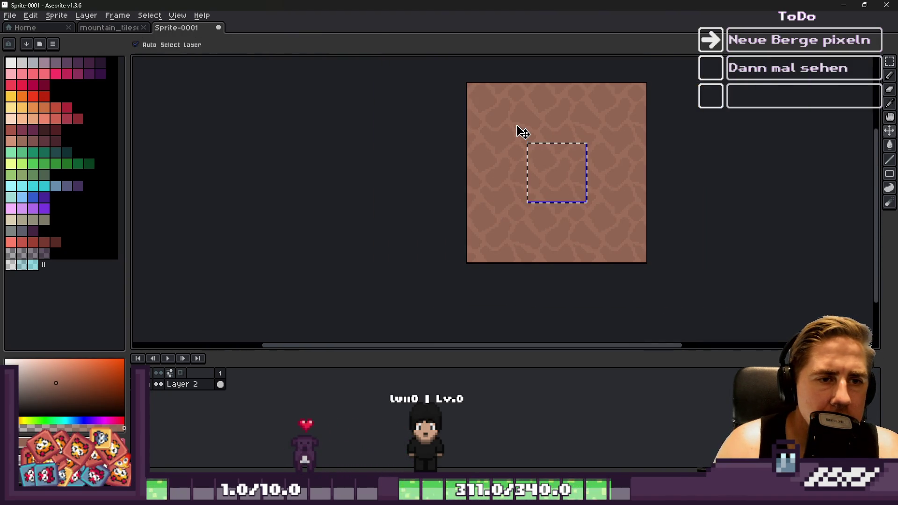
Step: Paste the rock tile into mountain_tileset and commit it in its first brown slot
click(124, 28)
scroll(503, 234, up, 2)
key(ctrl+v)
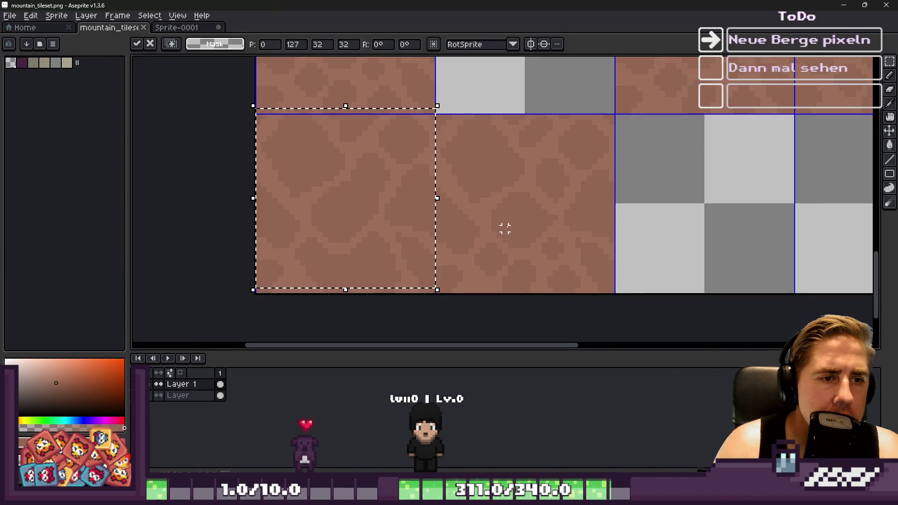
scroll(317, 184, up, 1)
scroll(427, 218, up, 1)
mouse_move(317, 183)
mouse_down()
mouse_move(427, 218)
mouse_move(421, 234)
mouse_move(533, 223)
mouse_up()
scroll(421, 235, down, 2)
key(ctrl+z)
scroll(527, 220, up, 2)
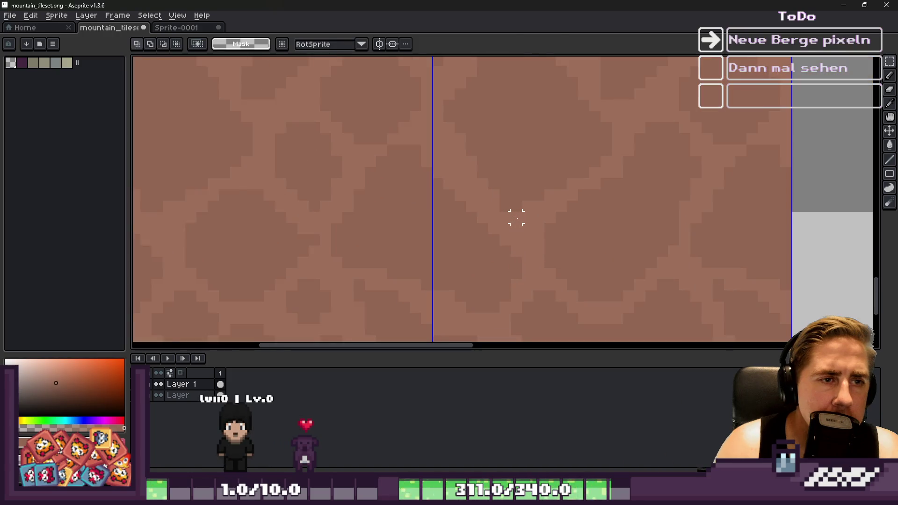
scroll(596, 217, down, 1)
scroll(596, 218, down, 1)
key(Return)
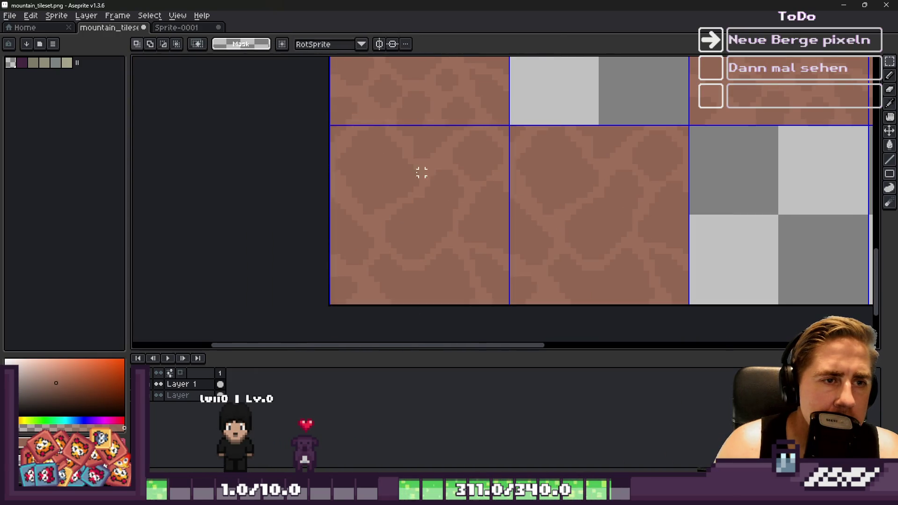
scroll(452, 177, down, 3)
Step: Copy the two-tile rock block up and right onto the grid, and place another tile beside it
mouse_move(406, 213)
mouse_down()
mouse_move(397, 223)
mouse_move(603, 119)
mouse_up()
scroll(604, 119, up, 3)
scroll(579, 141, down, 2)
scroll(555, 168, up, 4)
mouse_move(555, 169)
mouse_down()
mouse_move(523, 167)
mouse_move(587, 185)
mouse_up()
scroll(375, 177, down, 2)
key(Return)
scroll(557, 181, down, 1)
click(612, 212)
drag(612, 213, 726, 214)
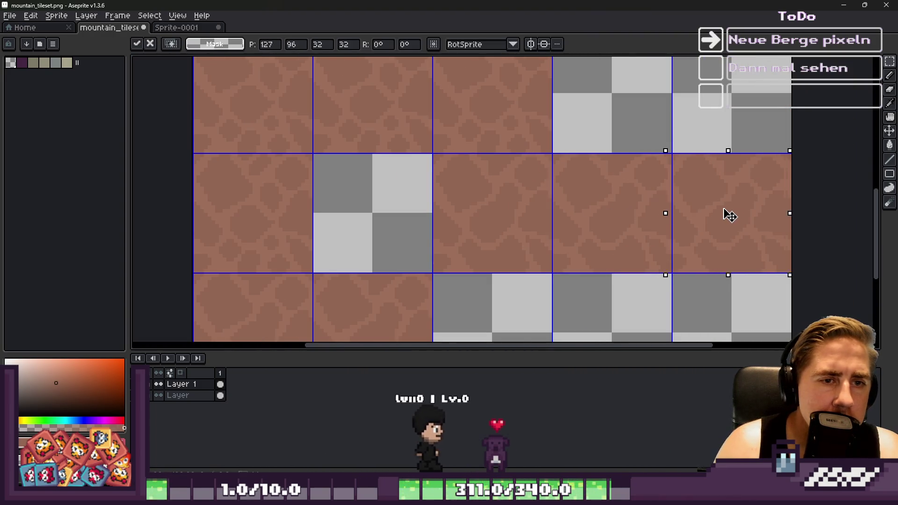
click(669, 203)
Step: Paste another rock tile one slot to the left and commit it
scroll(646, 217, down, 3)
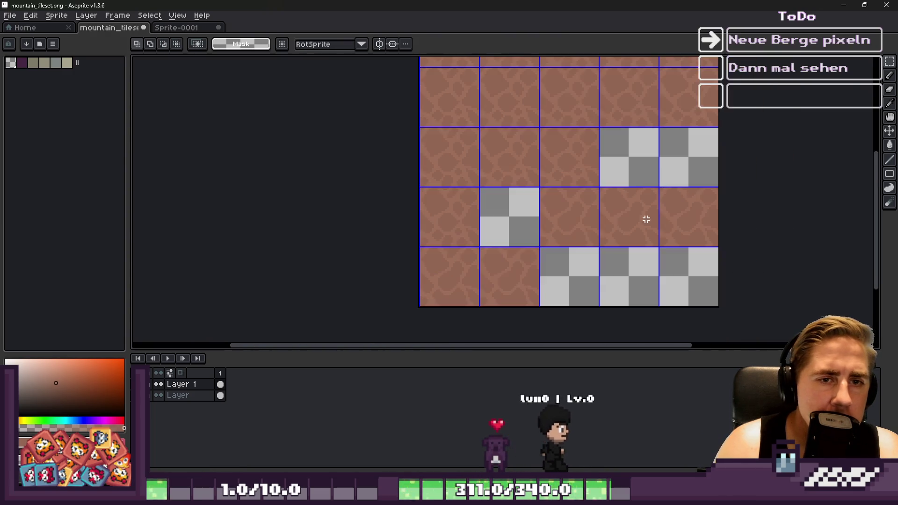
scroll(554, 131, up, 3)
scroll(554, 159, up, 3)
key(ctrl+v)
scroll(632, 163, down, 1)
mouse_move(715, 166)
mouse_down()
mouse_move(547, 152)
mouse_move(527, 143)
mouse_move(538, 141)
mouse_up()
key(Return)
Step: Place one more rock tile at the left of the second row and save mountain_tileset.png
key(ctrl+v)
drag(692, 170, 355, 147)
scroll(581, 159, down, 1)
scroll(582, 160, down, 1)
scroll(365, 146, up, 2)
mouse_move(585, 164)
mouse_down()
mouse_move(461, 164)
mouse_move(430, 176)
mouse_up()
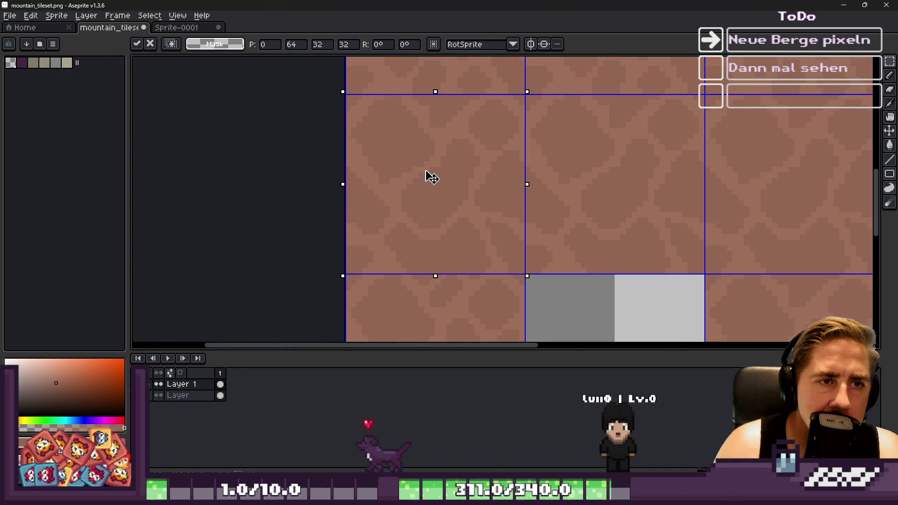
scroll(424, 216, down, 3)
scroll(462, 91, up, 3)
drag(462, 90, 470, 251)
scroll(471, 251, down, 2)
scroll(437, 174, up, 1)
mouse_move(437, 177)
mouse_down()
mouse_move(296, 134)
mouse_move(479, 175)
mouse_move(582, 152)
mouse_move(567, 157)
mouse_up()
key(Return)
scroll(421, 138, down, 5)
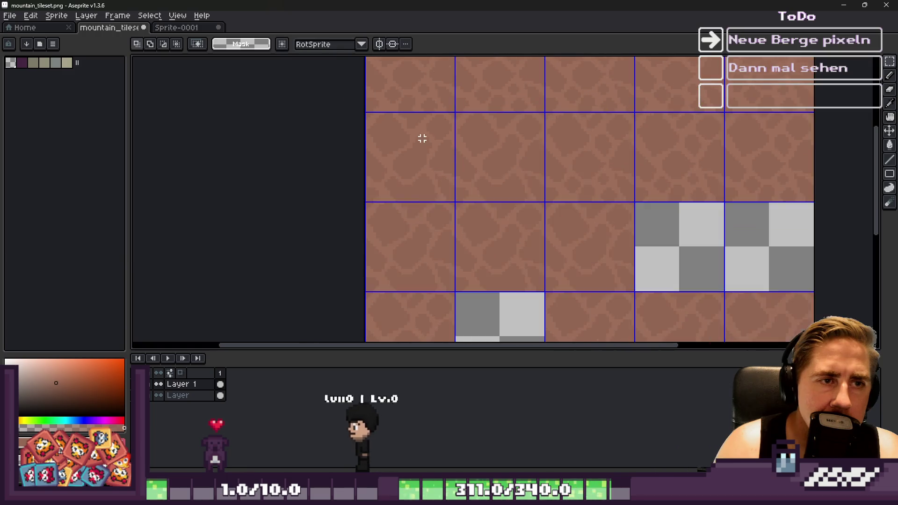
key(ctrl+s)
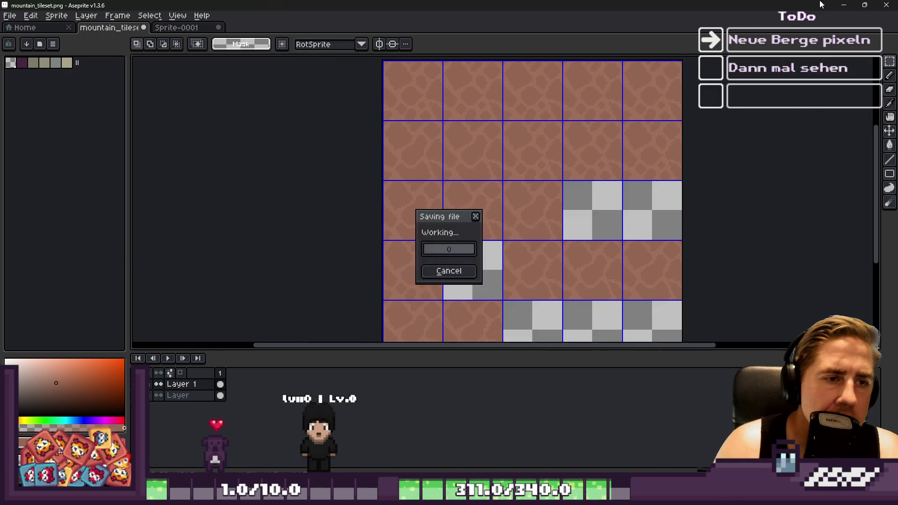
Step: Run the Godot project and start a new game with a test character
click(842, 5)
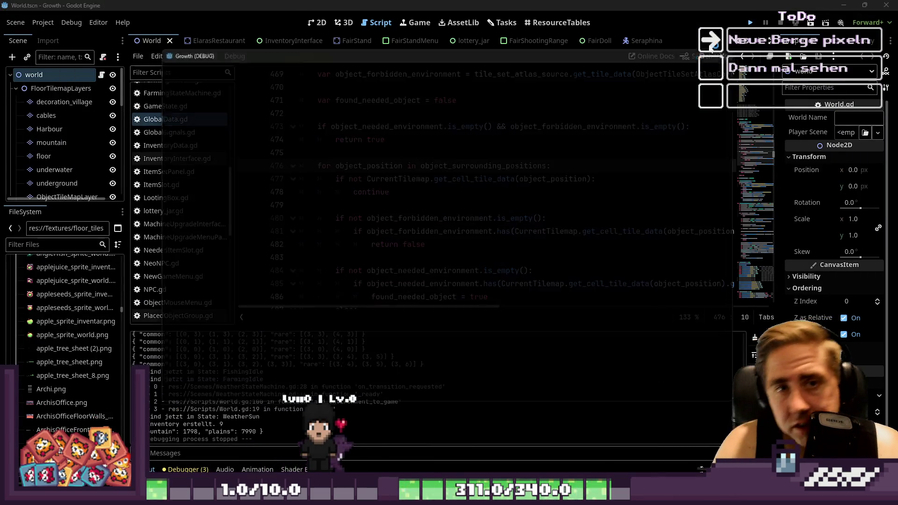
key(F5)
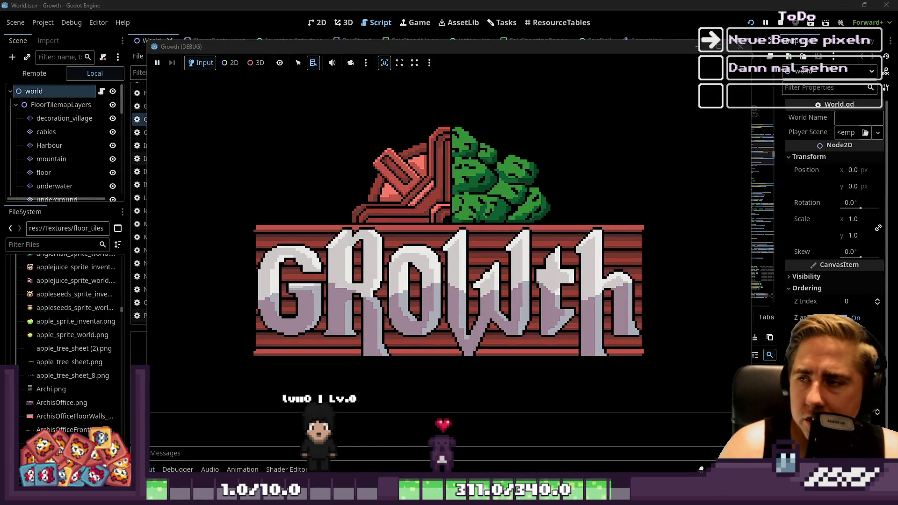
click(452, 211)
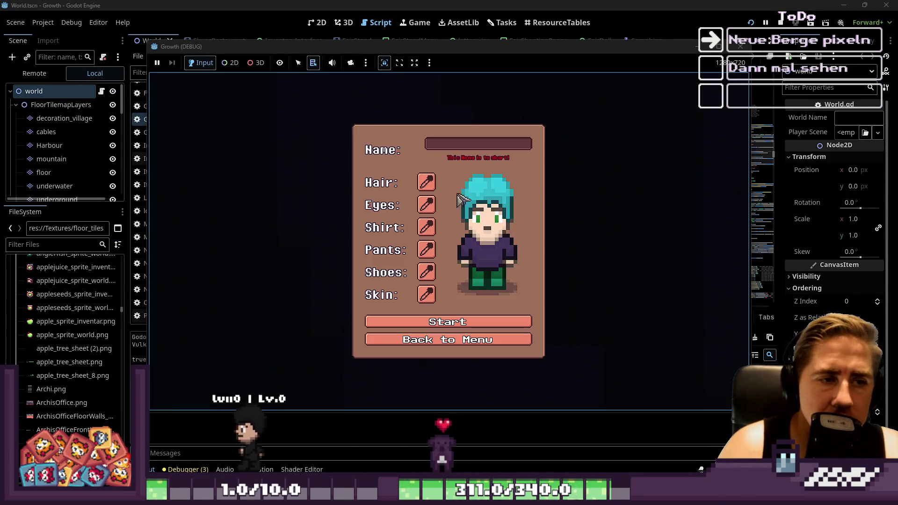
text(qewdas)
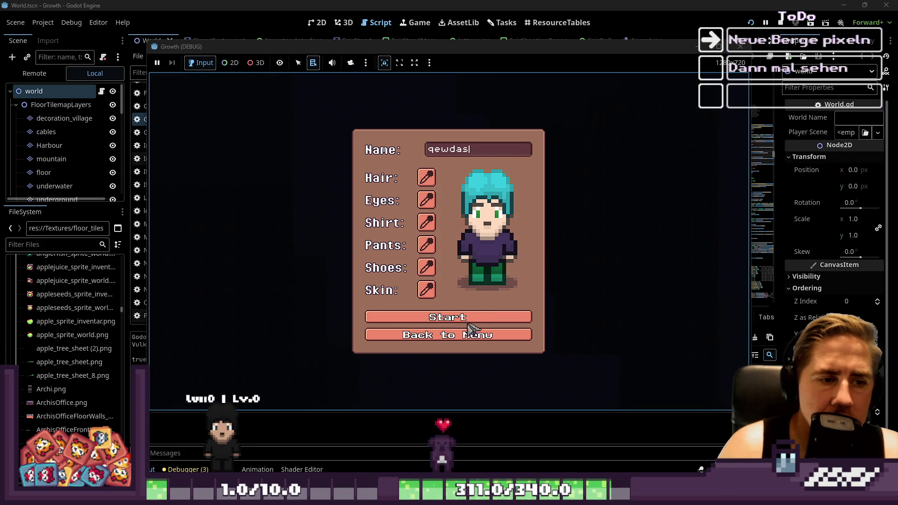
click(469, 317)
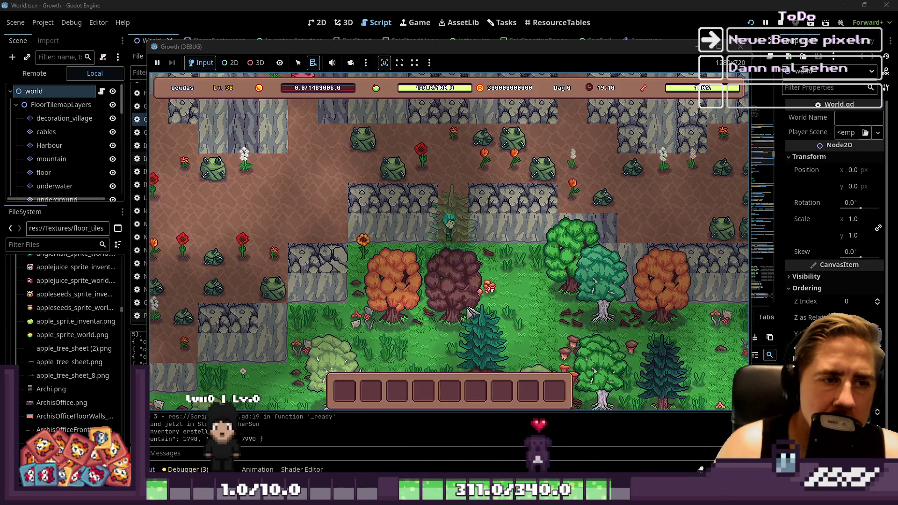
Step: Walk the character north-west through the mountains, stop the game and return to Aseprite
key(w)
key(a)
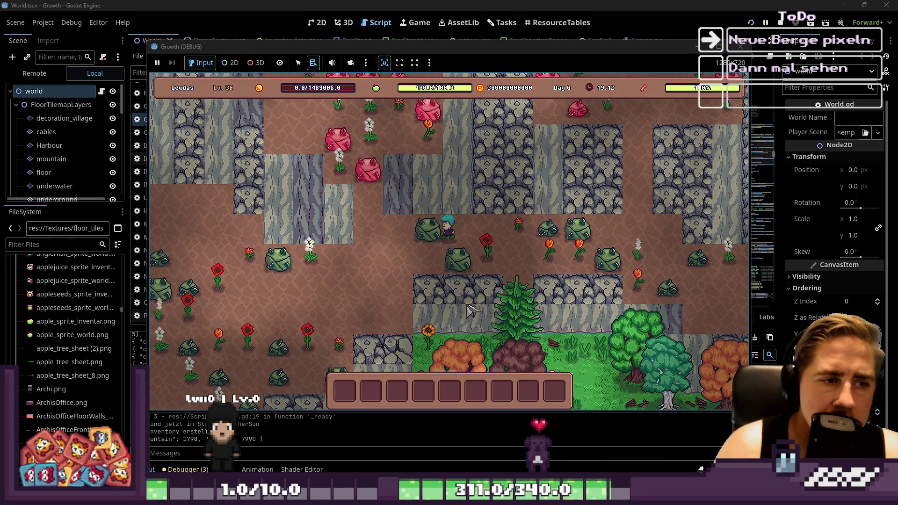
click(780, 22)
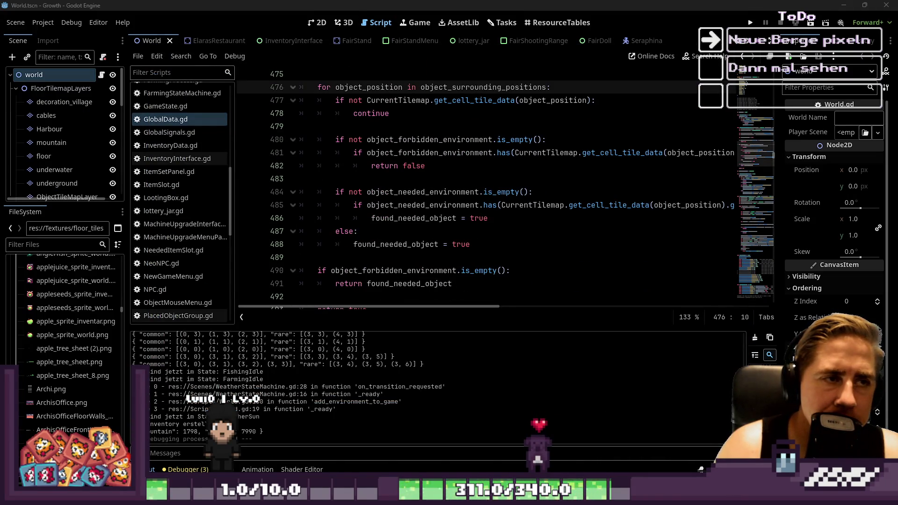
key(alt+Tab)
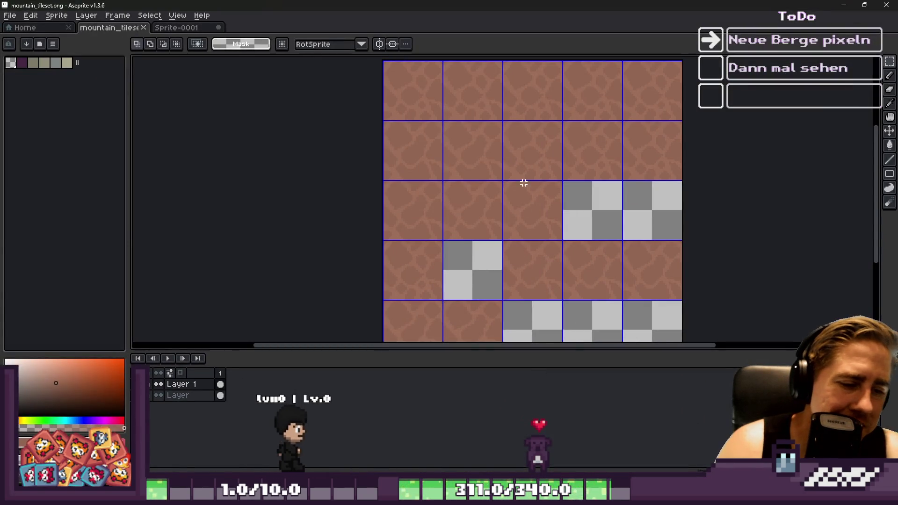
Step: Move one rock tile a slot to the right, nudge it up a pixel onto the grid, and commit
drag(466, 138, 487, 164)
scroll(520, 128, up, 3)
mouse_move(430, 190)
mouse_down()
mouse_move(467, 174)
mouse_move(546, 190)
mouse_up()
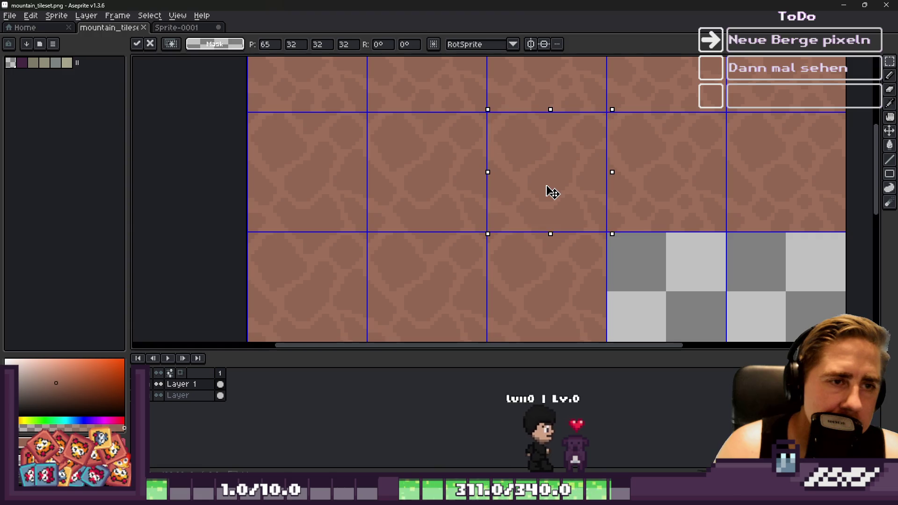
key(Up)
key(Return)
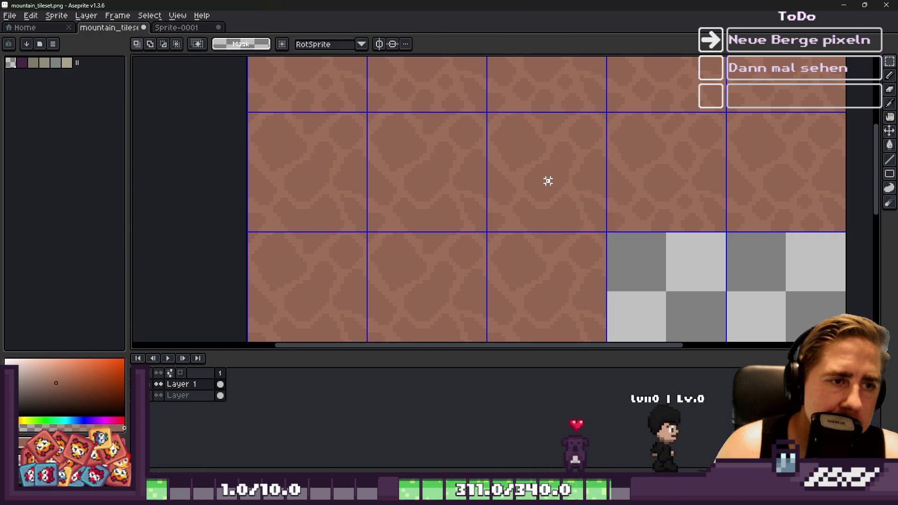
Step: Move the three-tile rock strip to the top right of the sheet
drag(372, 198, 374, 63)
scroll(369, 159, up, 1)
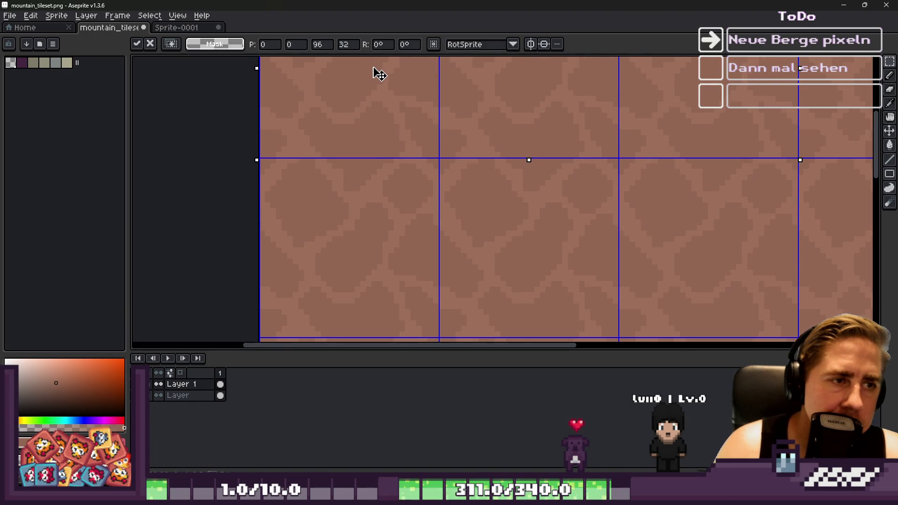
key(Escape)
scroll(386, 187, down, 2)
click(446, 213)
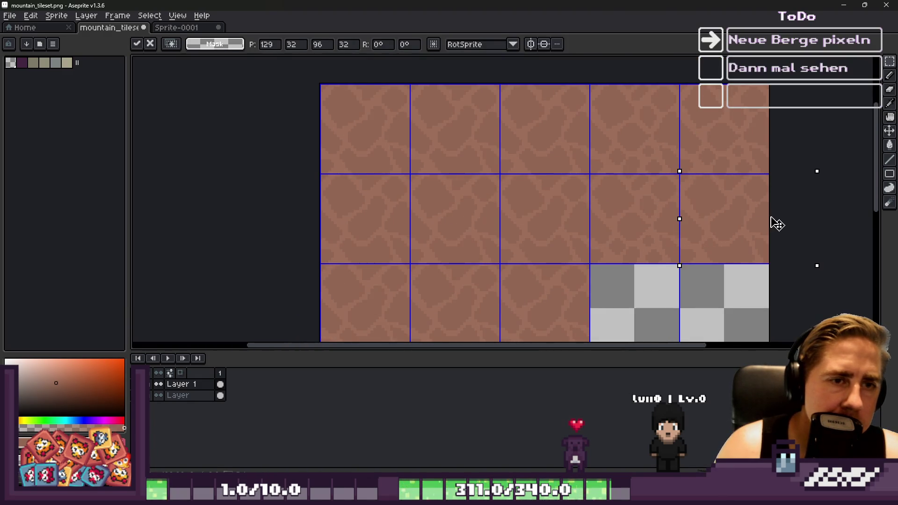
key(Return)
scroll(777, 225, up, 2)
scroll(520, 225, down, 1)
mouse_move(401, 239)
mouse_down()
mouse_move(658, 139)
mouse_move(564, 148)
mouse_move(545, 139)
mouse_up()
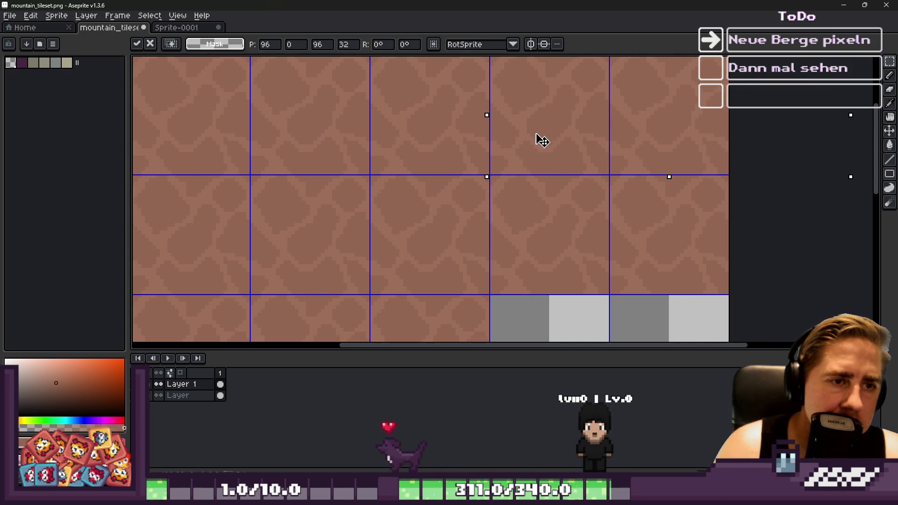
scroll(543, 141, down, 2)
key(Return)
Step: Move another strip to the left end of row four, then deselect
scroll(497, 226, down, 2)
scroll(425, 216, up, 3)
mouse_move(425, 216)
mouse_down()
mouse_move(542, 200)
mouse_move(395, 180)
mouse_move(473, 181)
mouse_move(492, 193)
mouse_up()
scroll(541, 200, up, 2)
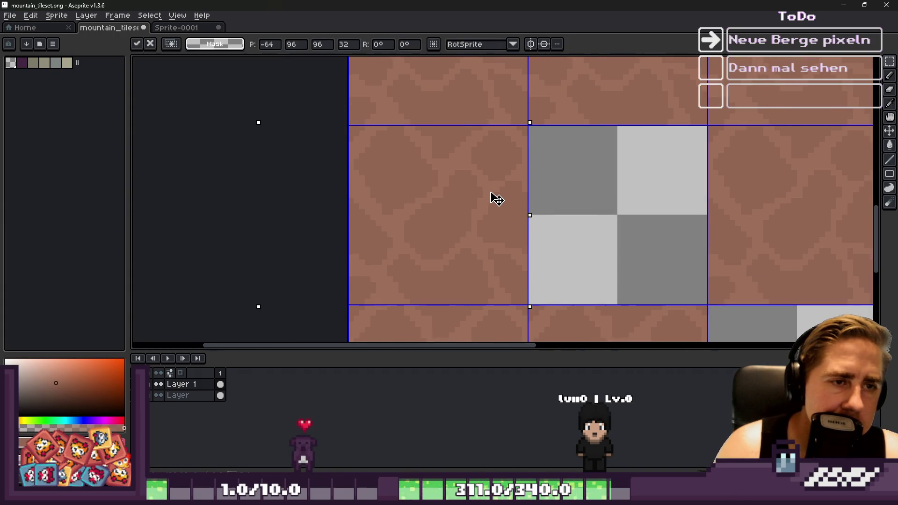
key(Return)
scroll(477, 156, down, 3)
key(ctrl+d)
scroll(473, 158, down, 2)
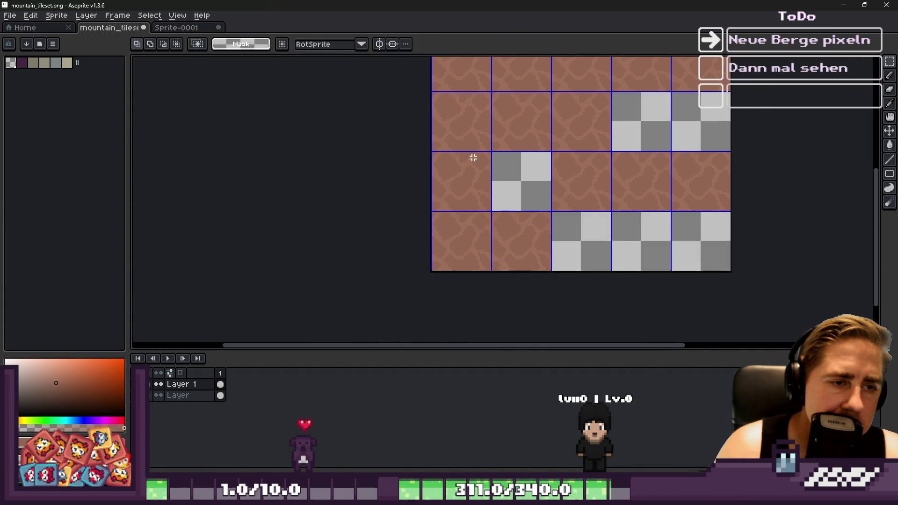
Step: Rerun the Godot game to view the updated mountain rock ground, then close it and return to Aseprite
click(837, 6)
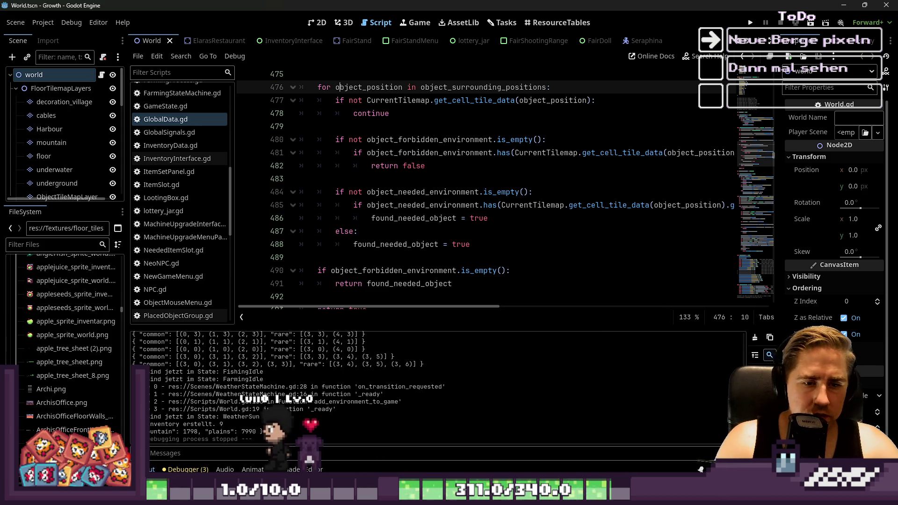
mouse_move(729, 497)
key(F5)
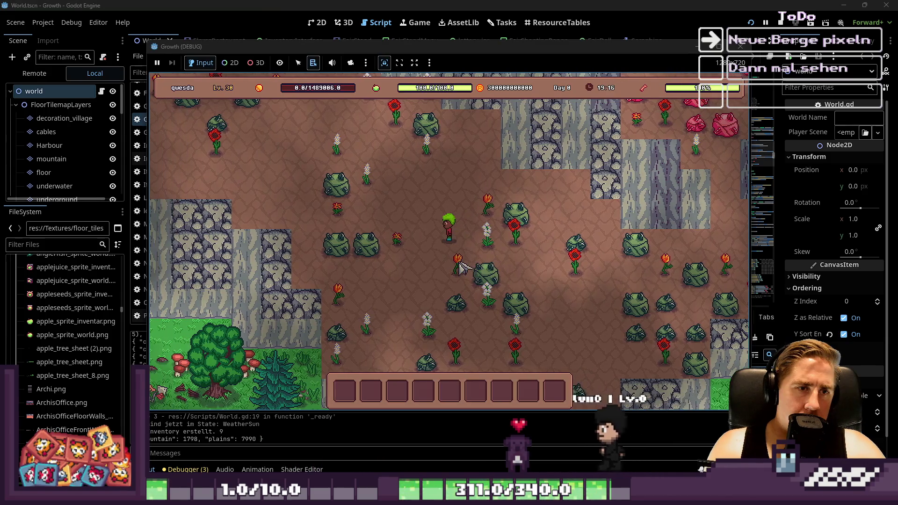
click(741, 45)
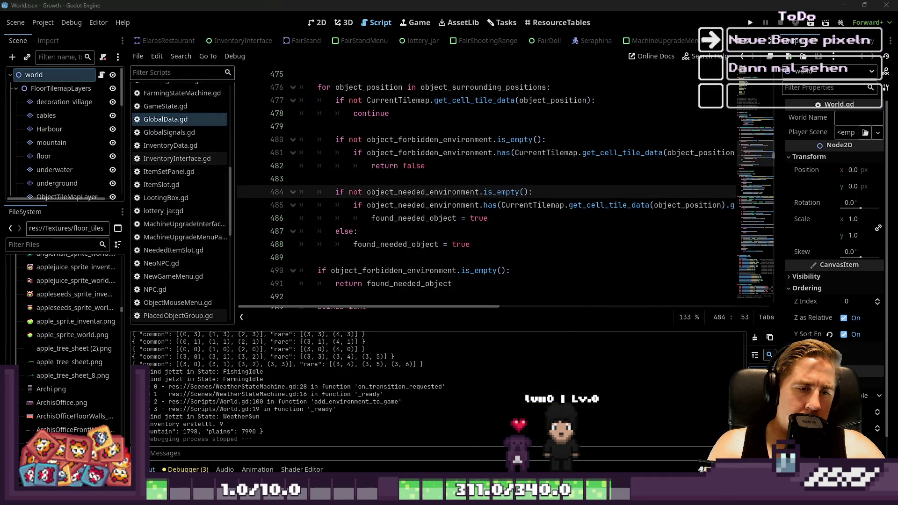
key(alt+Tab)
scroll(487, 231, up, 5)
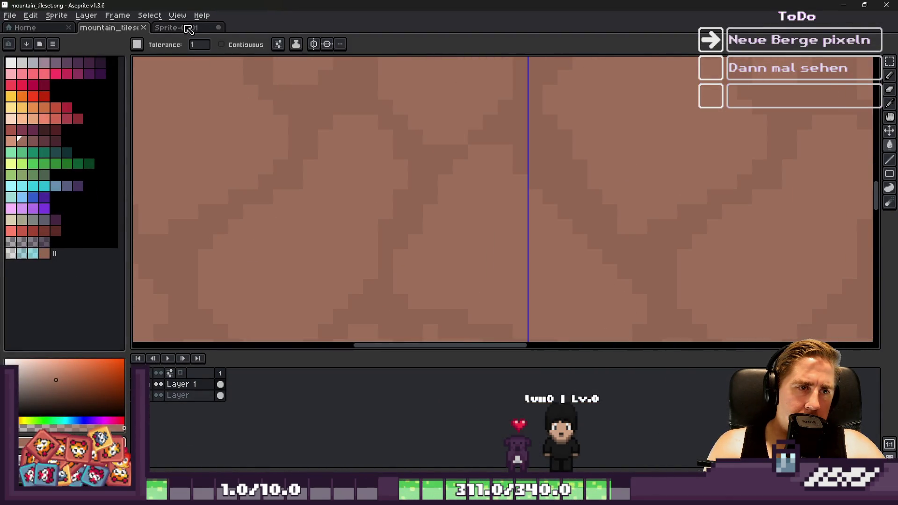
Step: On Sprite-0001, preview Edit > Invert with different R, G, B and alpha channel combinations, then cancel
click(189, 29)
scroll(519, 170, up, 4)
click(41, 18)
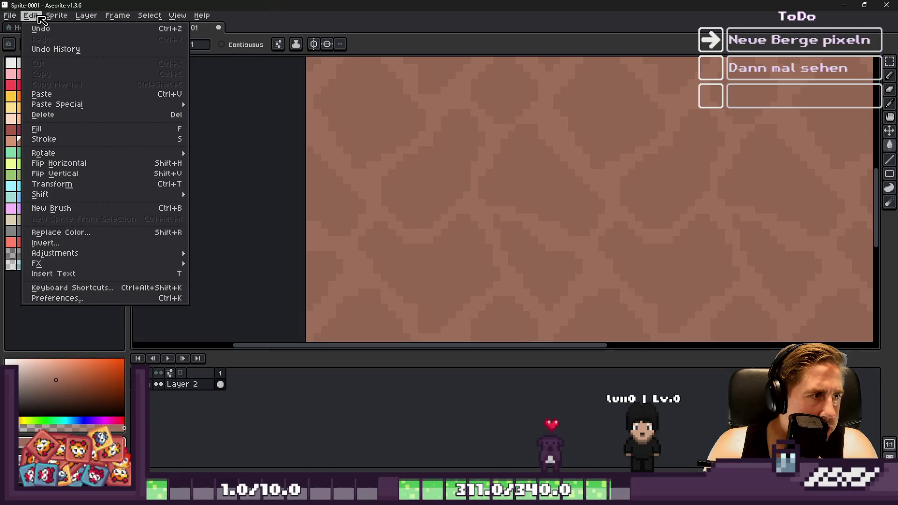
click(47, 243)
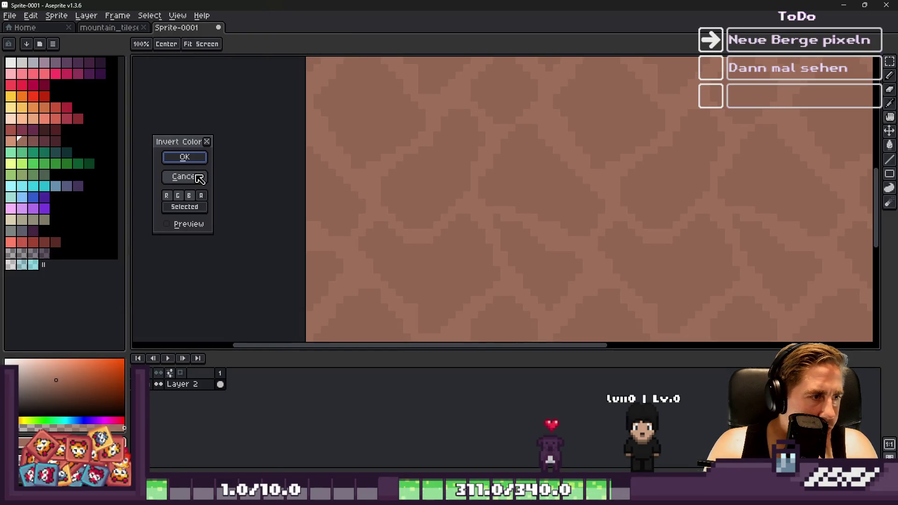
click(187, 226)
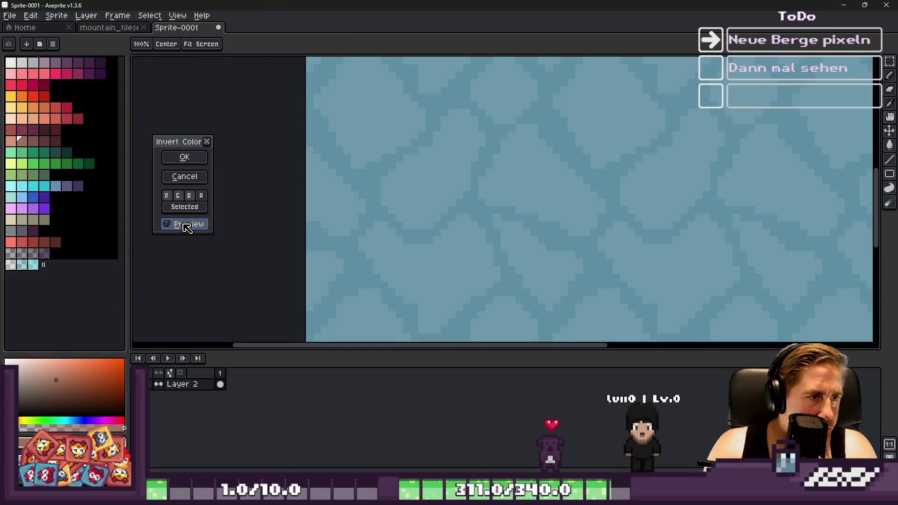
click(177, 195)
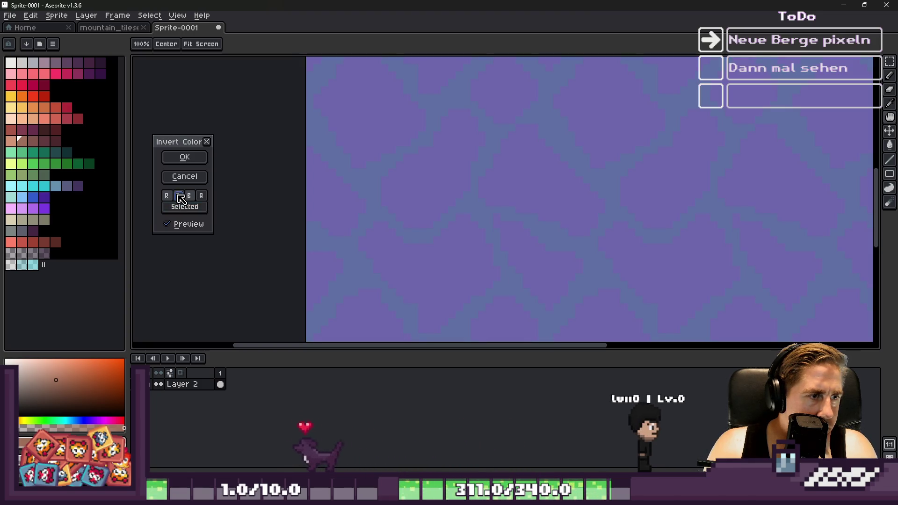
click(167, 195)
click(199, 197)
click(200, 196)
click(177, 195)
click(168, 196)
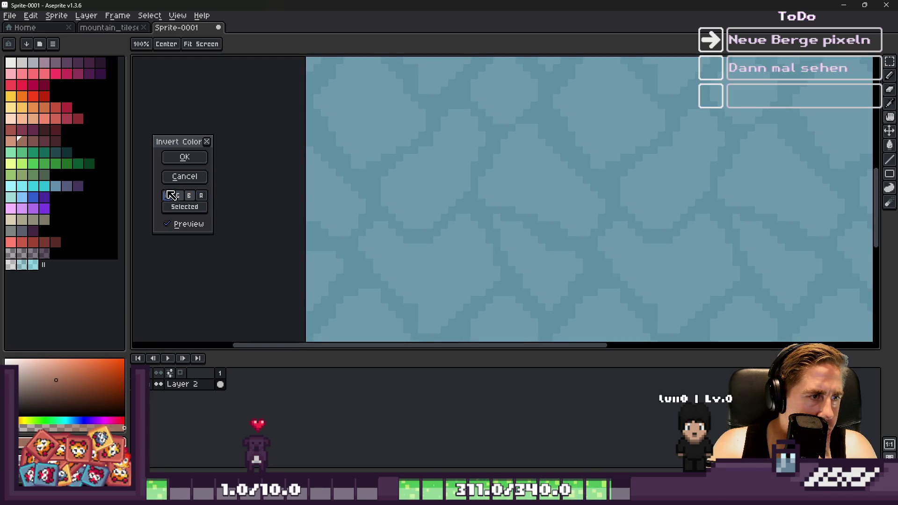
click(178, 182)
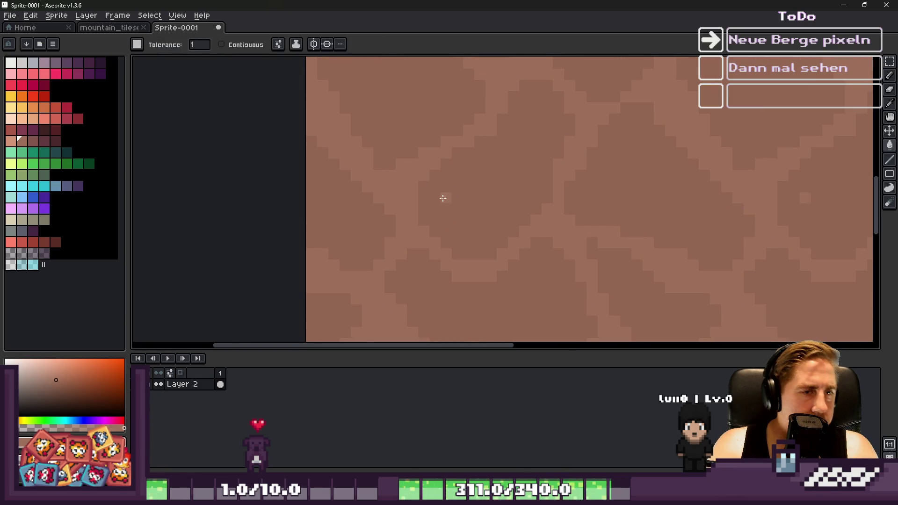
Step: Sample the pattern's browns and recolour the darker blob pixels light peach
key(i)
key(w)
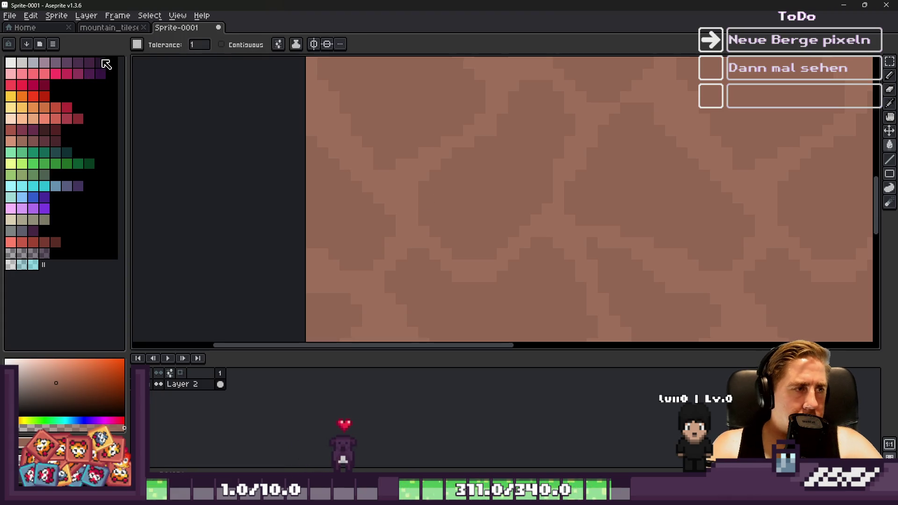
click(101, 62)
alt+click(470, 192)
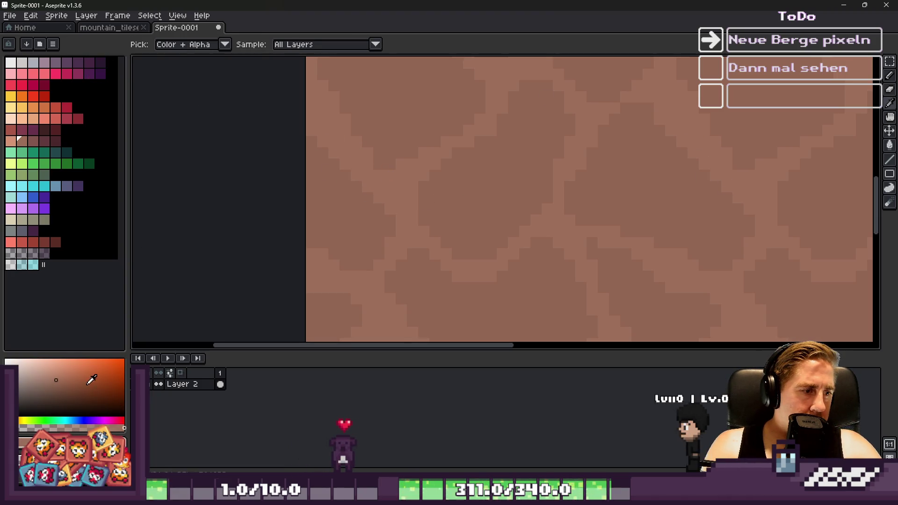
click(415, 175)
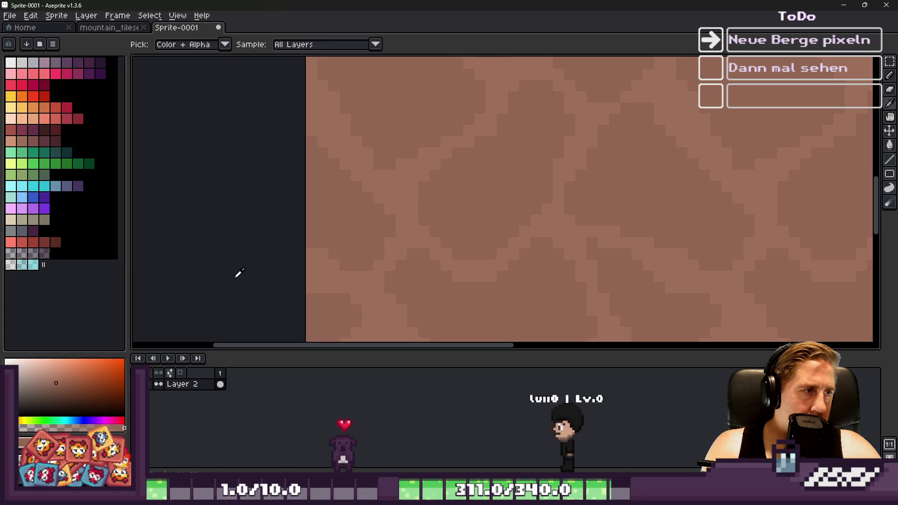
key(g)
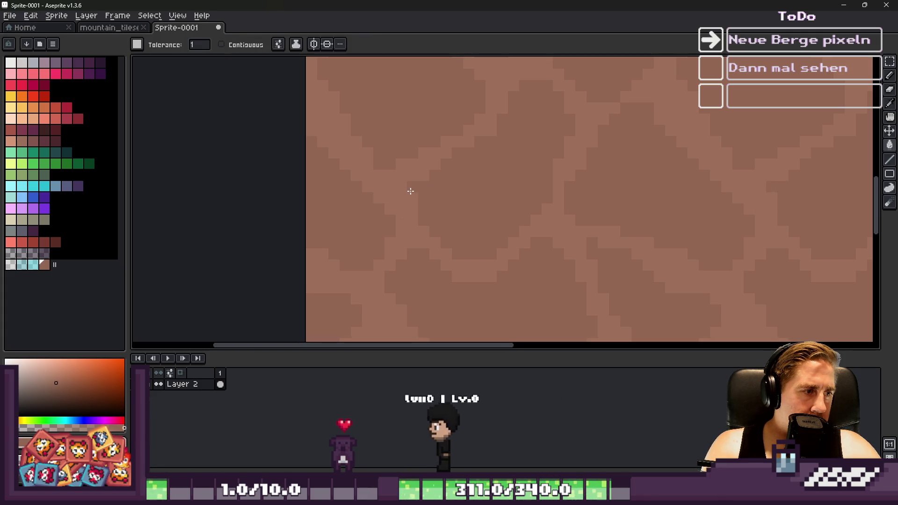
click(88, 163)
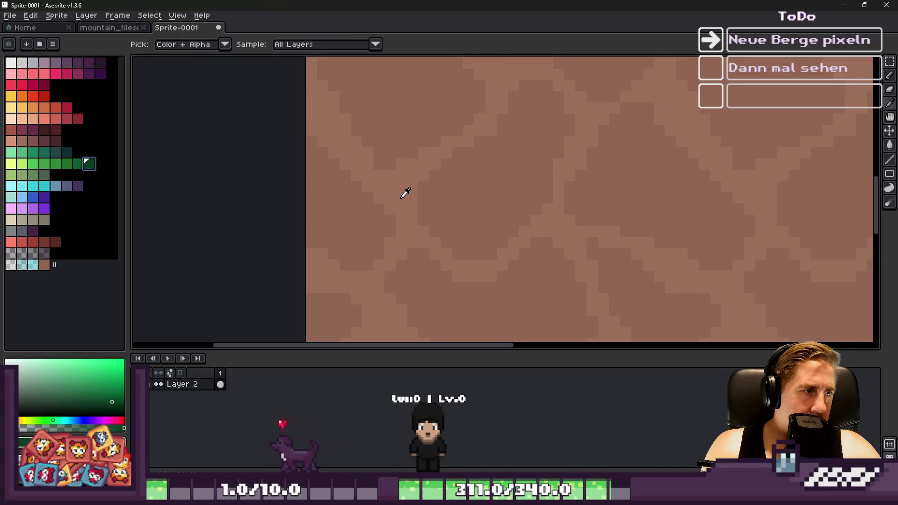
alt+click(369, 190)
click(377, 178)
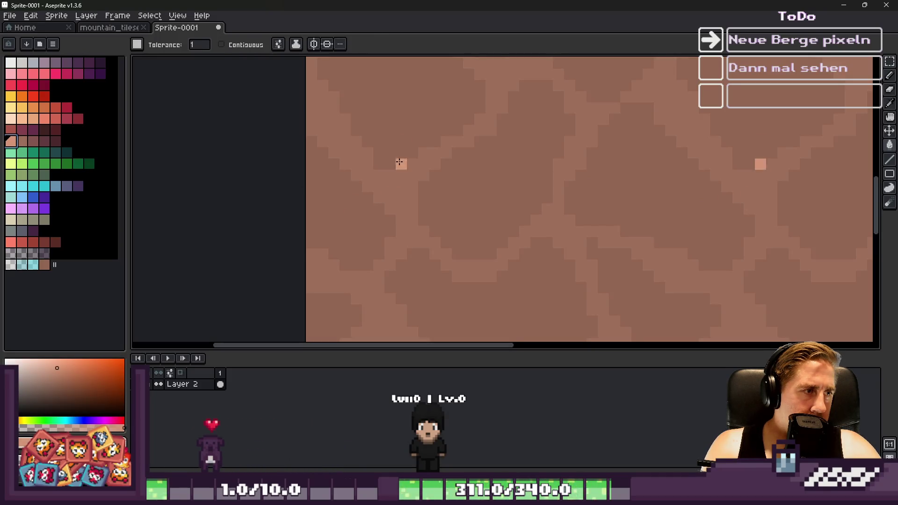
click(401, 177)
Step: Try darker brown and maroon fills on the stones, undoing them all
click(21, 142)
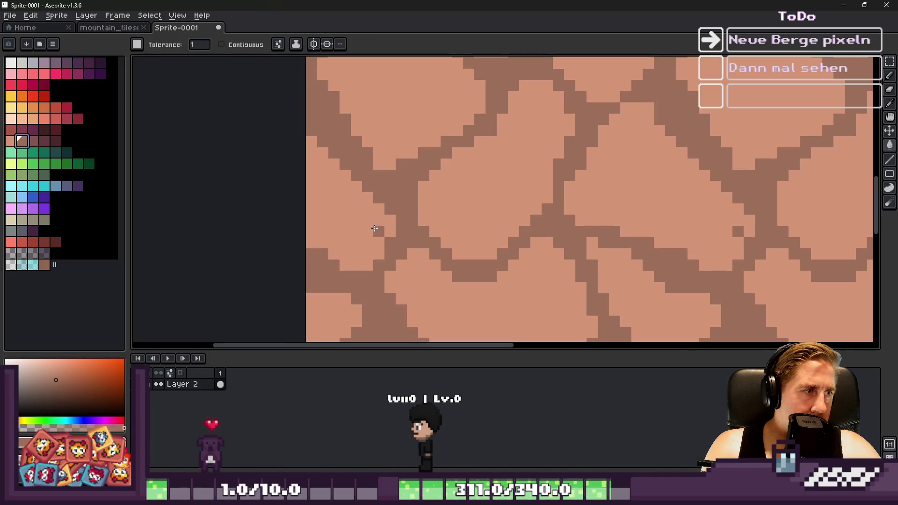
click(361, 229)
key(ctrl+z)
key(ctrl+y)
key(ctrl+z)
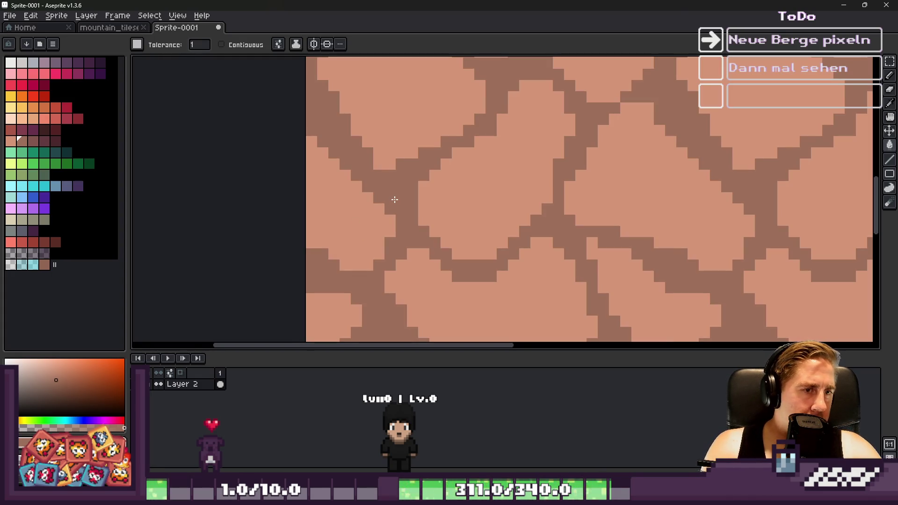
click(31, 141)
click(330, 215)
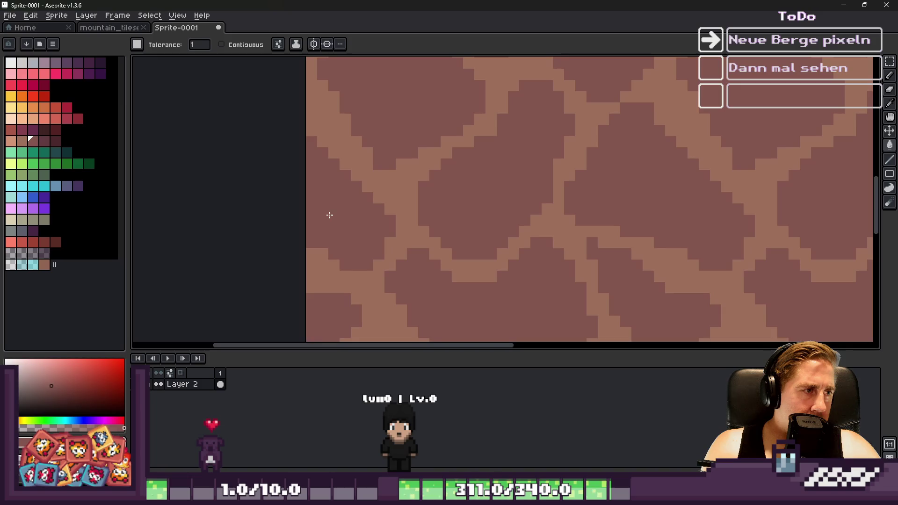
click(22, 141)
click(326, 189)
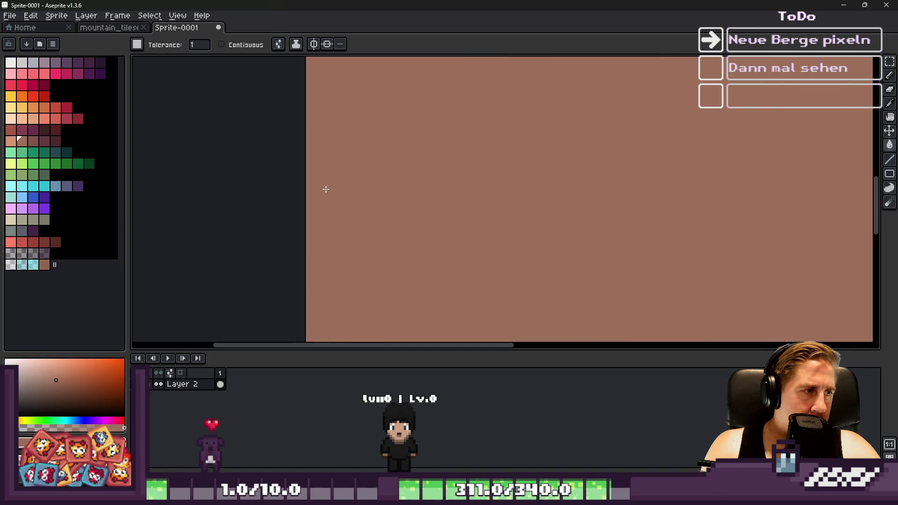
key(ctrl+z)
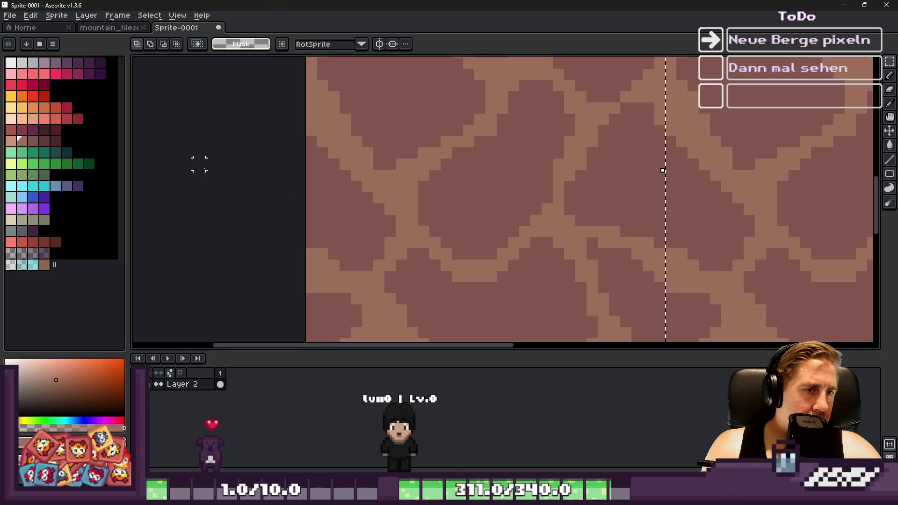
key(ctrl+z)
Step: Refill the crack lines darker maroon, then pick and sample brown colours for the stones
click(32, 140)
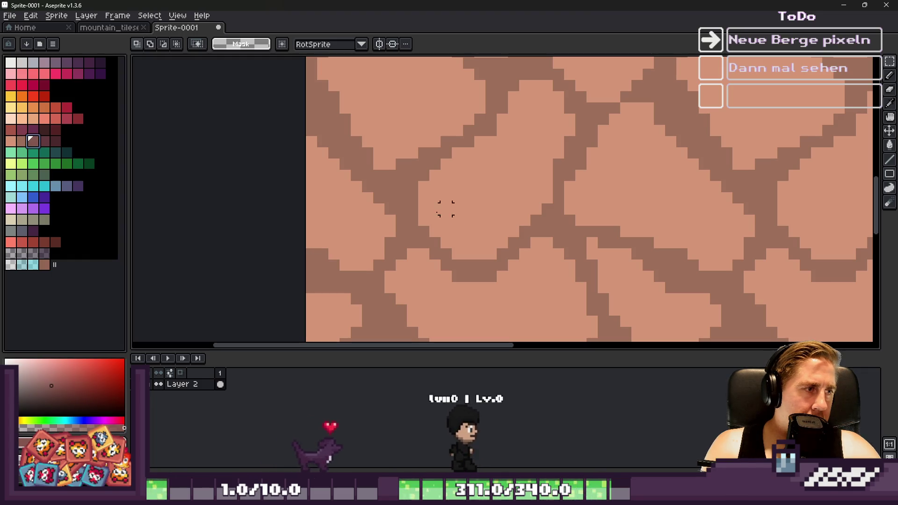
click(412, 198)
click(22, 141)
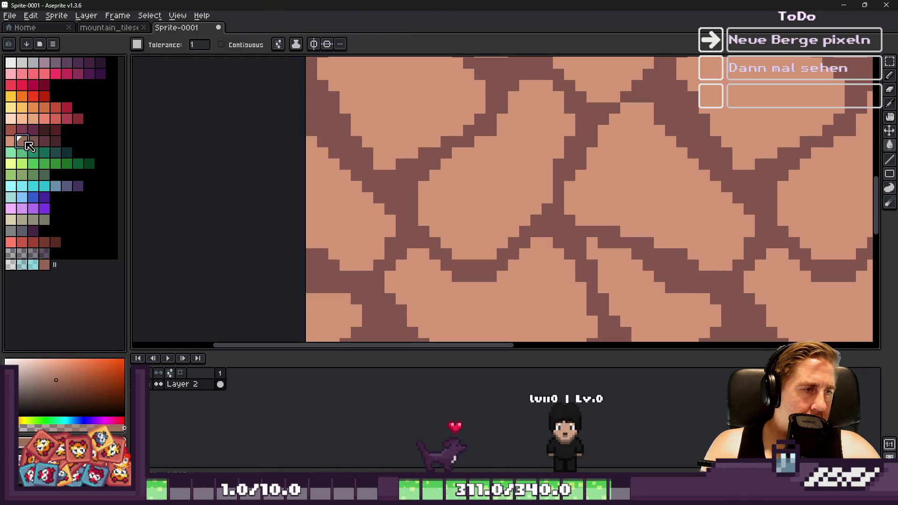
scroll(304, 191, down, 3)
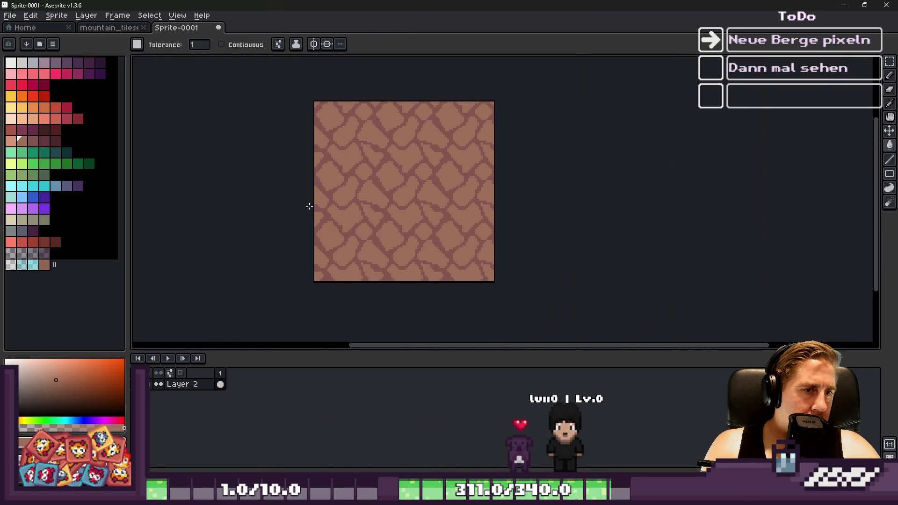
click(44, 264)
scroll(385, 212, up, 2)
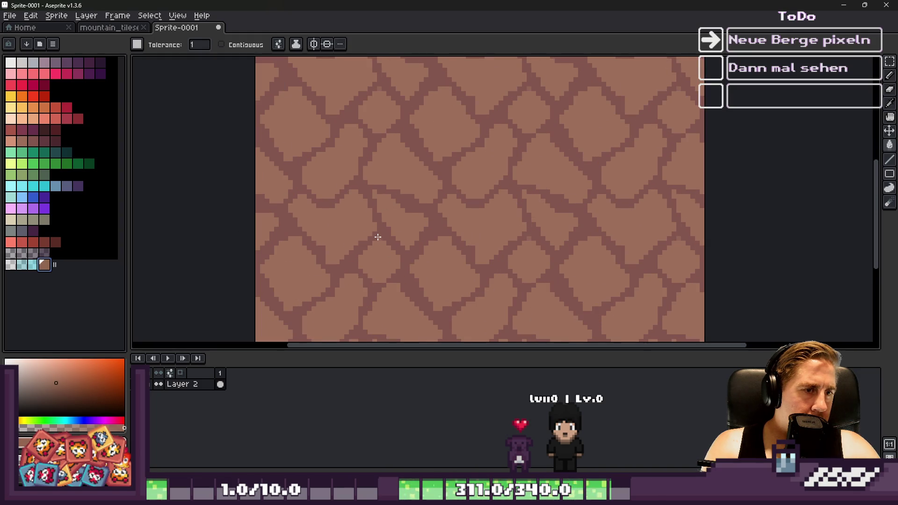
scroll(378, 237, up, 4)
key(alt)
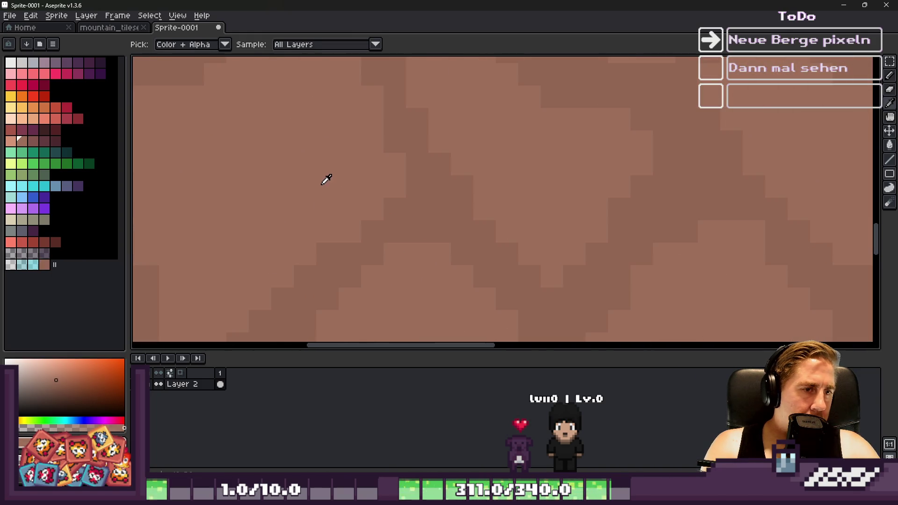
click(11, 142)
scroll(333, 195, down, 3)
scroll(324, 221, up, 3)
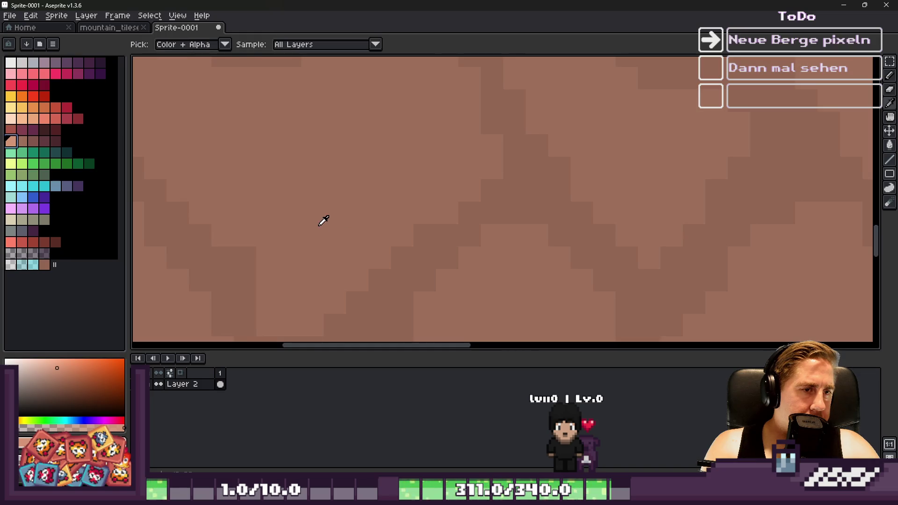
scroll(301, 181, down, 3)
scroll(227, 183, up, 3)
alt+click(405, 225)
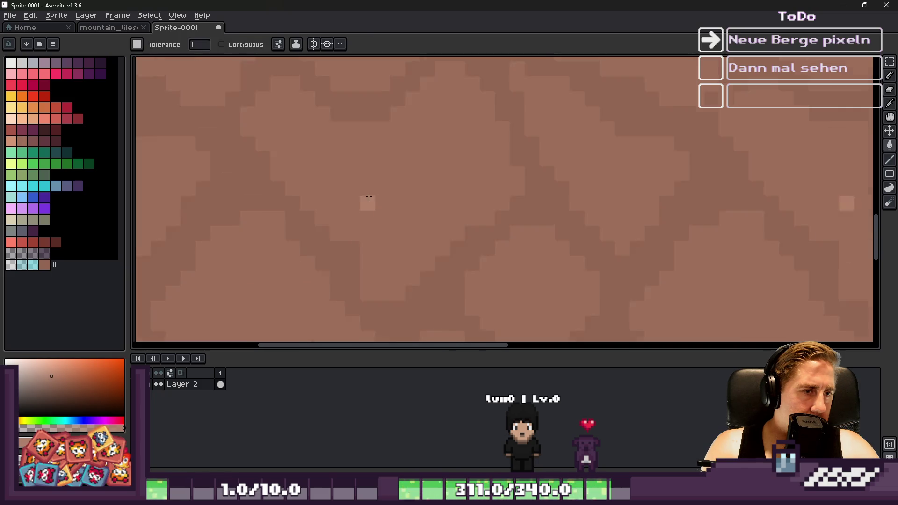
scroll(273, 134, down, 2)
scroll(281, 142, up, 2)
Step: With the Pencil, paint light highlight pixels diagonally along the first rock cracks
key(b)
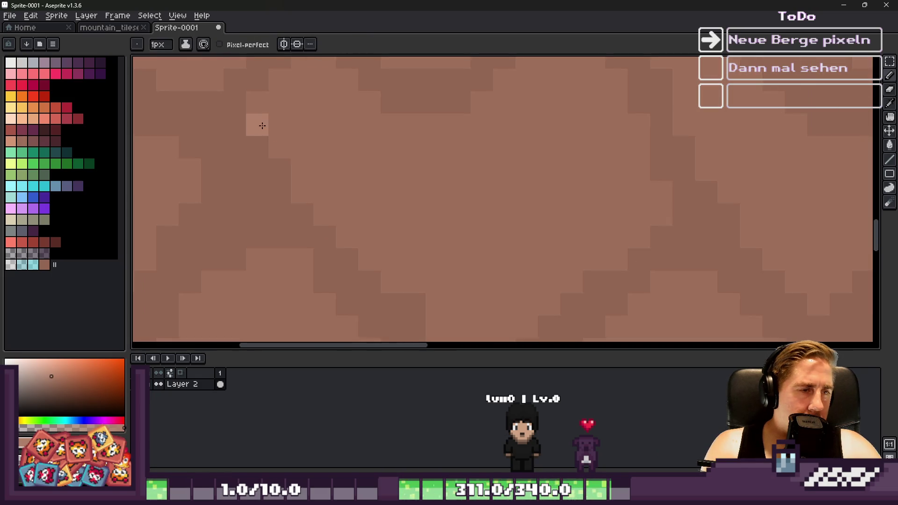
mouse_move(308, 202)
mouse_down()
mouse_move(412, 262)
mouse_move(396, 276)
mouse_up()
scroll(396, 276, down, 2)
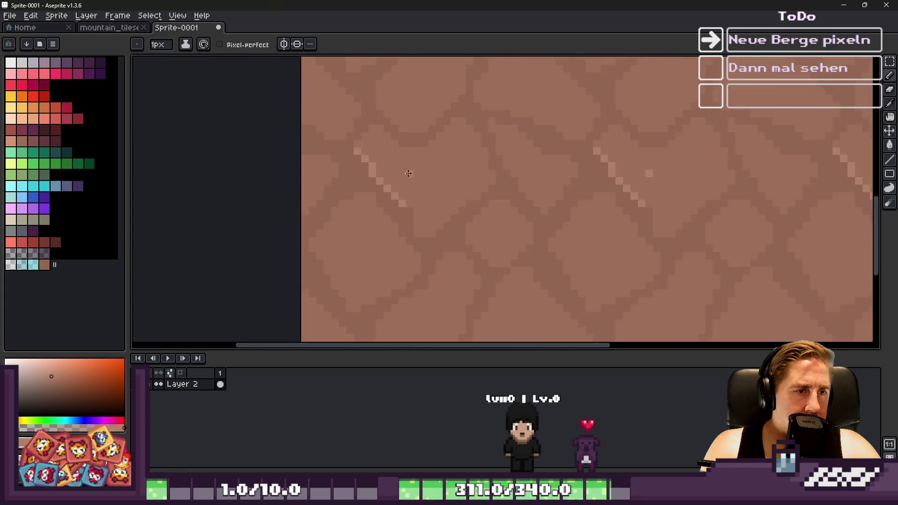
scroll(407, 167, up, 2)
click(423, 187)
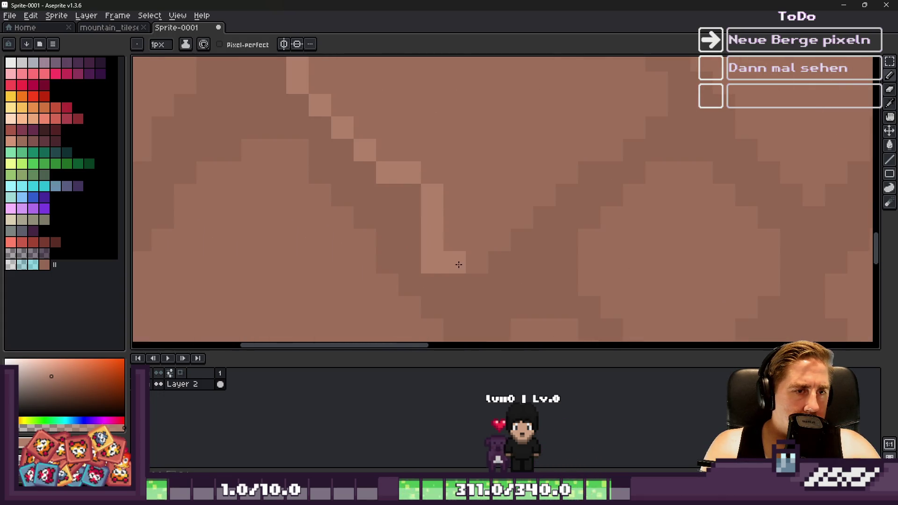
mouse_move(495, 251)
mouse_down()
mouse_move(542, 165)
mouse_move(612, 147)
mouse_up()
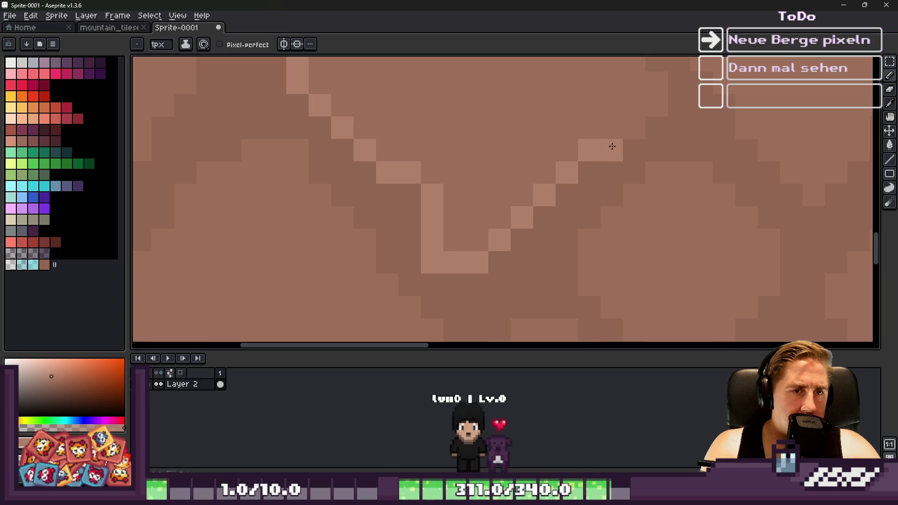
scroll(659, 109, down, 3)
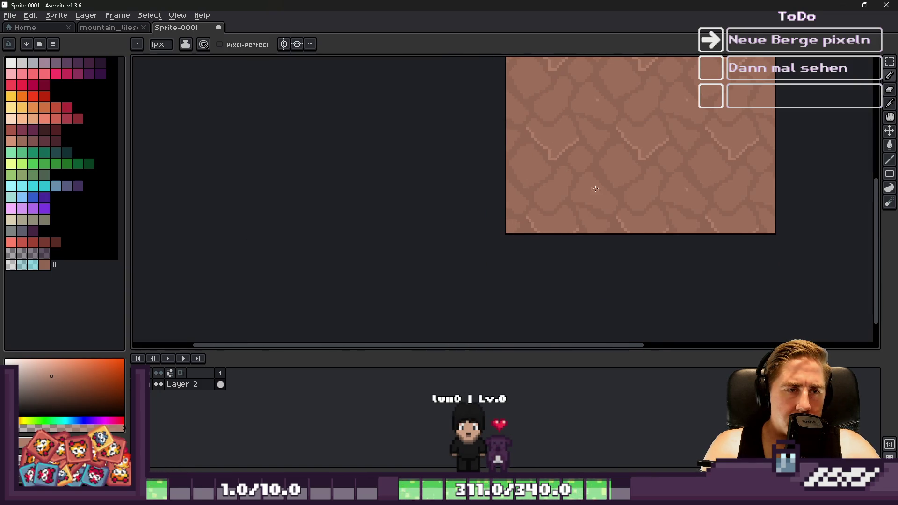
scroll(583, 223, up, 4)
Step: Extend the light highlights along more crack edges, including diagonal runs down-right
drag(379, 134, 477, 154)
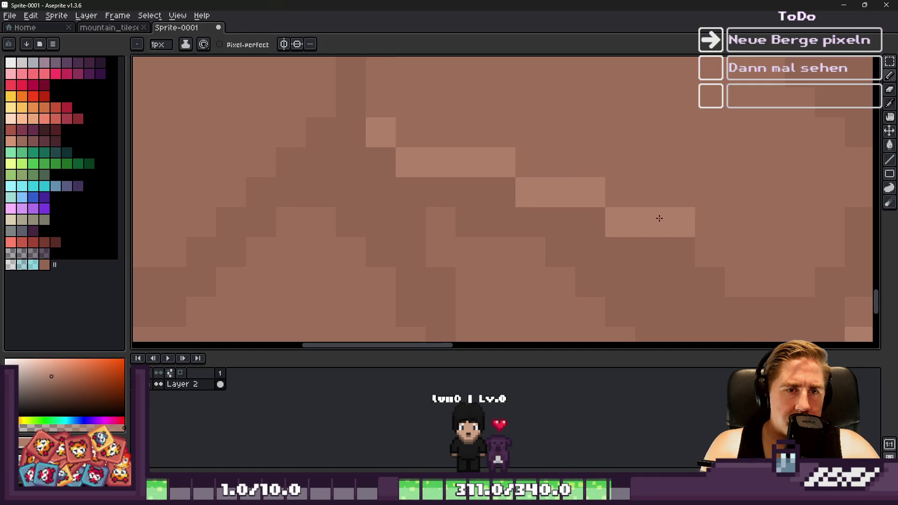
drag(747, 281, 797, 284)
scroll(736, 229, down, 1)
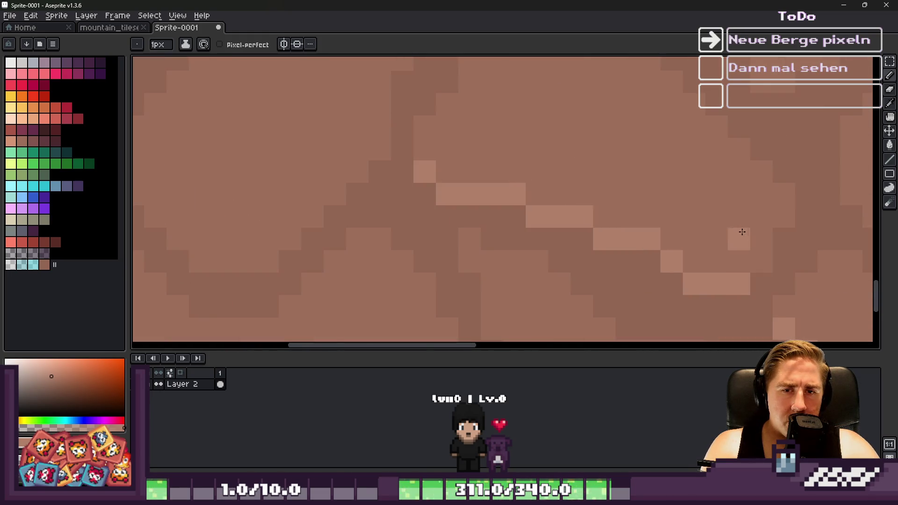
scroll(481, 181, down, 3)
scroll(473, 183, up, 4)
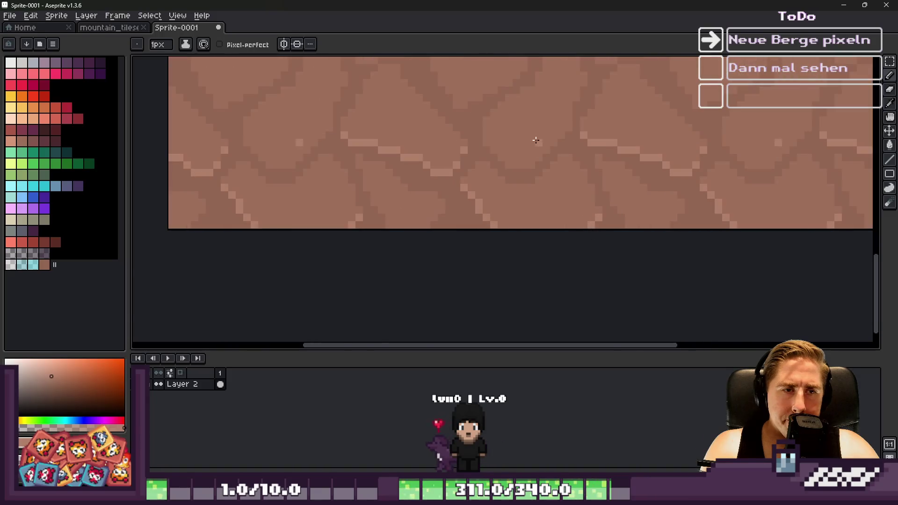
mouse_move(335, 131)
mouse_down()
mouse_move(417, 201)
mouse_move(519, 224)
mouse_move(644, 80)
mouse_up()
scroll(570, 200, down, 5)
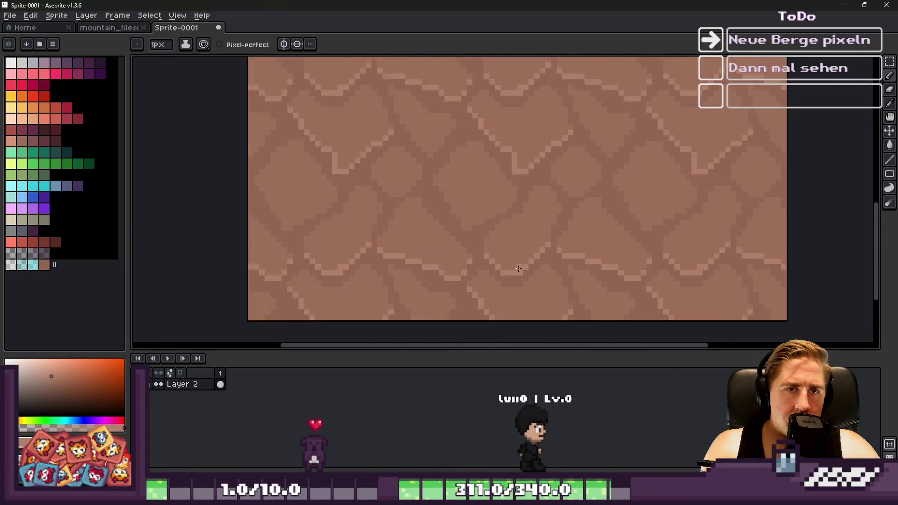
scroll(637, 243, up, 6)
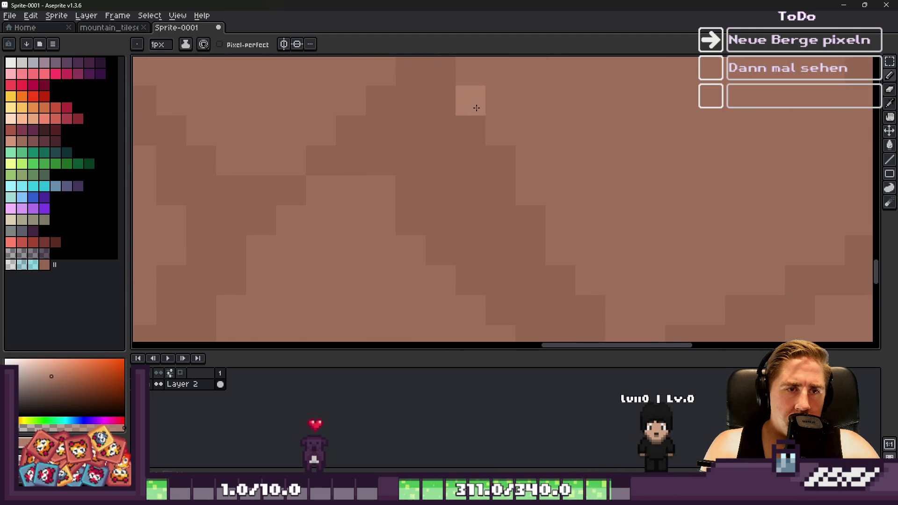
mouse_move(532, 154)
mouse_down()
mouse_move(606, 294)
mouse_move(573, 257)
mouse_up()
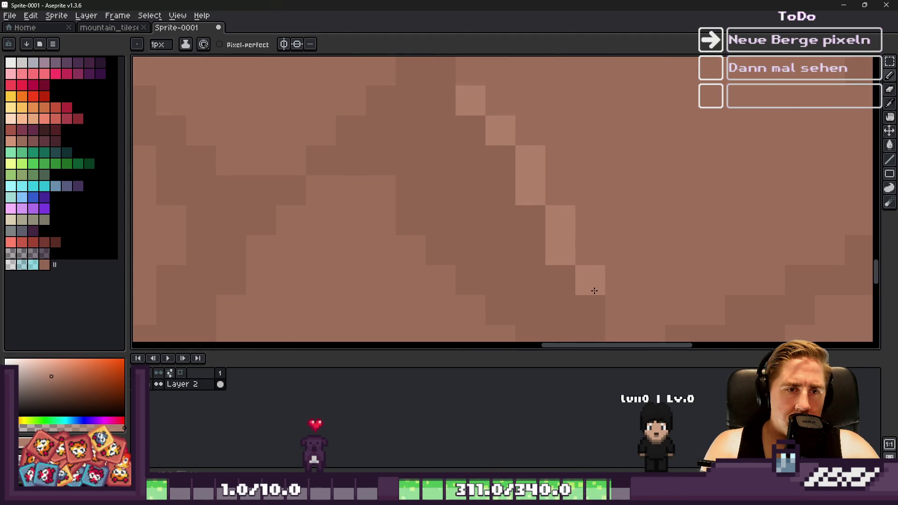
scroll(594, 291, down, 2)
scroll(600, 273, up, 2)
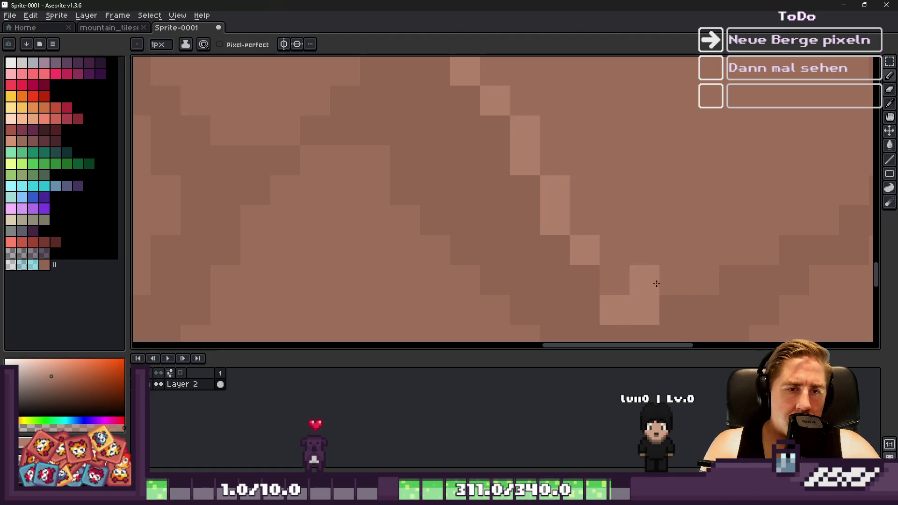
scroll(676, 243, down, 2)
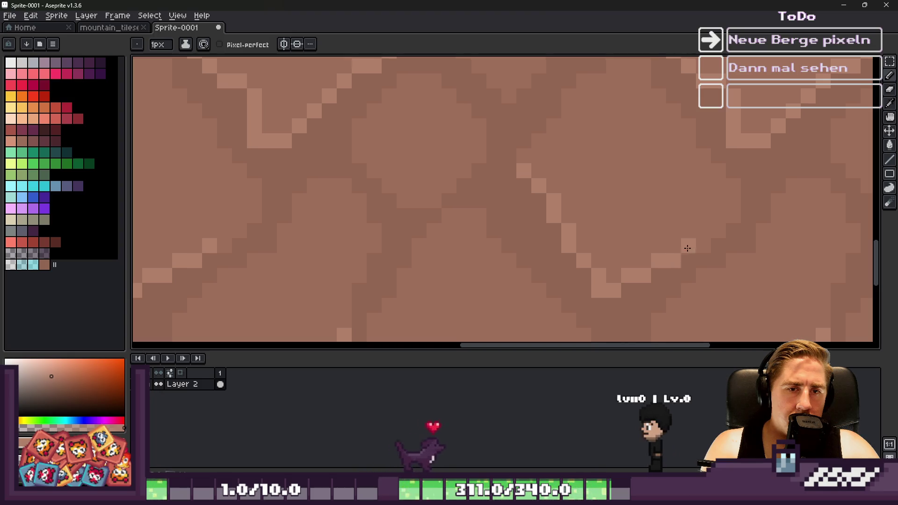
scroll(666, 254, down, 3)
scroll(593, 165, up, 2)
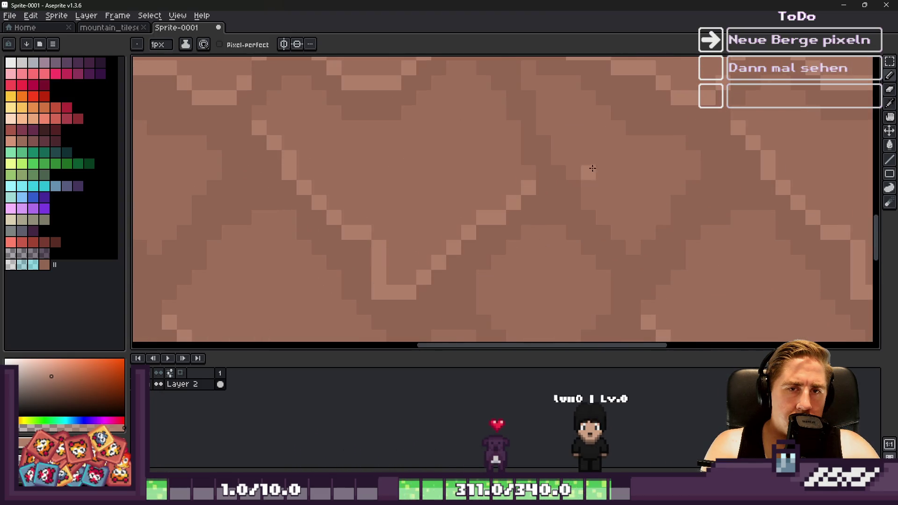
scroll(676, 192, up, 1)
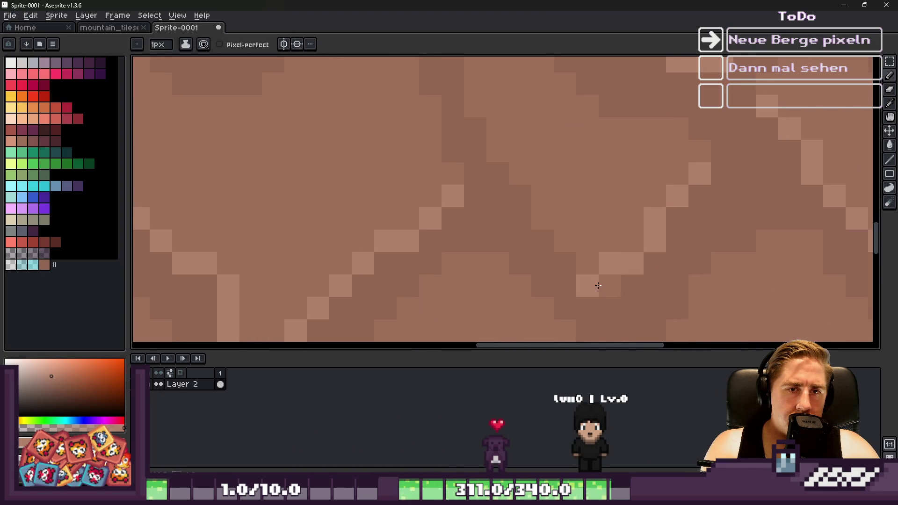
Step: Undo stray highlight pixels, redraw them as clean one-pixel staircases, then bring mountain_tileset forward
key(ctrl+z)
drag(611, 284, 592, 266)
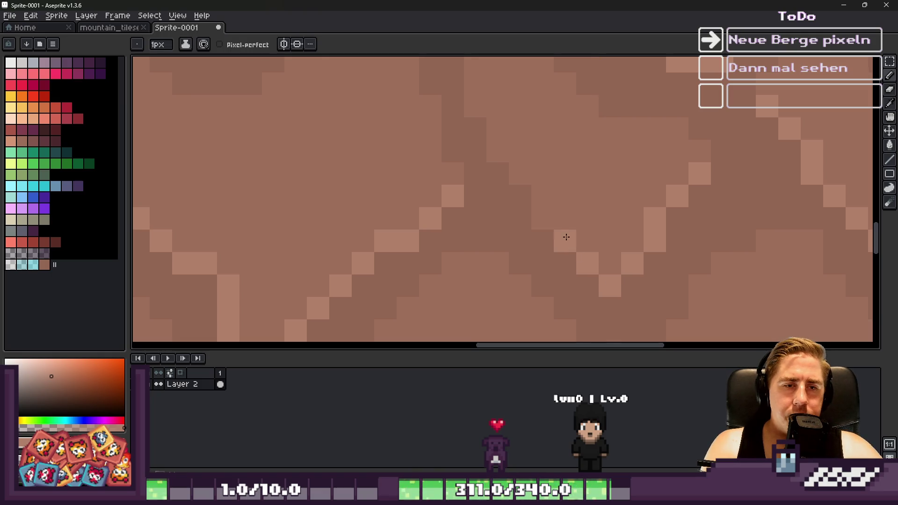
scroll(559, 212, down, 3)
scroll(543, 262, up, 4)
drag(638, 172, 559, 221)
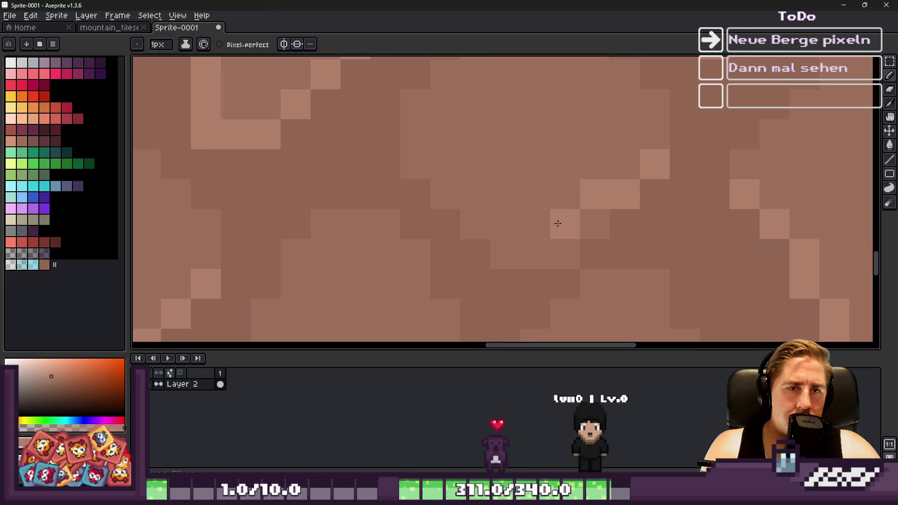
key(ctrl+z)
shift+click(564, 255)
drag(511, 262, 417, 160)
scroll(461, 190, down, 6)
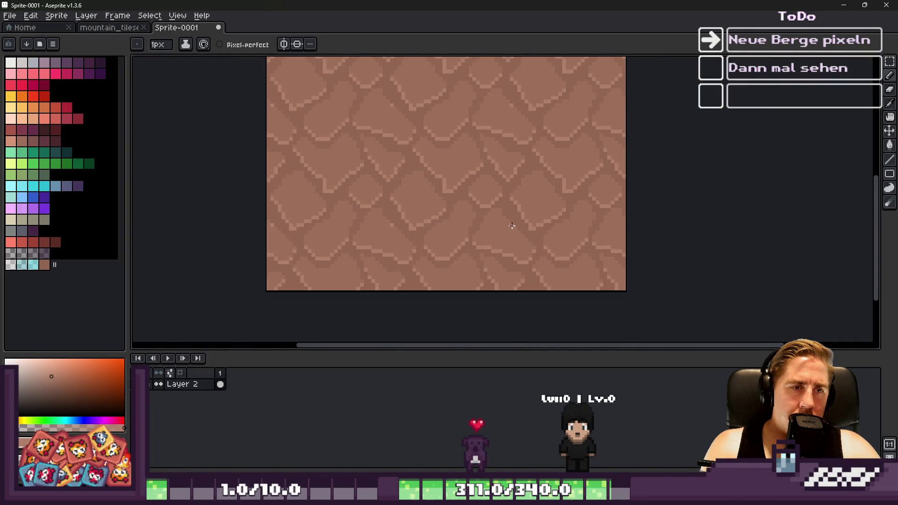
scroll(512, 226, down, 3)
scroll(408, 155, up, 1)
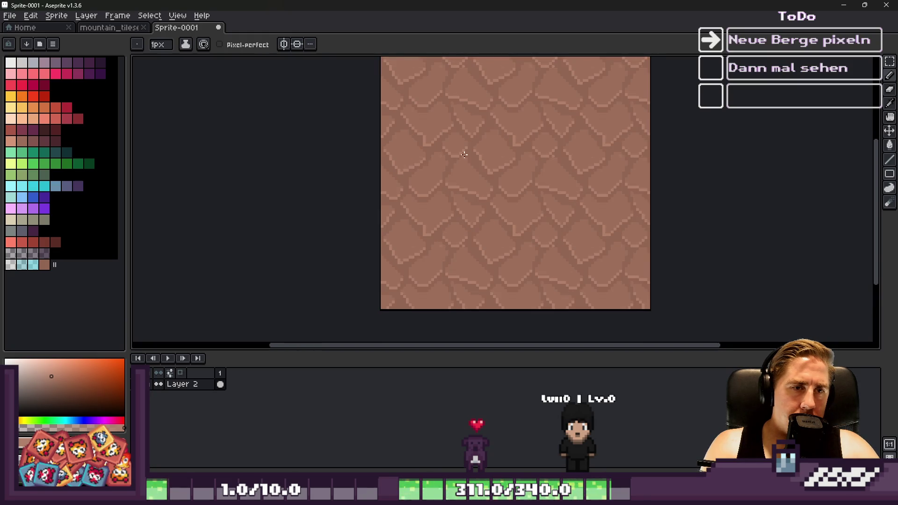
click(109, 28)
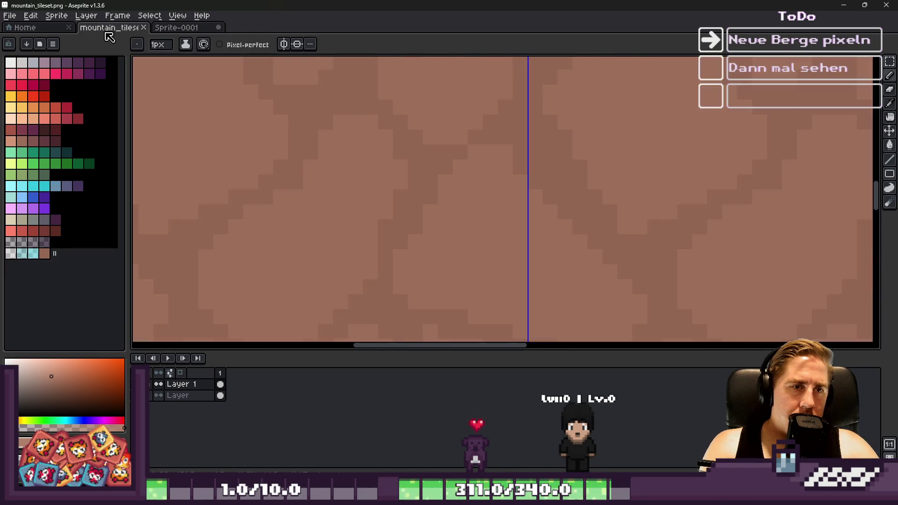
Step: Paste the rock pattern into a selected 32x32 tile of the mountain tileset and commit it
scroll(506, 172, down, 3)
drag(217, 119, 357, 181)
scroll(245, 147, up, 1)
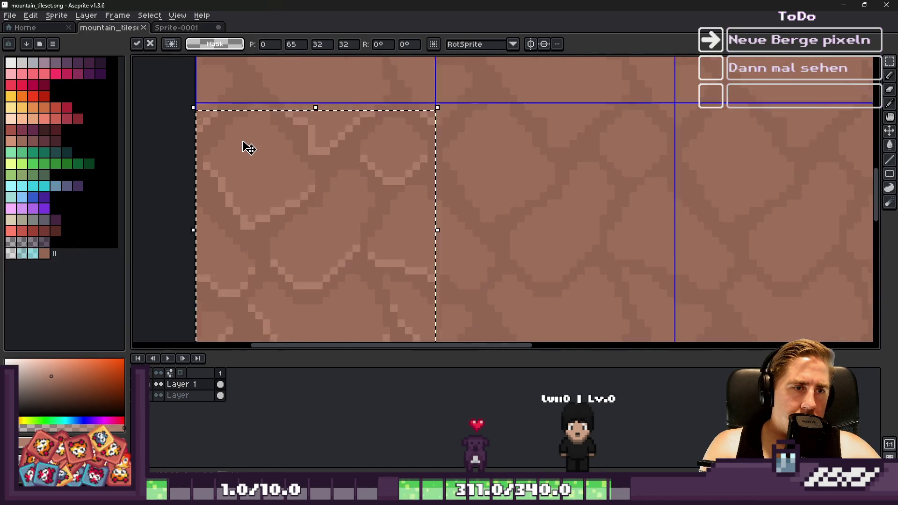
scroll(287, 189, up, 1)
key(Return)
scroll(341, 154, up, 2)
Step: Cycle through the eyedropper, marquee, fill and move tools, then run the game in Godot
key(i)
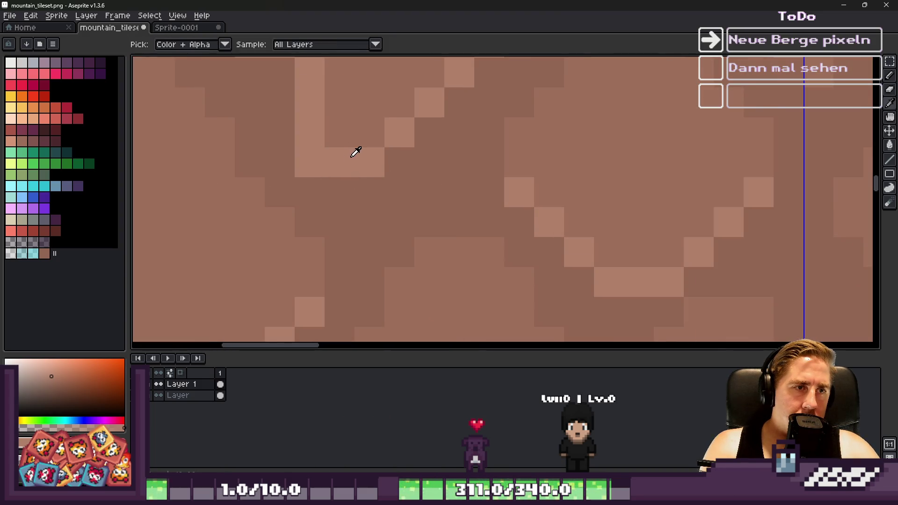
key(m)
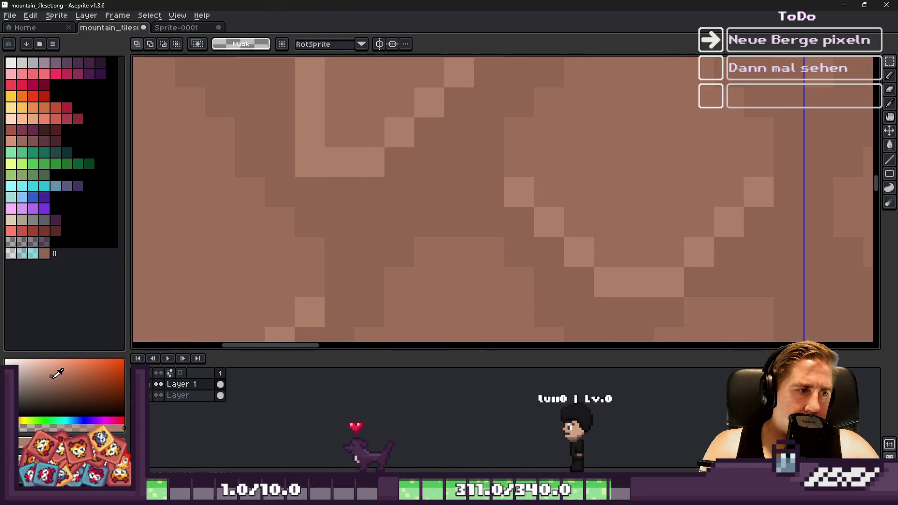
key(g)
scroll(386, 186, down, 4)
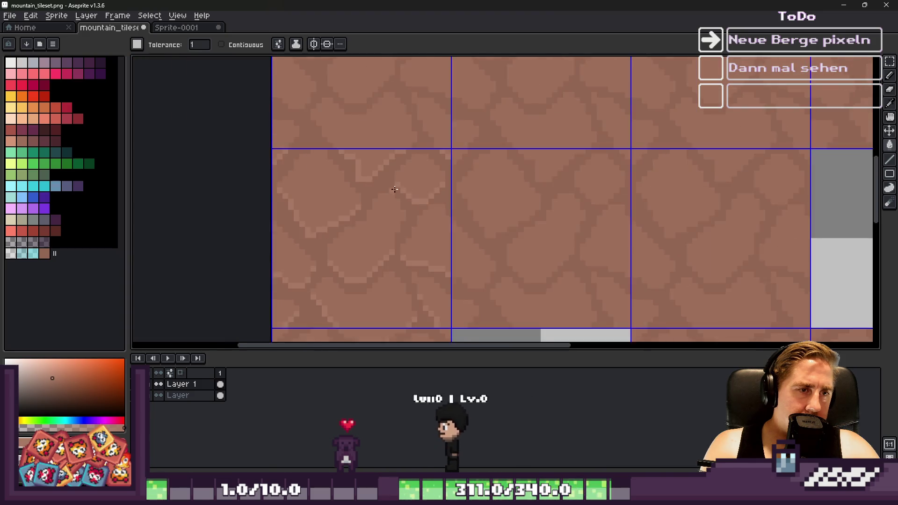
scroll(386, 187, down, 2)
key(v)
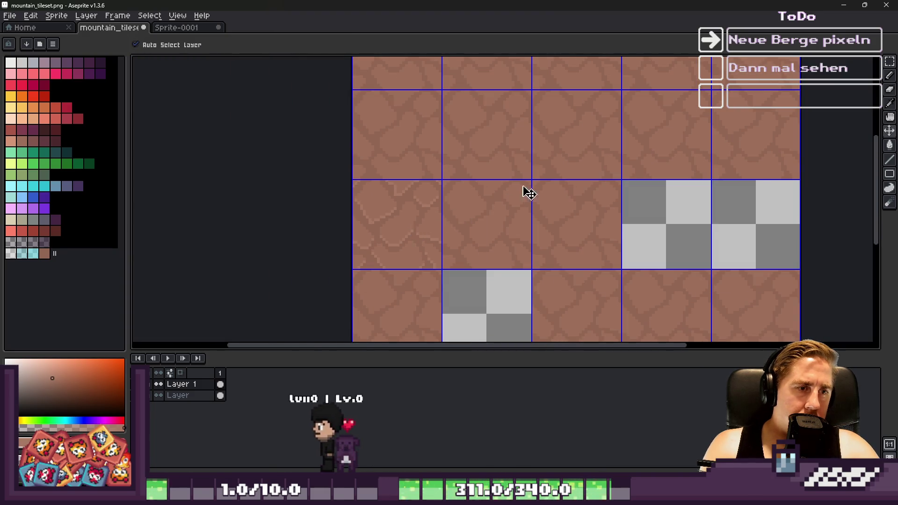
key(alt+Tab)
click(750, 24)
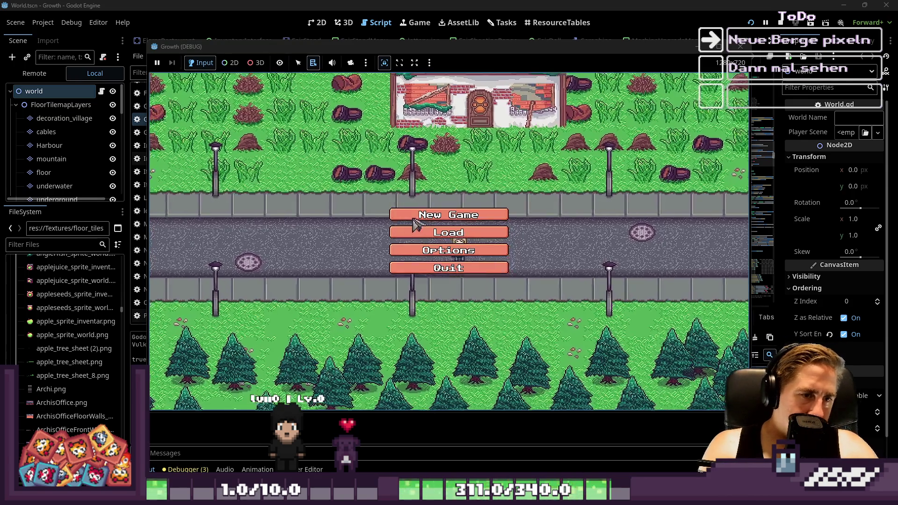
Step: Create a character named 'da' and start a new game
click(411, 218)
text(da)
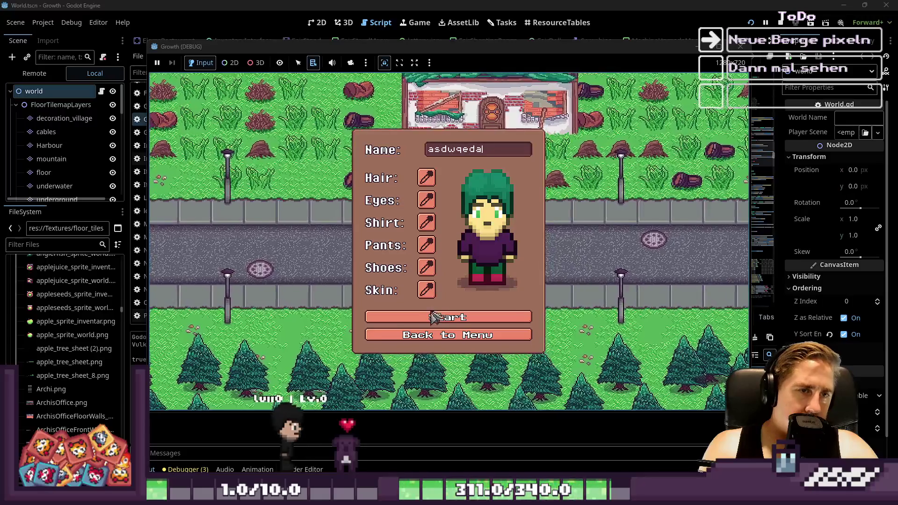
click(435, 322)
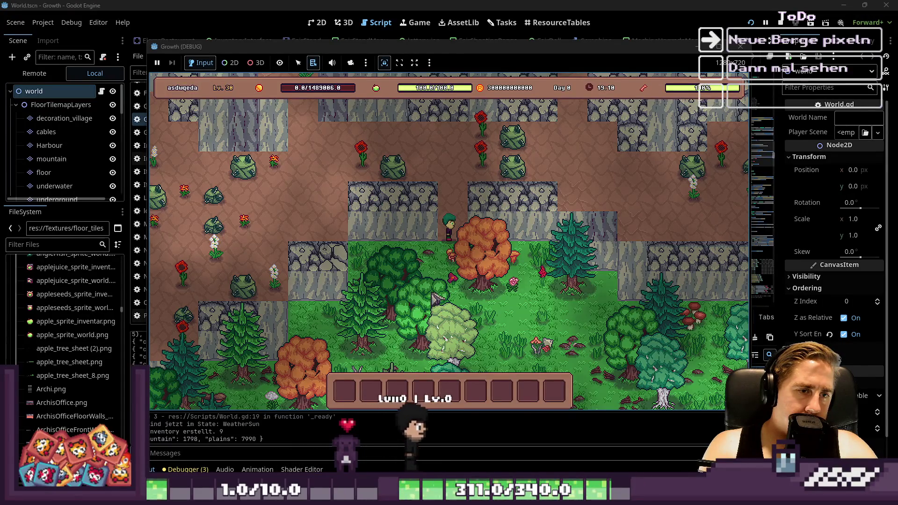
Step: Walk north and south-west to inspect the mountain rock tiles, then stop the game and return to Aseprite
key(w)
key(a)
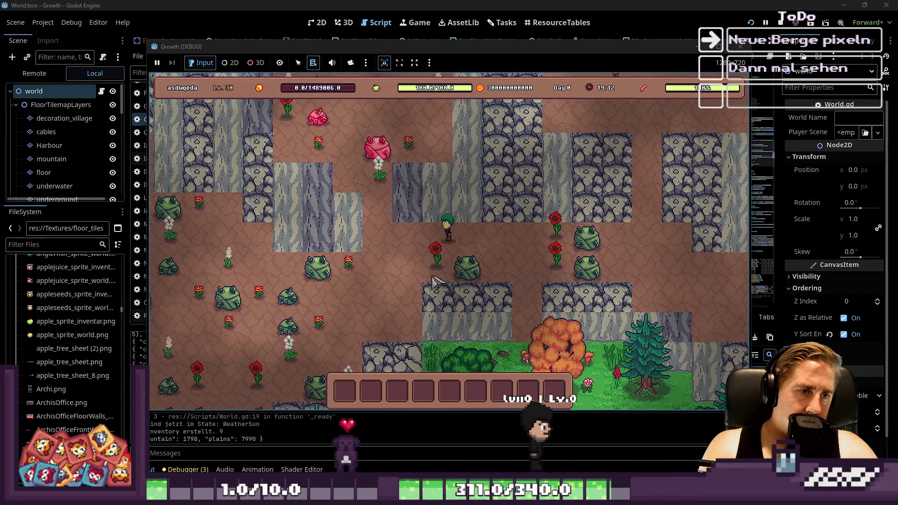
key(s)
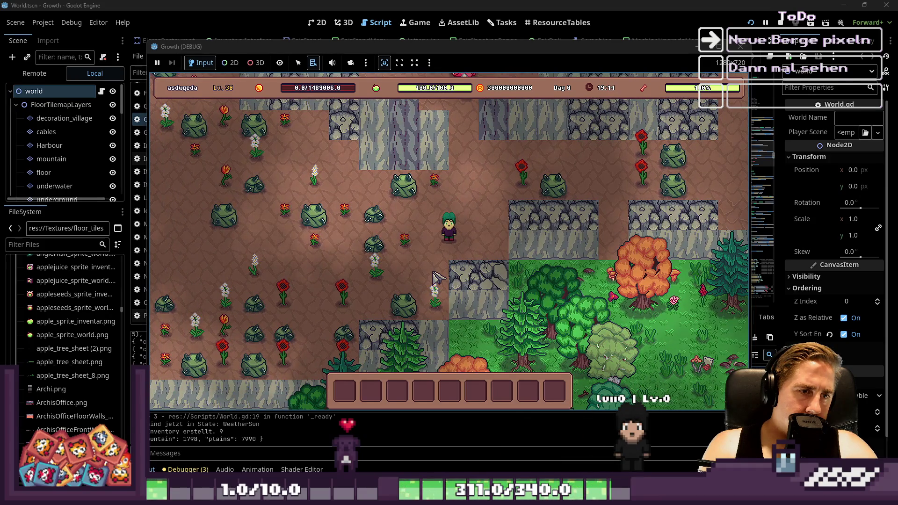
click(734, 43)
key(alt+Tab)
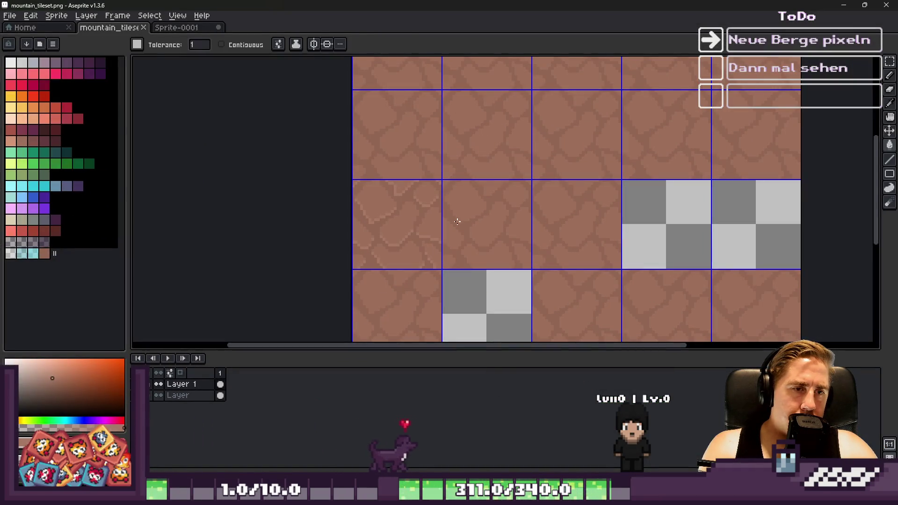
Step: Select a rock tile and move it down one grid cell, then deselect to commit
key(m)
click(397, 213)
scroll(381, 267, down, 2)
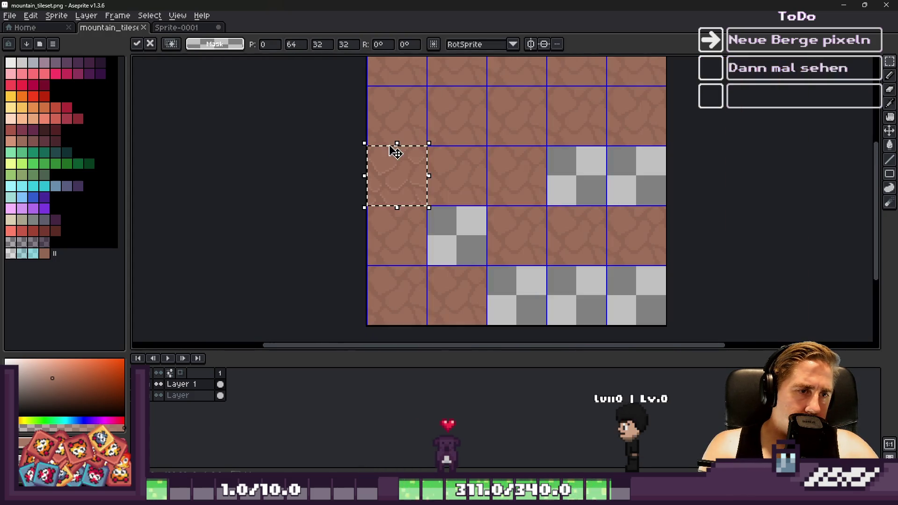
scroll(379, 214, up, 3)
drag(401, 104, 416, 226)
scroll(401, 241, up, 3)
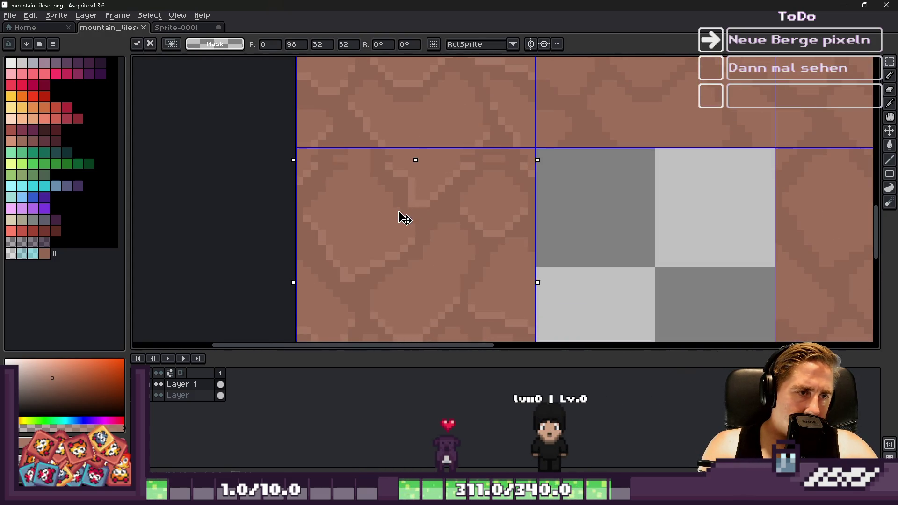
scroll(404, 196, down, 2)
key(ctrl+d)
Step: Move another tile down a cell, undo, and shift the selected tile back up
scroll(403, 178, down, 1)
scroll(405, 300, up, 1)
scroll(416, 292, up, 1)
mouse_move(417, 60)
mouse_down()
mouse_move(410, 259)
mouse_move(411, 241)
mouse_up()
key(ctrl+d)
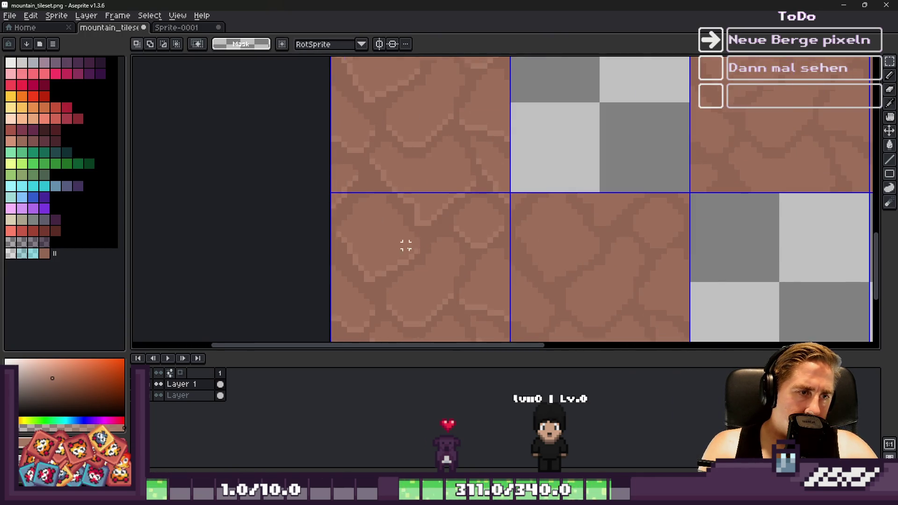
scroll(405, 241, down, 5)
scroll(421, 120, up, 5)
key(ctrl+z)
scroll(426, 150, up, 1)
drag(431, 294, 451, 114)
scroll(421, 230, down, 1)
scroll(415, 240, down, 1)
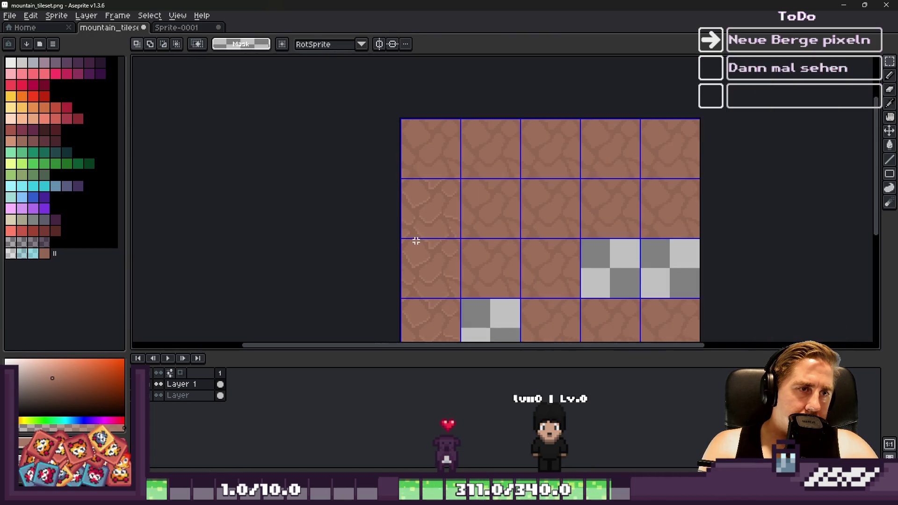
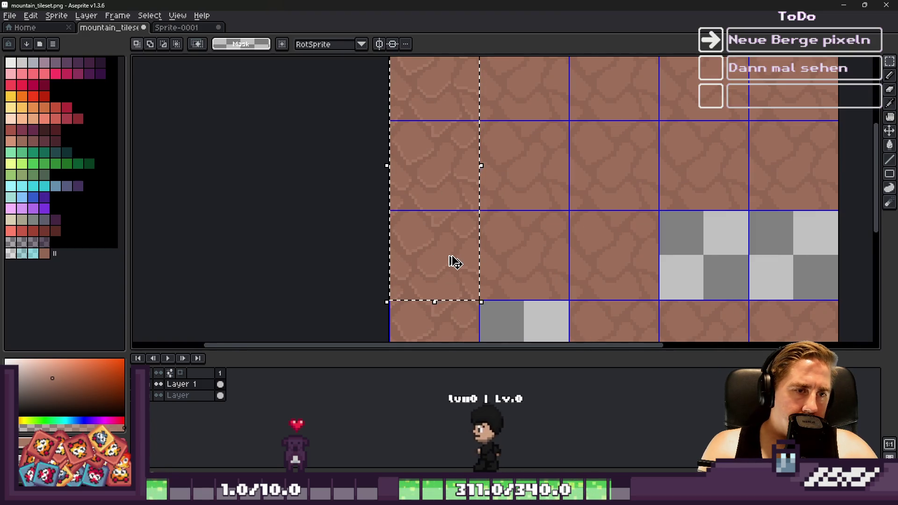
Step: Move the selected cobblestone tile column two tiles to the right, resetting one misplaced shift
click(421, 200)
scroll(421, 200, up, 2)
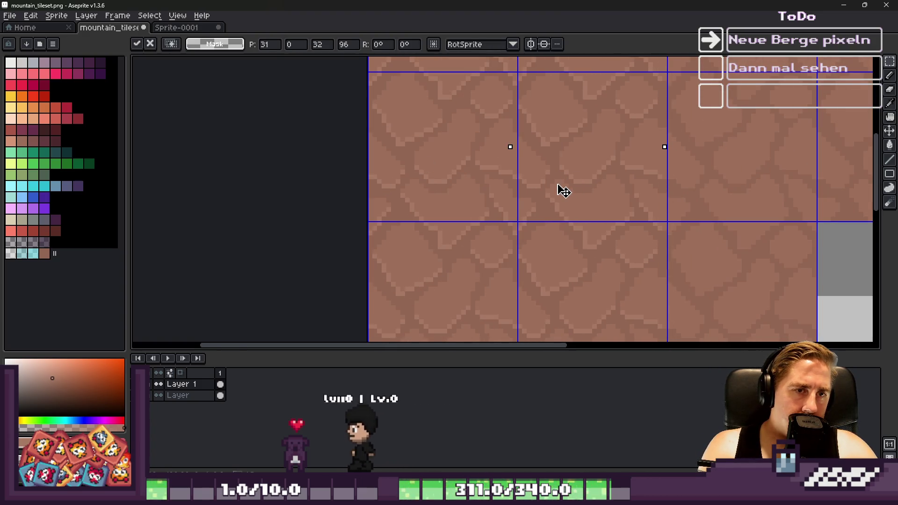
scroll(393, 160, up, 1)
scroll(399, 181, down, 3)
mouse_move(399, 180)
mouse_down()
mouse_move(601, 191)
mouse_move(590, 193)
mouse_up()
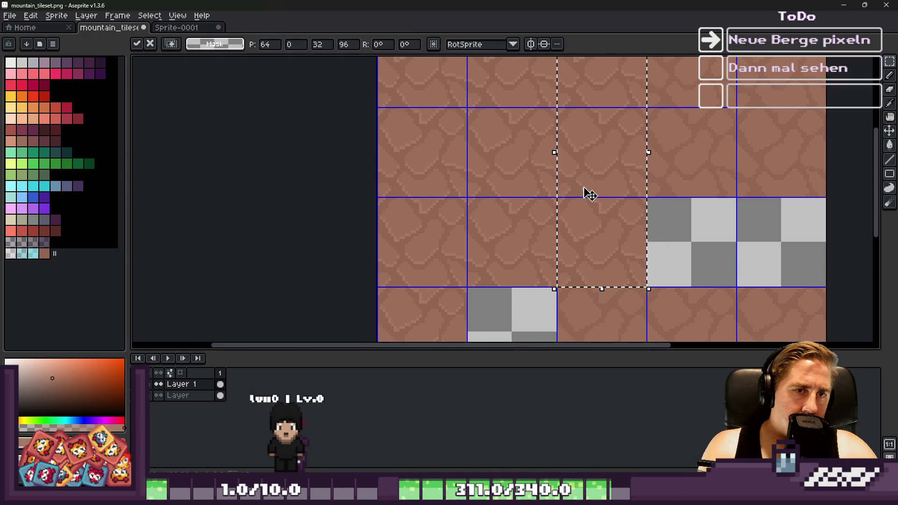
key(Return)
scroll(505, 195, down, 1)
scroll(579, 116, up, 2)
mouse_move(542, 200)
mouse_down()
mouse_move(517, 121)
mouse_move(639, 114)
mouse_up()
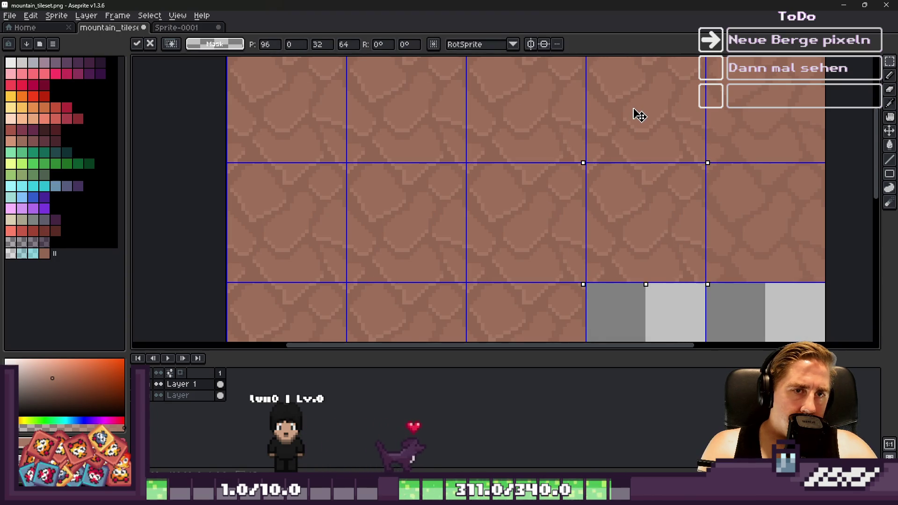
key(Escape)
drag(512, 134, 752, 132)
key(Return)
scroll(622, 112, down, 5)
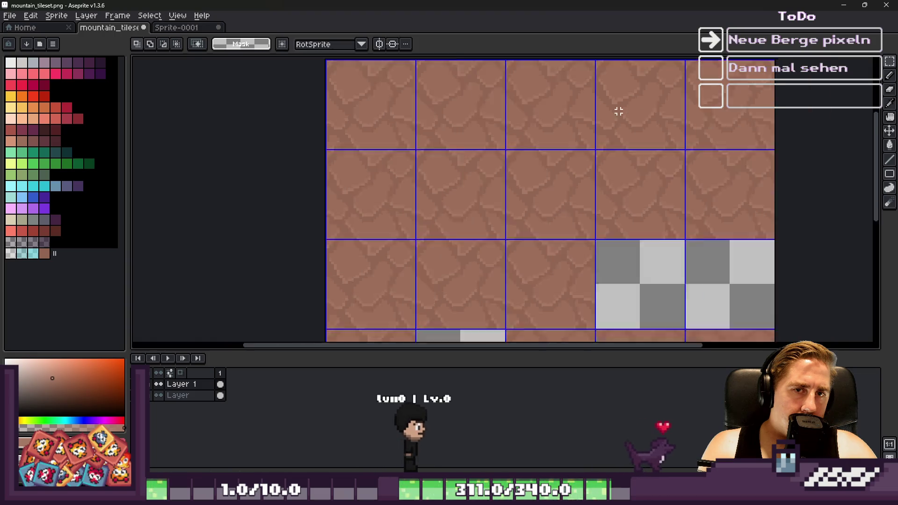
scroll(581, 192, up, 5)
Step: Shift the selected tiles down one tile, then move a single tile one slot right
mouse_move(600, 114)
mouse_down()
mouse_move(600, 233)
mouse_move(601, 225)
mouse_up()
scroll(591, 160, up, 3)
scroll(455, 136, down, 1)
scroll(706, 244, up, 2)
scroll(409, 192, down, 1)
drag(409, 192, 631, 187)
click(474, 167)
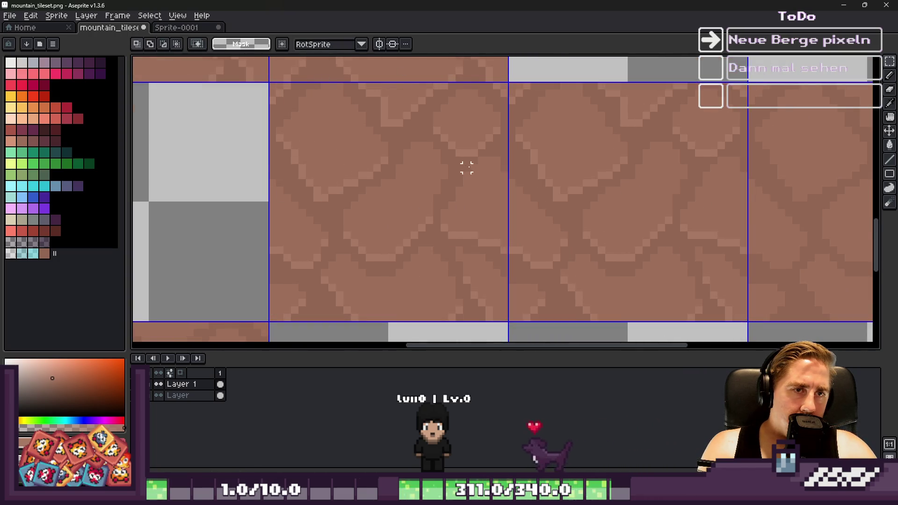
scroll(637, 160, down, 2)
scroll(599, 108, down, 1)
scroll(365, 241, up, 3)
Step: Move the right tile onto the middle slot and the left tile over to the right
key(ctrl+z)
mouse_move(651, 181)
mouse_down()
mouse_move(411, 221)
mouse_move(407, 196)
mouse_up()
click(341, 194)
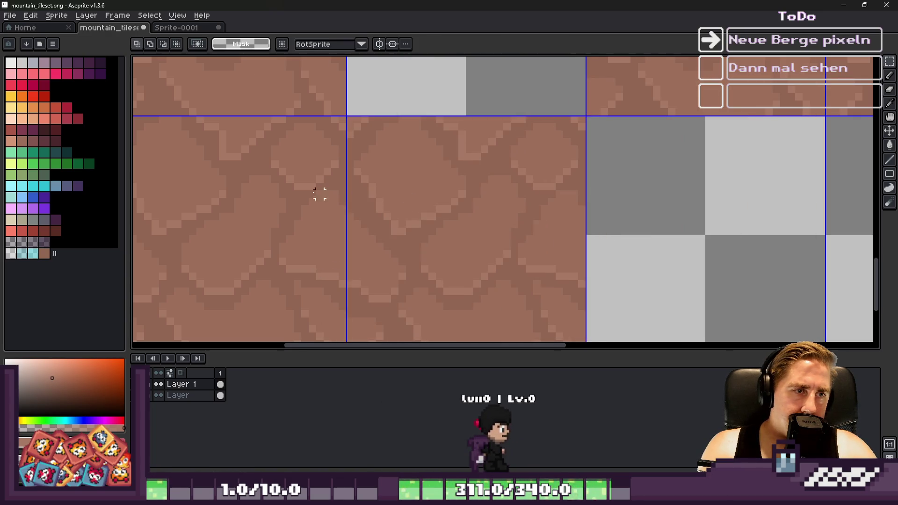
scroll(342, 194, down, 2)
scroll(647, 100, up, 2)
key(ctrl+z)
scroll(283, 241, down, 1)
mouse_move(283, 241)
mouse_down()
mouse_move(638, 184)
mouse_move(627, 184)
mouse_up()
scroll(608, 186, up, 3)
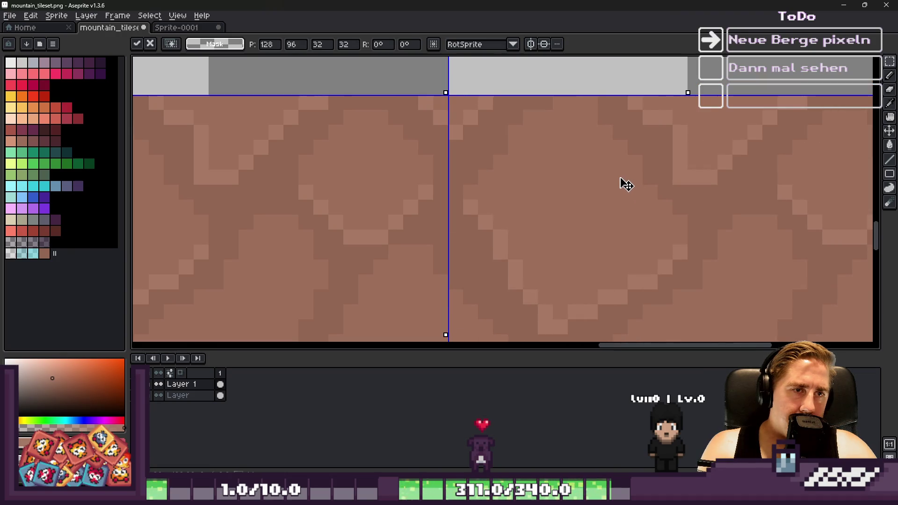
key(Return)
scroll(584, 179, down, 1)
click(838, 4)
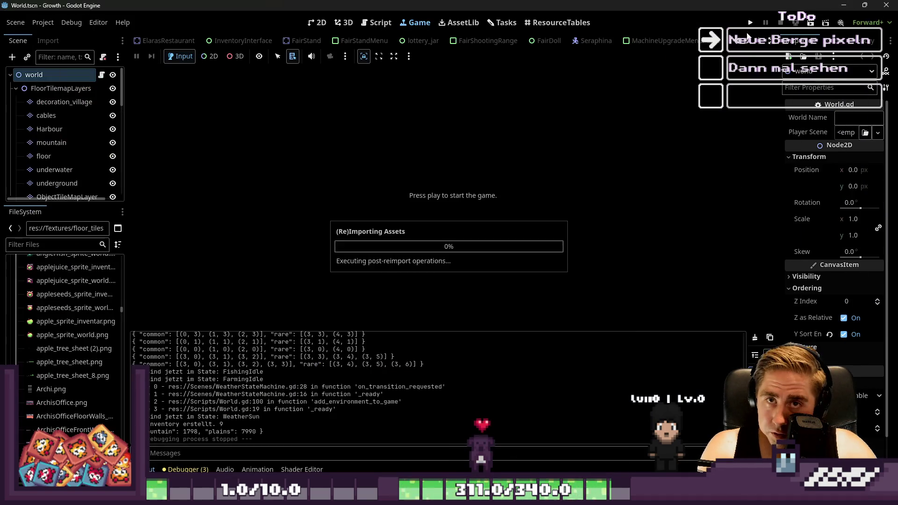
Step: Run the Growth game and start a new game with a character named 'daswqe'
key(F5)
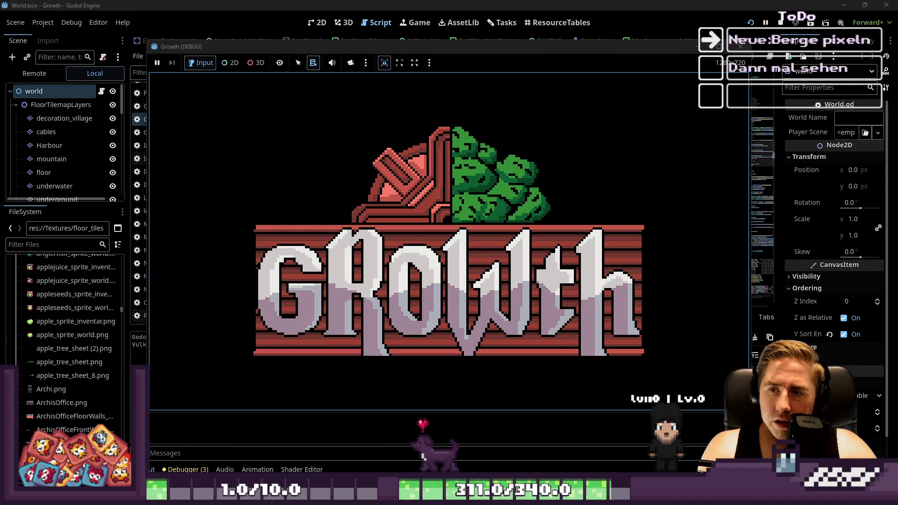
mouse_move(503, 497)
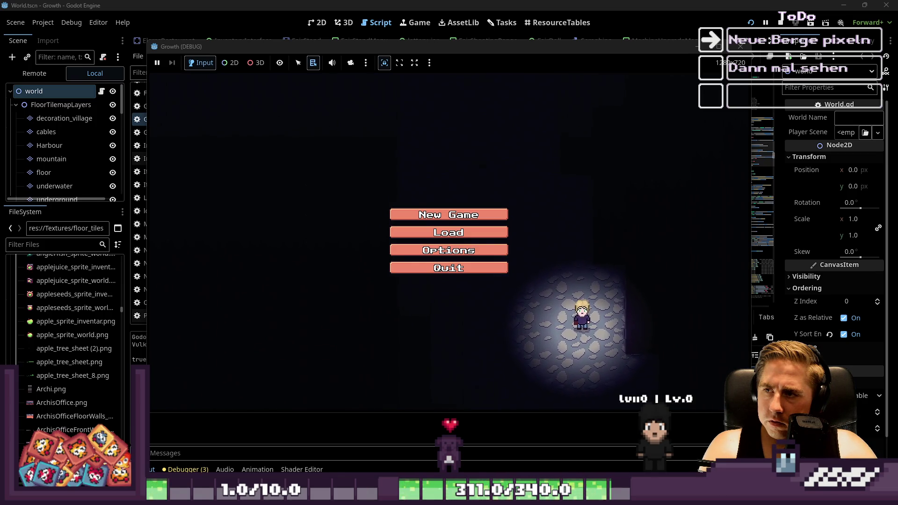
click(486, 214)
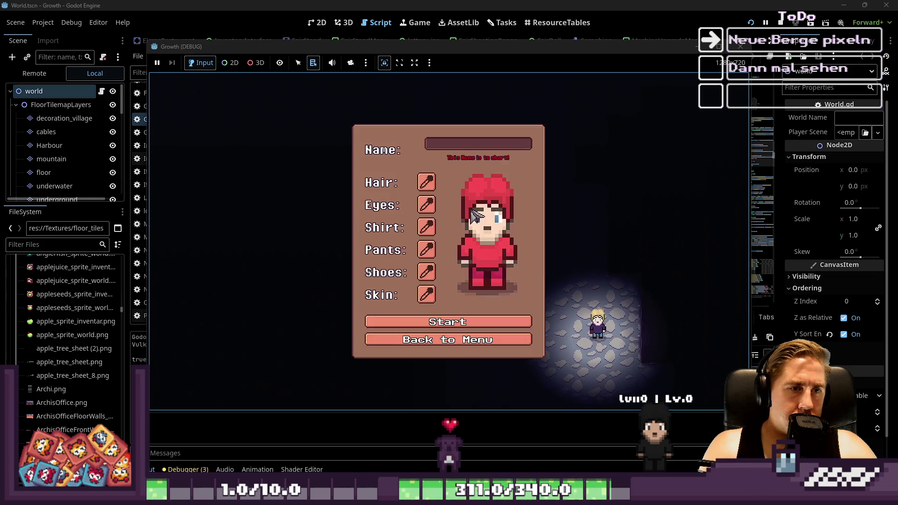
click(463, 139)
text(daswqe)
click(400, 320)
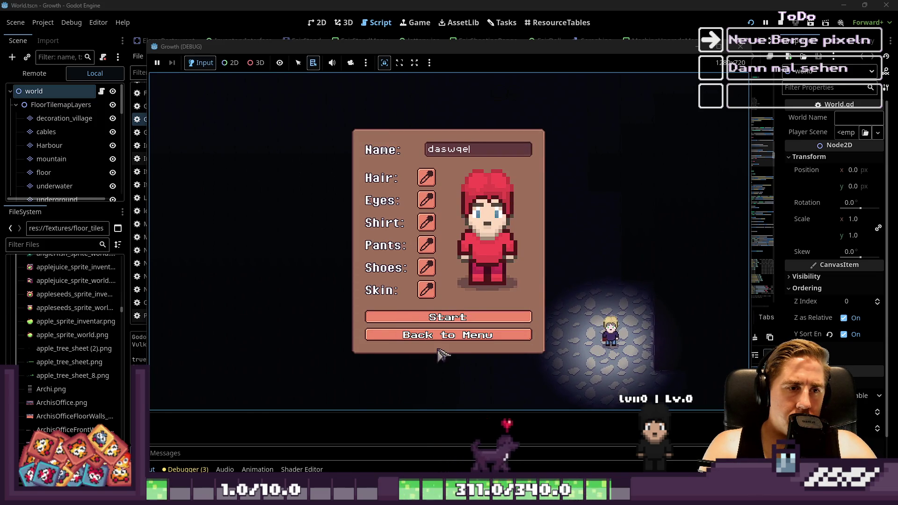
Step: Walk the character up-left and down-left over the cobblestone ground, then return to Aseprite
key(w)
key(a)
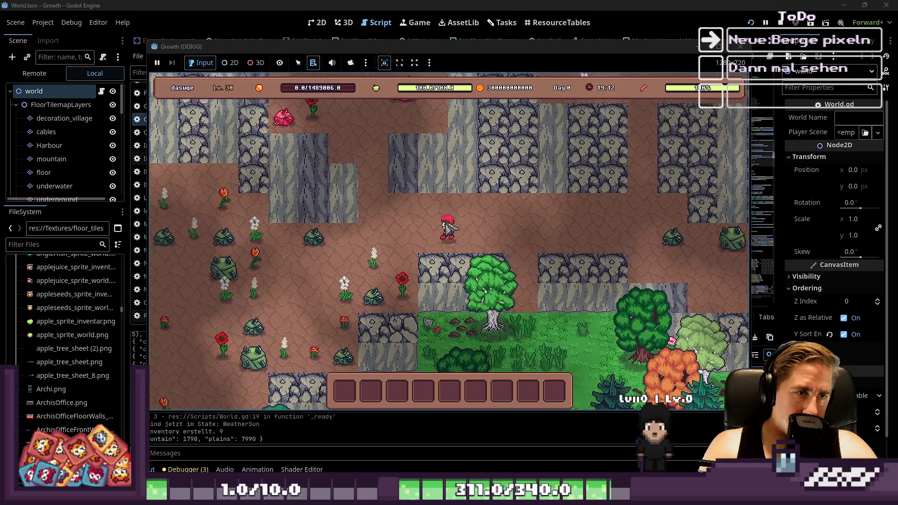
key(s)
key(a)
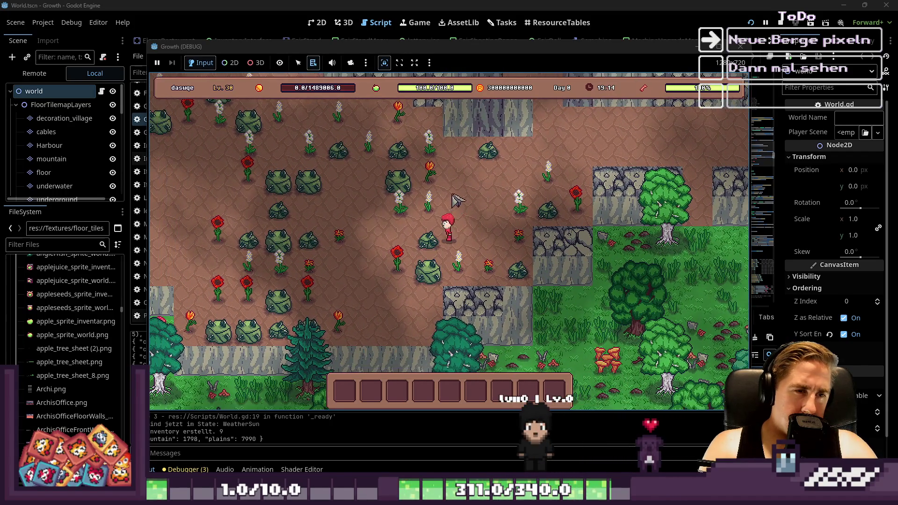
click(491, 43)
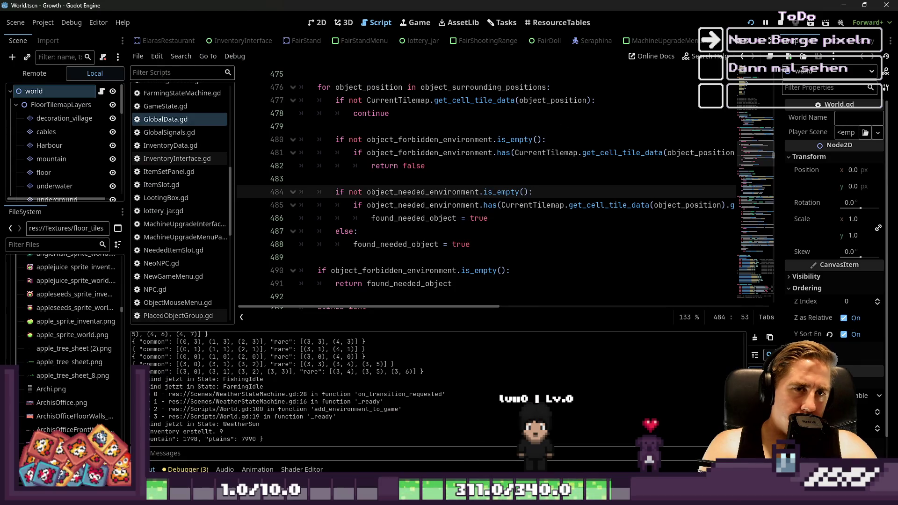
key(alt+Tab)
scroll(459, 192, down, 4)
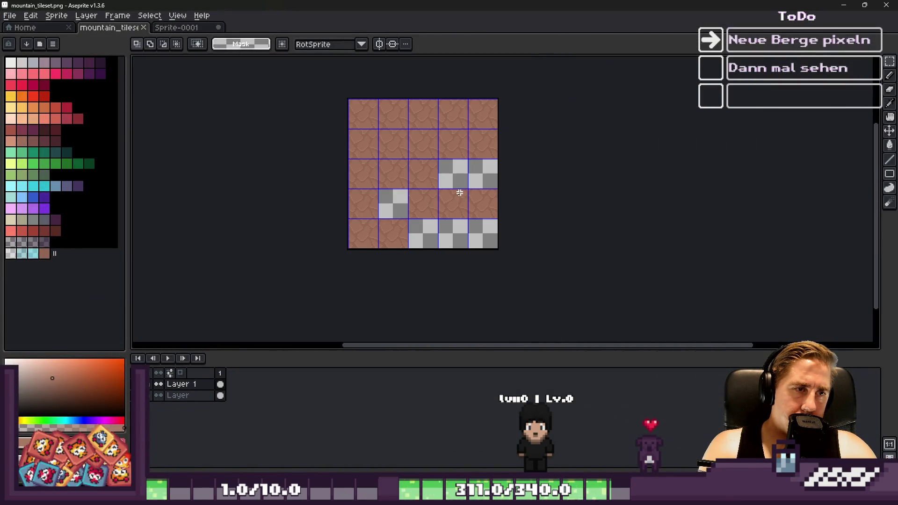
Step: Add a new layer to the mountain tileset, select the whole sprite, and save it
key(shift+n)
key(ctrl+a)
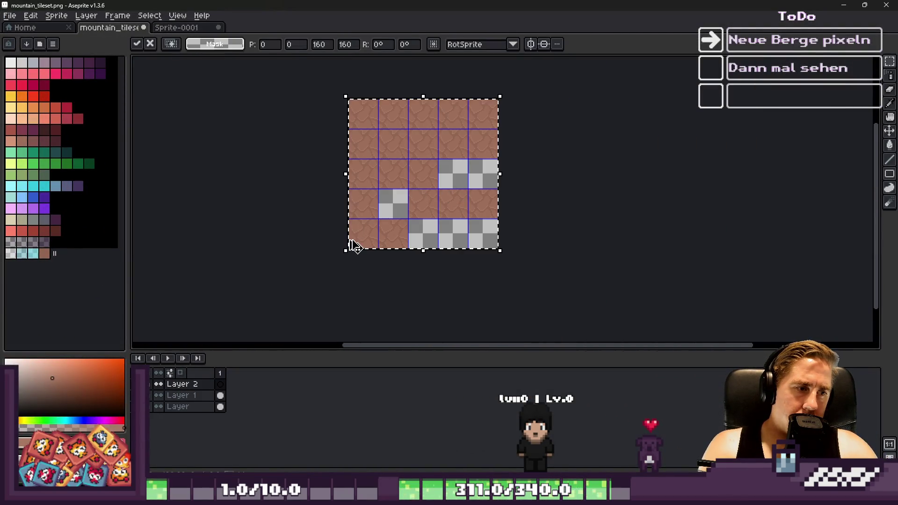
scroll(387, 150, up, 6)
scroll(381, 173, up, 2)
key(g)
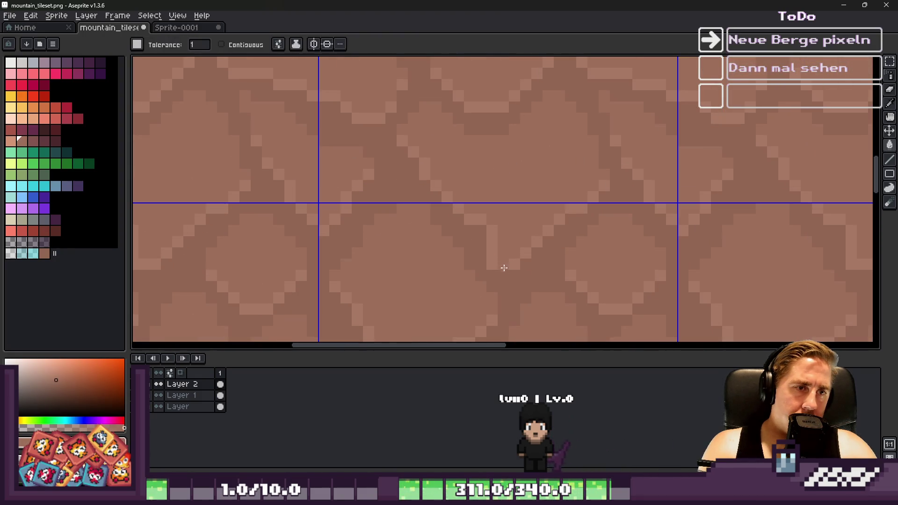
scroll(461, 220, down, 3)
key(ctrl+s)
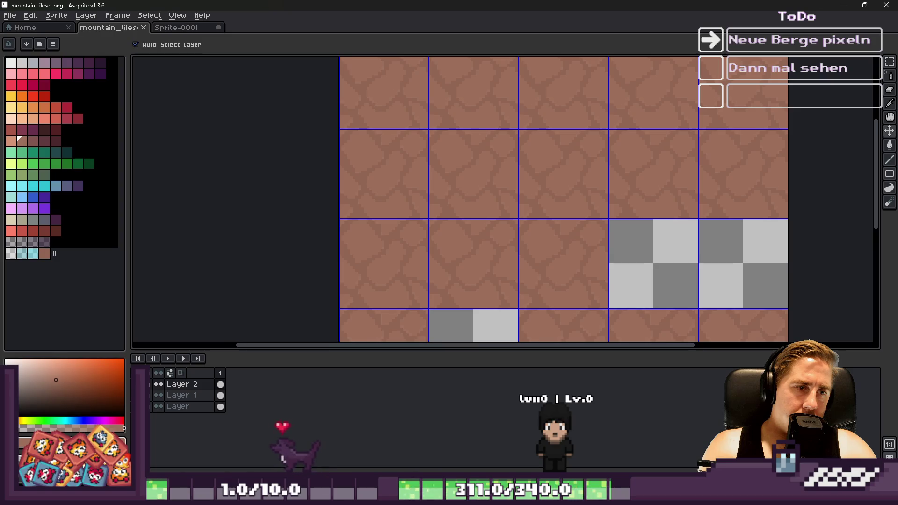
Step: Choose a dark brown outline colour and make Layer 1 the active drawing layer
scroll(557, 148, up, 5)
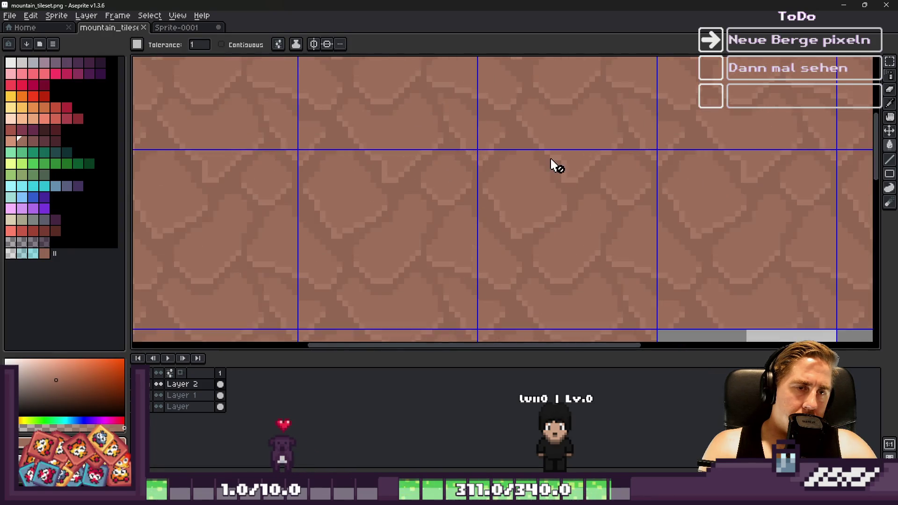
key(i)
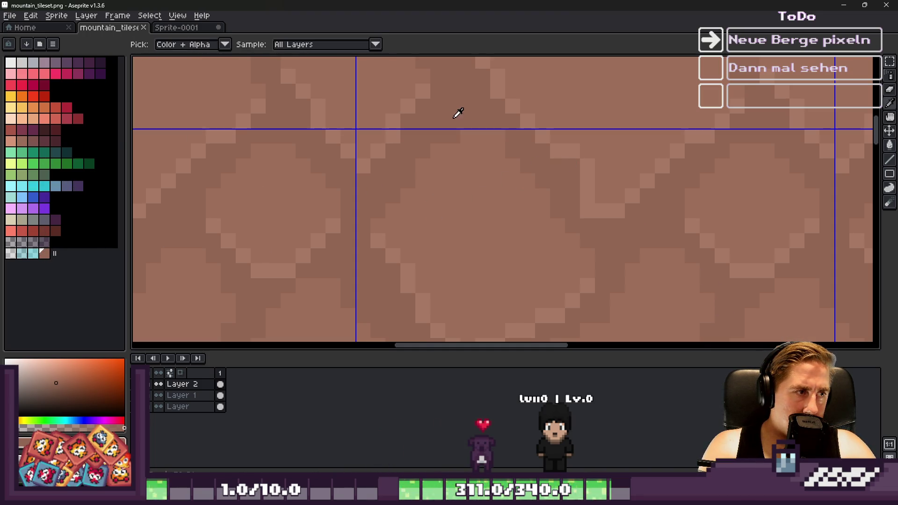
click(33, 141)
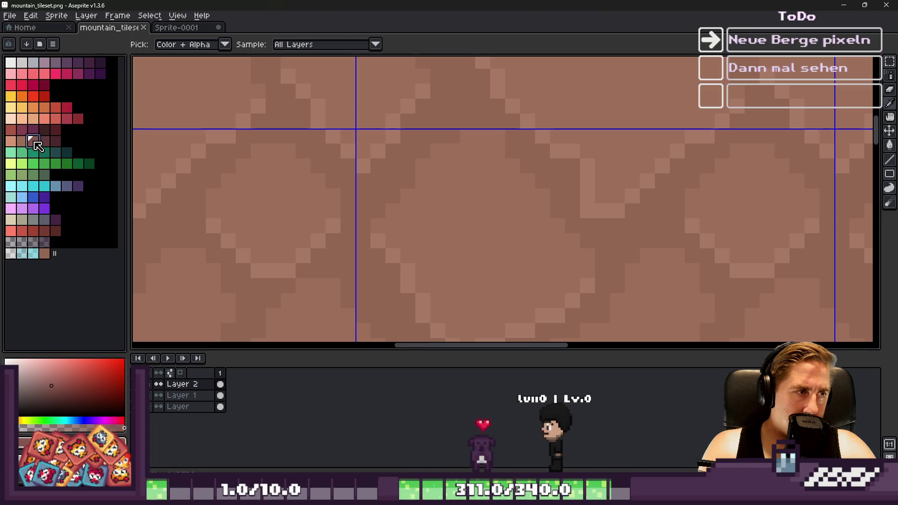
click(186, 397)
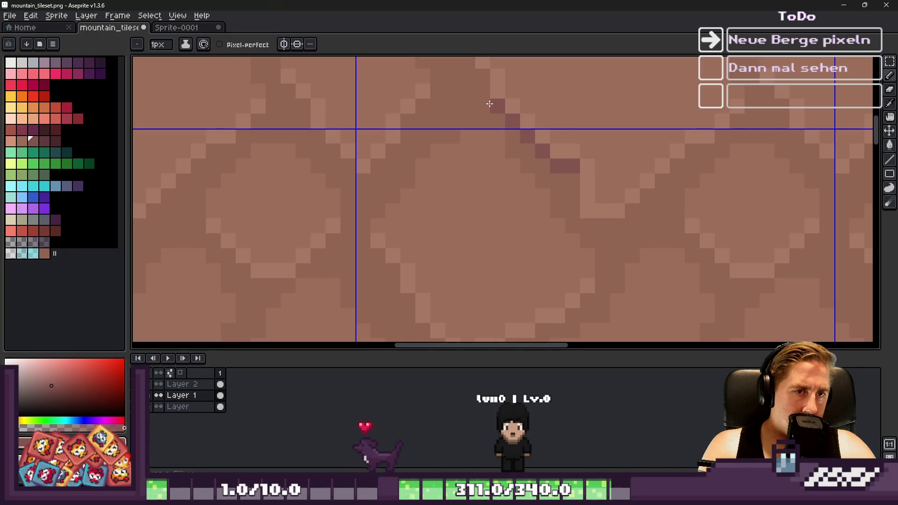
Step: Place the first dark outline pixels along a stone edge, undoing one misplaced pixel
scroll(487, 80, down, 3)
scroll(448, 110, up, 3)
click(447, 110)
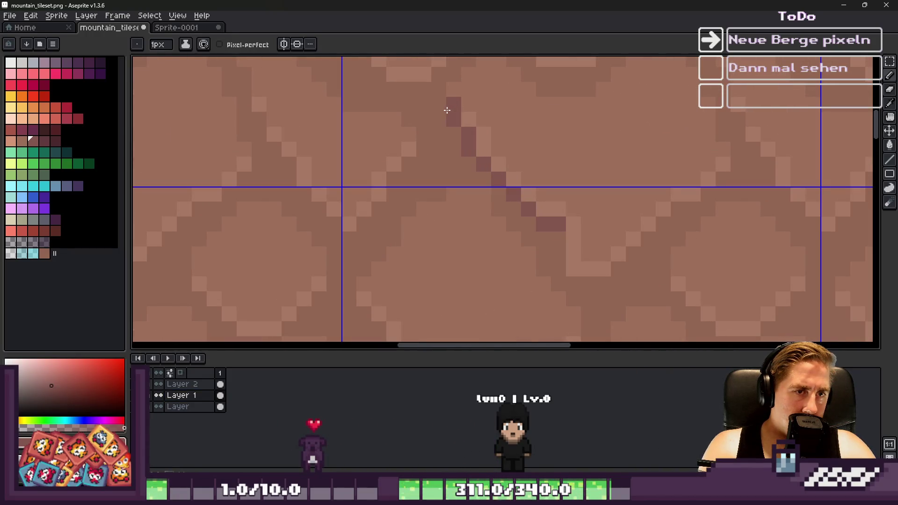
scroll(447, 113, down, 3)
scroll(533, 202, up, 3)
click(534, 203)
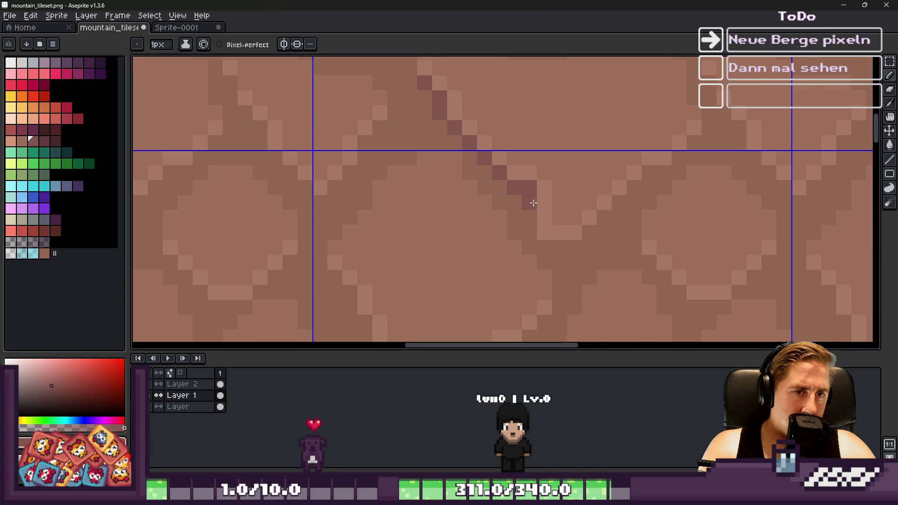
key(ctrl+z)
click(553, 255)
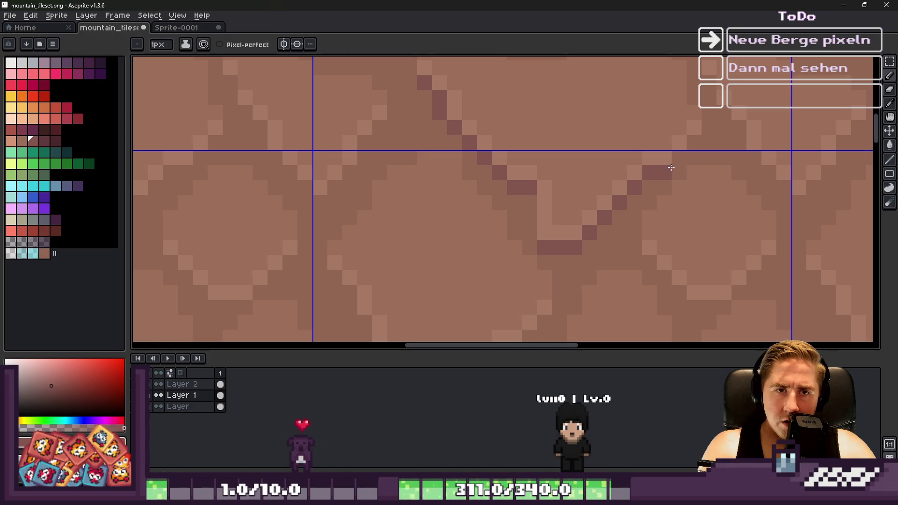
scroll(698, 141, down, 6)
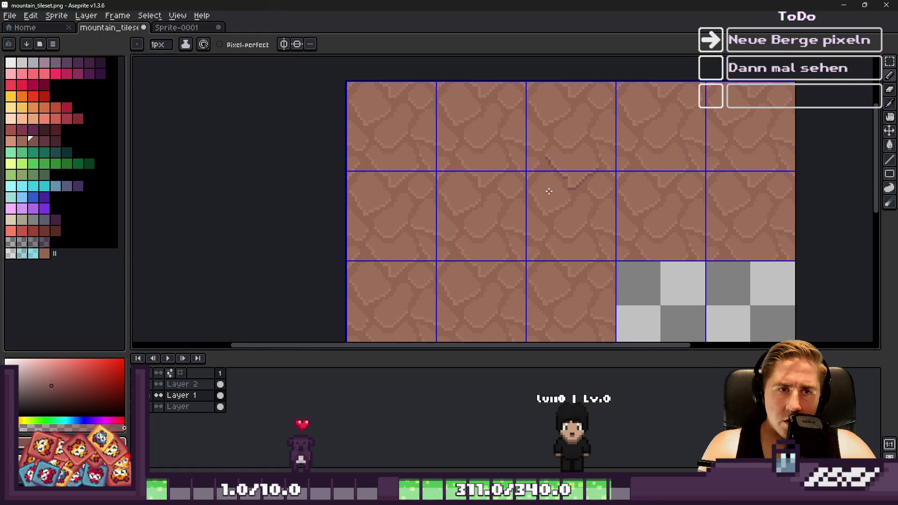
Step: Extend the dark crack up and to the right across the tile seam into a V shape
key(v)
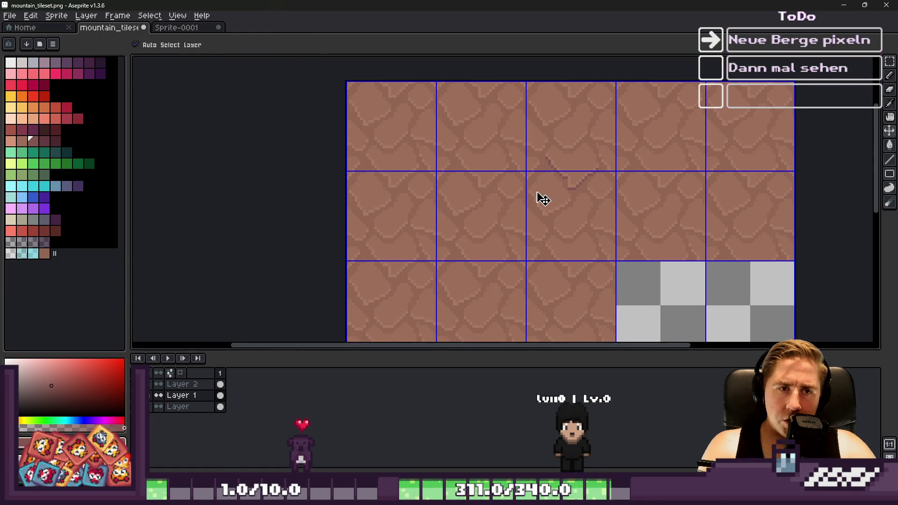
scroll(543, 199, down, 1)
key(b)
scroll(531, 191, up, 5)
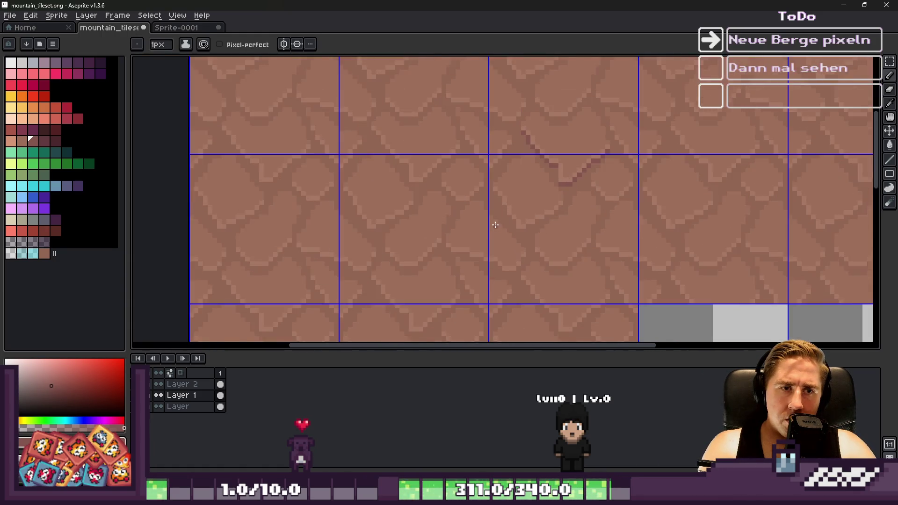
drag(477, 116, 481, 118)
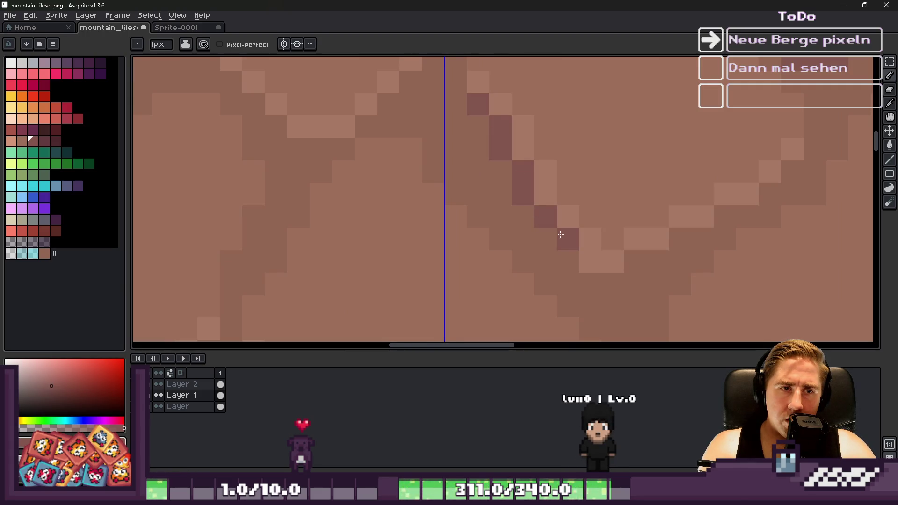
drag(608, 282, 655, 258)
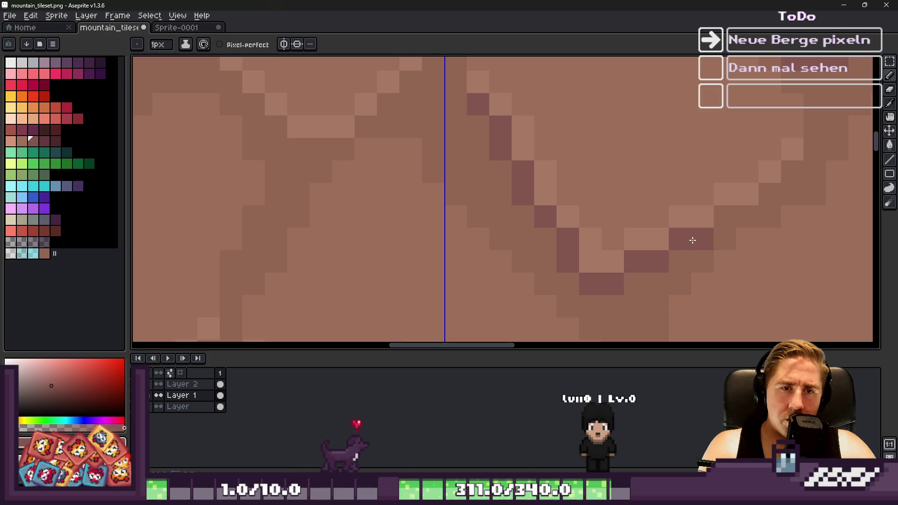
click(749, 195)
key(v)
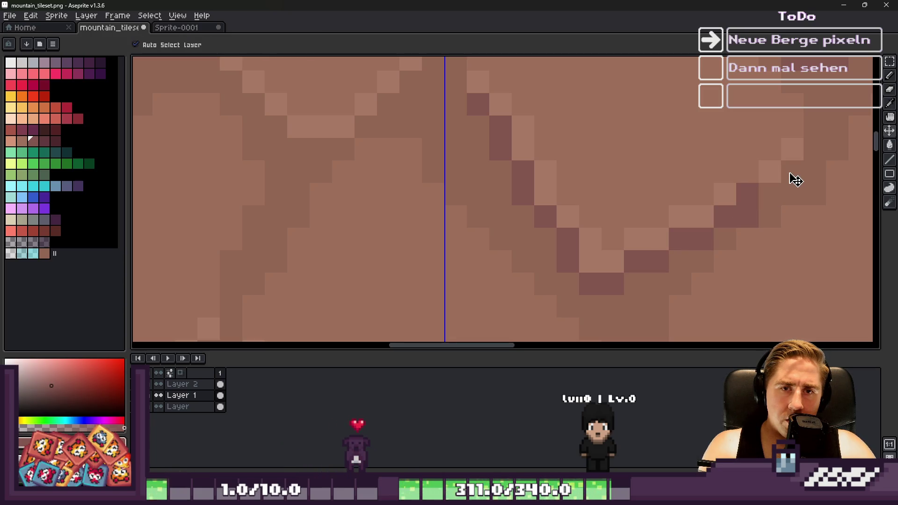
key(ctrl+z)
key(b)
click(785, 178)
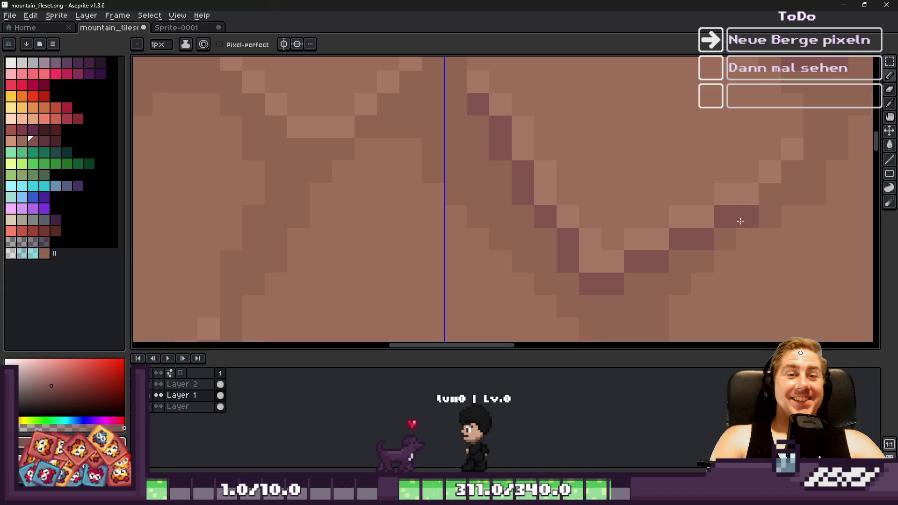
scroll(647, 270, down, 4)
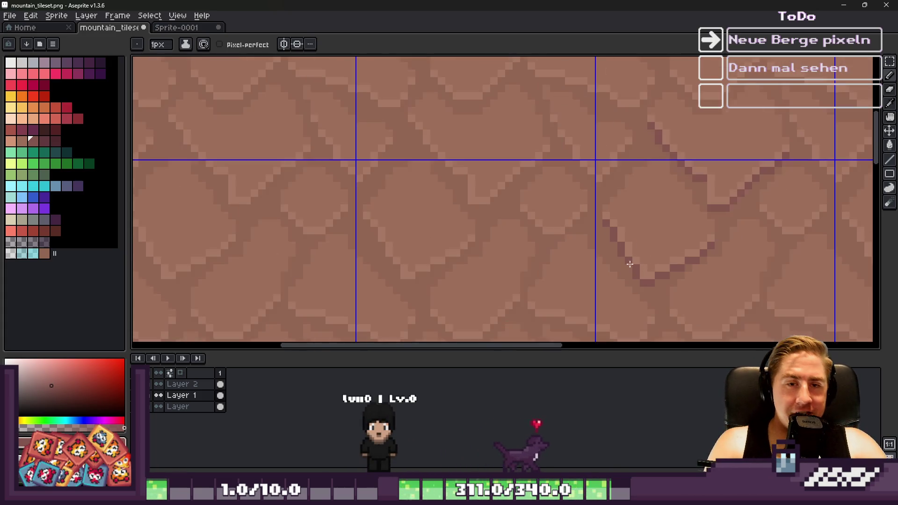
Step: Draw a horizontal run of dark crack pixels, more crack pixels, and a short diagonal crack
scroll(606, 182, down, 2)
scroll(599, 182, up, 4)
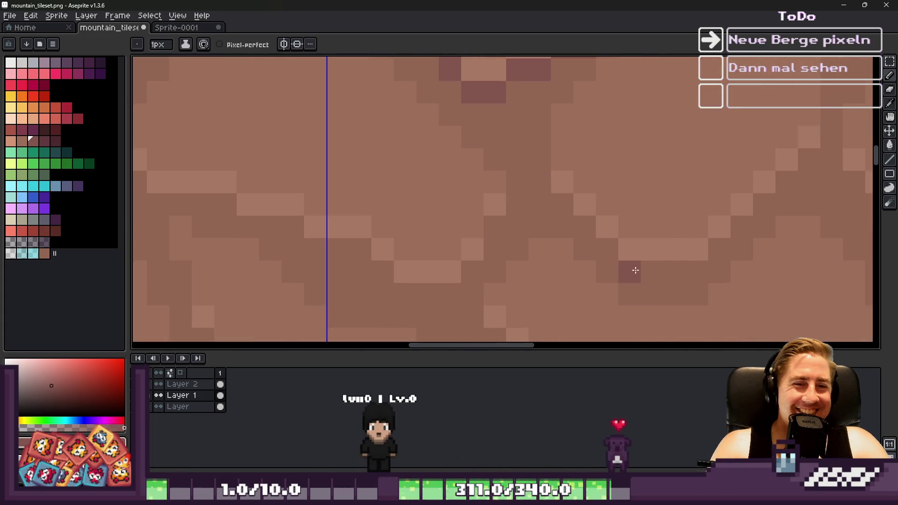
drag(654, 285, 754, 281)
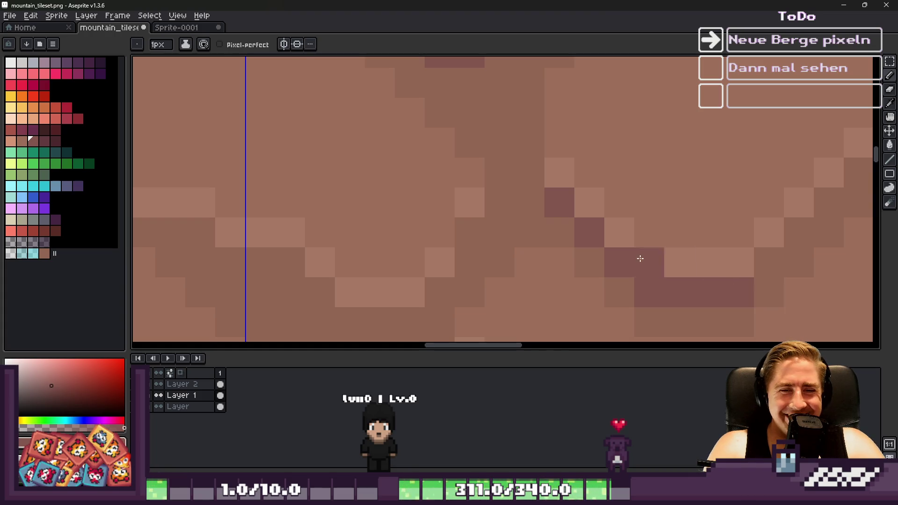
scroll(655, 261, down, 3)
drag(730, 233, 712, 193)
scroll(580, 187, down, 2)
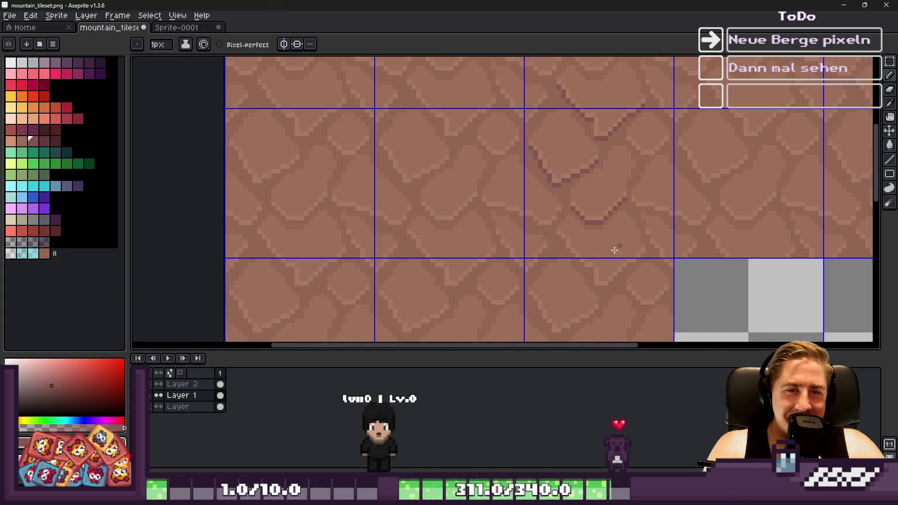
scroll(622, 241, up, 3)
drag(525, 141, 561, 199)
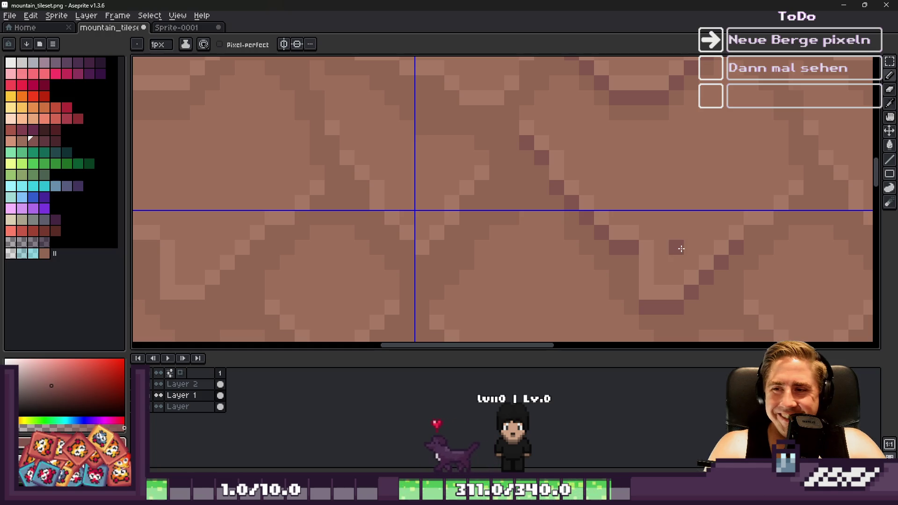
scroll(753, 206, down, 3)
scroll(759, 199, up, 5)
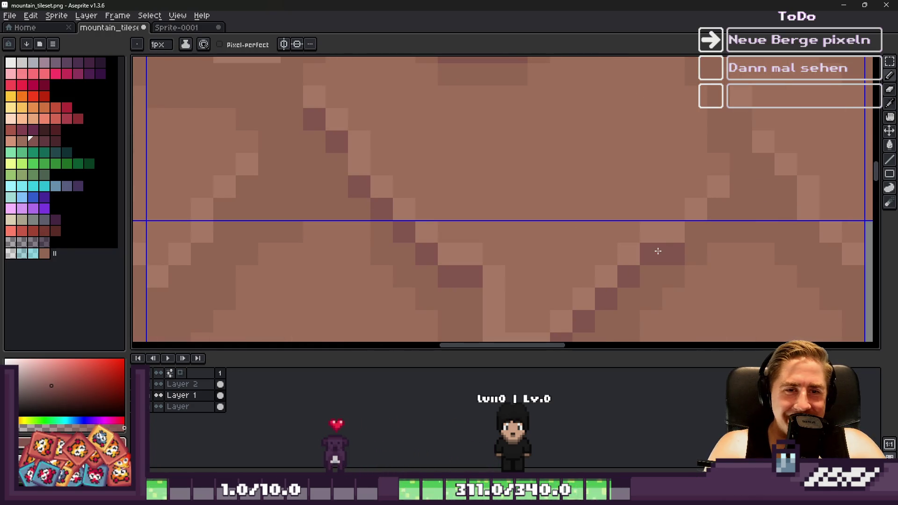
scroll(582, 180, down, 4)
scroll(557, 145, up, 4)
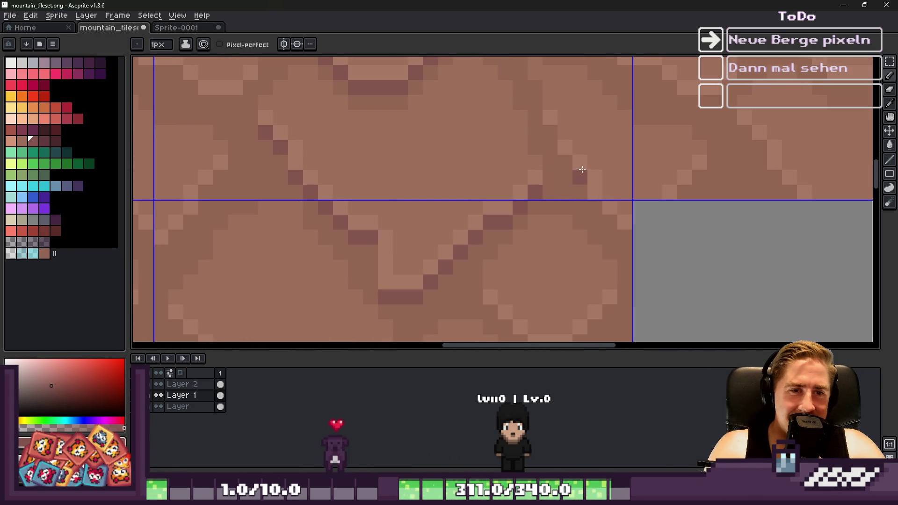
Step: Draw two diagonal crack lines running down-right and extend one crack three pixels right
drag(552, 140, 603, 221)
scroll(618, 224, down, 3)
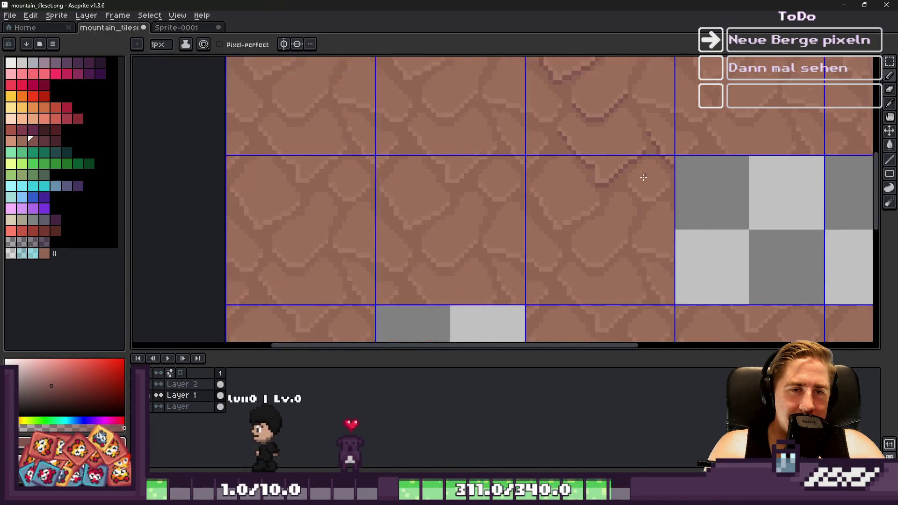
scroll(629, 213, up, 3)
scroll(628, 213, down, 6)
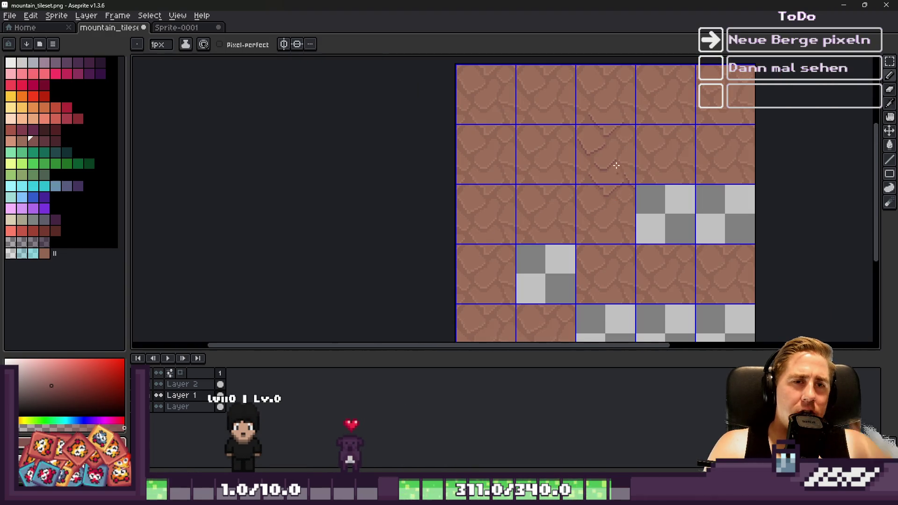
scroll(568, 146, up, 5)
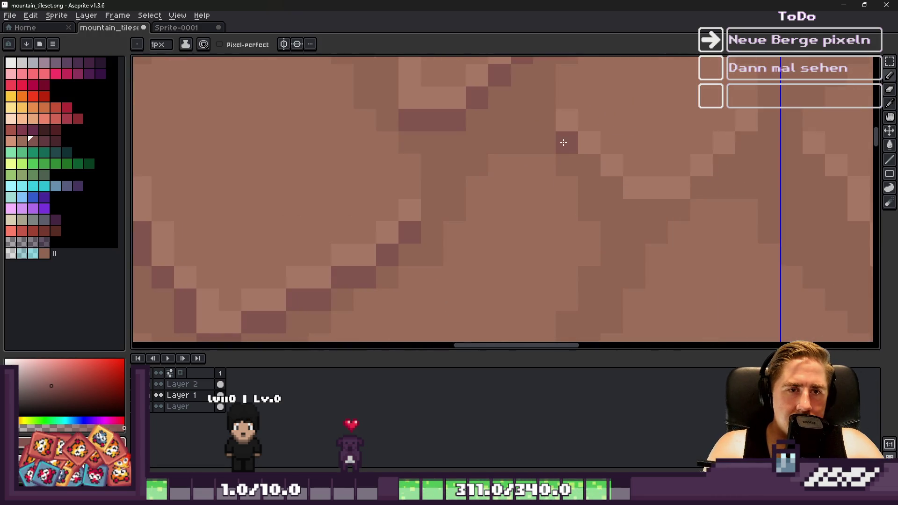
drag(566, 140, 638, 201)
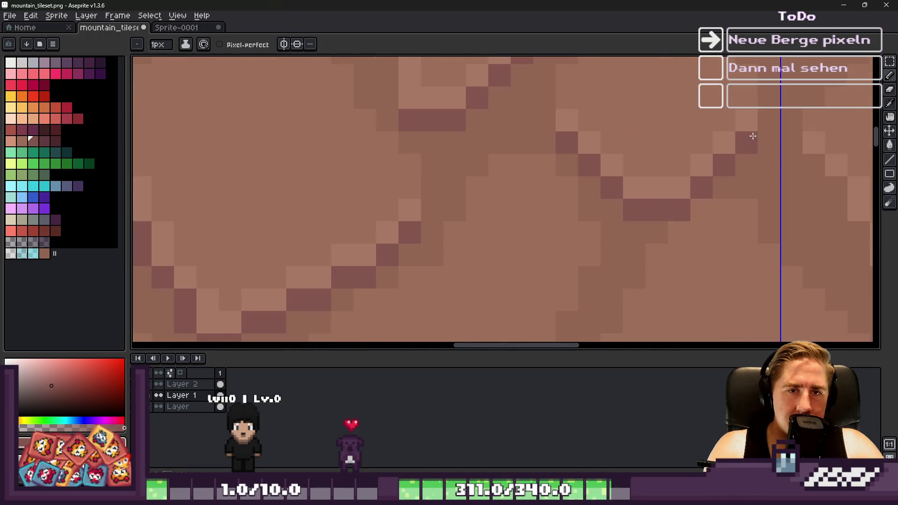
scroll(753, 136, down, 5)
scroll(607, 195, up, 5)
click(607, 196)
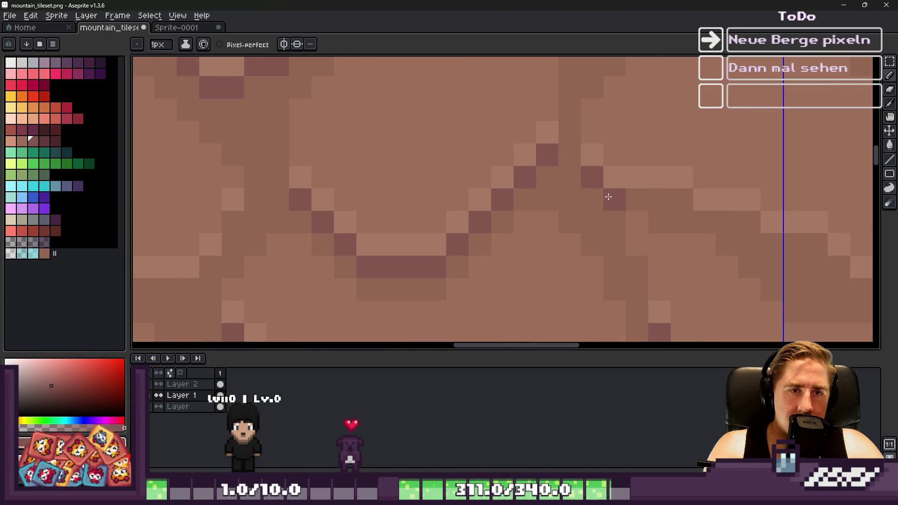
drag(607, 195, 679, 206)
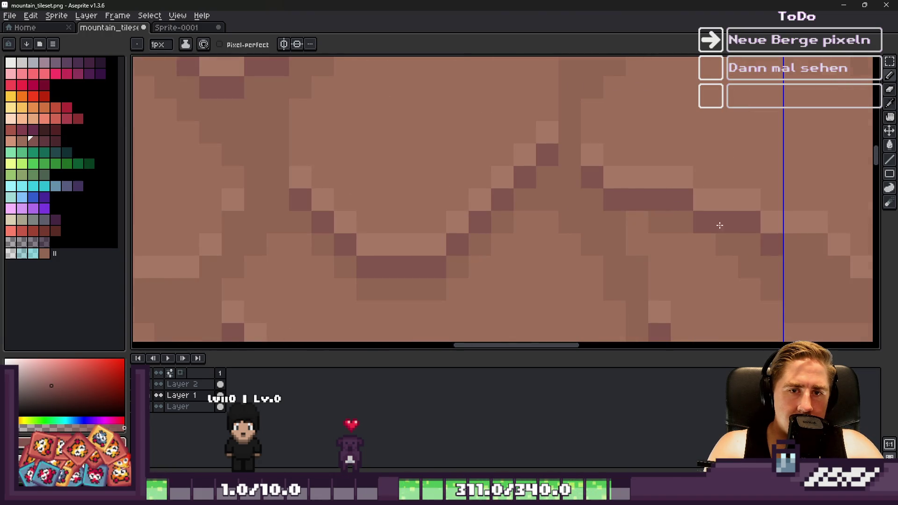
scroll(725, 226, down, 5)
scroll(608, 237, up, 5)
Step: Add a crack stroke running left and upward, plus three dark pixels diagonally up-right
mouse_move(664, 260)
mouse_down()
mouse_move(641, 283)
mouse_move(580, 280)
mouse_move(515, 229)
mouse_move(486, 225)
mouse_up()
scroll(486, 225, down, 3)
scroll(485, 224, down, 2)
scroll(487, 231, up, 4)
drag(449, 176, 544, 84)
scroll(505, 104, down, 3)
scroll(504, 107, up, 5)
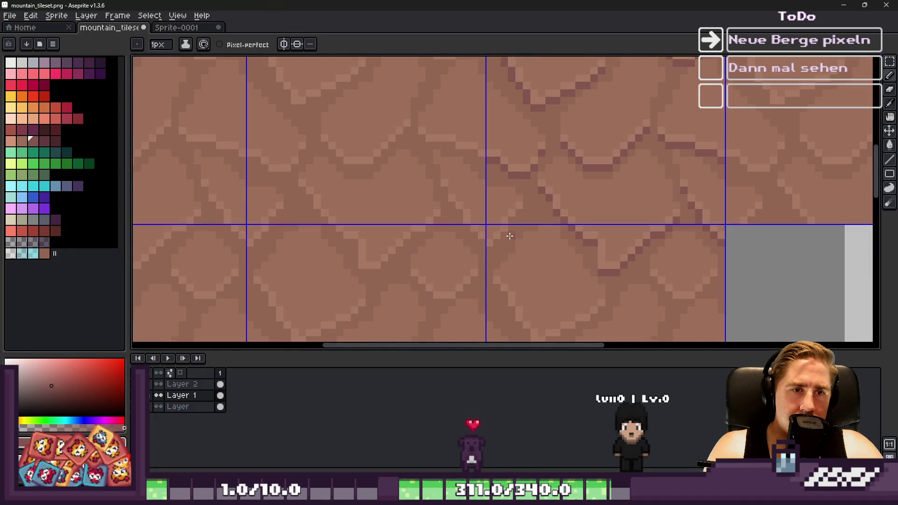
scroll(545, 151, down, 5)
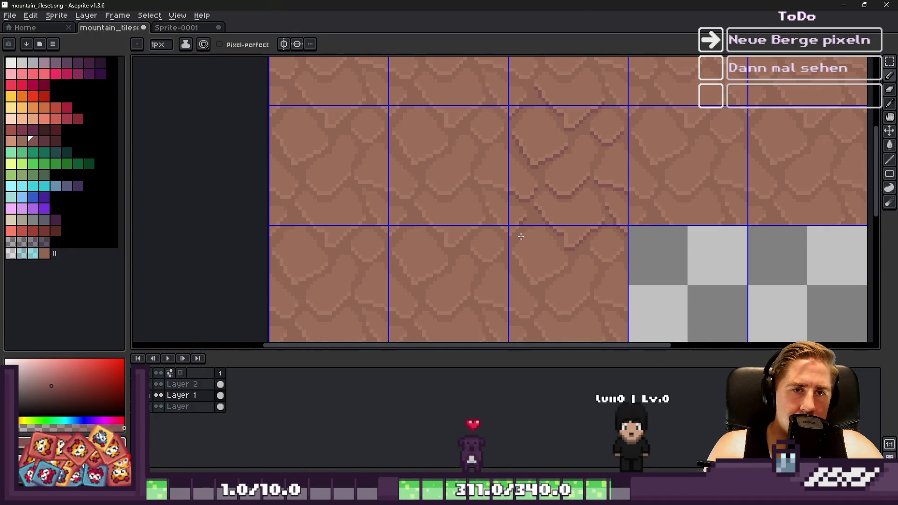
Step: With the marquee, select two cobblestone tiles and move them down in the grid
key(m)
mouse_move(584, 170)
mouse_down()
mouse_move(589, 176)
mouse_move(442, 166)
mouse_move(456, 167)
mouse_up()
drag(574, 151, 585, 162)
shift+click(429, 147)
mouse_move(435, 156)
mouse_down()
mouse_move(401, 251)
mouse_move(442, 274)
mouse_move(449, 241)
mouse_up()
scroll(401, 248, up, 3)
key(Return)
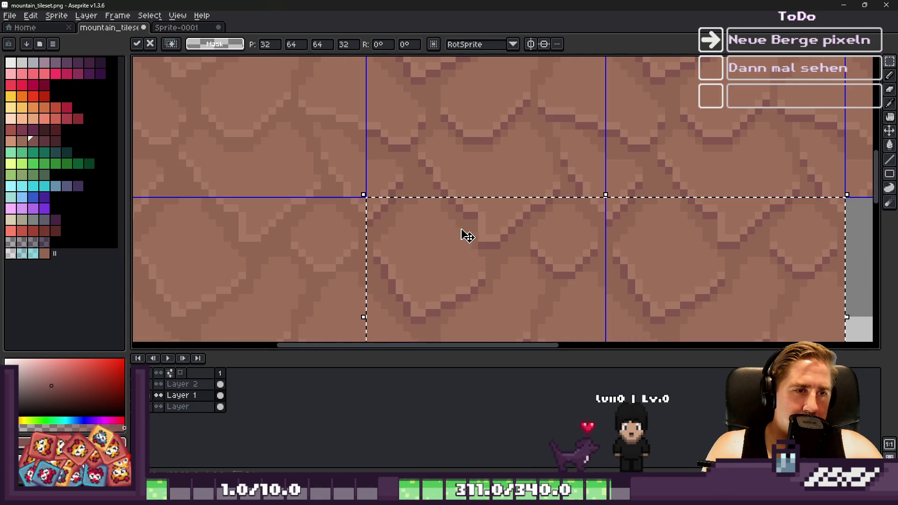
scroll(504, 242, down, 3)
Step: Try moving a single tile up and to the right, then cancel the move
click(524, 187)
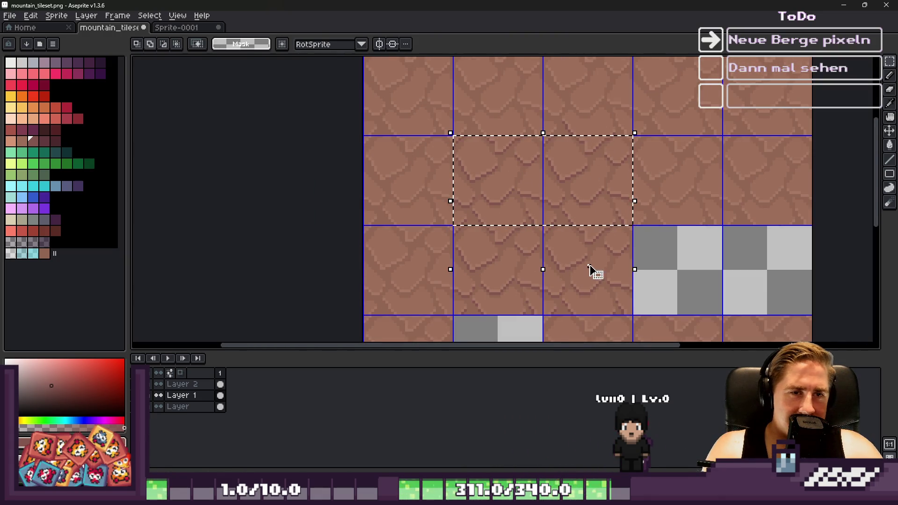
mouse_move(591, 287)
mouse_down()
mouse_move(545, 254)
mouse_move(724, 169)
mouse_move(720, 131)
mouse_move(646, 152)
mouse_move(678, 168)
mouse_move(580, 241)
mouse_move(633, 126)
mouse_move(616, 124)
mouse_move(650, 143)
mouse_move(501, 205)
mouse_move(389, 184)
mouse_move(445, 176)
mouse_up()
scroll(708, 146, up, 3)
scroll(678, 168, up, 2)
scroll(659, 120, down, 2)
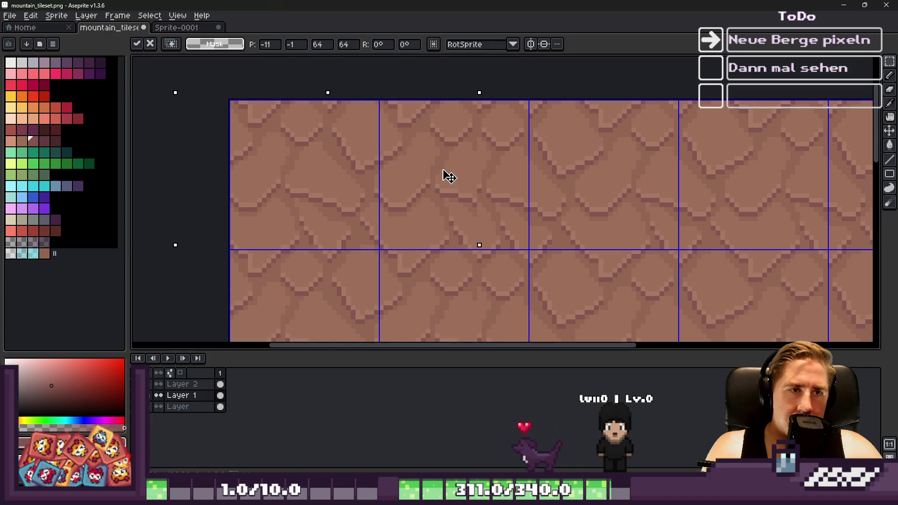
key(Escape)
scroll(470, 149, down, 3)
Step: Shift the selection onto other tiles, sample the brown stone colour and paint a crack pixel
drag(609, 141, 491, 204)
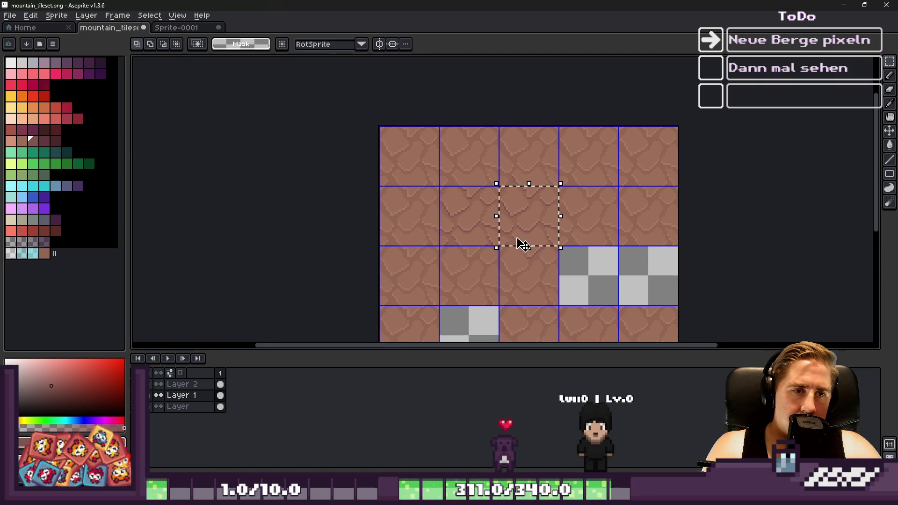
scroll(522, 245, up, 5)
alt+click(654, 246)
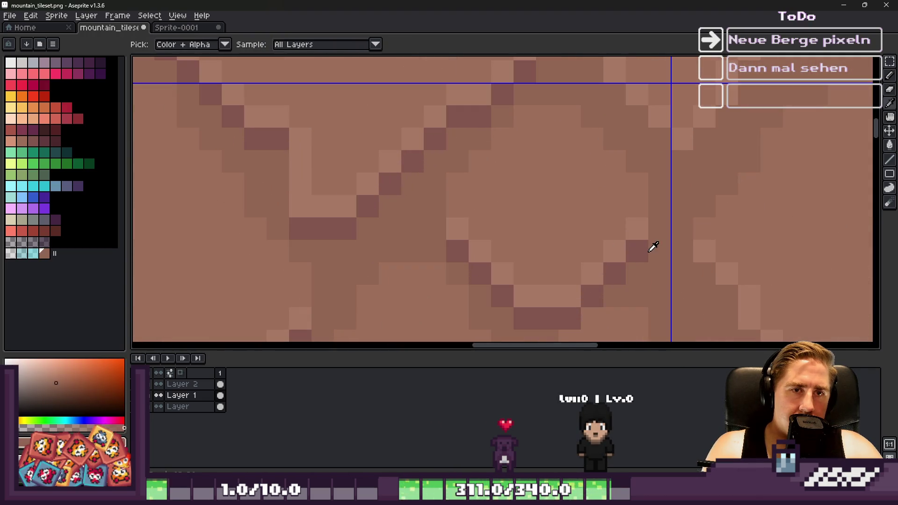
click(629, 102)
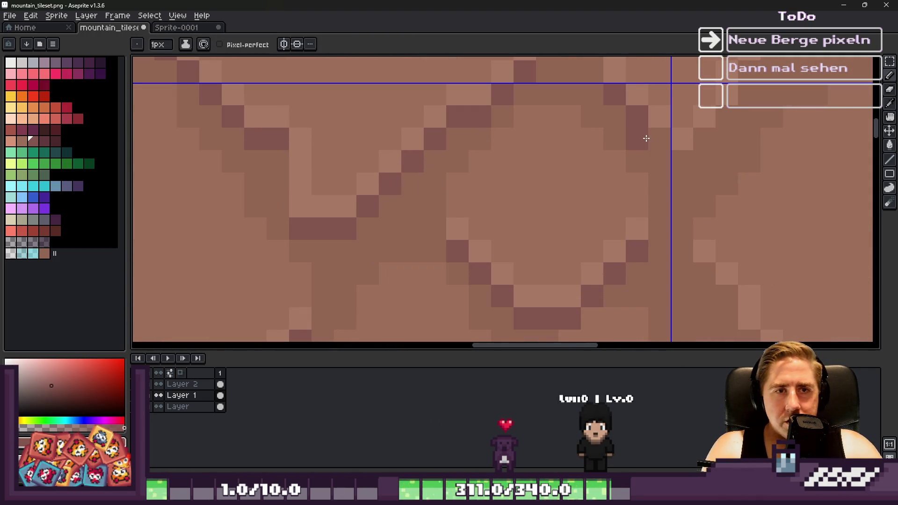
scroll(658, 137, down, 3)
Step: Move the right-middle tile one tile left, then undo and drop the selection
key(m)
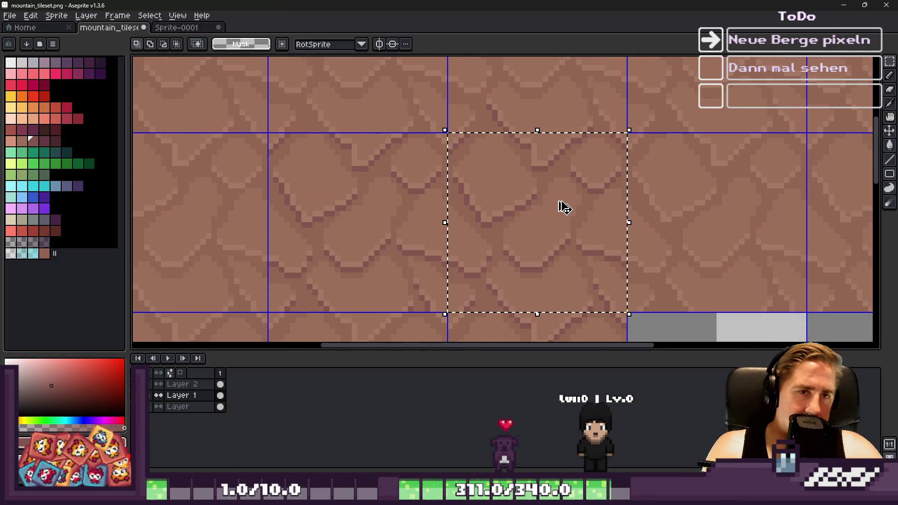
drag(565, 207, 395, 225)
key(ctrl+d)
scroll(394, 220, down, 1)
key(ctrl+z)
mouse_move(501, 201)
mouse_down()
mouse_move(369, 212)
mouse_move(582, 245)
mouse_move(670, 244)
mouse_move(658, 235)
mouse_up()
key(ctrl+d)
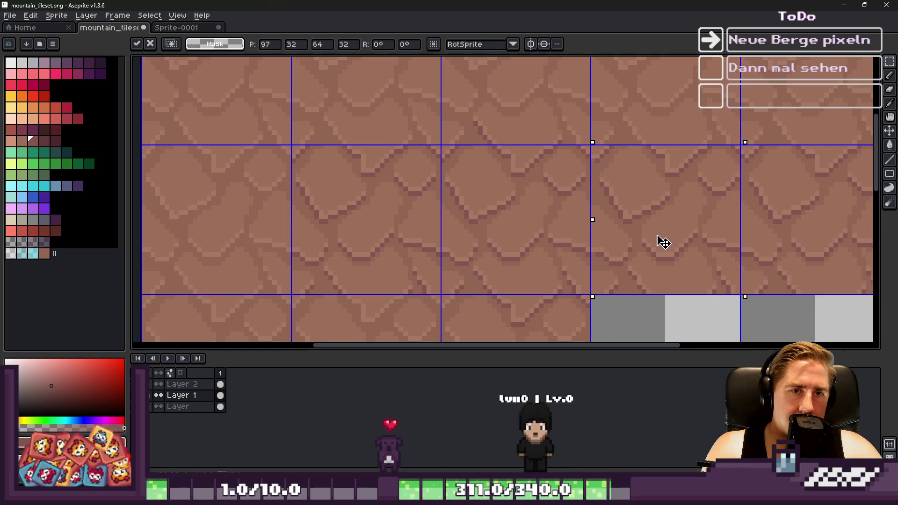
key(ctrl+d)
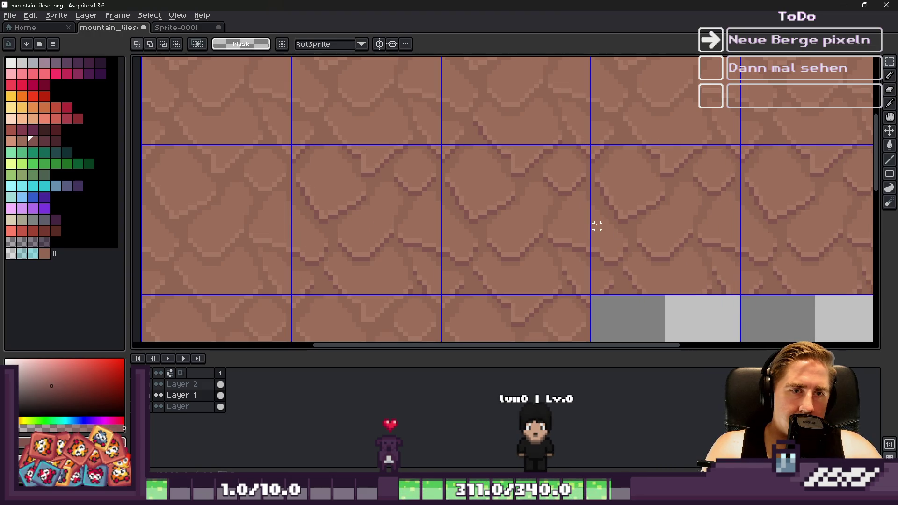
key(ctrl+z)
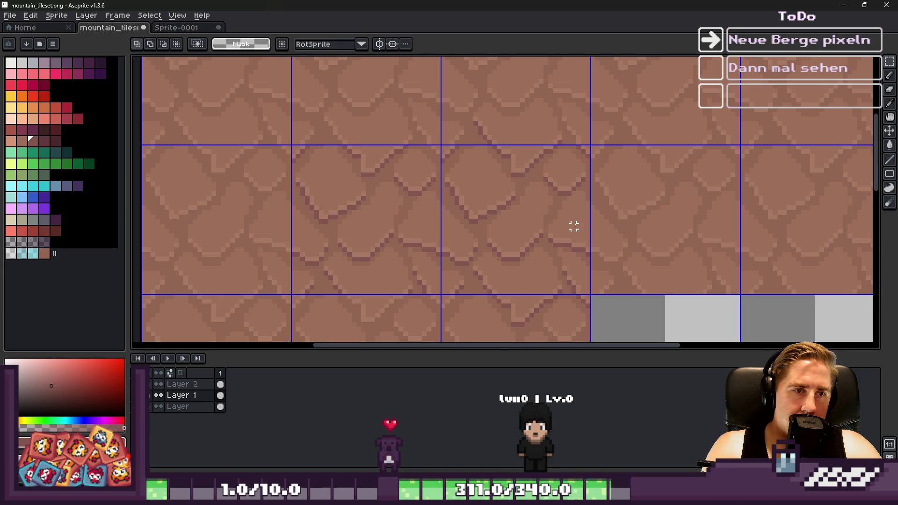
key(ctrl+z)
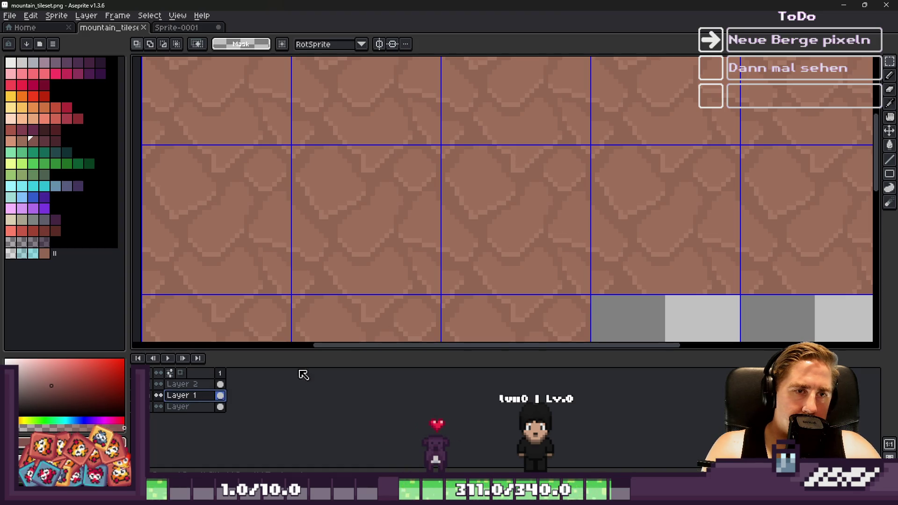
Step: Copy the middle tiles, paste them into a new layer and position them
key(shift+ctrl+n)
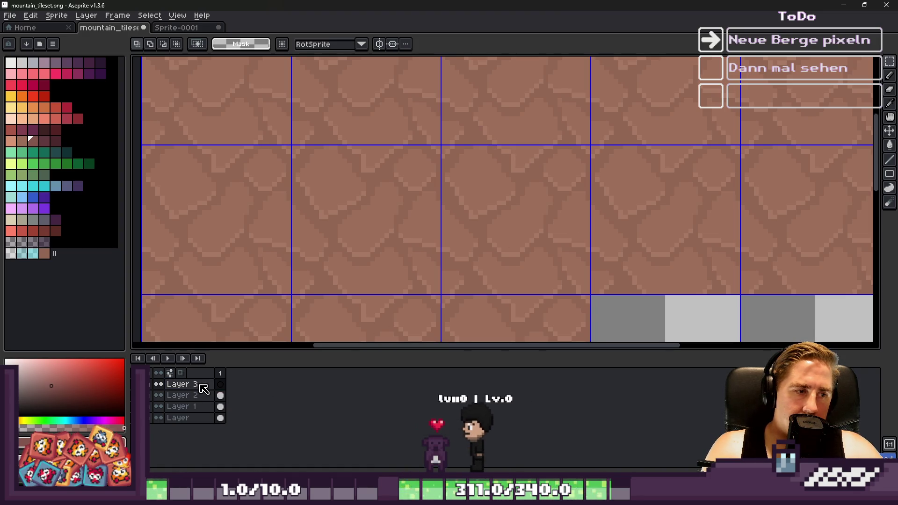
key(ctrl+v)
mouse_move(460, 197)
mouse_down()
mouse_move(440, 215)
mouse_move(744, 240)
mouse_move(732, 239)
mouse_up()
key(ctrl+d)
scroll(535, 232, down, 2)
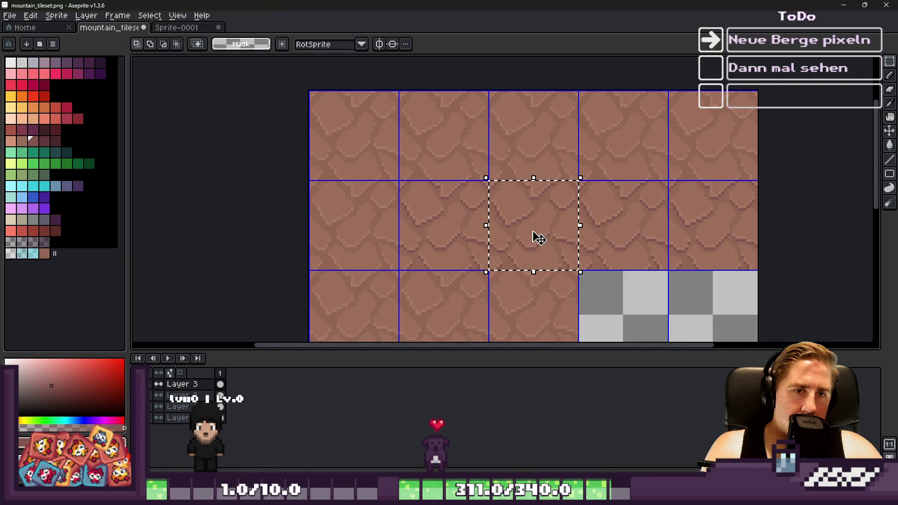
Step: Grow the selection and lift its tiles upward, then commit
mouse_move(467, 235)
mouse_down()
mouse_move(445, 235)
mouse_move(423, 140)
mouse_move(435, 168)
mouse_up()
scroll(423, 140, up, 2)
scroll(423, 140, up, 1)
key(ctrl+d)
scroll(433, 171, down, 5)
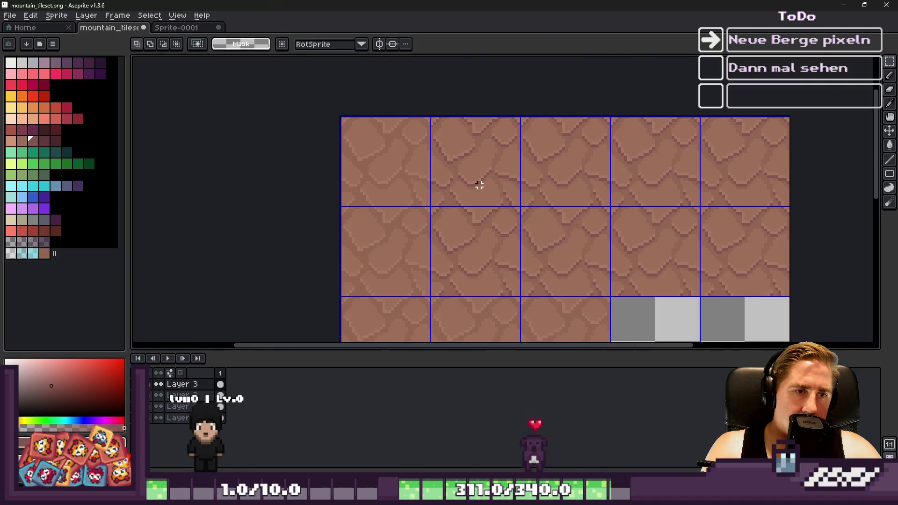
scroll(487, 182, up, 3)
Step: Select a four-tile block and move it left and down
drag(417, 146, 871, 265)
mouse_move(580, 206)
mouse_down()
mouse_move(531, 225)
mouse_move(525, 210)
mouse_move(534, 239)
mouse_up()
scroll(533, 239, up, 1)
scroll(534, 240, up, 2)
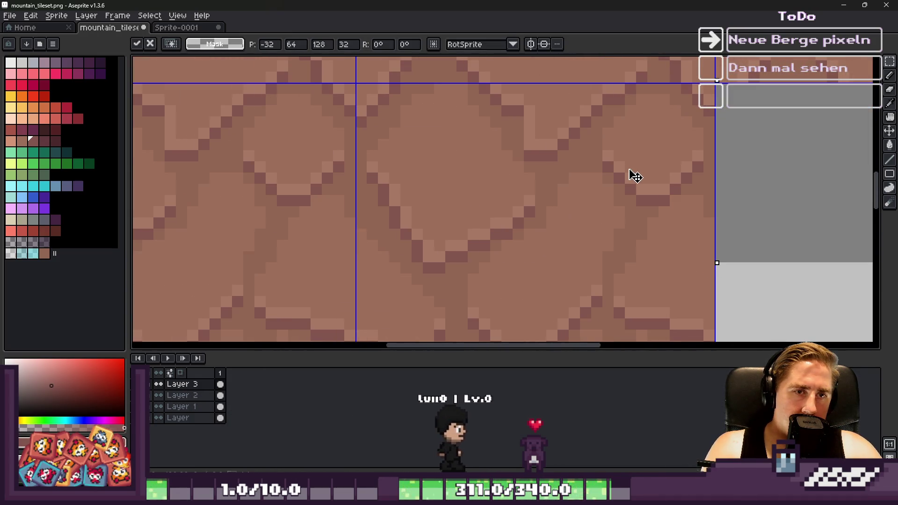
key(Return)
scroll(518, 143, down, 3)
Step: Move the floating tile strip down and reposition it before dropping it in place
mouse_move(454, 110)
mouse_down()
mouse_move(461, 141)
mouse_move(538, 244)
mouse_move(419, 201)
mouse_move(611, 155)
mouse_move(570, 190)
mouse_move(702, 211)
mouse_move(533, 265)
mouse_move(623, 246)
mouse_up()
scroll(538, 245, up, 3)
scroll(612, 154, down, 3)
scroll(569, 191, up, 1)
scroll(632, 255, down, 2)
scroll(537, 164, up, 2)
mouse_move(605, 209)
mouse_down()
mouse_move(367, 150)
mouse_move(381, 166)
mouse_move(391, 155)
mouse_up()
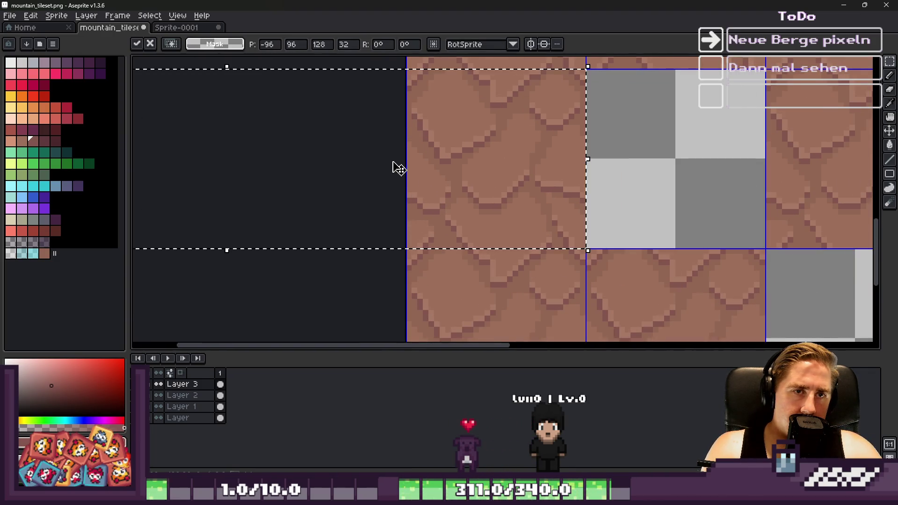
key(Return)
scroll(564, 275, down, 4)
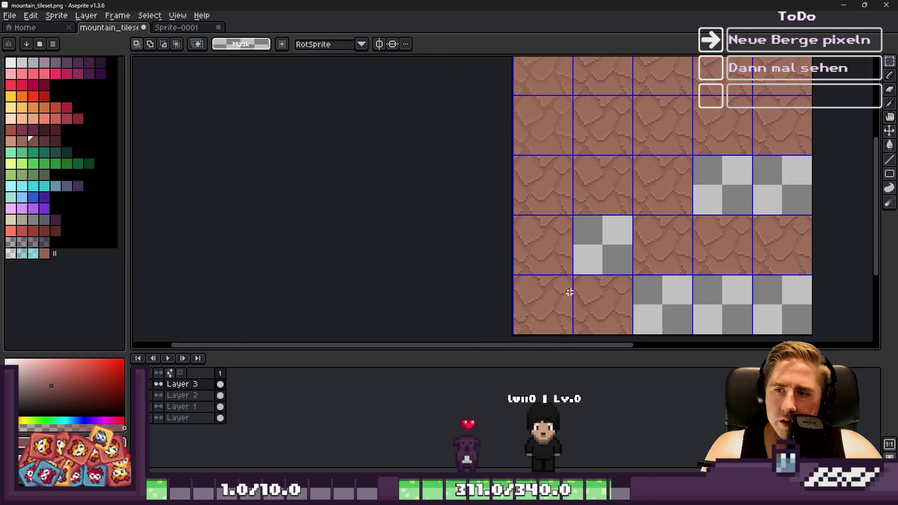
scroll(563, 206, up, 4)
Step: Shift the tile block left into its grid cell and save mountain_tileset.png
mouse_move(773, 196)
mouse_down()
mouse_move(548, 190)
mouse_move(573, 202)
mouse_move(477, 157)
mouse_move(566, 231)
mouse_move(722, 244)
mouse_move(558, 111)
mouse_up()
scroll(557, 197, up, 4)
scroll(568, 228, down, 3)
scroll(558, 111, up, 2)
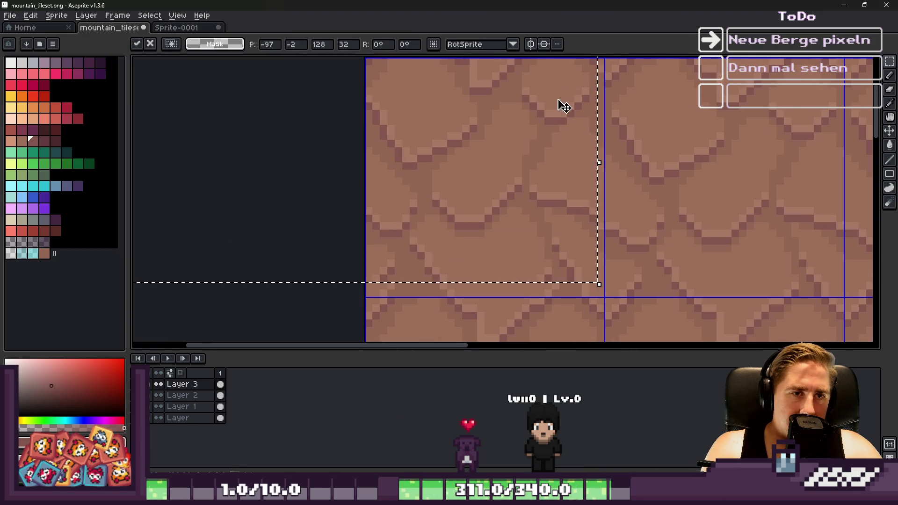
key(ctrl+d)
scroll(563, 128, up, 2)
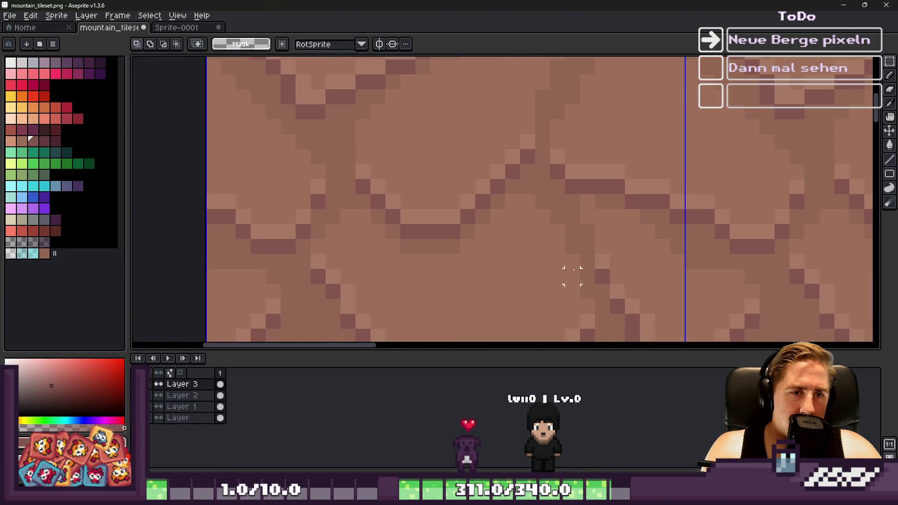
scroll(538, 164, down, 4)
key(ctrl+s)
scroll(527, 233, down, 1)
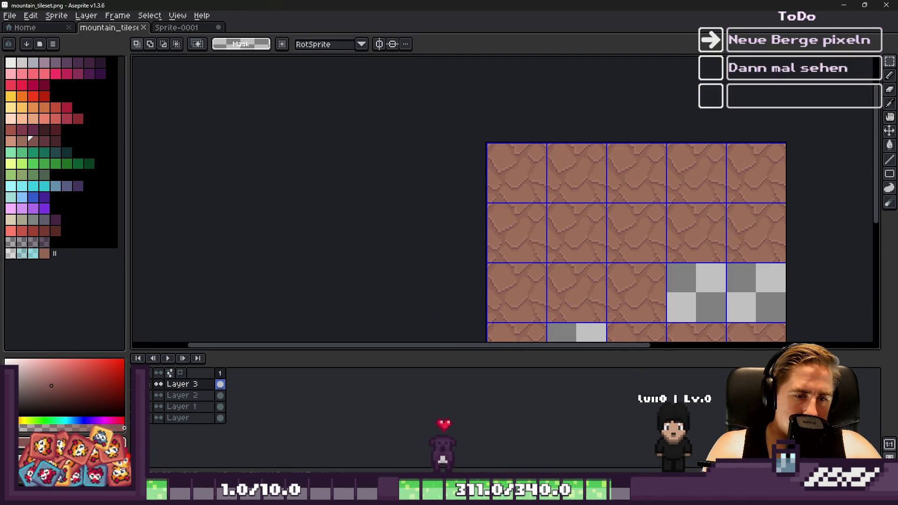
Step: Close the old game window and launch the game from the Godot editor
click(608, 449)
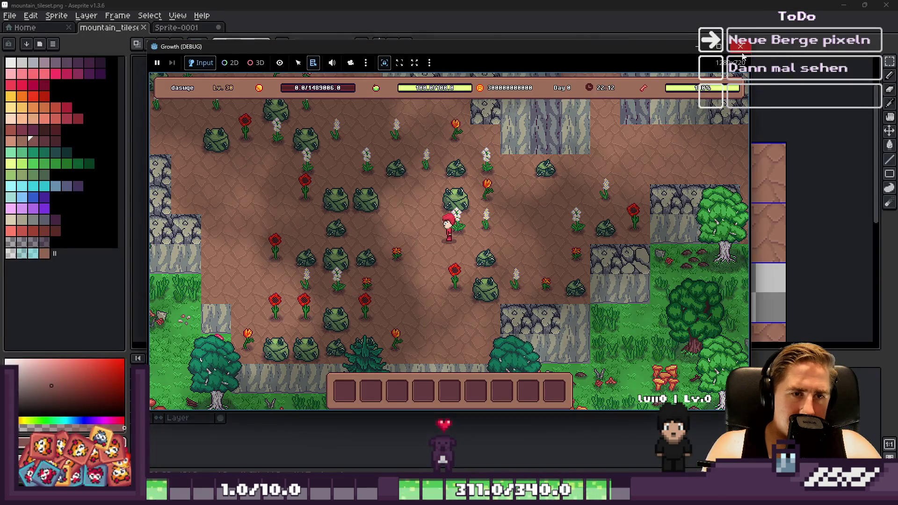
click(743, 49)
mouse_move(563, 456)
click(537, 448)
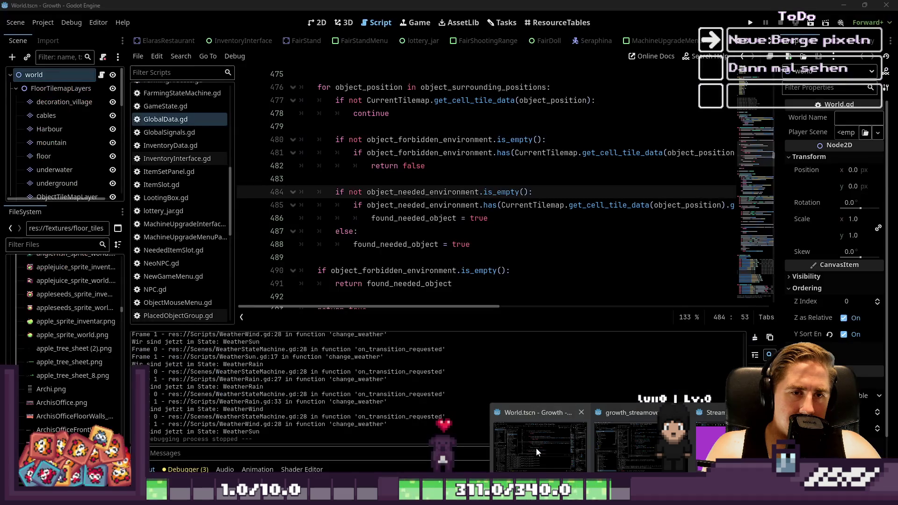
click(751, 23)
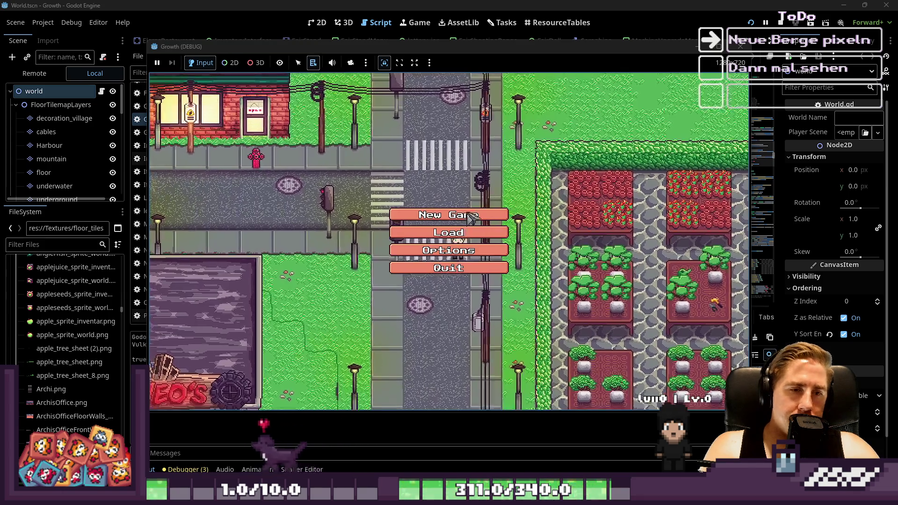
Step: Start a new game with a throwaway name, walk around, then return to Aseprite
text(qweasdwe)
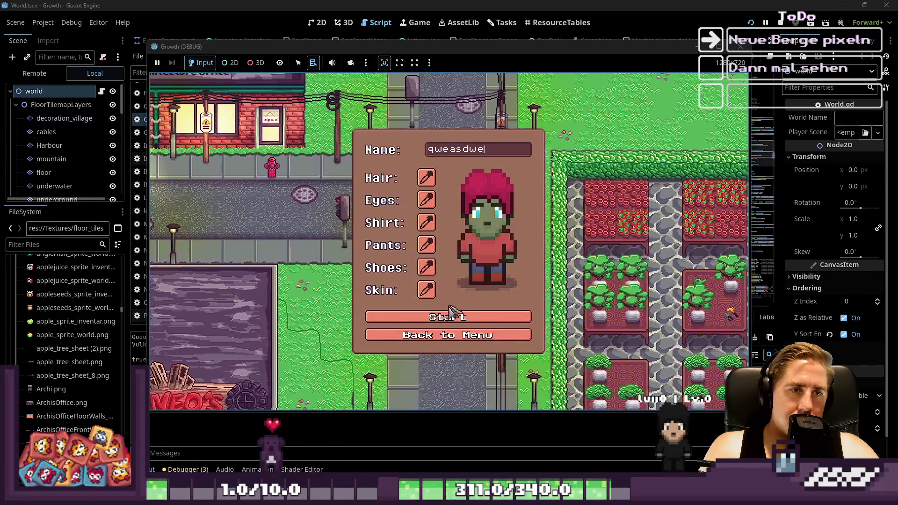
click(446, 320)
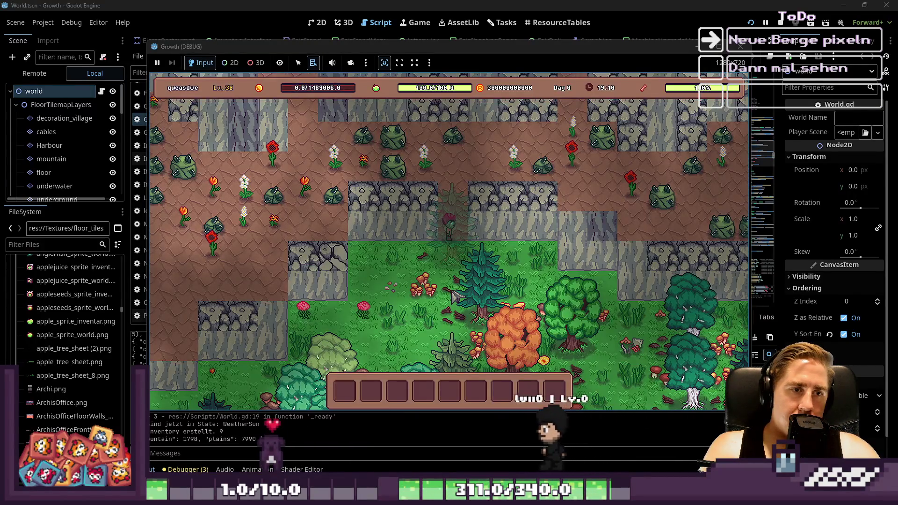
key(w)
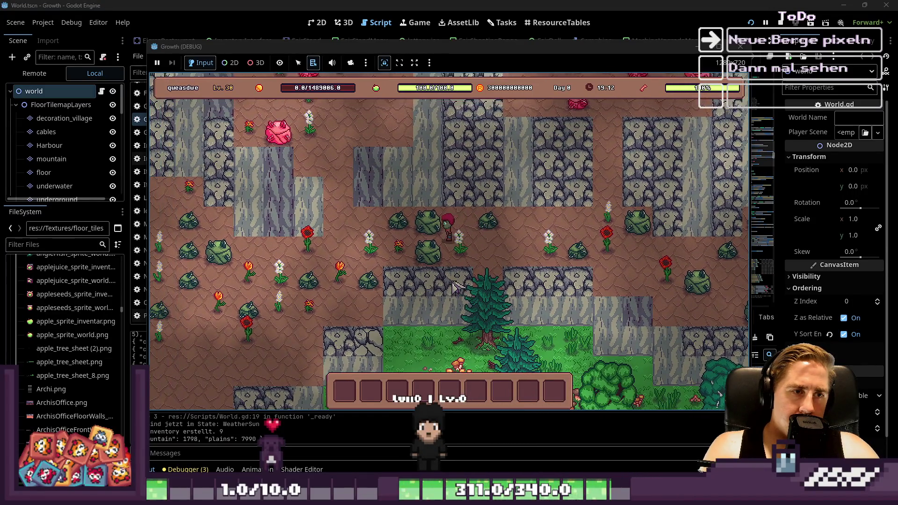
key(w)
key(d)
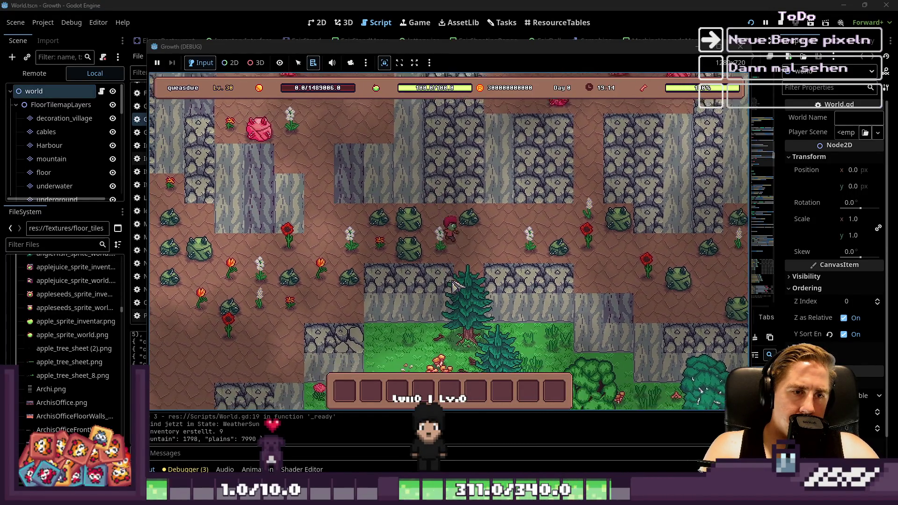
key(s)
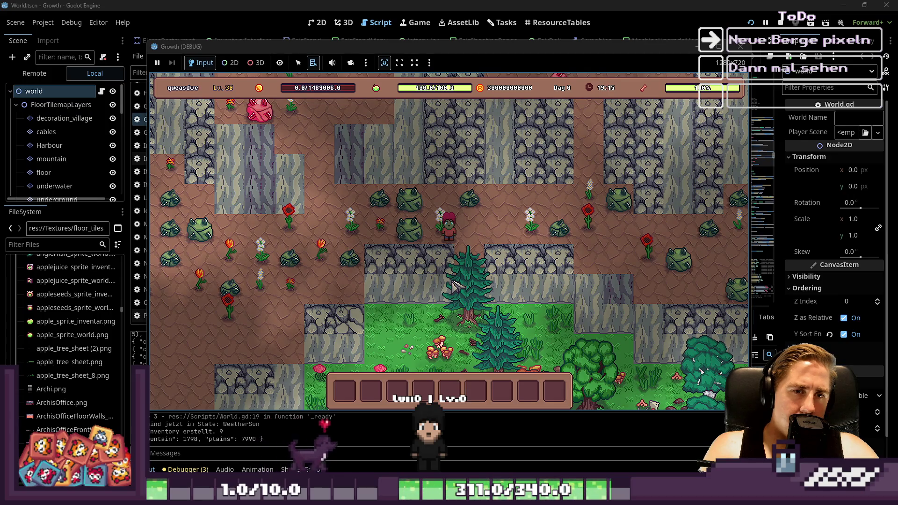
click(572, 3)
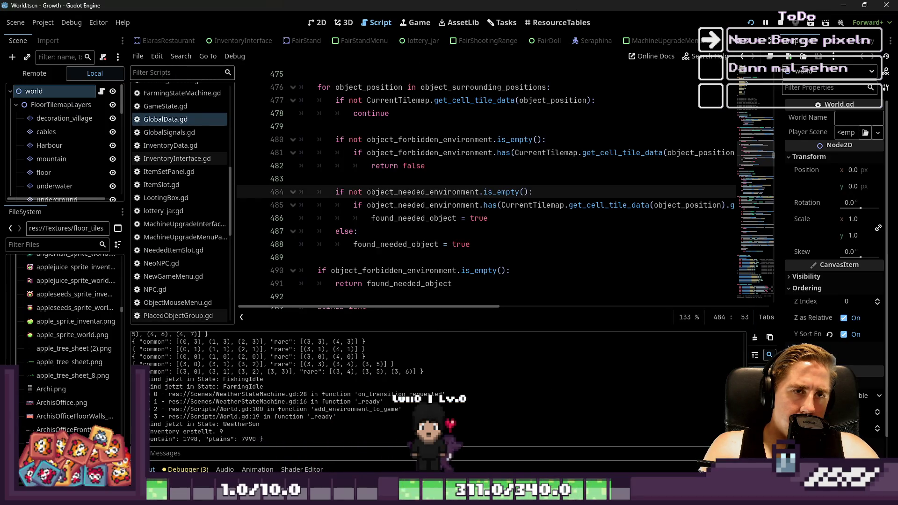
key(alt+Tab)
scroll(521, 180, up, 4)
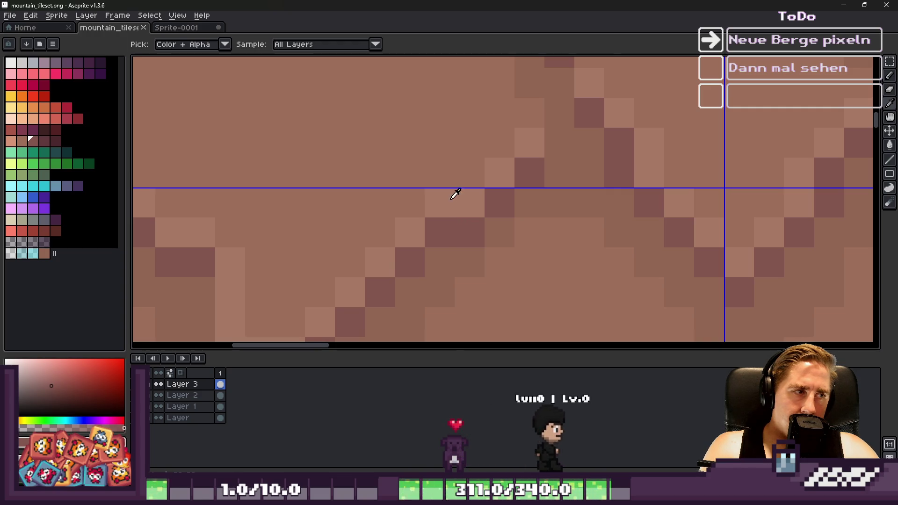
Step: Sample a tile brown, pick the Paint Bucket, save the tileset and minimise Aseprite
click(443, 258)
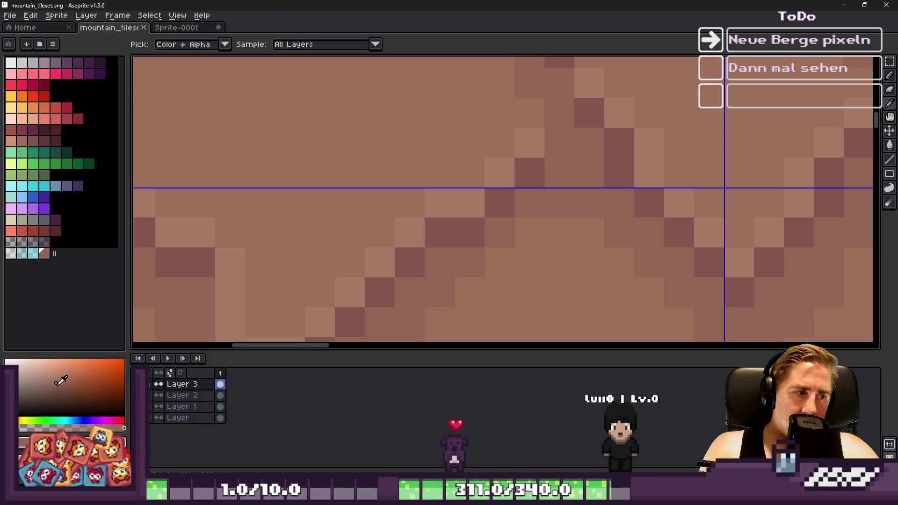
key(g)
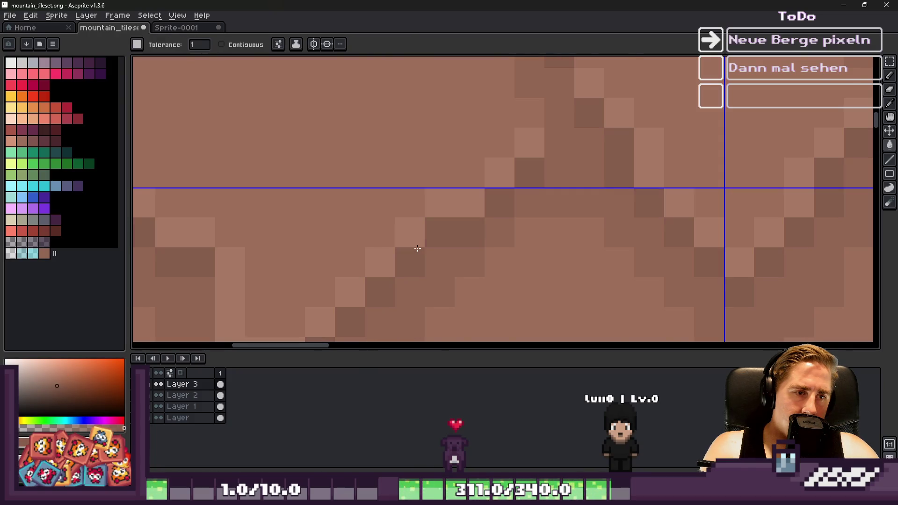
scroll(418, 252, down, 3)
key(ctrl+s)
click(843, 5)
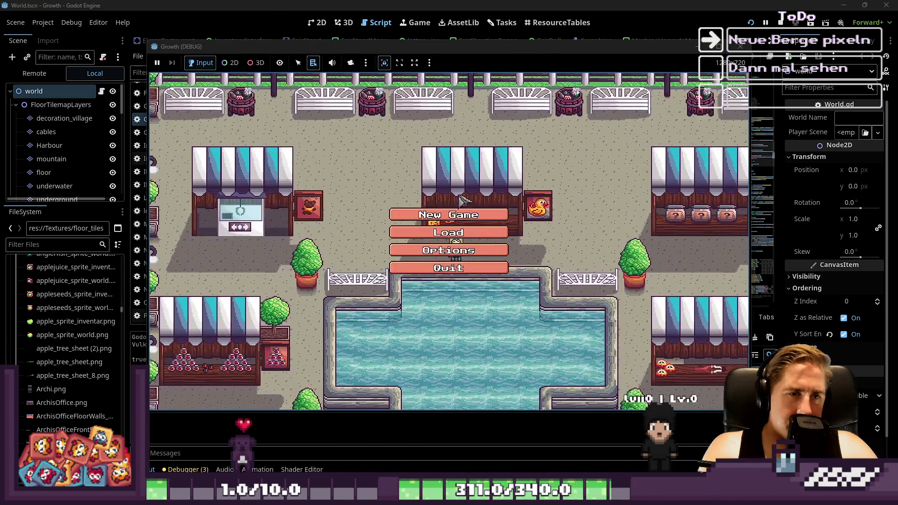
Step: Start a new game with a throwaway character name, then stop the run
click(468, 213)
text(asdwqeds)
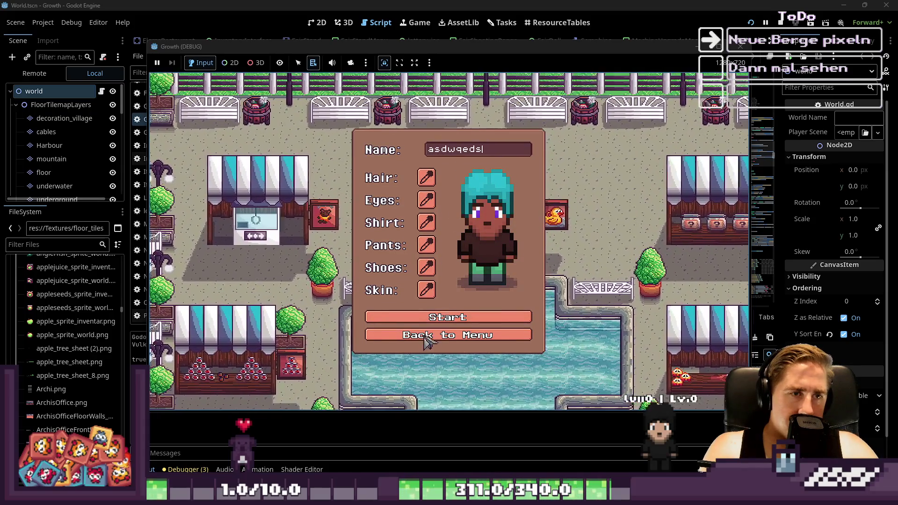
key(Return)
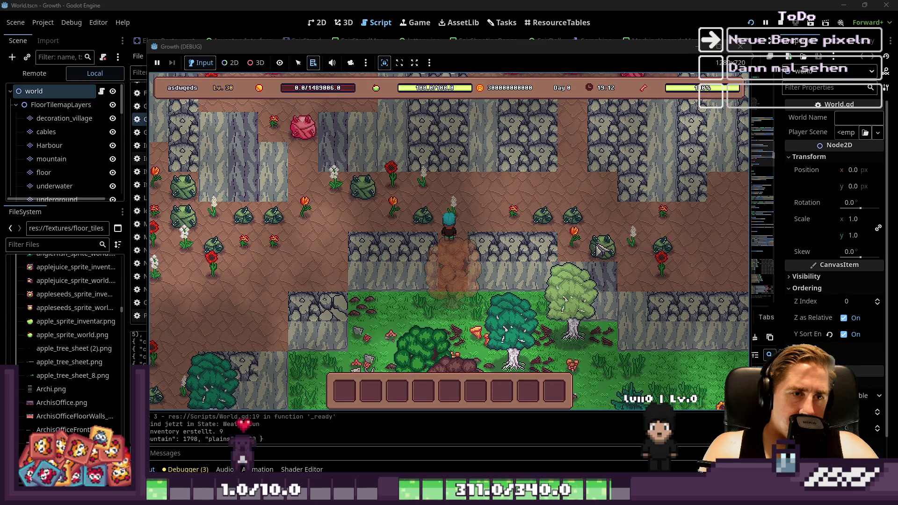
click(735, 48)
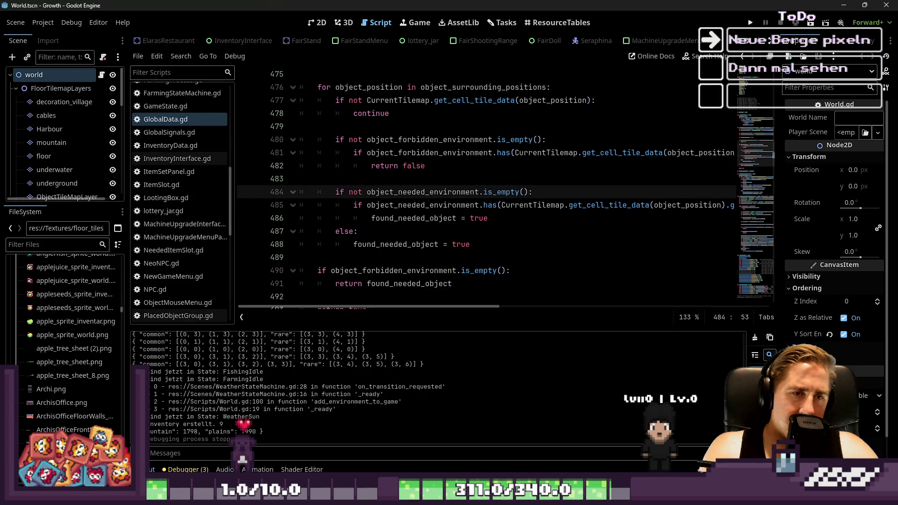
Step: Check the mountain tileset in Aseprite, then minimise it to return to Godot
key(alt+Tab)
scroll(459, 220, up, 3)
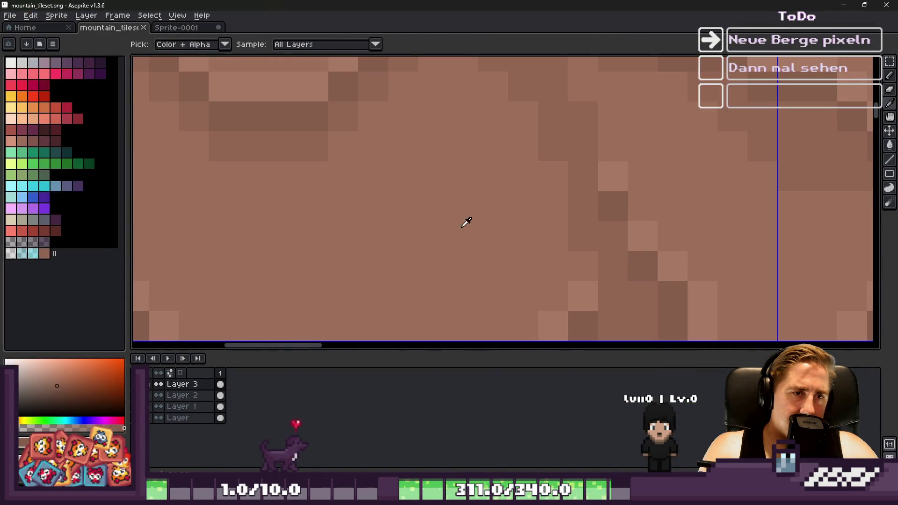
scroll(437, 201, down, 5)
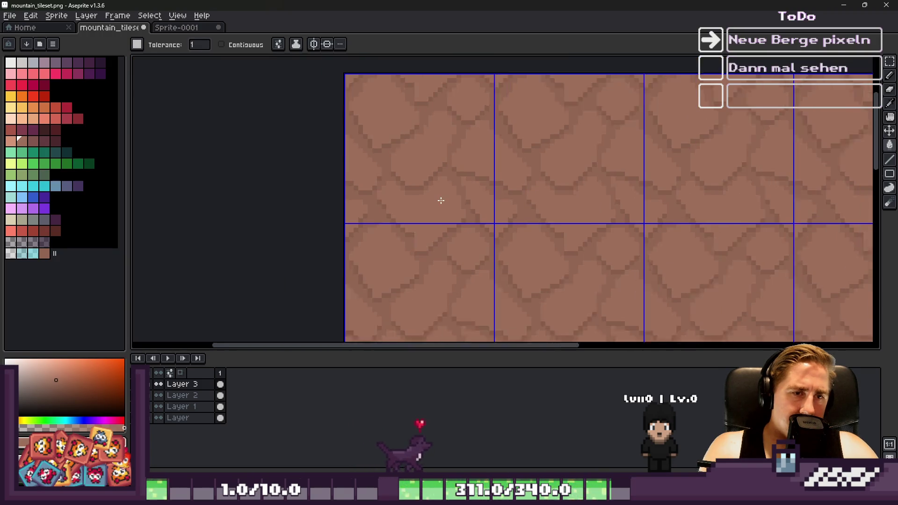
click(845, 4)
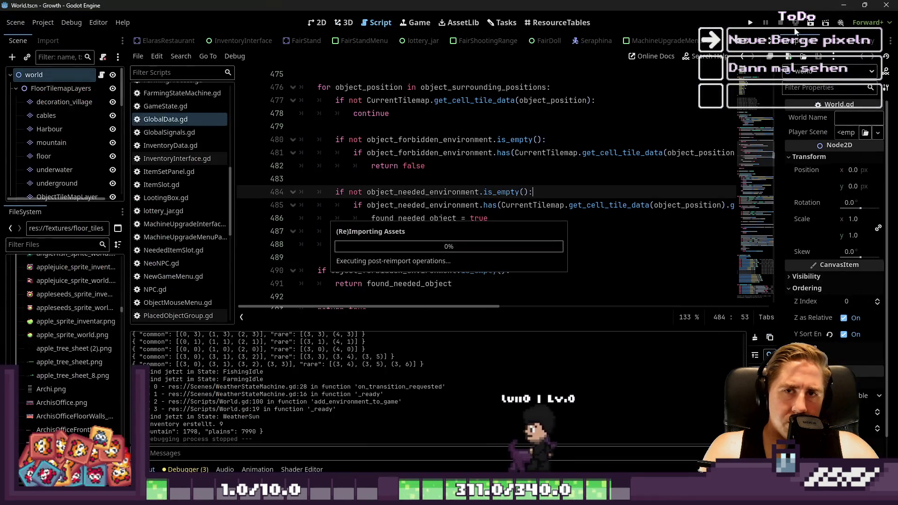
key(F5)
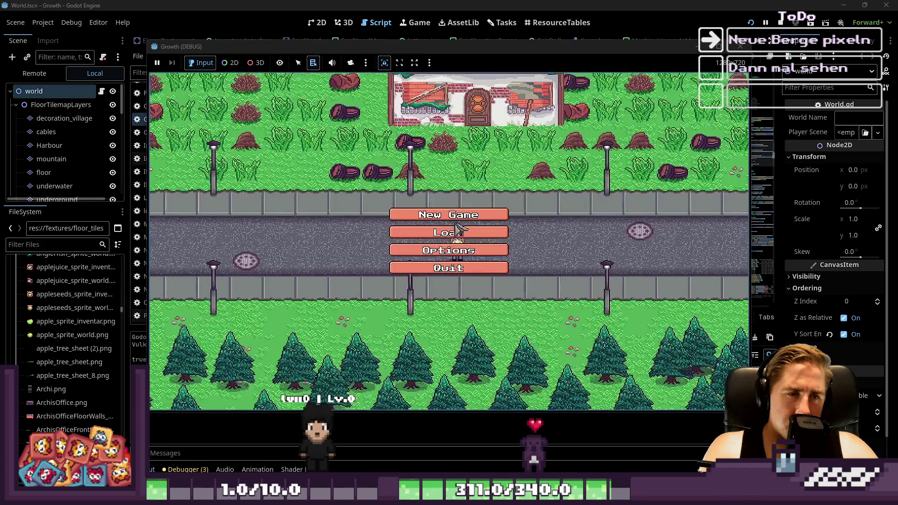
click(441, 215)
click(468, 150)
text(sadqwel)
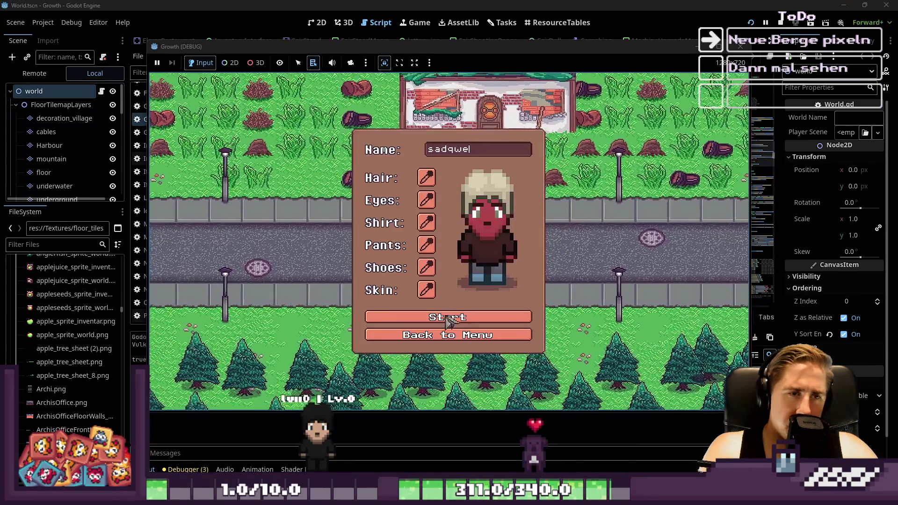
click(447, 319)
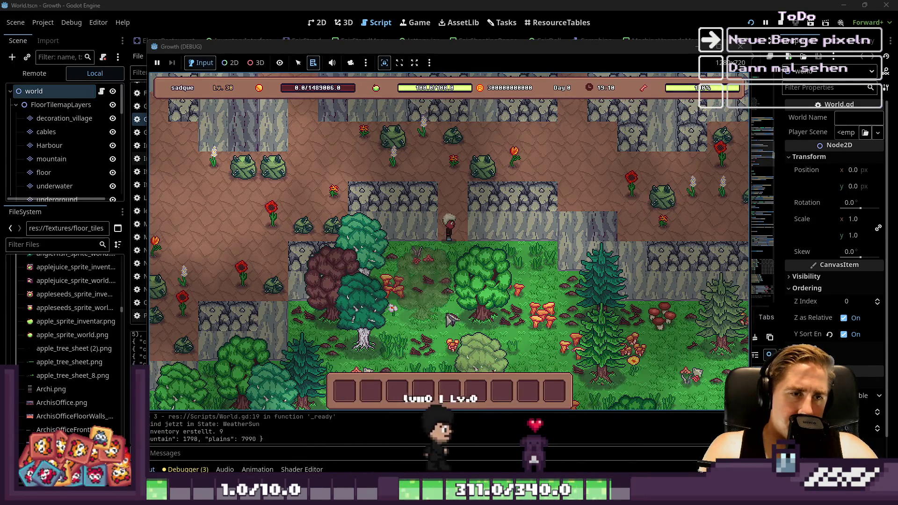
key(w)
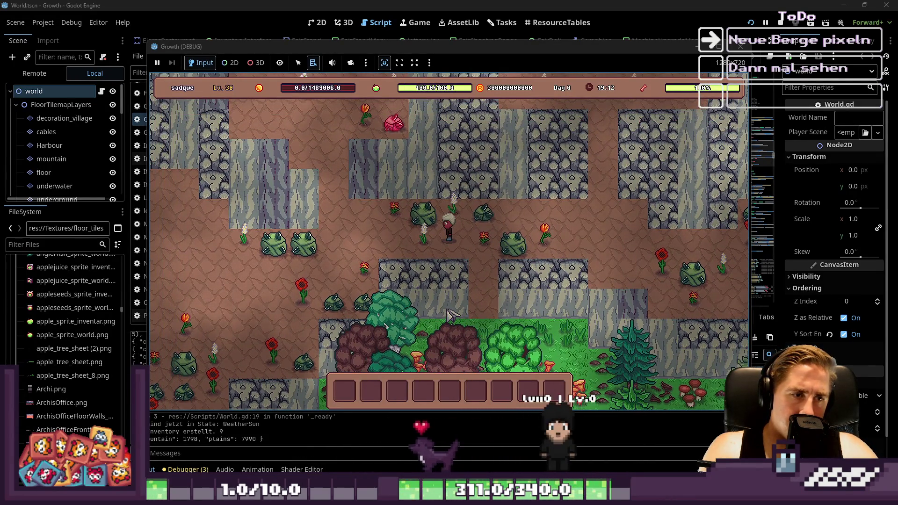
key(w)
key(a)
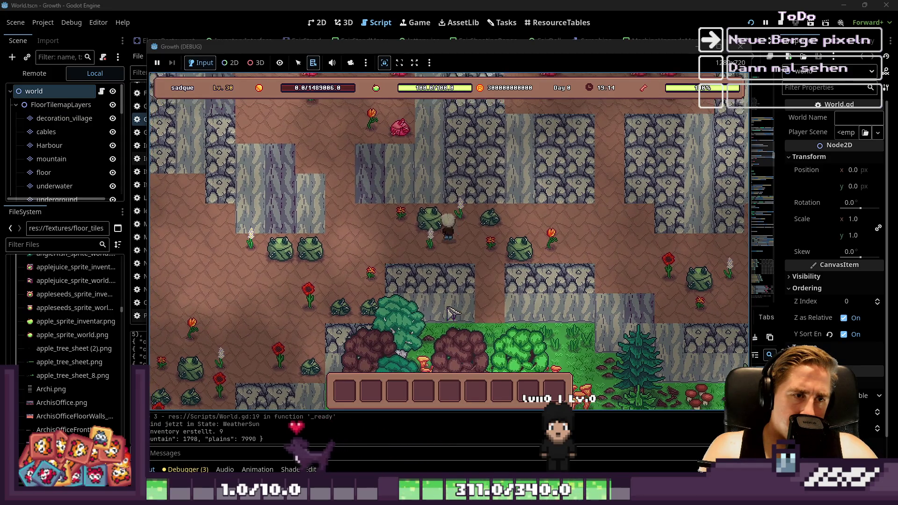
key(a)
key(s)
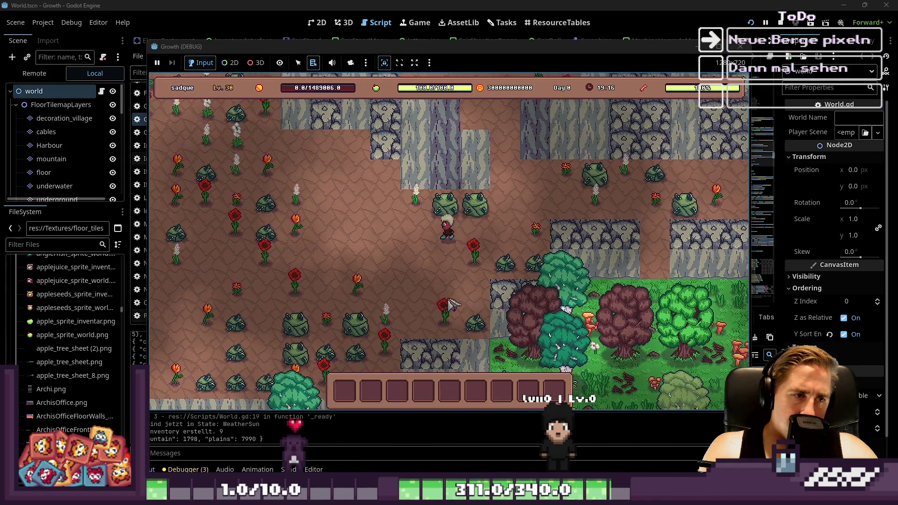
key(a)
key(F8)
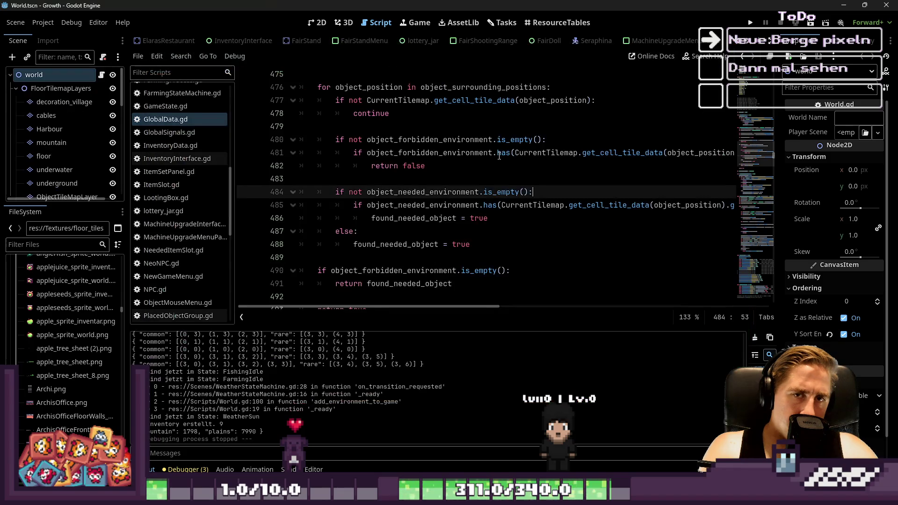
key(alt+Tab)
Step: Switch to Paint Bucket and set the selection mode to colour range
scroll(477, 215, down, 1)
scroll(503, 192, up, 3)
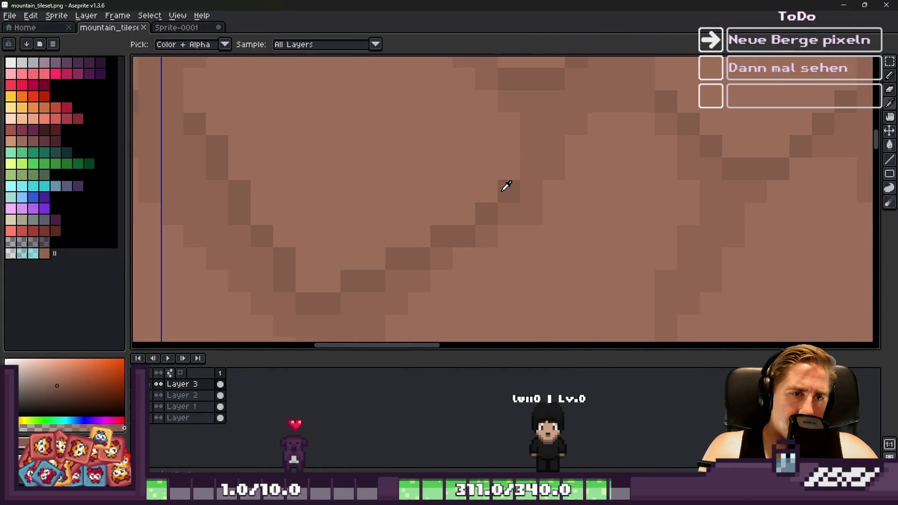
key(g)
click(146, 16)
click(159, 82)
click(435, 417)
Step: Apply the pasted tile in place, save mountain_tileset.png and return to Godot
key(m)
scroll(514, 197, up, 2)
scroll(504, 208, down, 6)
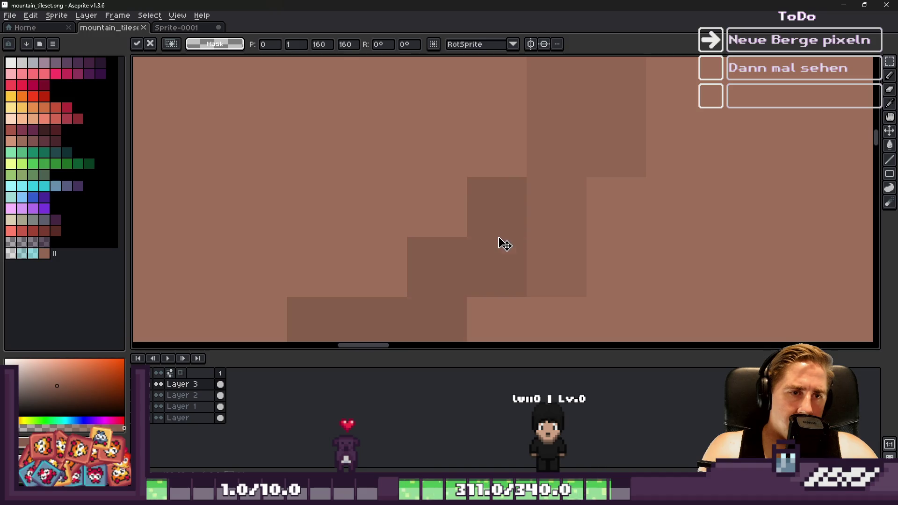
key(Return)
key(ctrl+s)
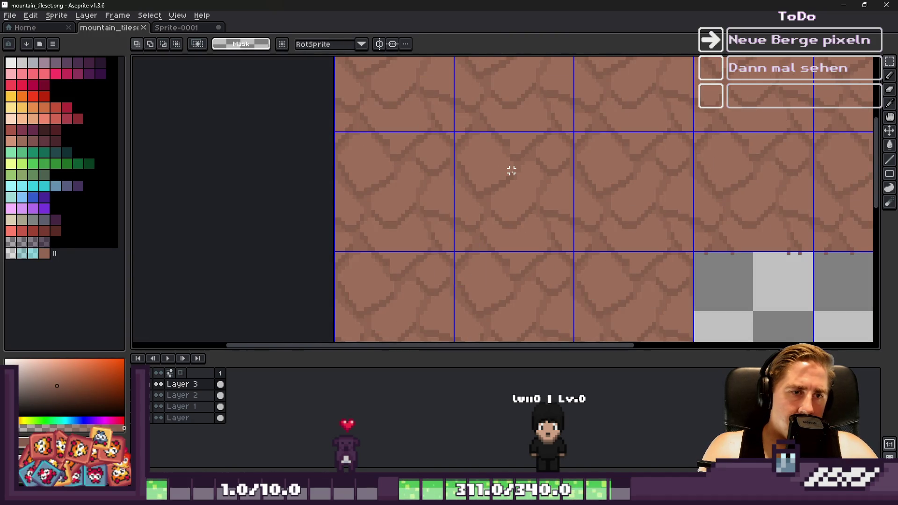
scroll(512, 172, down, 2)
click(843, 7)
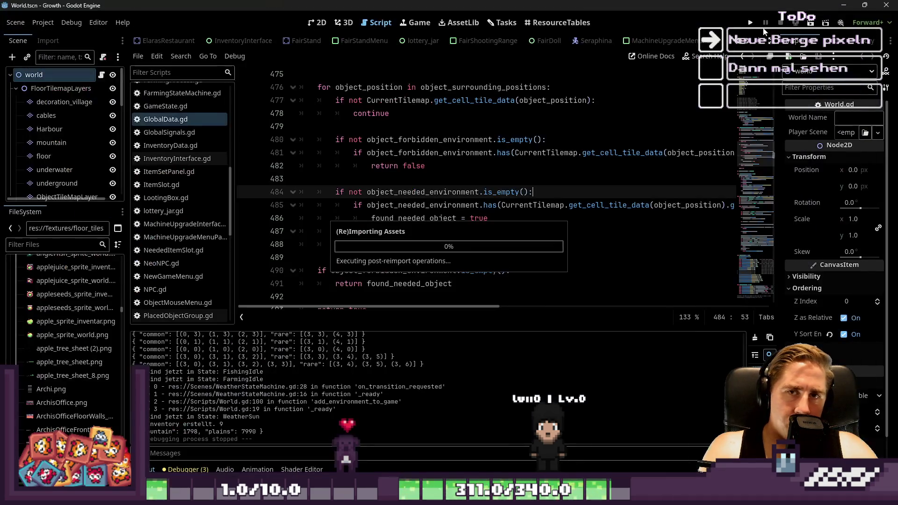
Step: Run the project with F5, start a throwaway character, walk north, and switch to 2D view
key(F5)
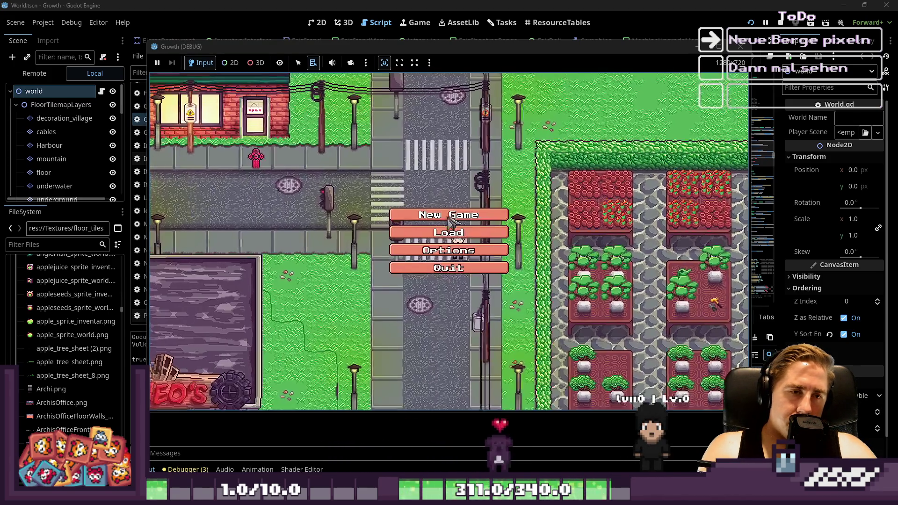
click(472, 213)
text(qwesd)
click(469, 316)
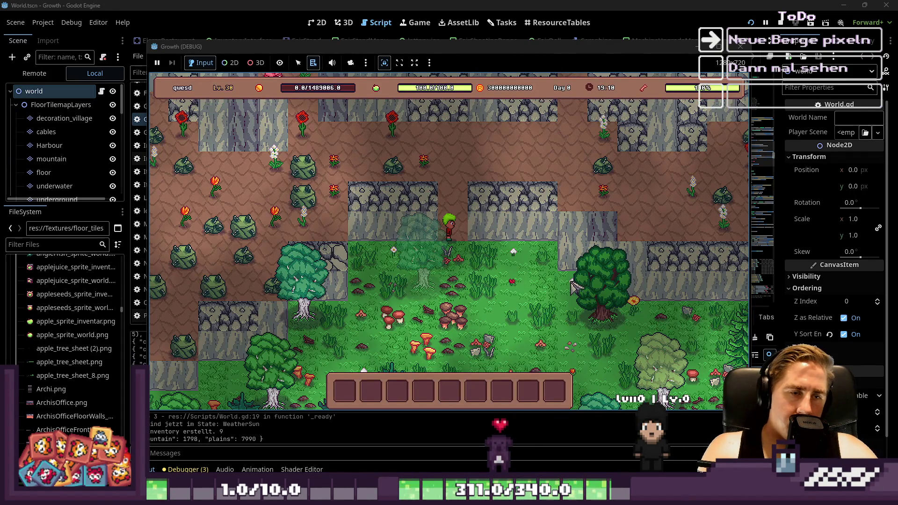
key(w)
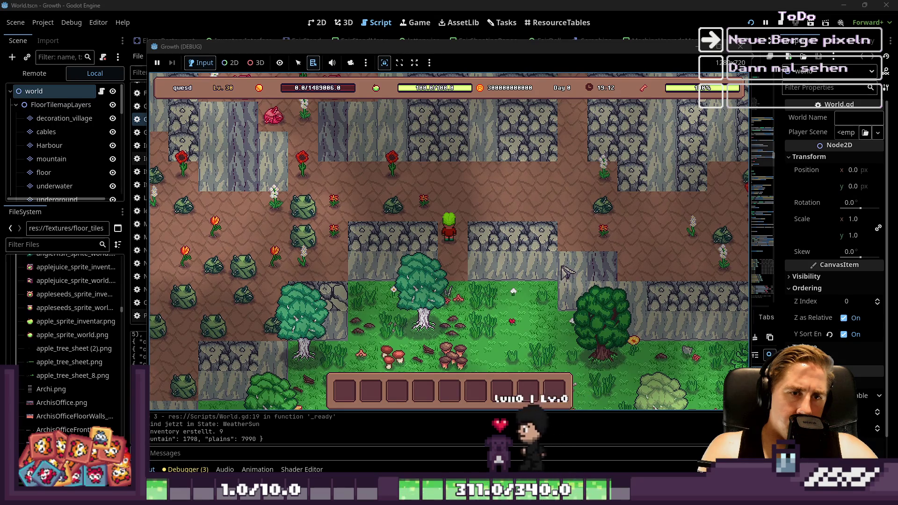
key(w)
key(d)
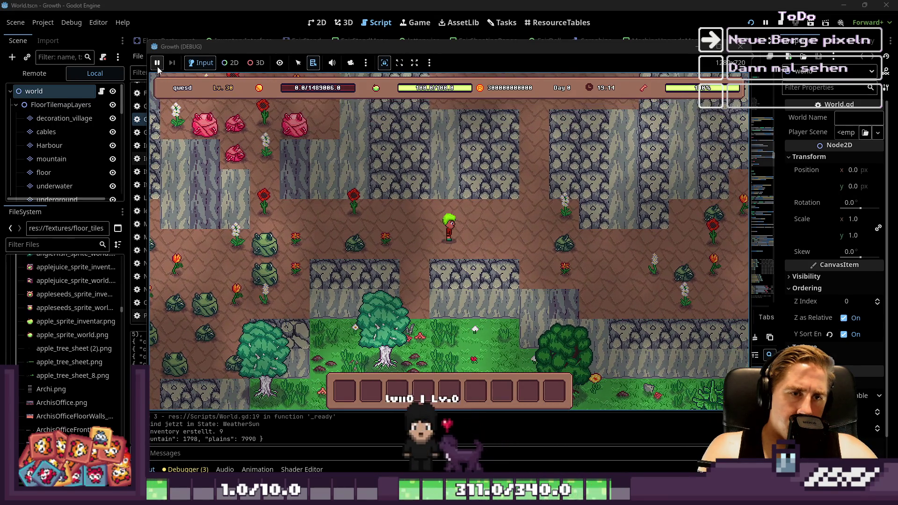
click(226, 66)
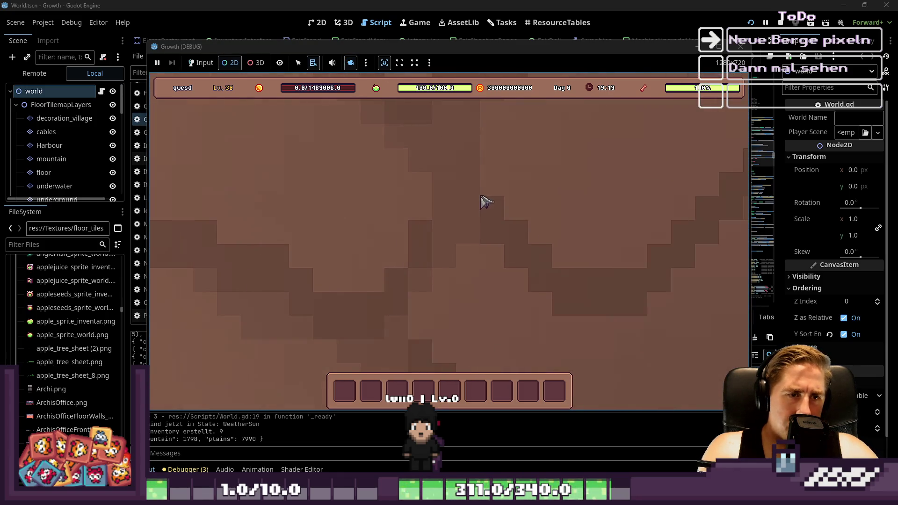
Step: Zoom out the game view and right-click the ground to list the nodes beneath
scroll(545, 233, down, 5)
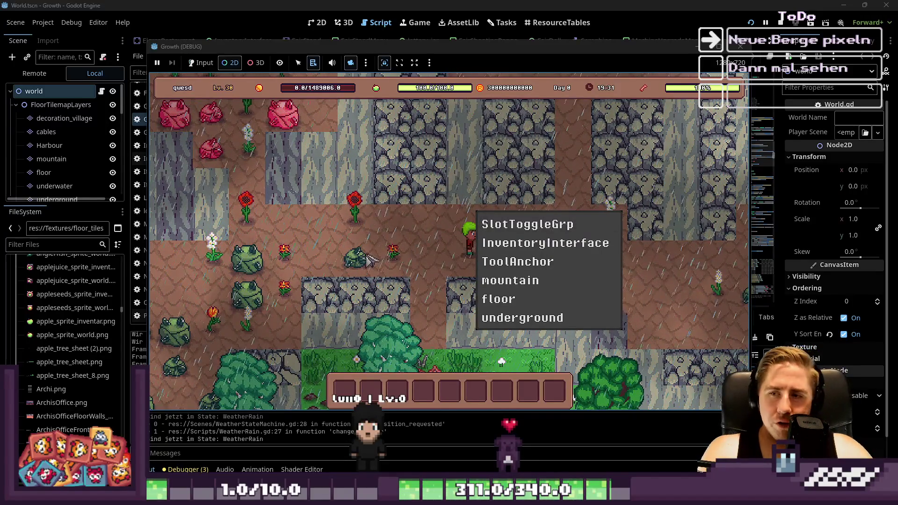
click(294, 234)
right_click(300, 224)
click(279, 228)
right_click(278, 227)
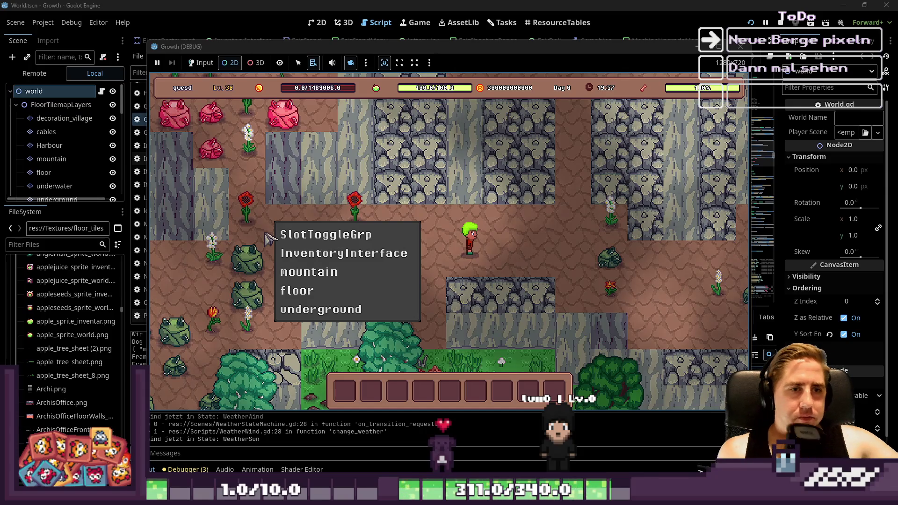
Step: Inspect the node lists at several spots around the player, closing each one
click(241, 229)
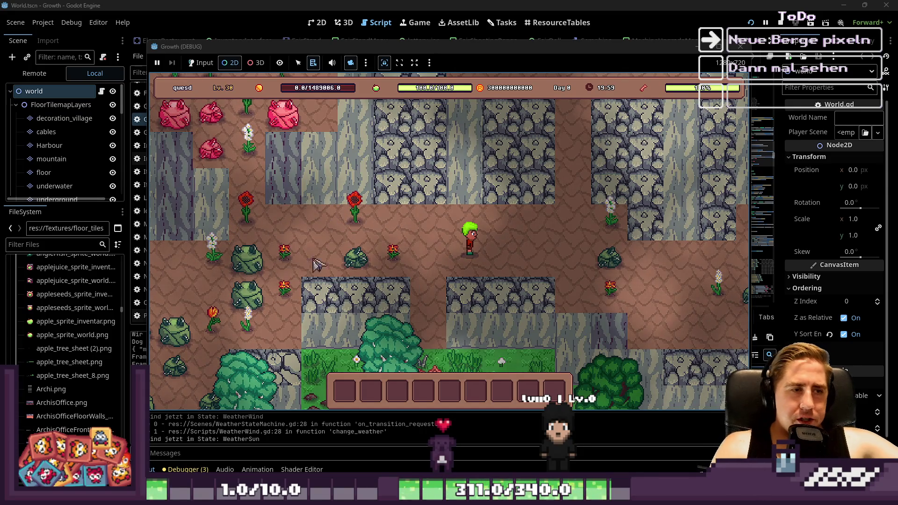
click(473, 265)
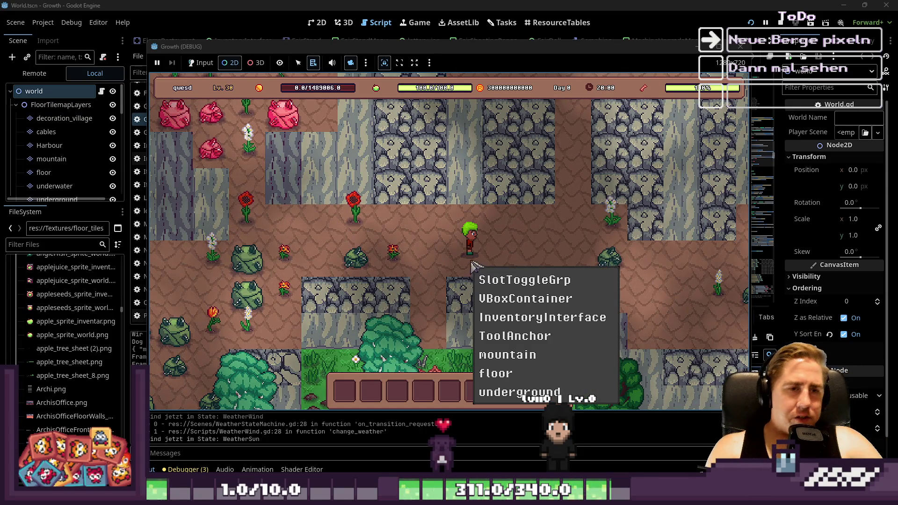
click(373, 313)
click(424, 231)
click(424, 232)
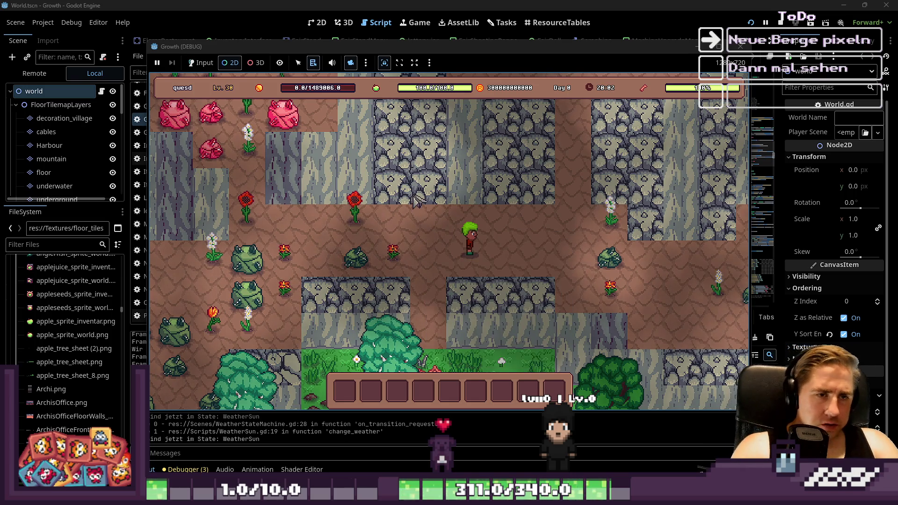
click(403, 248)
click(407, 254)
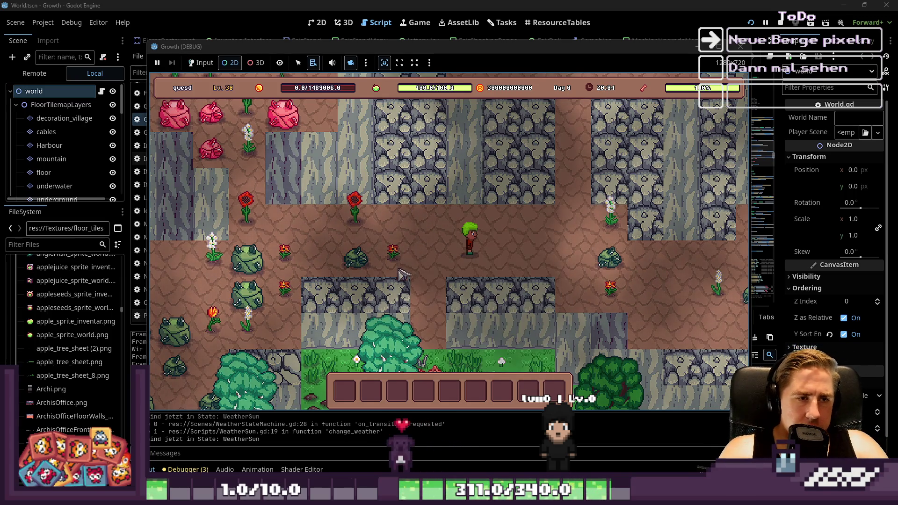
Step: Walk the character down and left, stop the game with F8, and switch to Aseprite
click(201, 62)
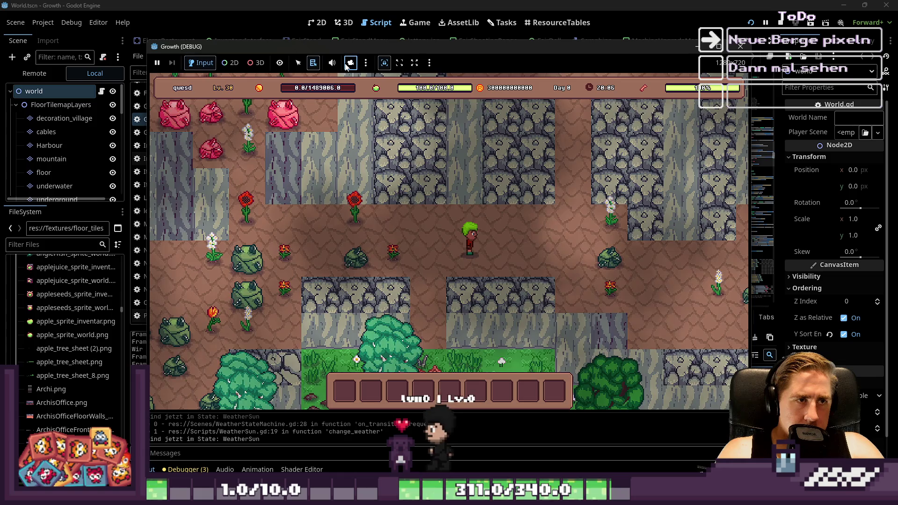
key(a)
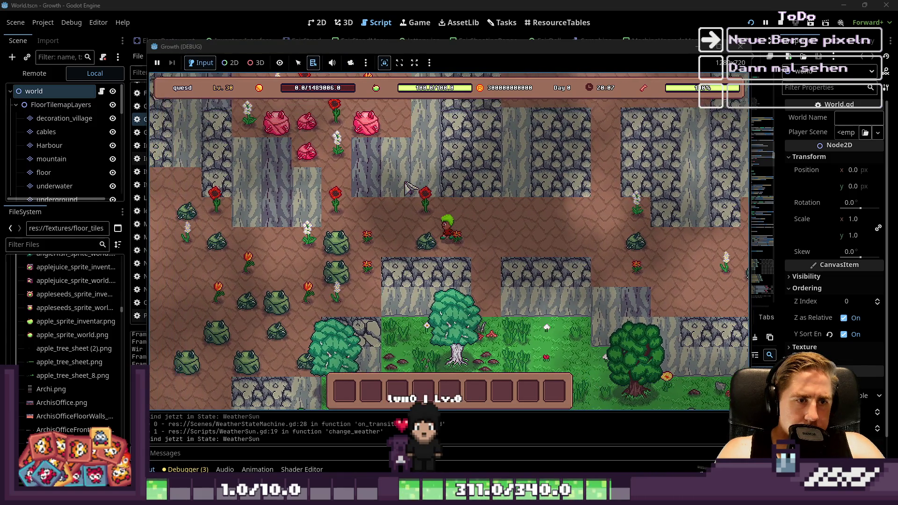
key(a)
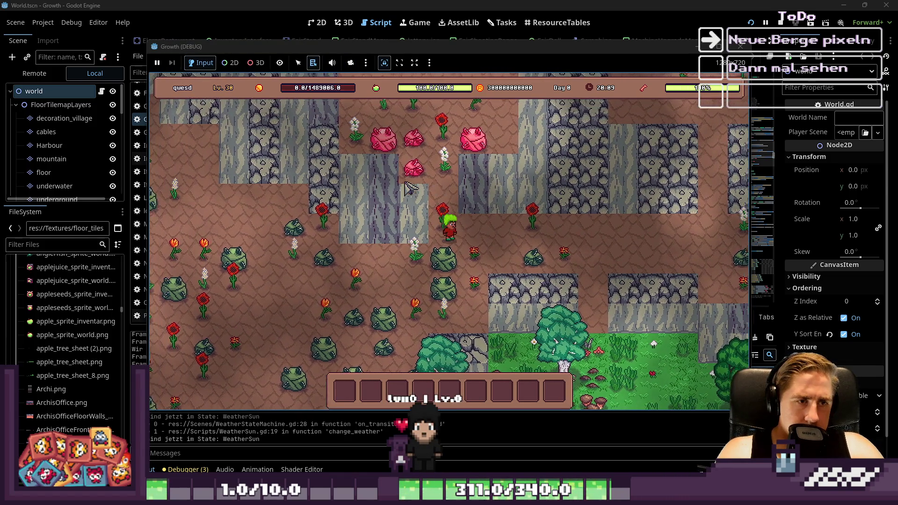
key(s)
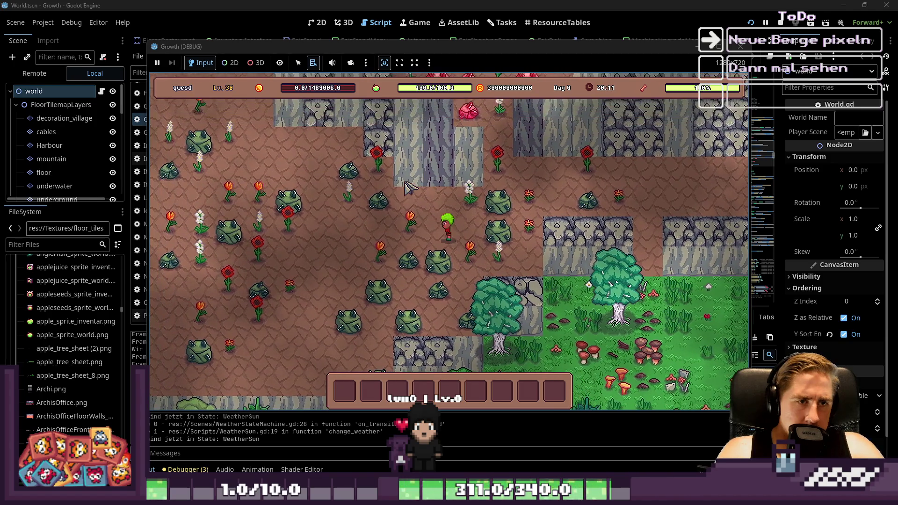
key(a)
key(s)
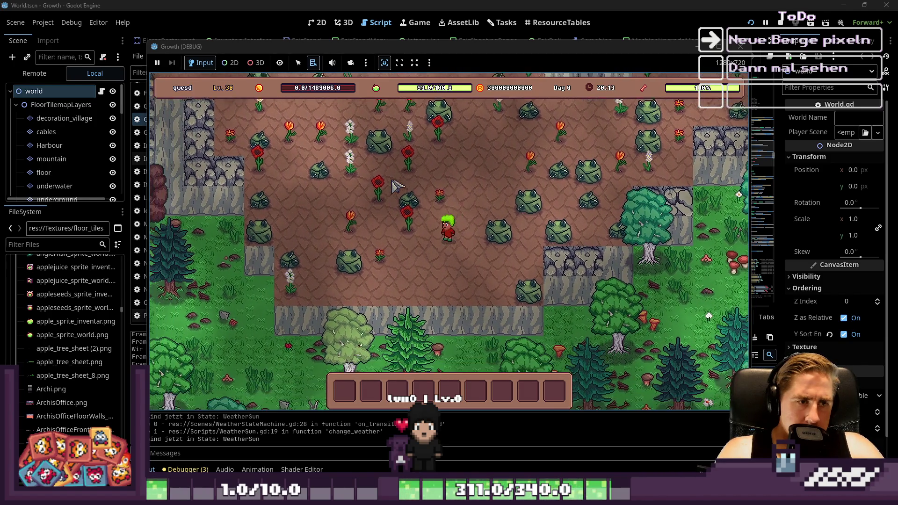
key(F8)
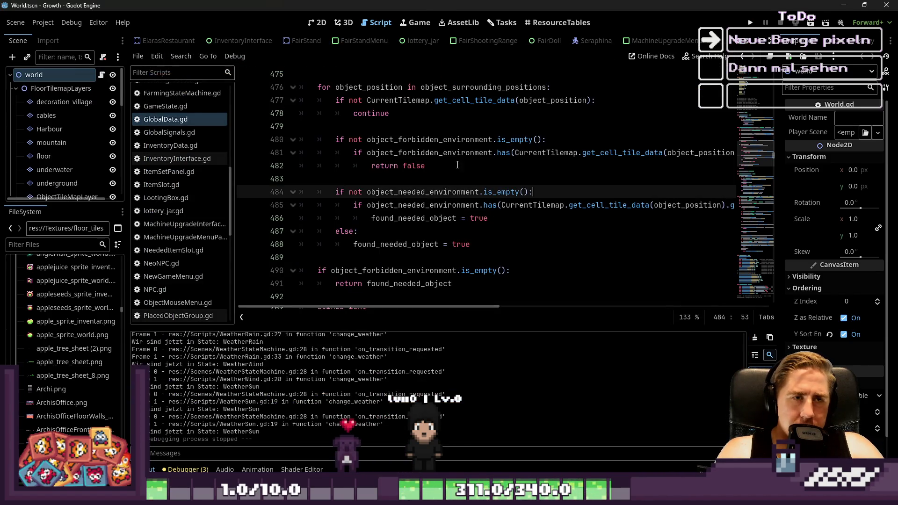
key(alt+Tab)
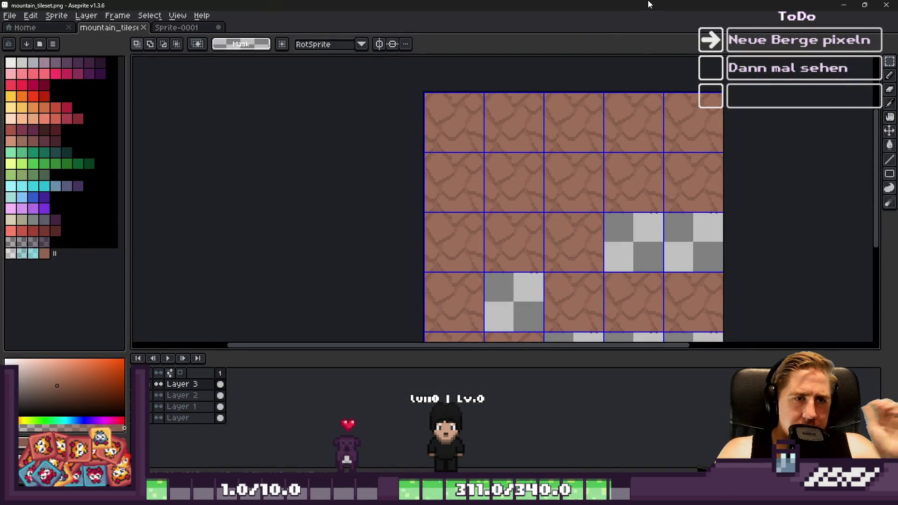
Step: Clear the tileset selection and paste the 32x32 cobblestone tile into Sprite-0001
scroll(473, 194, up, 2)
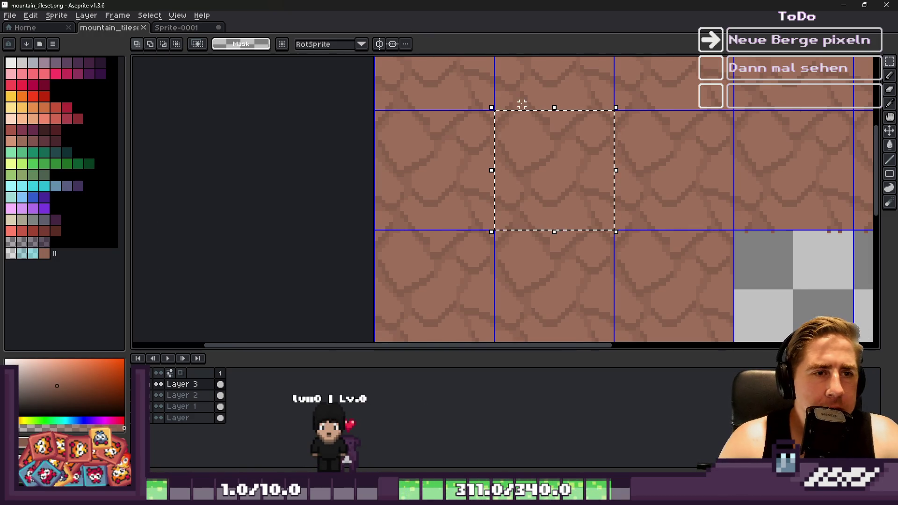
scroll(522, 104, up, 3)
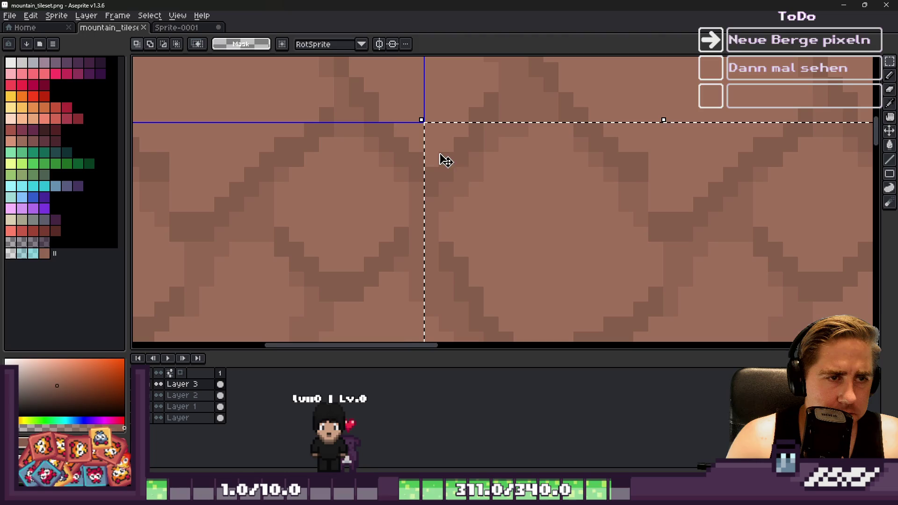
scroll(426, 155, down, 3)
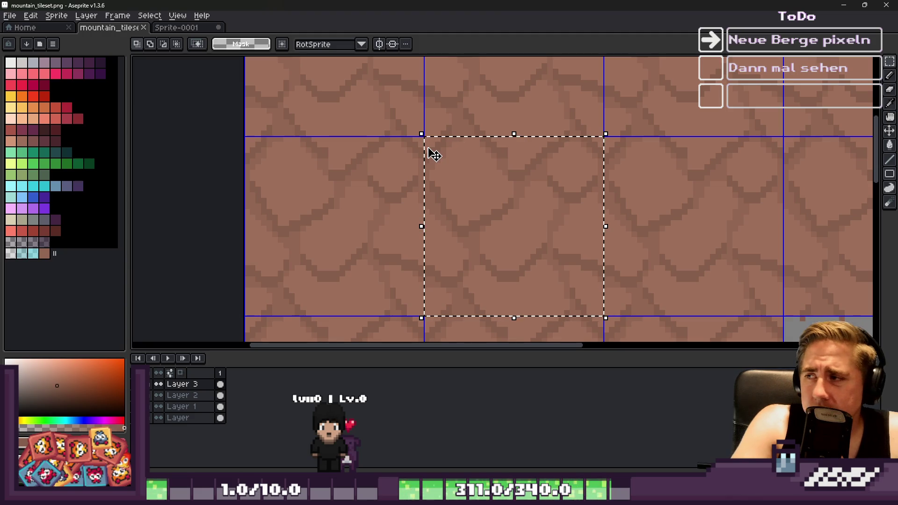
click(467, 132)
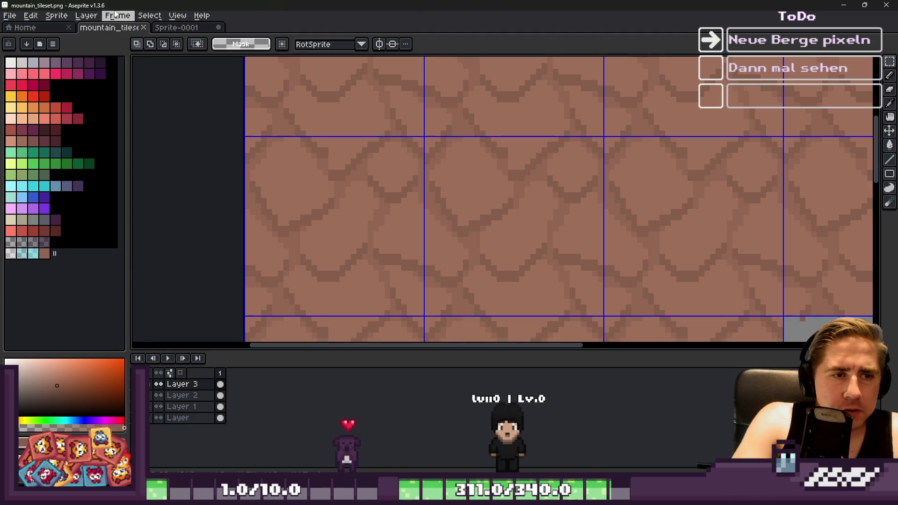
click(174, 29)
key(ctrl+v)
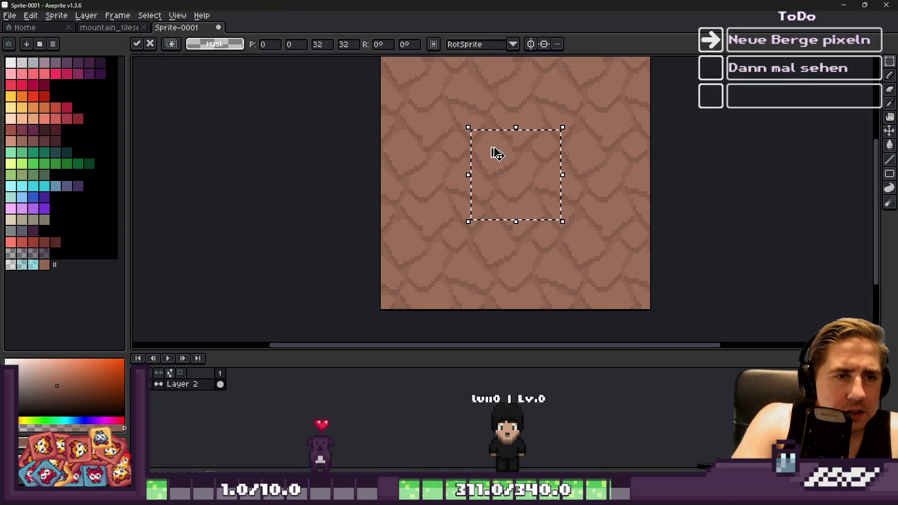
Step: Apply the pasted tile and eyedrop the brown from the sprite
key(Return)
scroll(501, 147, up, 1)
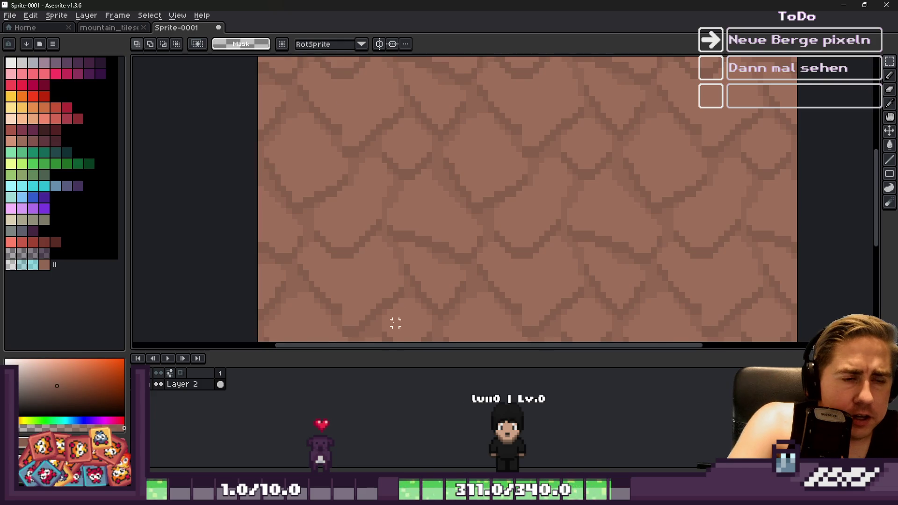
scroll(437, 205, down, 1)
scroll(459, 187, up, 1)
key(i)
click(463, 131)
Step: Brush brown over the stone lines inside the square, undoing one stray dark blob
key(b)
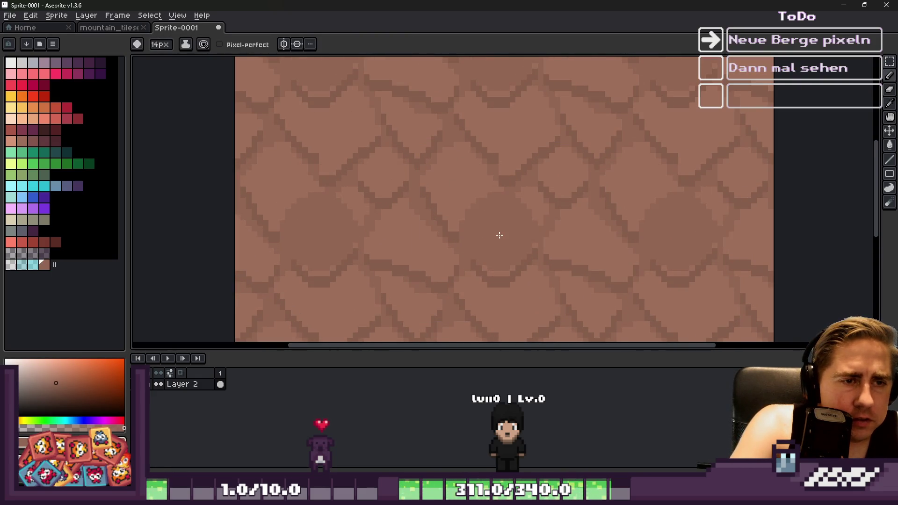
key(v)
key(b)
click(500, 234)
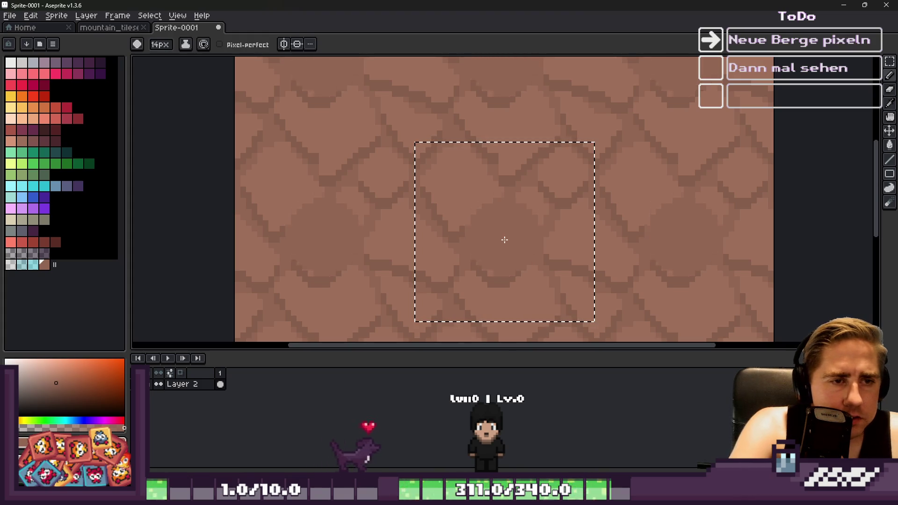
key(ctrl+z)
mouse_move(499, 245)
mouse_down()
mouse_move(517, 199)
mouse_move(535, 255)
mouse_move(499, 261)
mouse_up()
drag(464, 228, 470, 257)
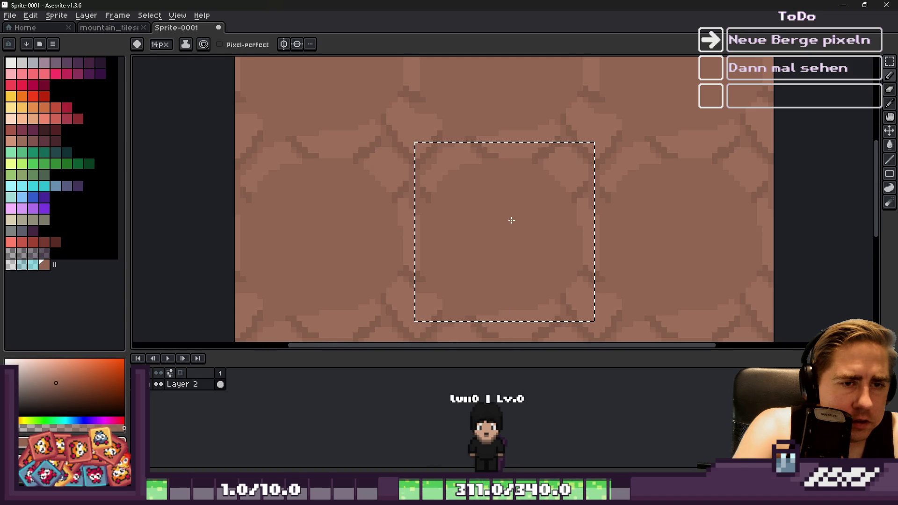
Step: Sample the base brown and paint over the dark patch and light patch inside the tile
scroll(512, 220, down, 4)
scroll(417, 154, up, 5)
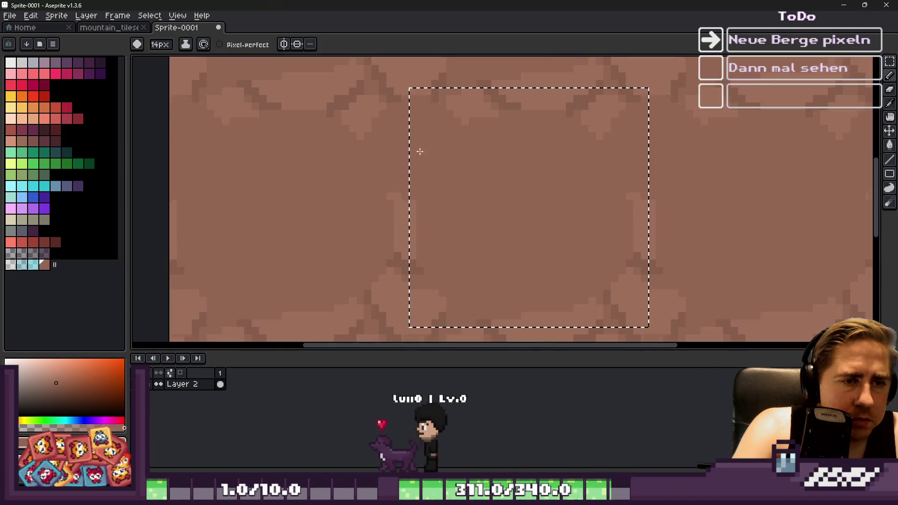
alt+click(424, 151)
scroll(443, 131, down, 1)
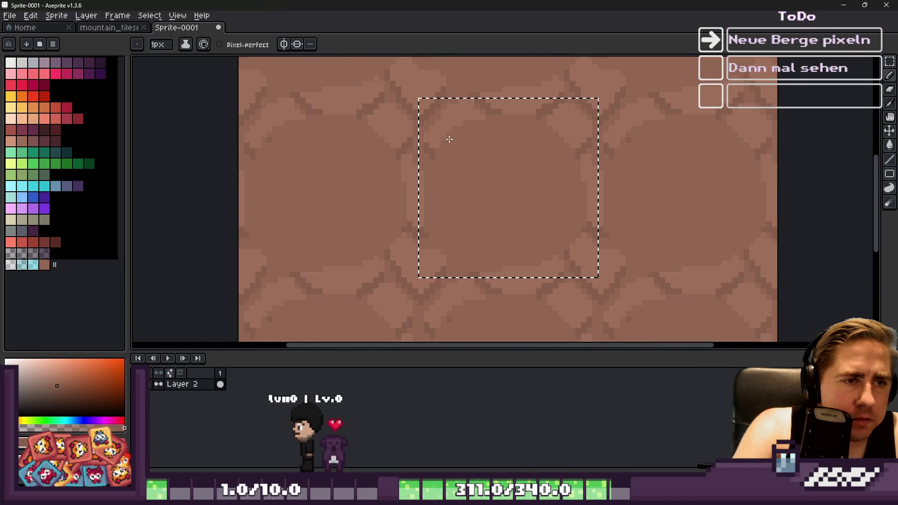
scroll(444, 156, up, 3)
scroll(452, 204, down, 2)
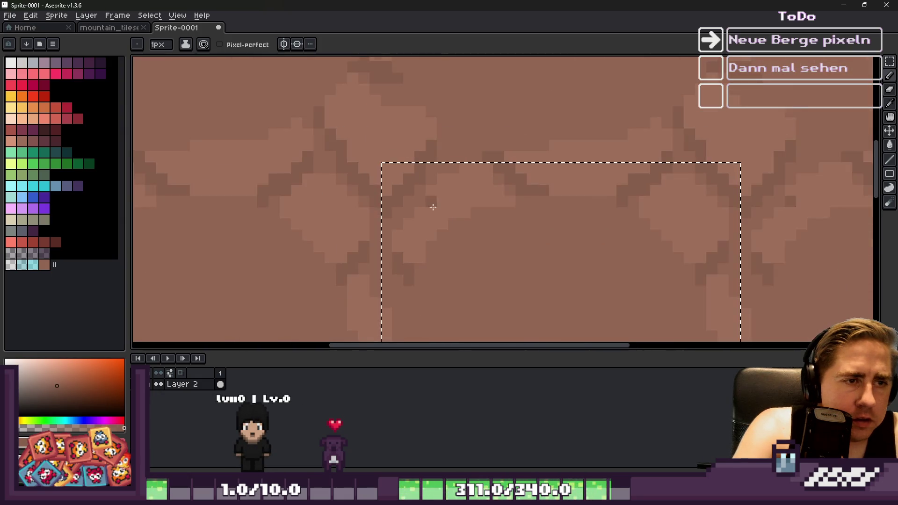
scroll(432, 195, up, 3)
alt+click(401, 249)
drag(401, 249, 417, 239)
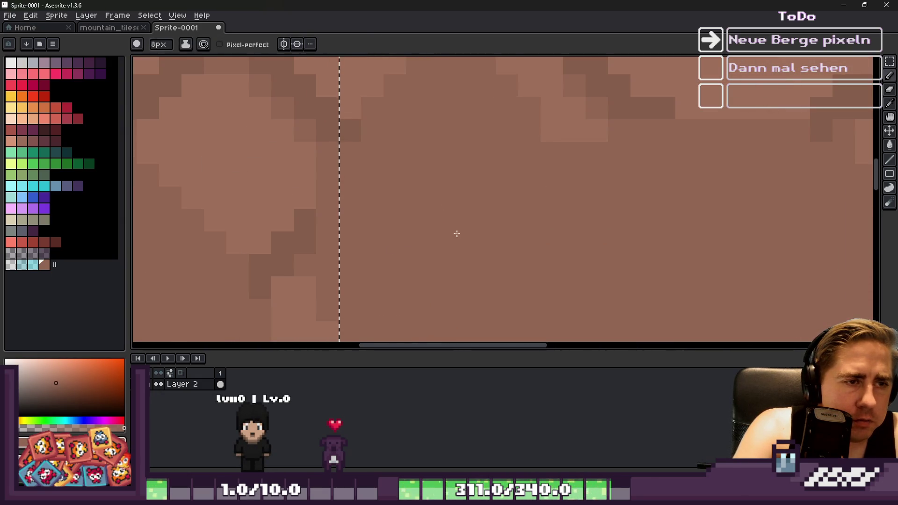
scroll(454, 229, down, 2)
scroll(447, 231, up, 1)
click(481, 194)
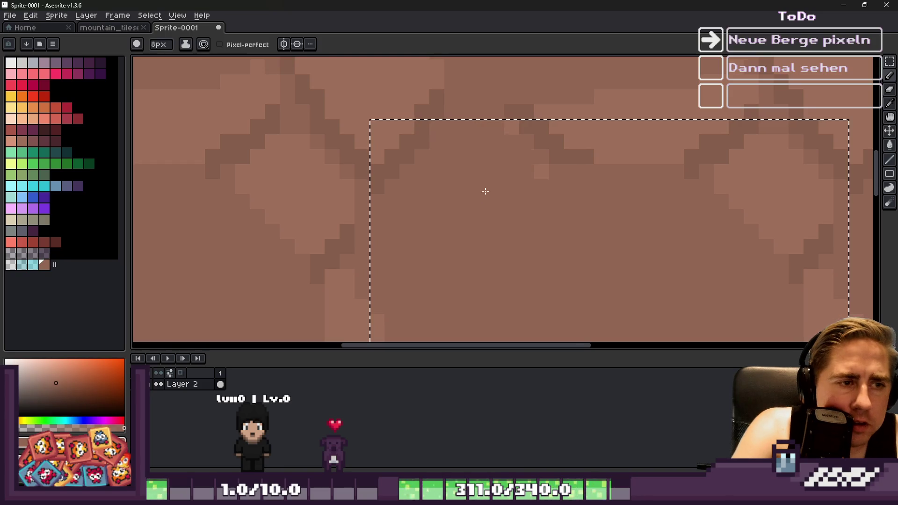
scroll(487, 186, down, 2)
scroll(581, 222, up, 2)
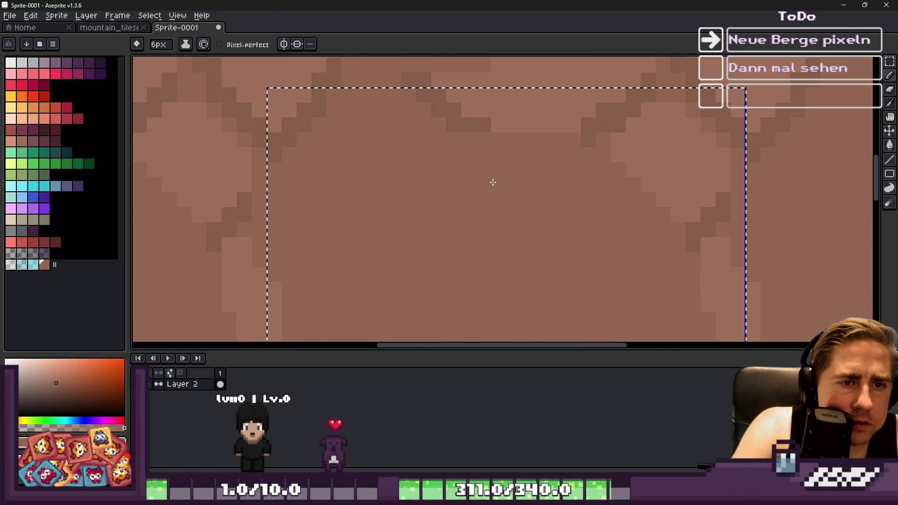
Step: Paint out the dark steps and darker pixels near the tile's top and right side
mouse_move(563, 140)
mouse_down()
mouse_move(588, 132)
mouse_move(463, 136)
mouse_up()
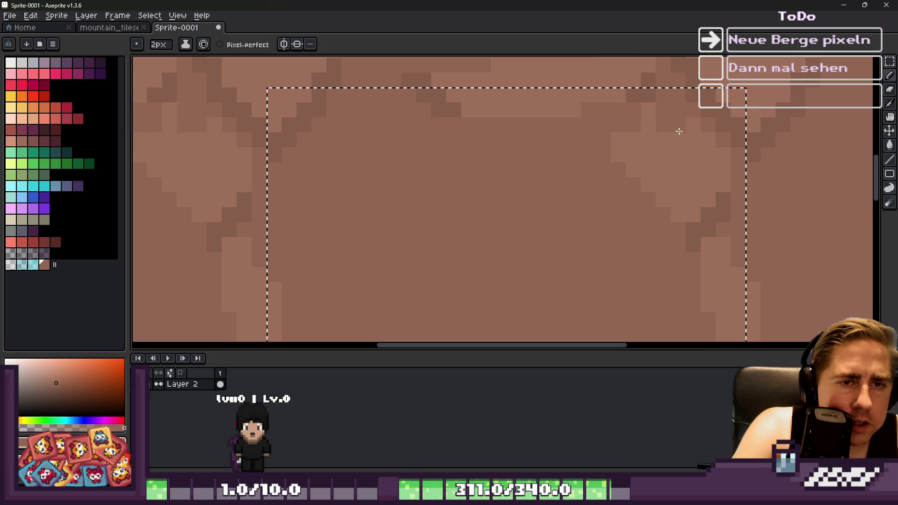
mouse_move(706, 223)
mouse_down()
mouse_move(680, 222)
mouse_move(664, 125)
mouse_move(647, 167)
mouse_up()
scroll(648, 168, down, 3)
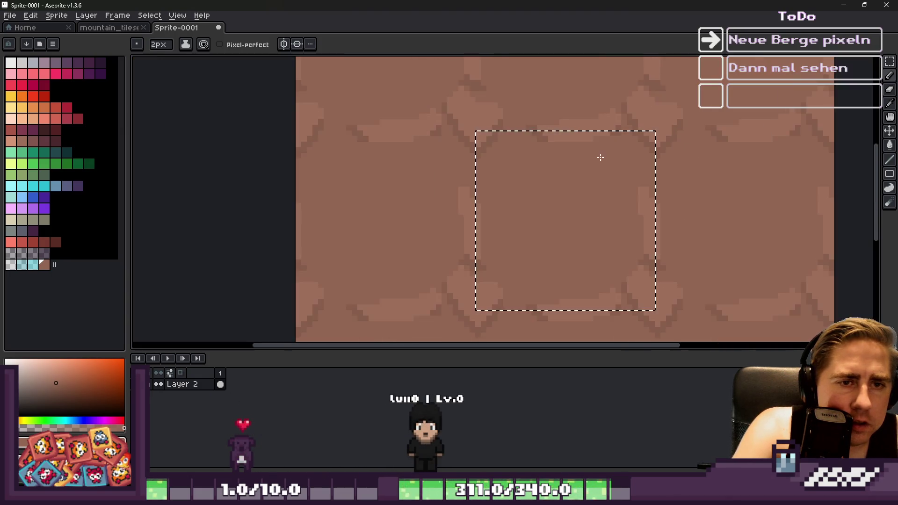
scroll(628, 260, up, 3)
drag(634, 267, 633, 89)
scroll(571, 208, down, 2)
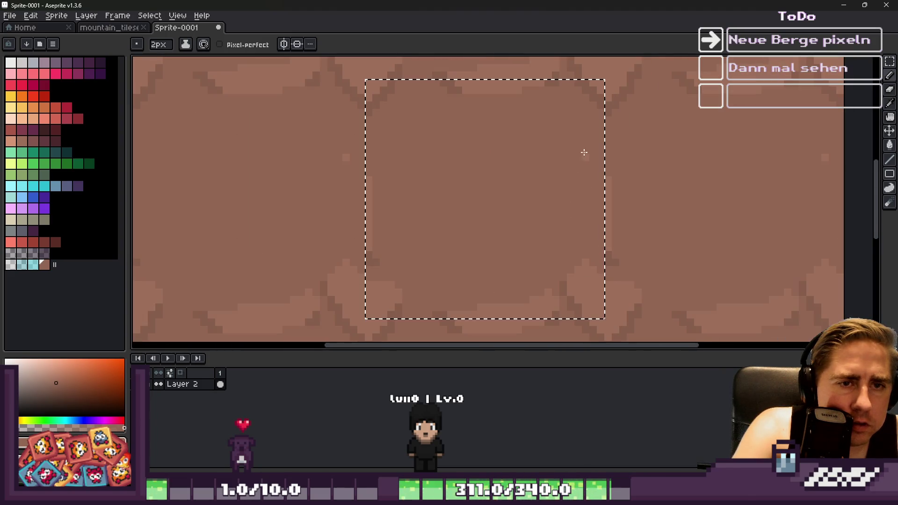
key(v)
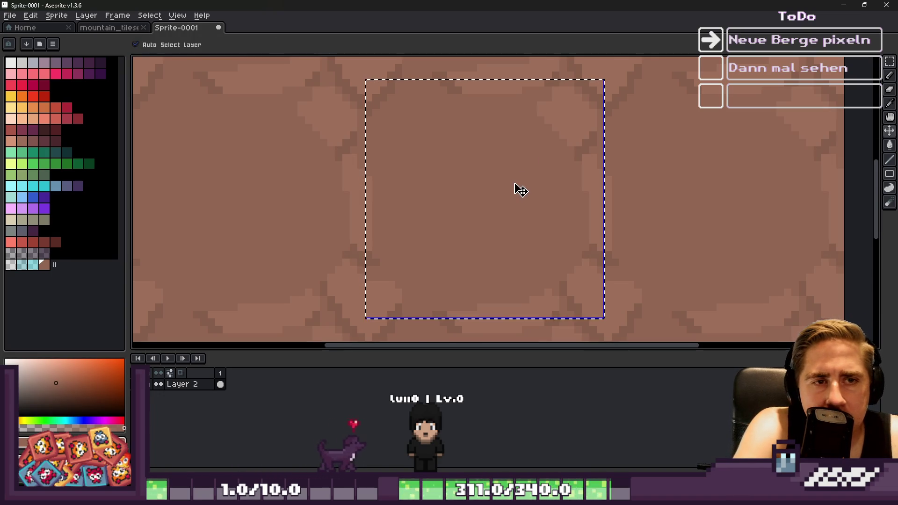
scroll(576, 114, up, 2)
key(b)
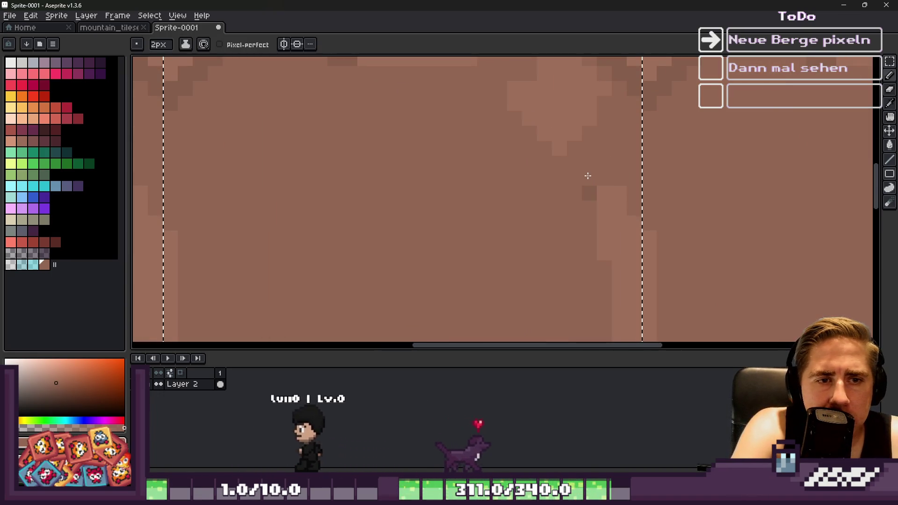
scroll(566, 212, down, 1)
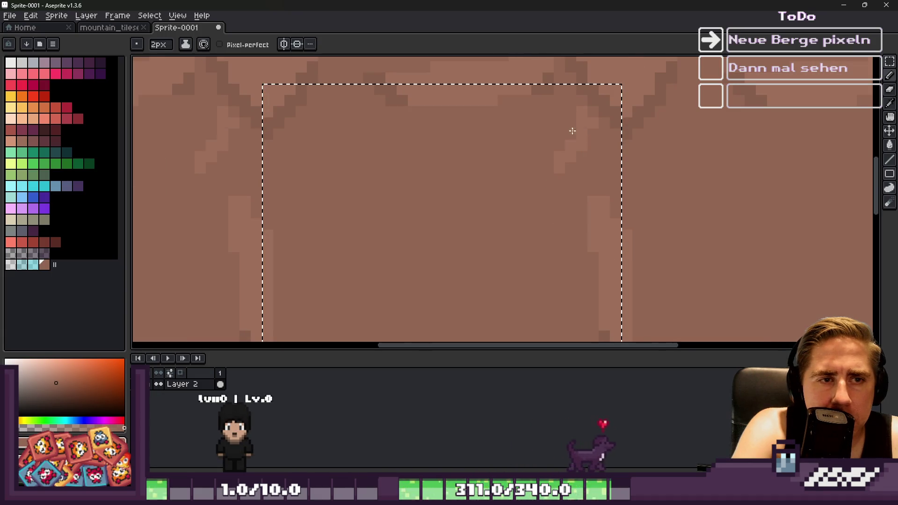
scroll(552, 141, down, 3)
scroll(559, 210, up, 4)
Step: Add a short lighter stroke and cover the remaining shapes in the tile's upper right
drag(562, 224, 568, 245)
scroll(395, 249, down, 1)
scroll(377, 254, up, 1)
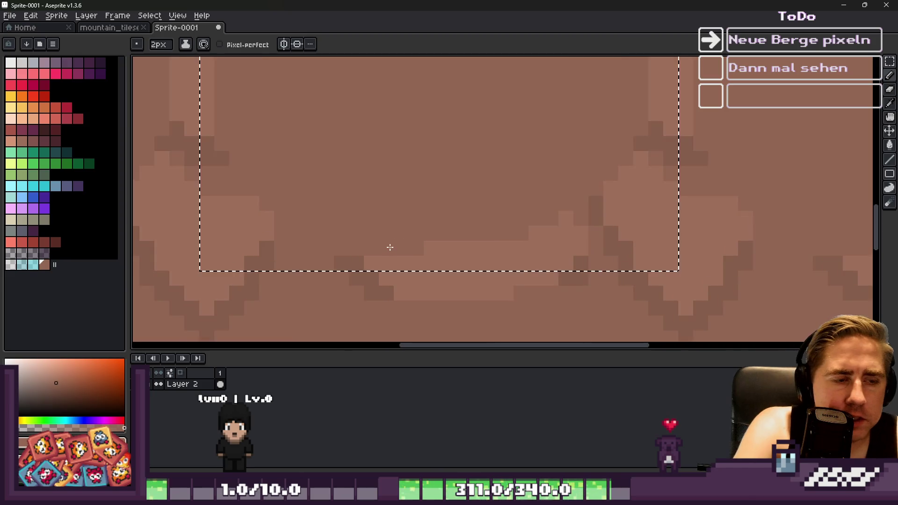
scroll(391, 247, down, 4)
scroll(448, 284, up, 3)
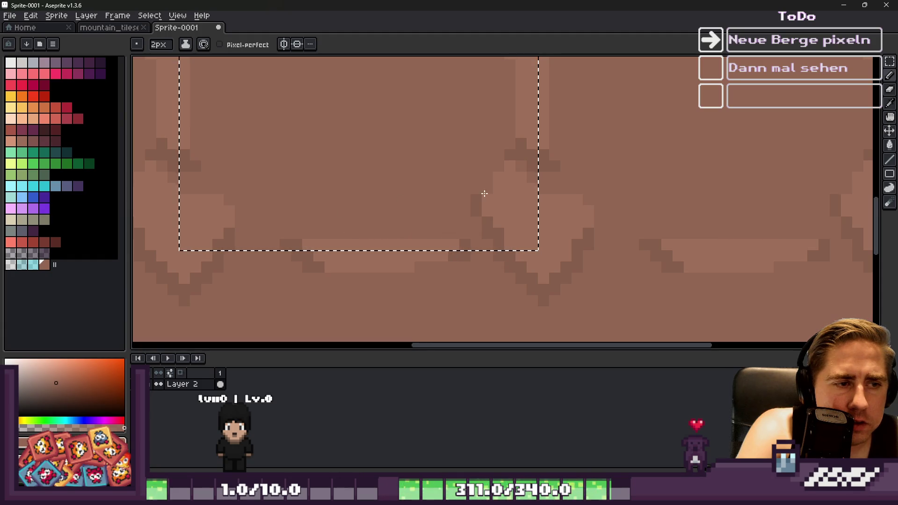
scroll(473, 204, down, 2)
scroll(483, 201, up, 3)
mouse_move(499, 242)
mouse_down()
mouse_move(527, 189)
mouse_move(513, 176)
mouse_move(490, 200)
mouse_up()
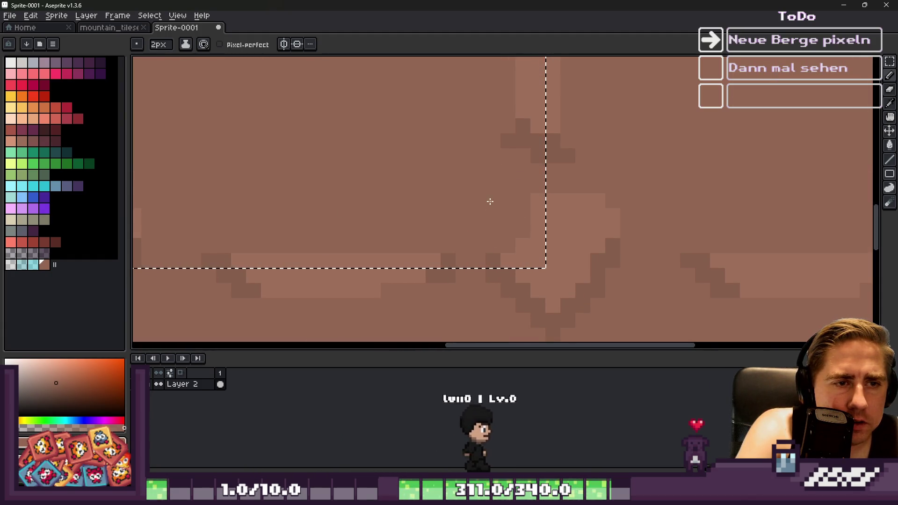
scroll(490, 201, down, 2)
scroll(357, 219, up, 2)
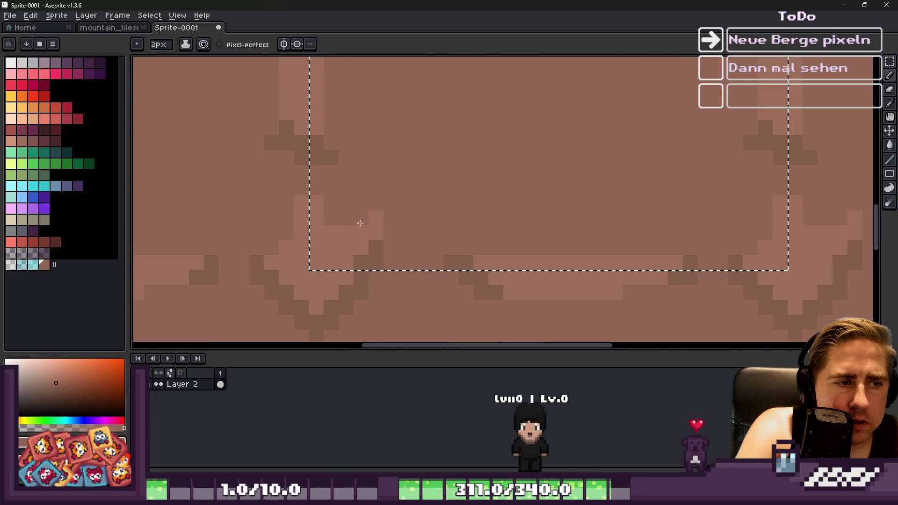
scroll(405, 222, down, 2)
scroll(417, 226, up, 2)
scroll(420, 247, down, 3)
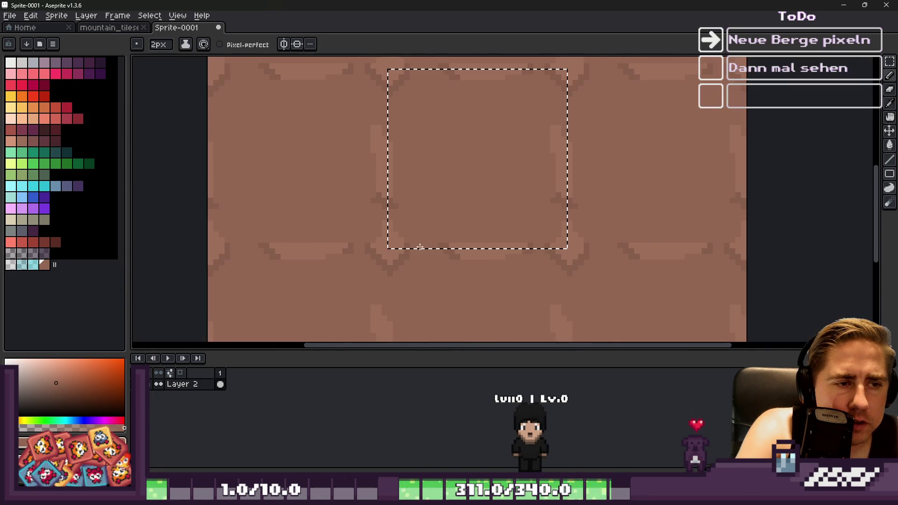
scroll(417, 240, down, 1)
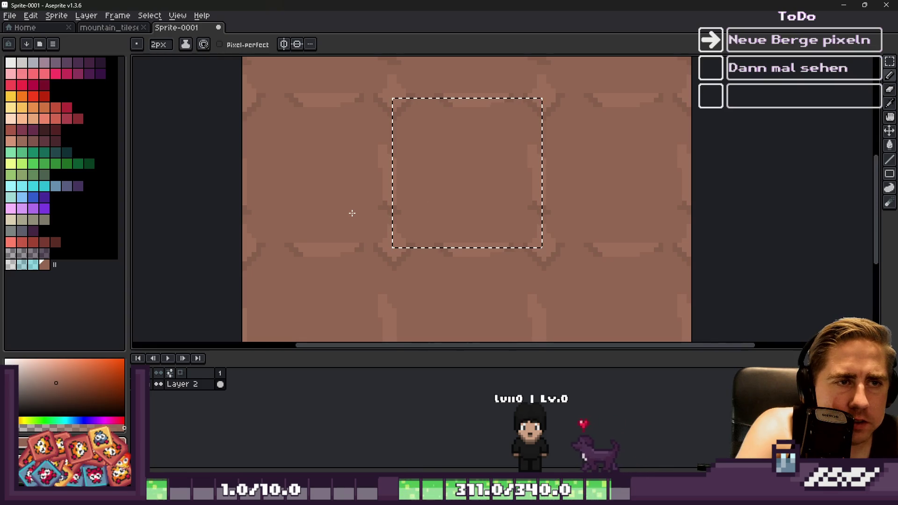
scroll(499, 120, up, 2)
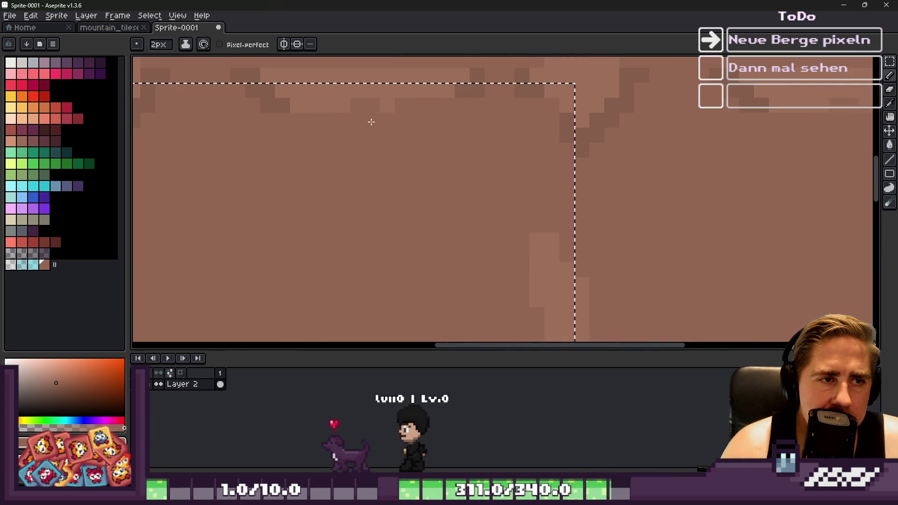
scroll(244, 117, down, 4)
scroll(255, 110, up, 4)
scroll(608, 177, up, 1)
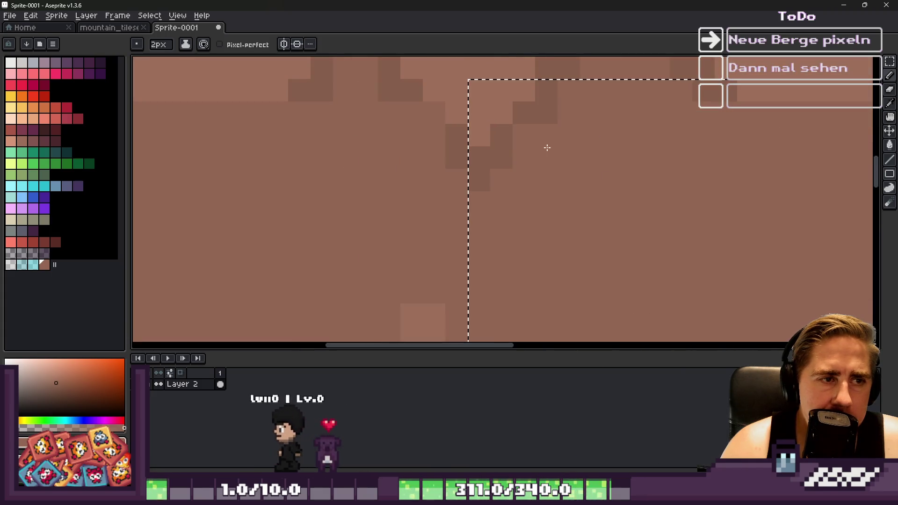
scroll(562, 130, down, 3)
scroll(535, 226, up, 2)
scroll(522, 195, down, 2)
scroll(495, 201, up, 3)
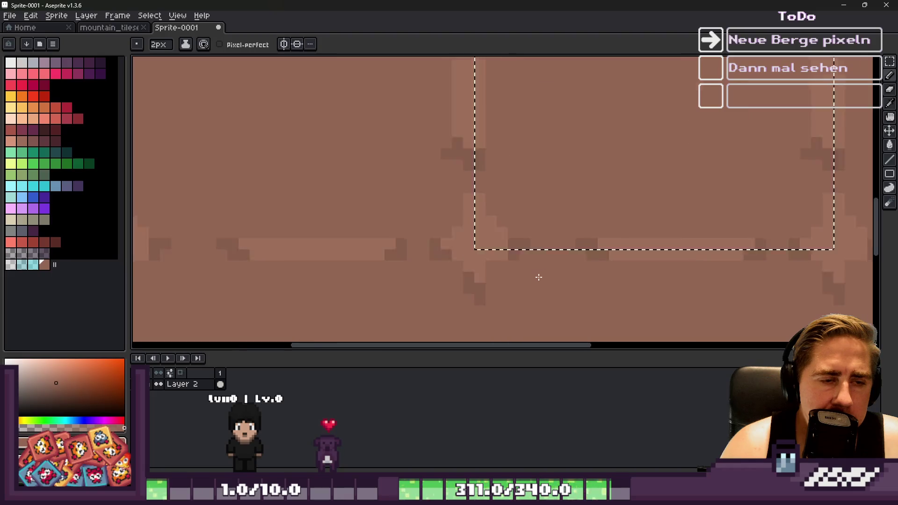
scroll(514, 197, down, 2)
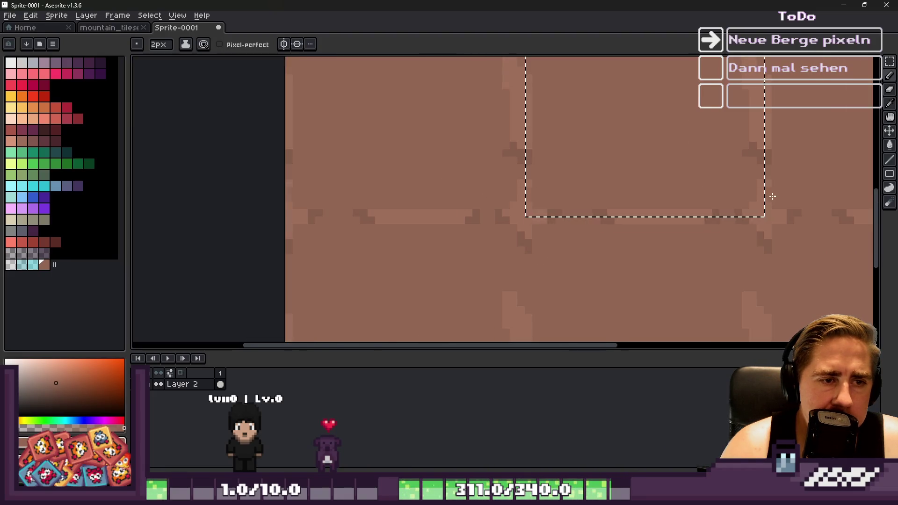
scroll(726, 209, up, 3)
scroll(668, 206, down, 3)
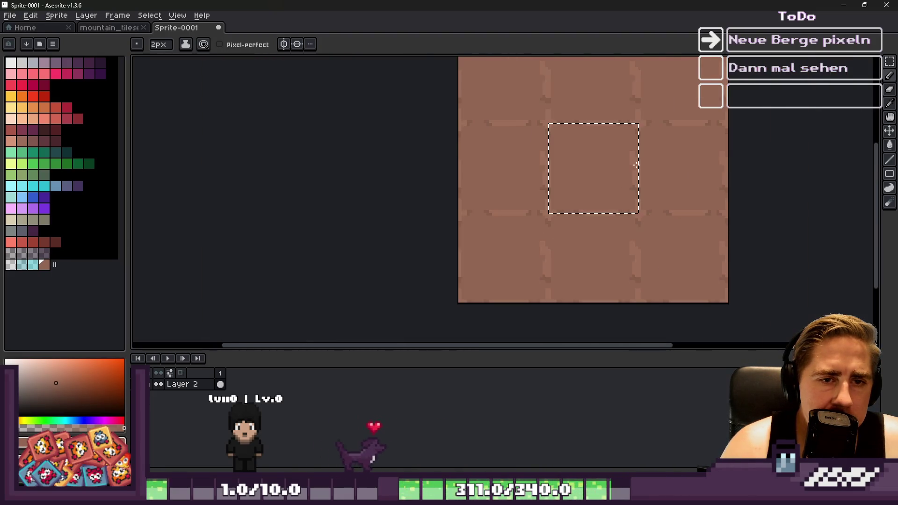
scroll(599, 166, up, 4)
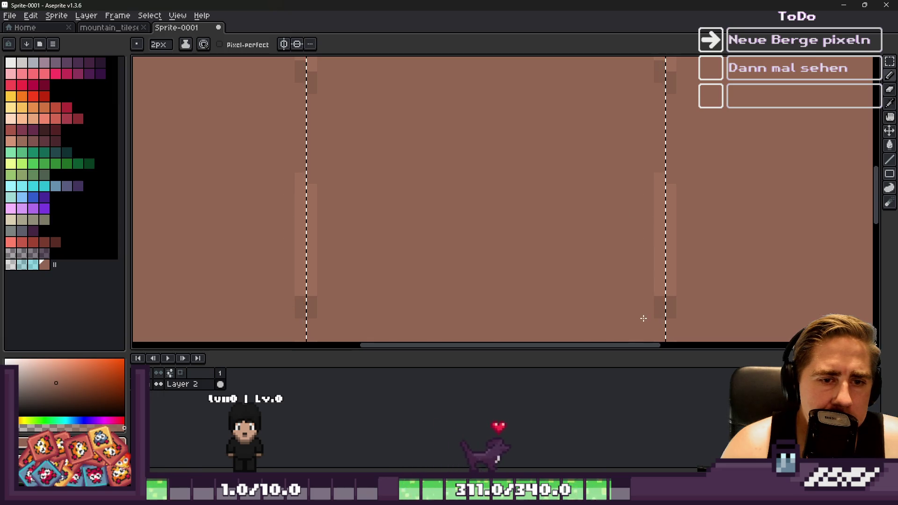
scroll(608, 187, down, 3)
scroll(644, 207, up, 3)
Step: With a sampled lighter brown at 1px, lighten seam pixels and add one dark pixel
alt+click(672, 226)
key(minus)
scroll(445, 150, down, 3)
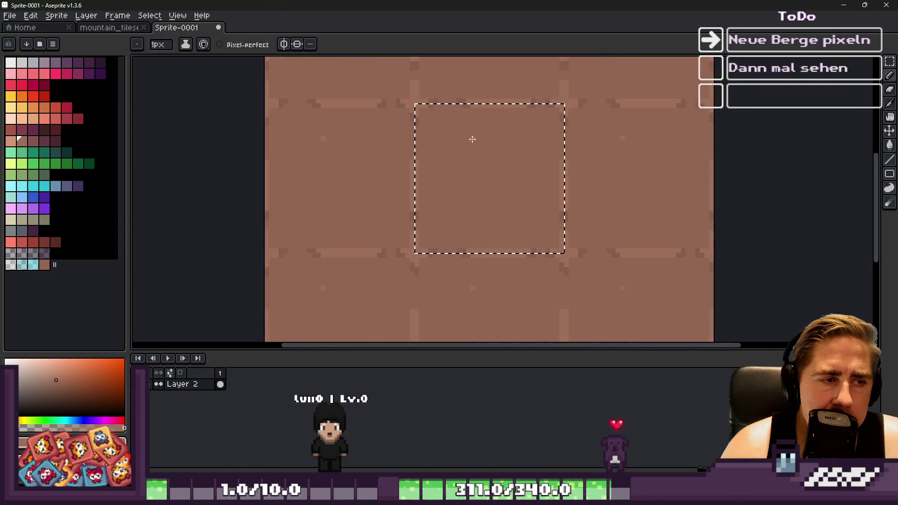
scroll(465, 131, up, 2)
scroll(463, 94, up, 2)
scroll(463, 106, down, 1)
alt+click(459, 112)
click(445, 118)
alt+click(501, 108)
click(466, 119)
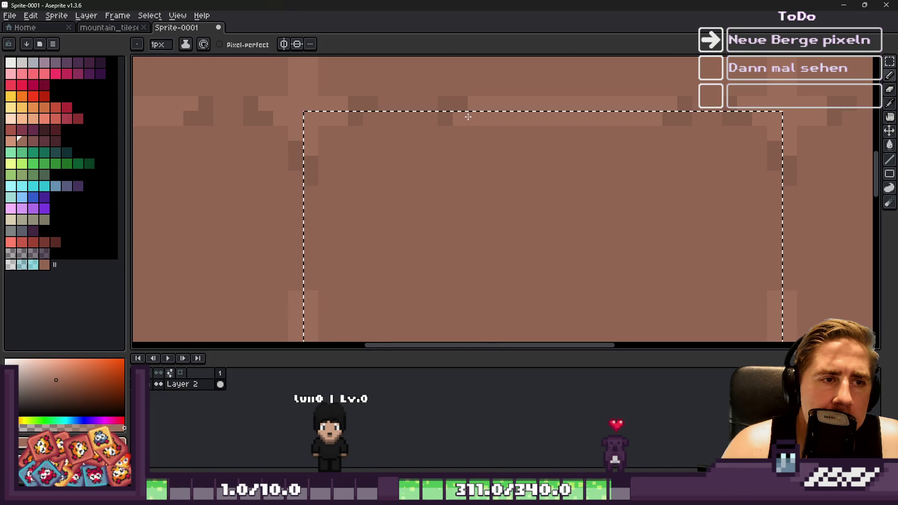
scroll(519, 101, down, 3)
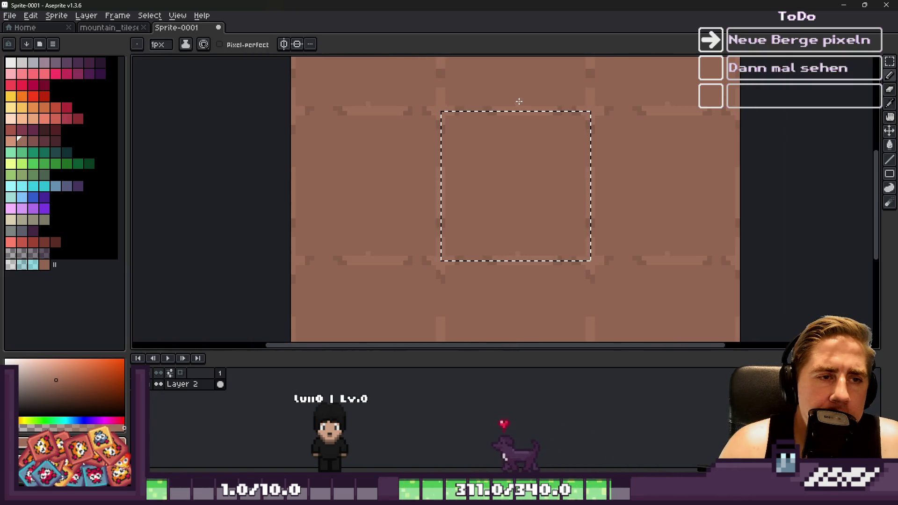
scroll(506, 116, up, 4)
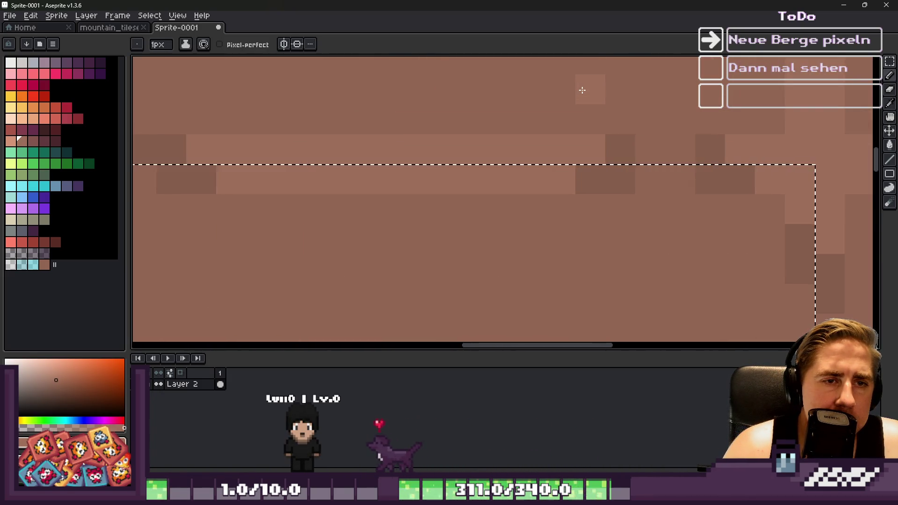
scroll(583, 88, down, 2)
scroll(587, 174, up, 1)
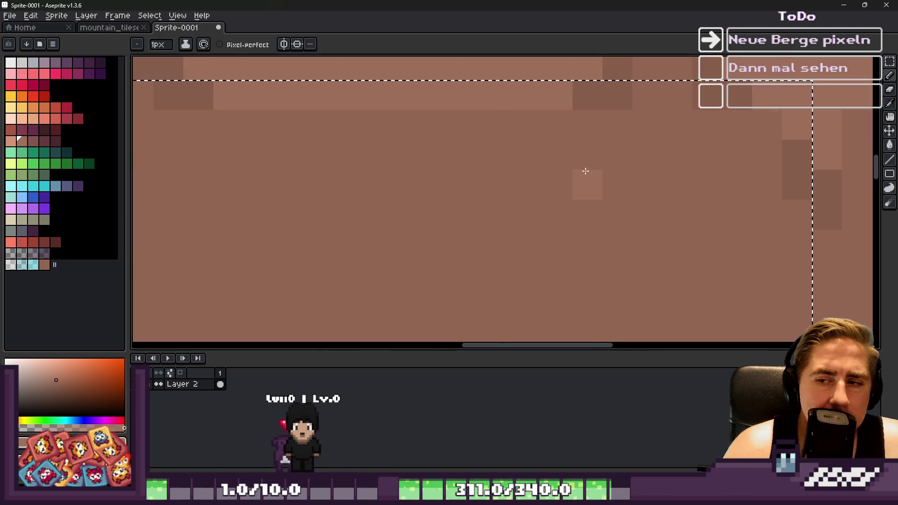
scroll(591, 147, down, 3)
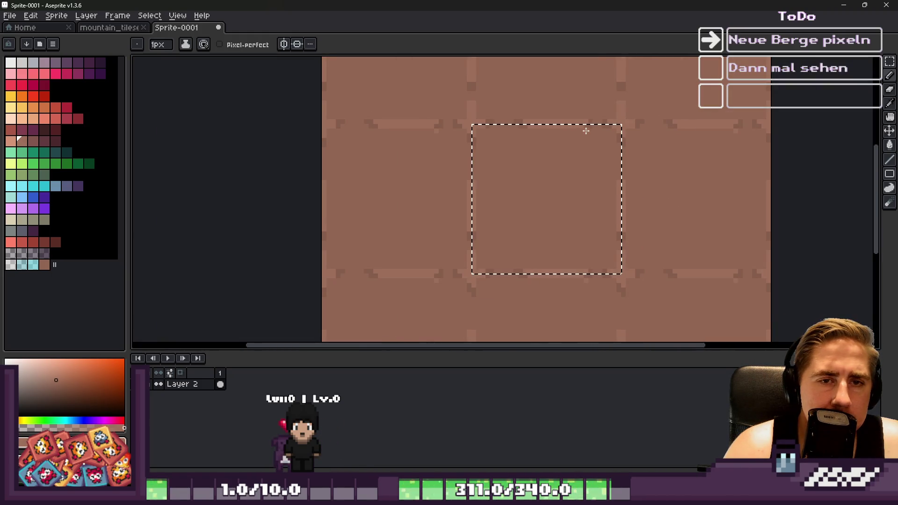
scroll(535, 282, up, 3)
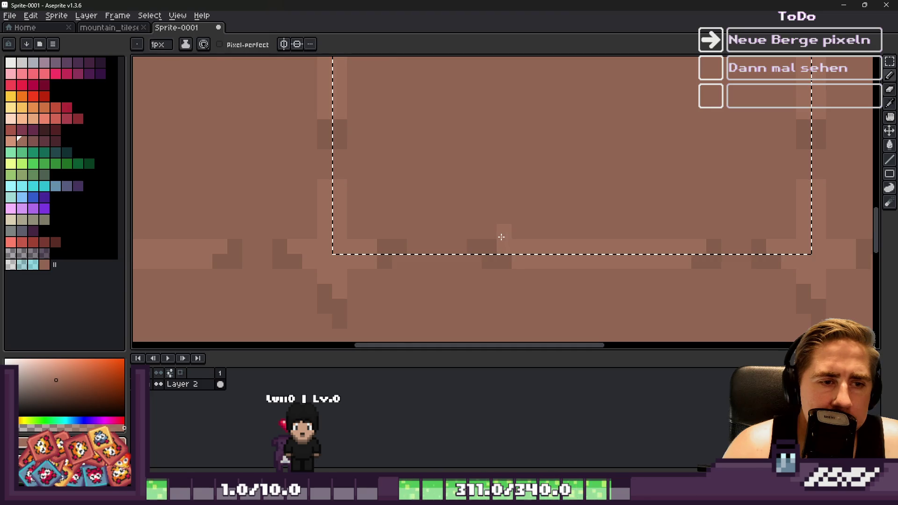
Step: Extend the light seam rightward, then try contiguous bucket fills and undo them
drag(614, 167, 678, 186)
key(g)
click(665, 217)
scroll(578, 212, down, 2)
key(ctrl+z)
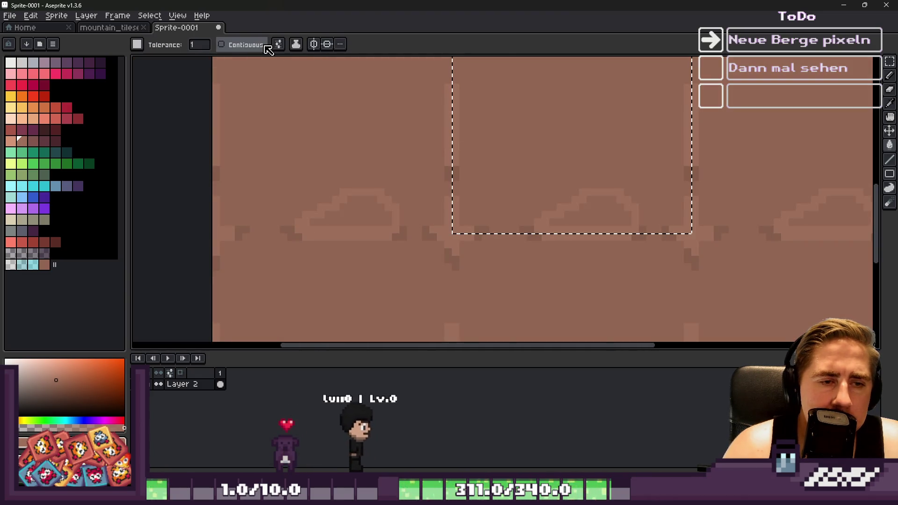
click(266, 47)
click(588, 212)
click(491, 206)
scroll(482, 226, up, 2)
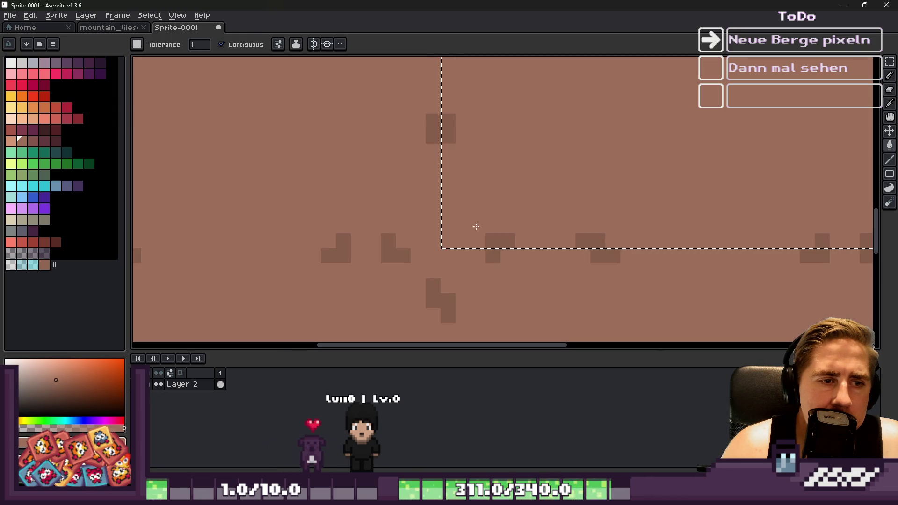
key(b)
key(ctrl+z)
key(ctrl+z)
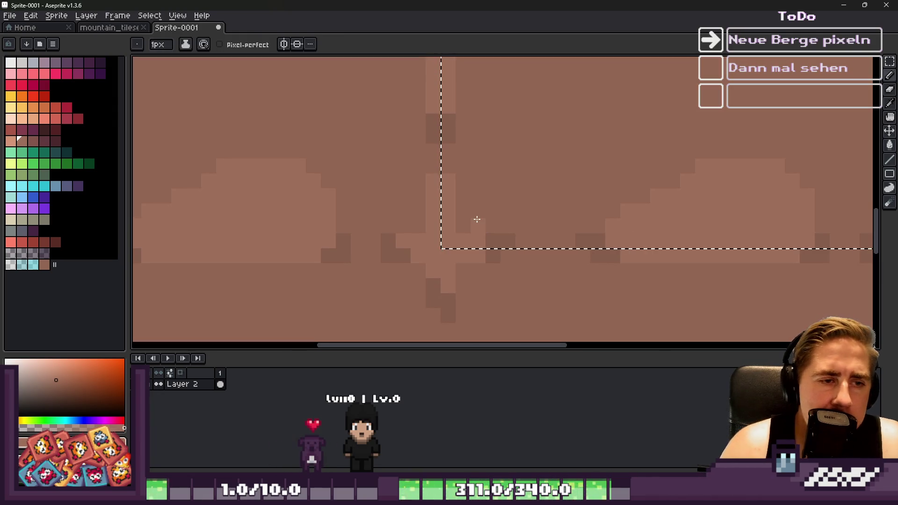
scroll(350, 235, up, 1)
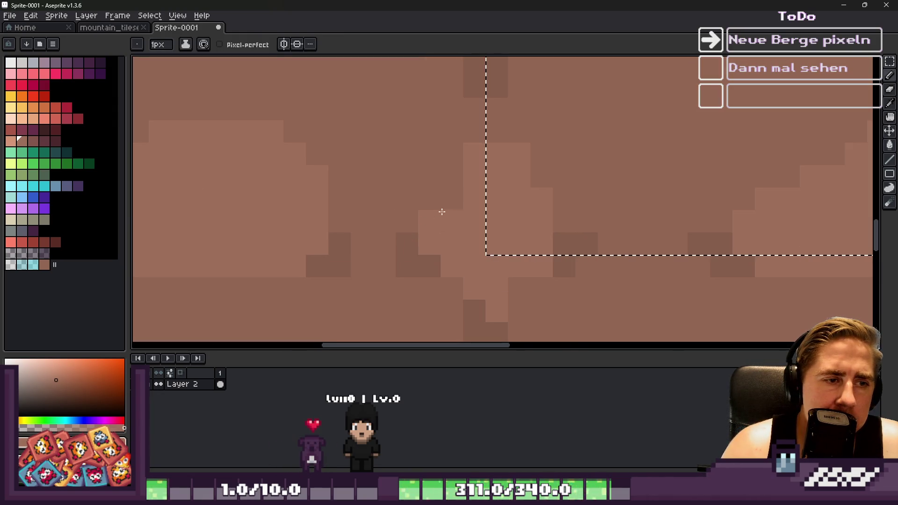
scroll(454, 180, down, 3)
scroll(475, 182, up, 1)
scroll(453, 195, up, 1)
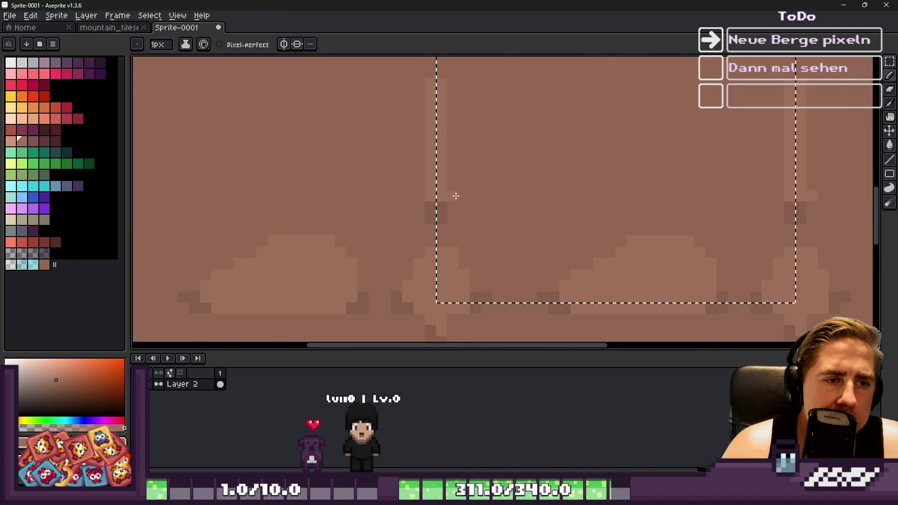
Step: Outline a new stone in lighter brown and fill it
mouse_move(473, 184)
mouse_down()
mouse_move(532, 152)
mouse_move(543, 117)
mouse_move(452, 84)
mouse_up()
key(g)
click(465, 126)
scroll(464, 127, down, 5)
scroll(513, 152, up, 3)
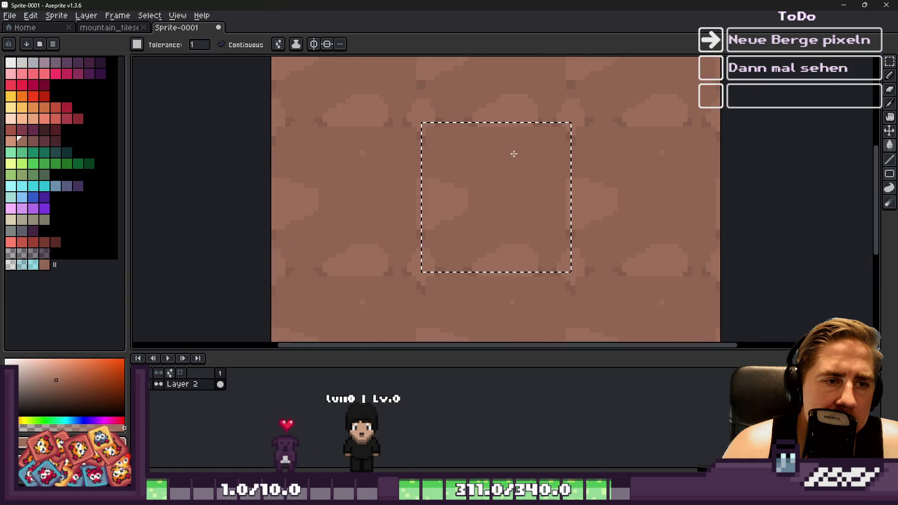
key(b)
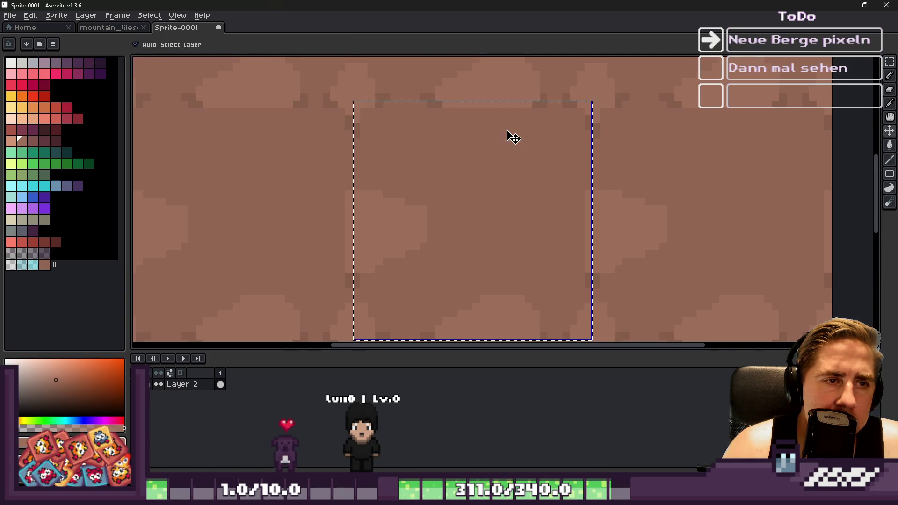
scroll(515, 115, up, 1)
scroll(514, 116, down, 1)
Step: Outline two more stones, one near the top, and fill them with lighter brown
mouse_move(536, 116)
mouse_down()
mouse_move(401, 134)
mouse_move(373, 100)
mouse_up()
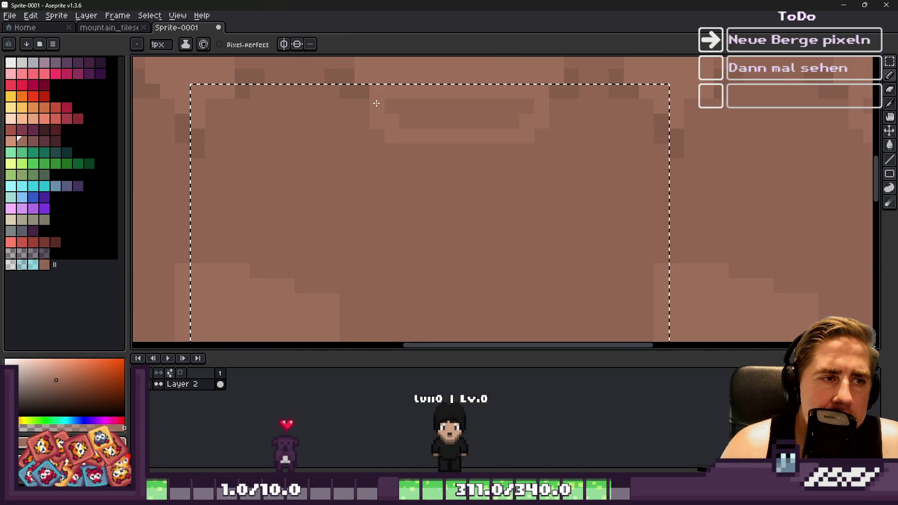
key(g)
click(469, 126)
key(b)
scroll(469, 126, down, 2)
scroll(485, 165, up, 2)
drag(564, 156, 491, 210)
drag(509, 274, 542, 279)
key(g)
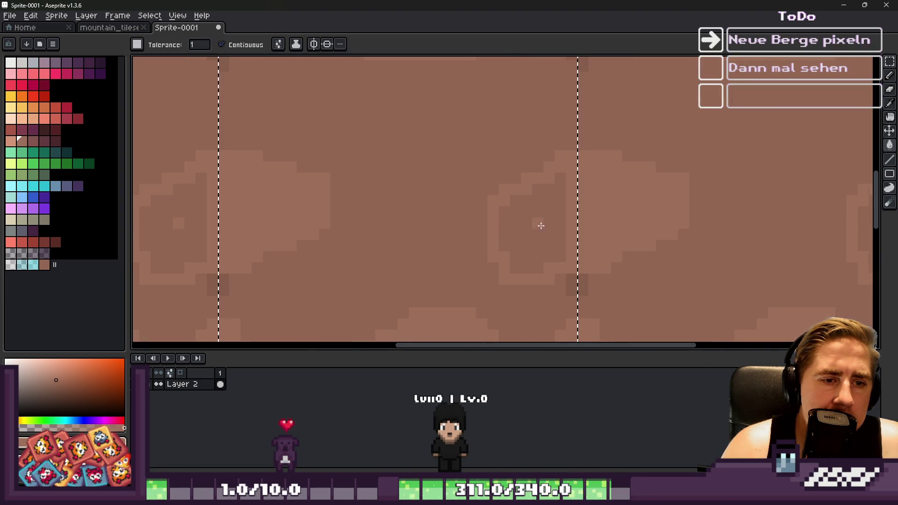
click(538, 225)
scroll(505, 215, down, 5)
scroll(475, 194, up, 1)
key(b)
scroll(396, 148, up, 5)
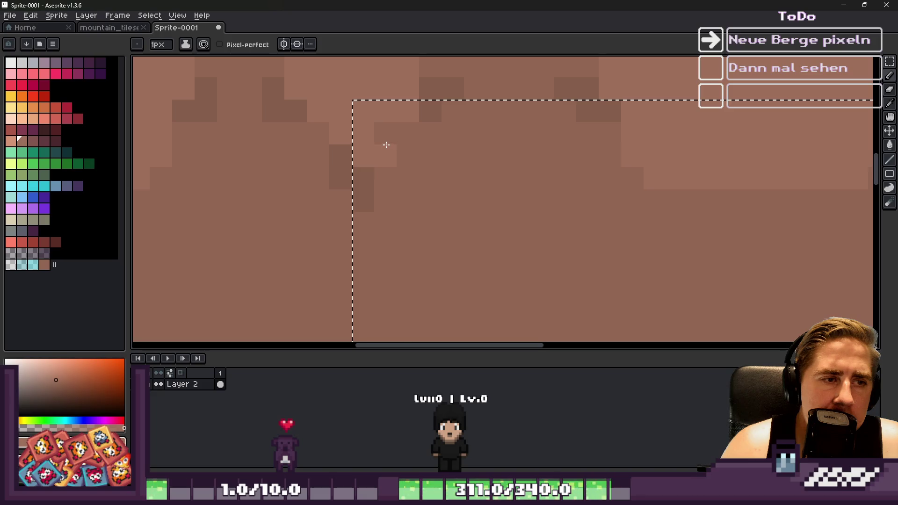
Step: Pick a darker brown and shade pixels along and beneath the stones' lower edges
alt+click(363, 182)
click(384, 179)
drag(393, 186, 427, 150)
scroll(588, 159, down, 1)
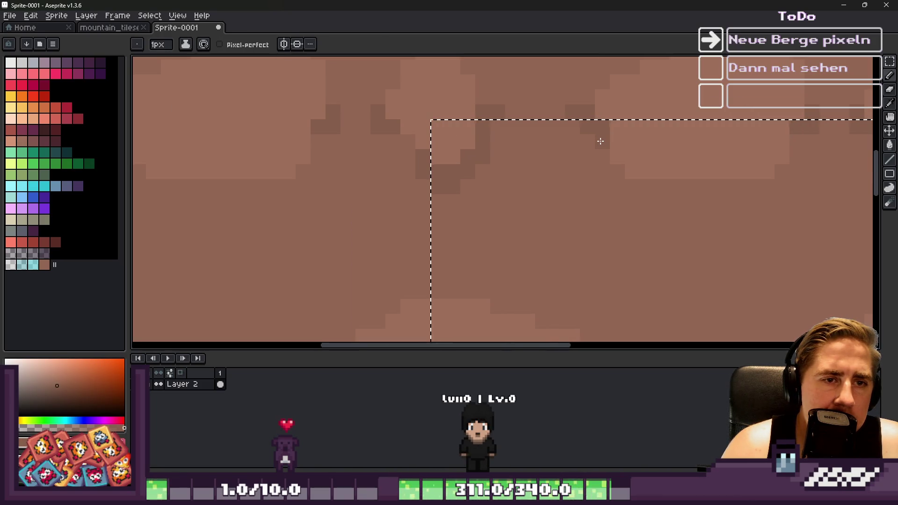
scroll(587, 140, up, 3)
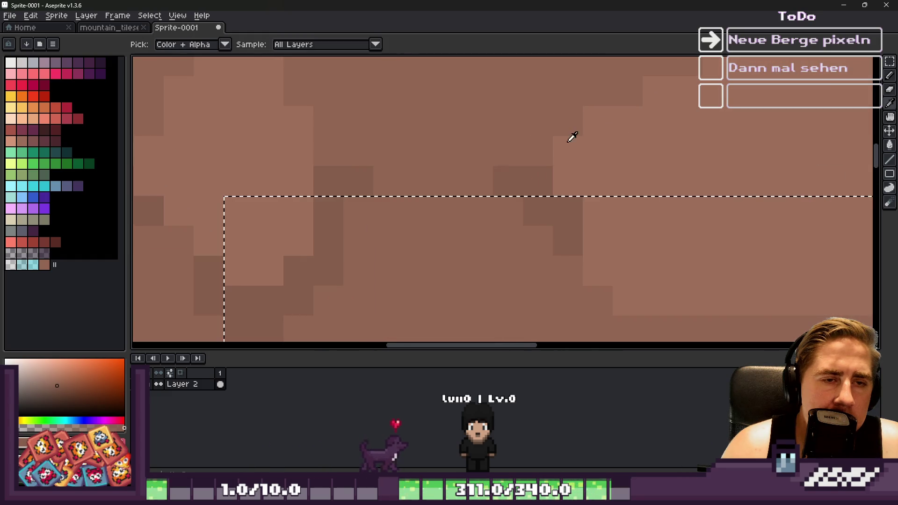
scroll(532, 150, down, 3)
mouse_move(532, 150)
mouse_down()
mouse_move(605, 120)
mouse_move(527, 171)
mouse_up()
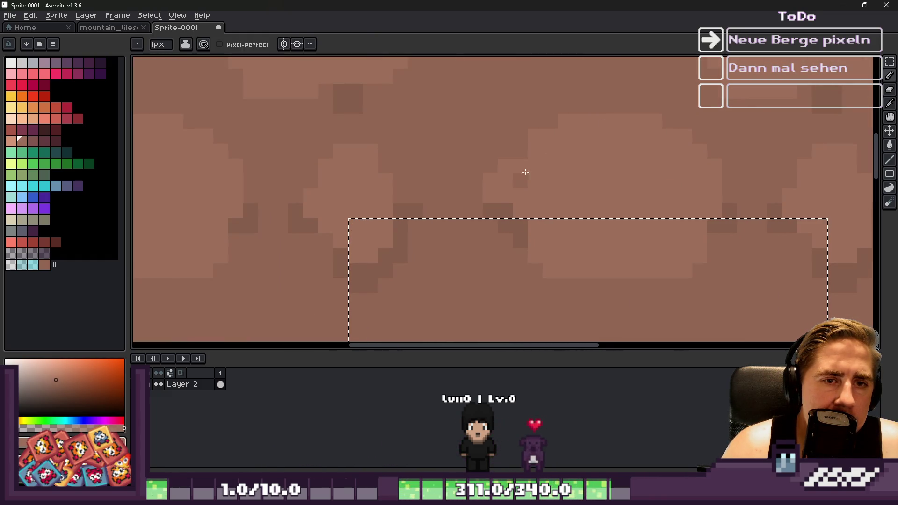
scroll(508, 177, down, 8)
scroll(508, 187, up, 4)
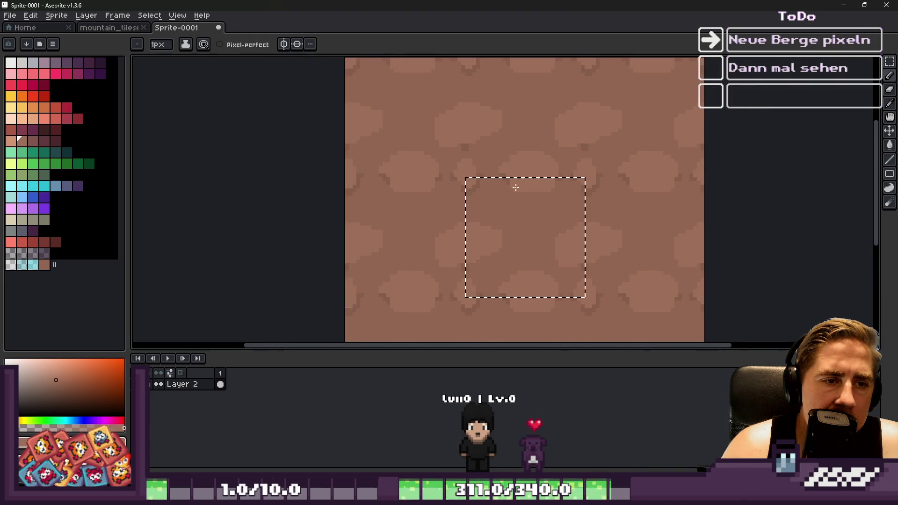
scroll(509, 190, up, 3)
alt+click(475, 124)
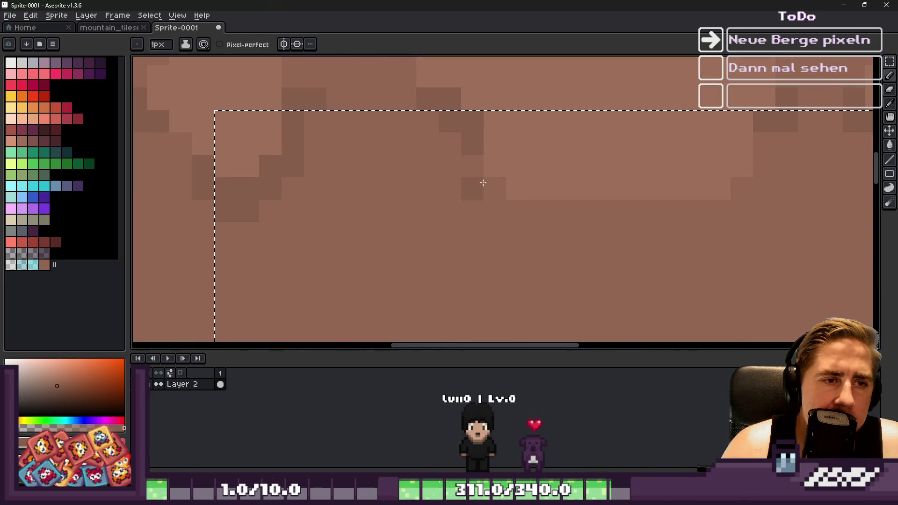
mouse_move(515, 223)
mouse_down()
mouse_move(533, 230)
mouse_move(626, 227)
mouse_move(667, 242)
mouse_move(668, 230)
mouse_move(716, 234)
mouse_move(764, 162)
mouse_up()
Step: With the brush back at 1px, add a dark brown pixel at a stone's edge
key(ctrl+plus)
key(ctrl+minus)
click(738, 199)
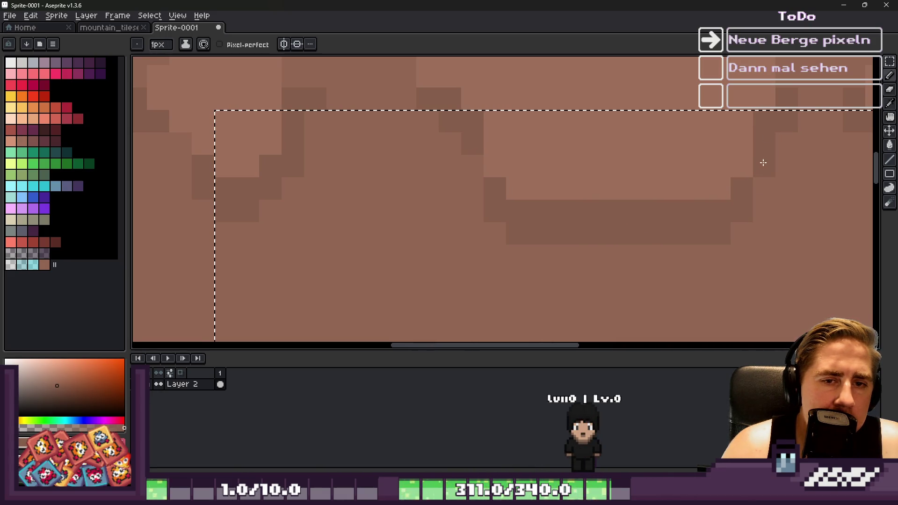
scroll(655, 159, down, 3)
scroll(538, 168, up, 3)
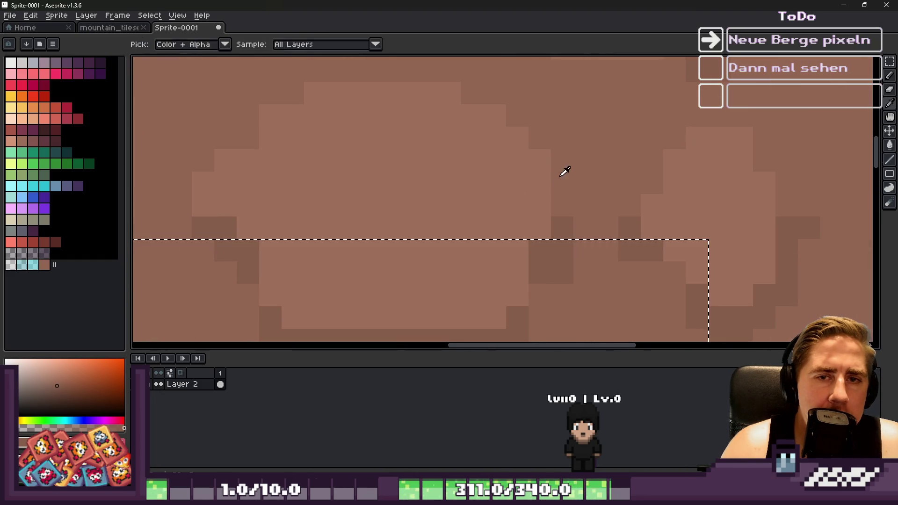
scroll(539, 154, down, 2)
scroll(532, 148, up, 2)
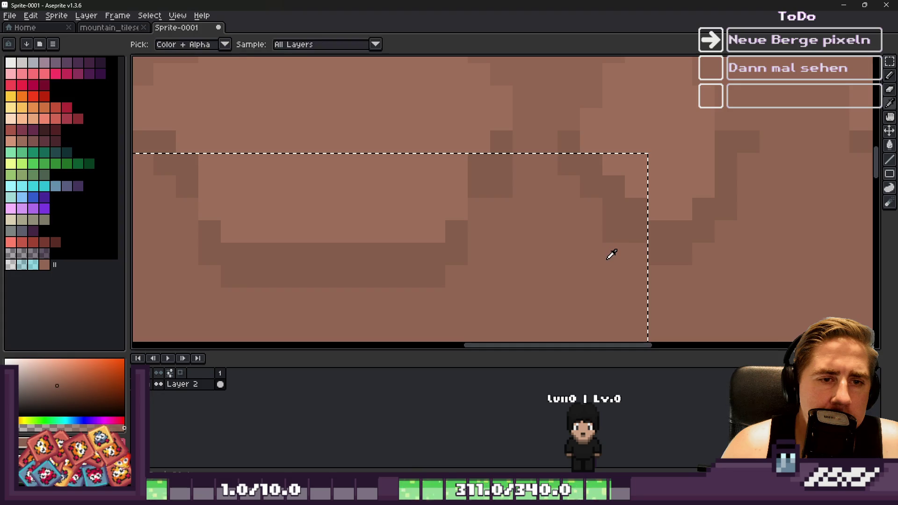
scroll(608, 164, down, 3)
scroll(622, 145, up, 4)
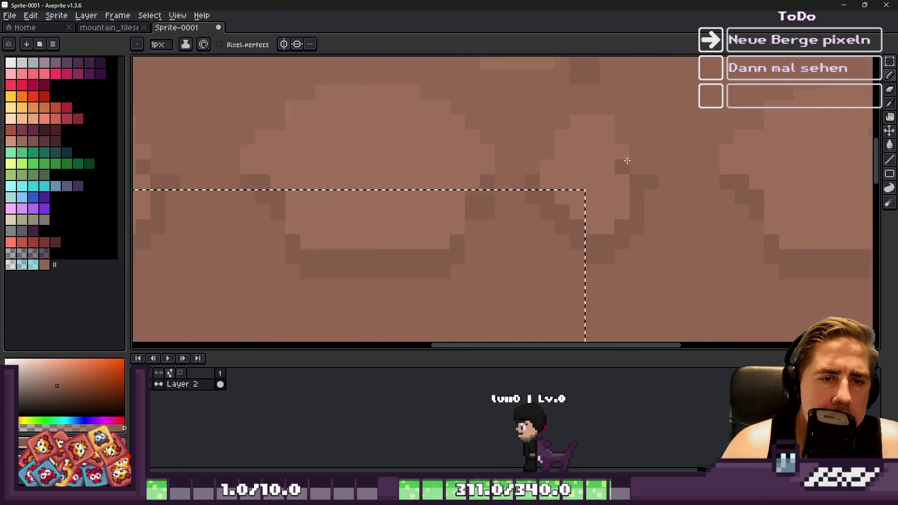
Step: Try extending the lighter stone area to the right, then undo it
mouse_move(668, 151)
mouse_down()
mouse_move(691, 146)
mouse_move(662, 166)
mouse_move(628, 142)
mouse_up()
key(ctrl+z)
scroll(571, 136, down, 4)
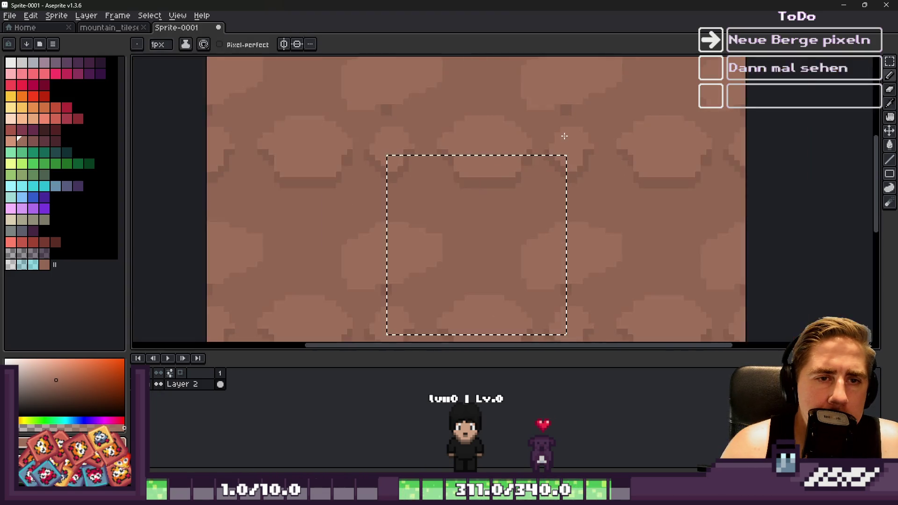
scroll(633, 146, up, 3)
scroll(561, 127, down, 4)
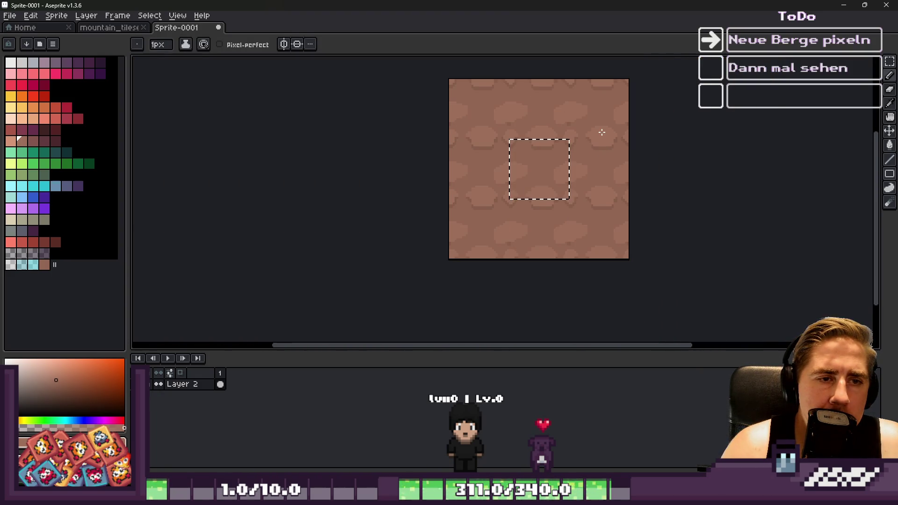
scroll(585, 127, up, 4)
Step: Pick a slightly darker brown from the canvas and paint it along the stone edge, extending left
key(i)
alt+click(571, 119)
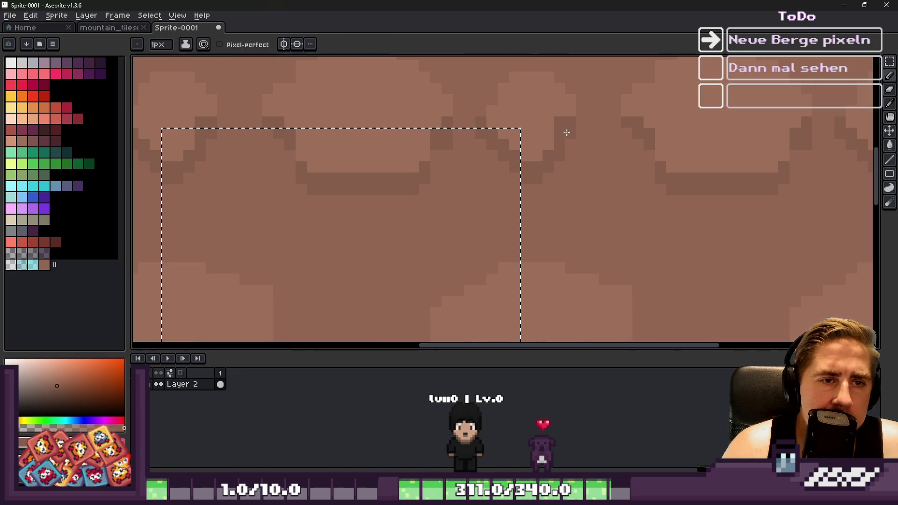
scroll(637, 117, down, 4)
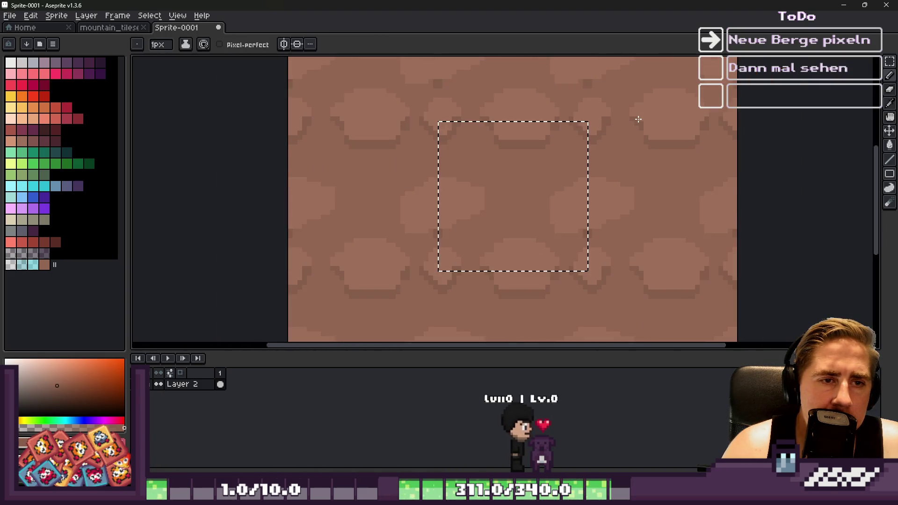
scroll(603, 175, up, 3)
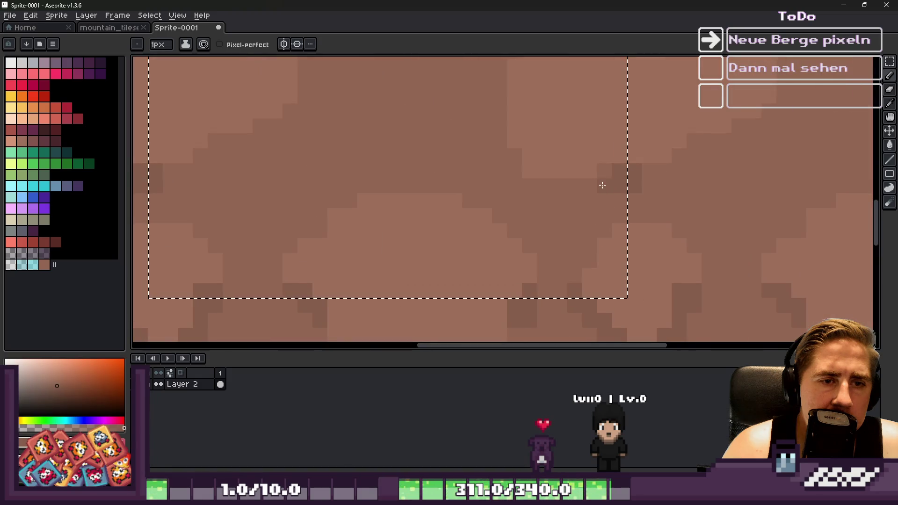
scroll(594, 191, up, 2)
drag(573, 212, 548, 208)
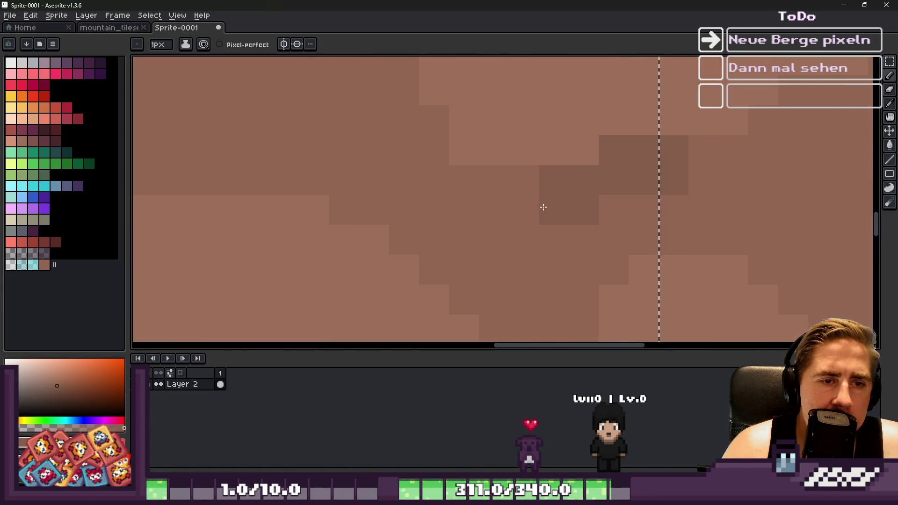
drag(480, 194, 457, 173)
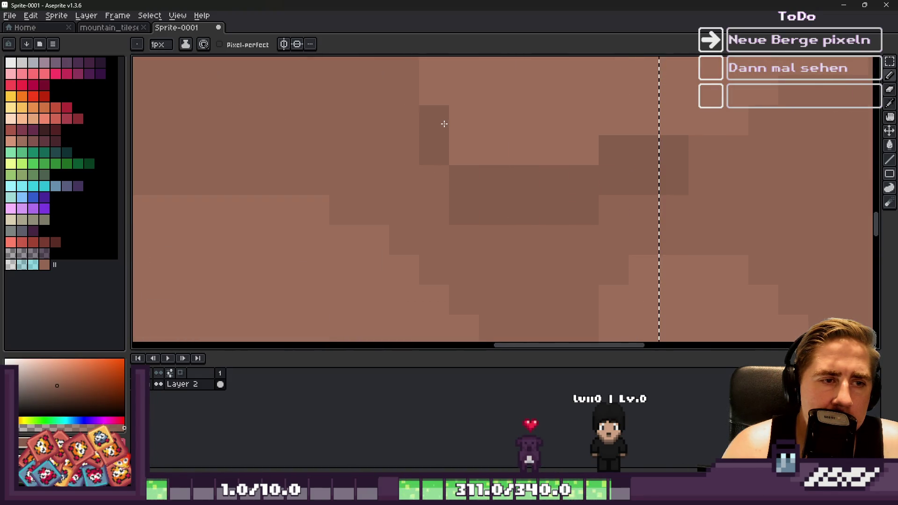
Step: Paint a diagonal staircase of dark shading beneath the stones, then zoom out
scroll(444, 124, down, 3)
scroll(439, 193, up, 3)
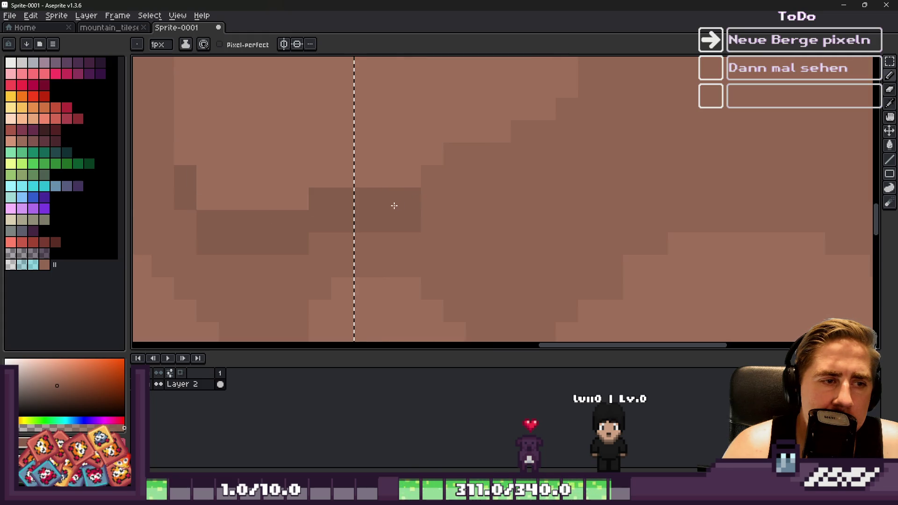
mouse_move(456, 181)
mouse_down()
mouse_move(454, 159)
mouse_move(536, 135)
mouse_up()
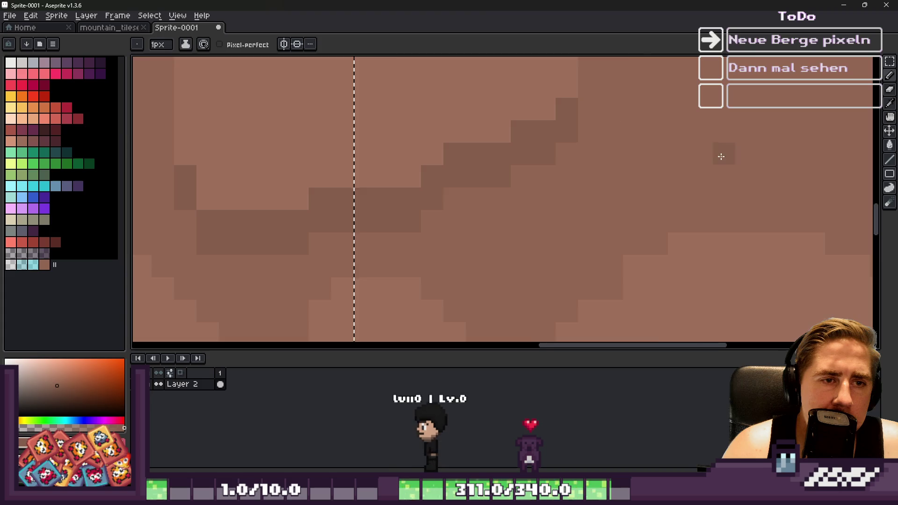
scroll(588, 137, down, 3)
scroll(538, 188, down, 1)
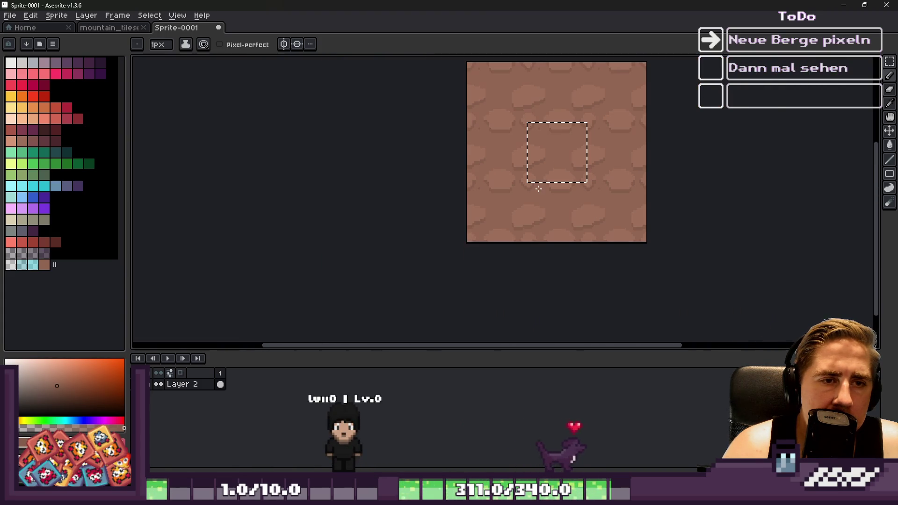
scroll(457, 166, down, 1)
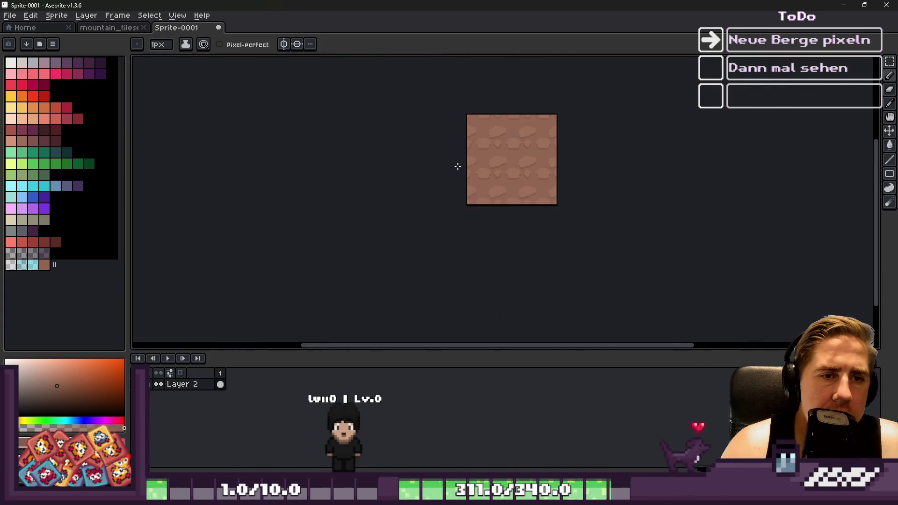
Step: Paste the cobblestone tile into the mountain_tileset document and commit it
key(m)
scroll(477, 128, up, 2)
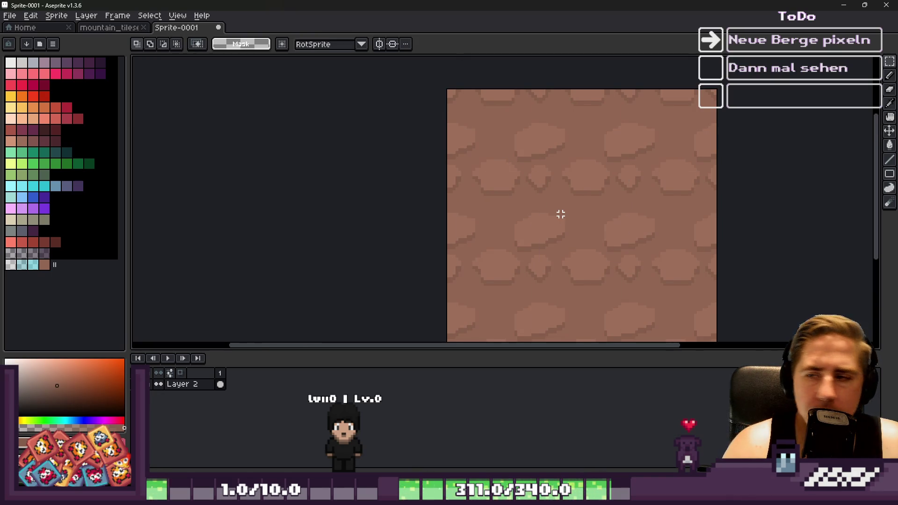
click(108, 27)
scroll(375, 153, down, 2)
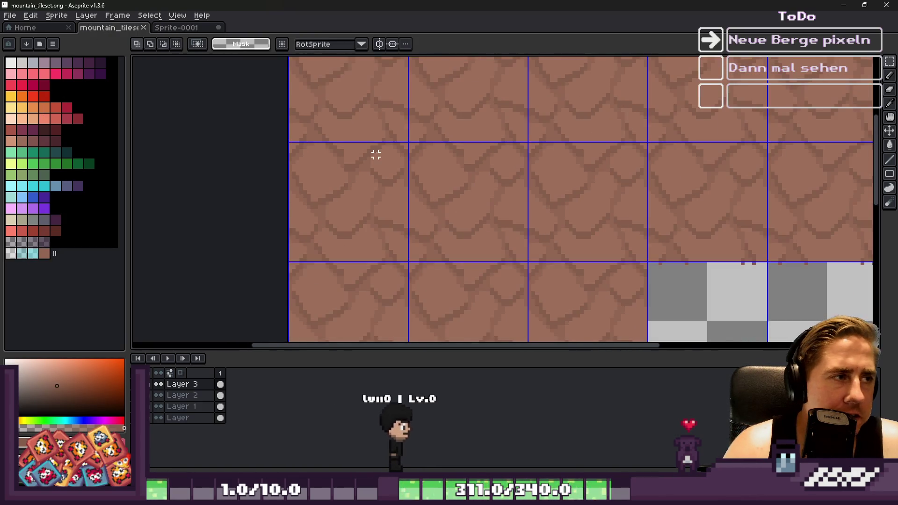
key(ctrl+v)
scroll(337, 99, up, 1)
scroll(393, 99, down, 1)
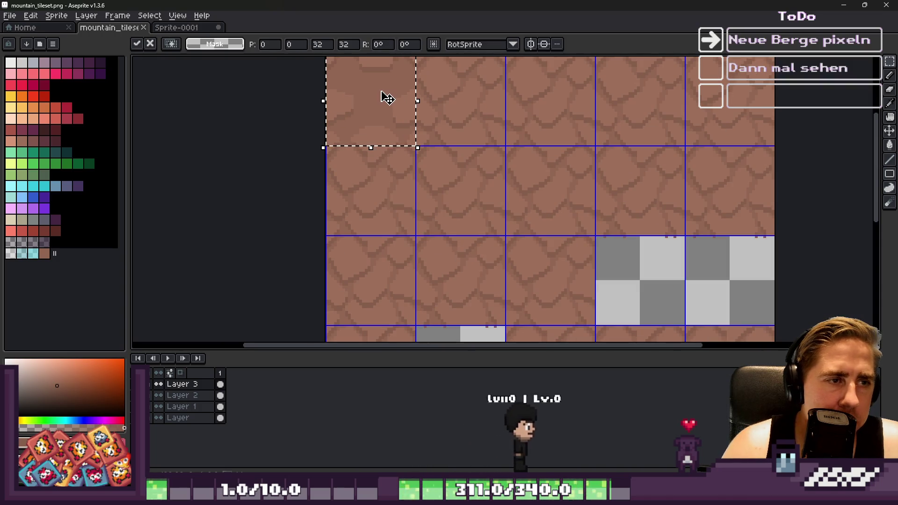
scroll(337, 132, up, 1)
key(Return)
Step: Drag the pasted cobblestone tile into a middle cell of the tileset grid
scroll(383, 129, down, 3)
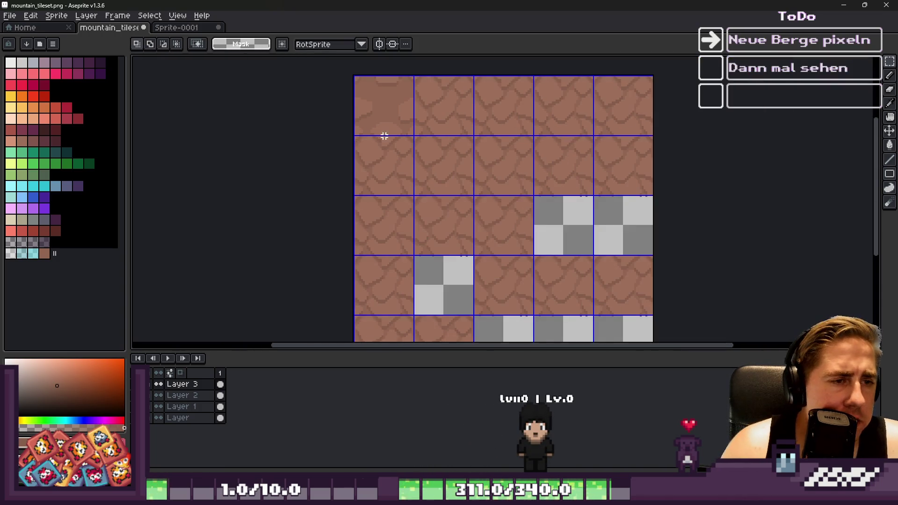
scroll(395, 138, up, 3)
drag(357, 100, 593, 214)
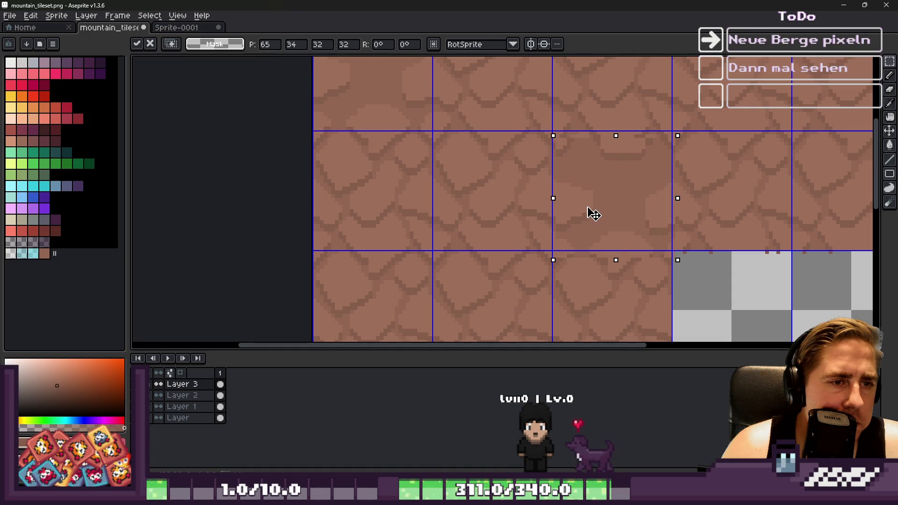
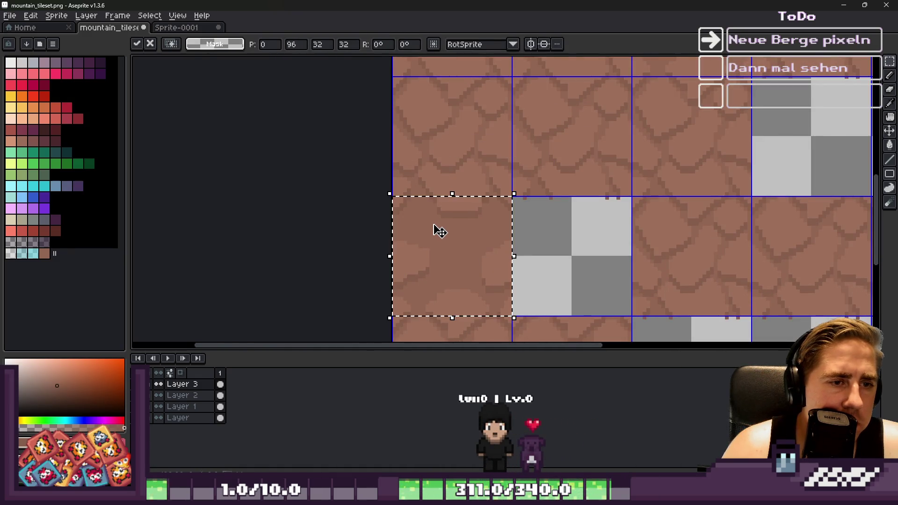
Step: Drag the pasted stone tile into an empty grid cell and commit it
scroll(438, 230, up, 3)
scroll(459, 146, down, 4)
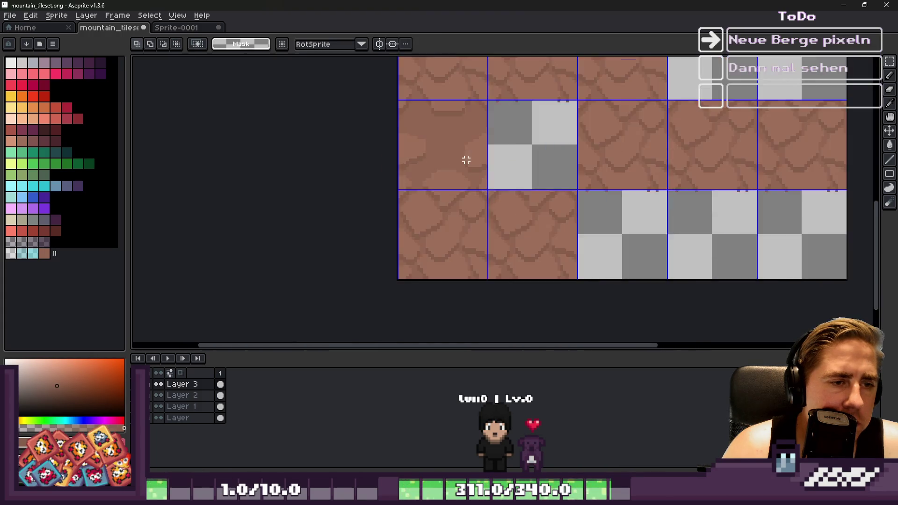
scroll(465, 158, up, 2)
mouse_move(403, 170)
mouse_down()
mouse_move(487, 276)
mouse_move(541, 270)
mouse_move(594, 239)
mouse_up()
scroll(546, 269, up, 2)
key(Return)
Step: Paste a second stone tile and snap it into the neighbouring empty cell
scroll(345, 192, down, 3)
scroll(597, 235, up, 2)
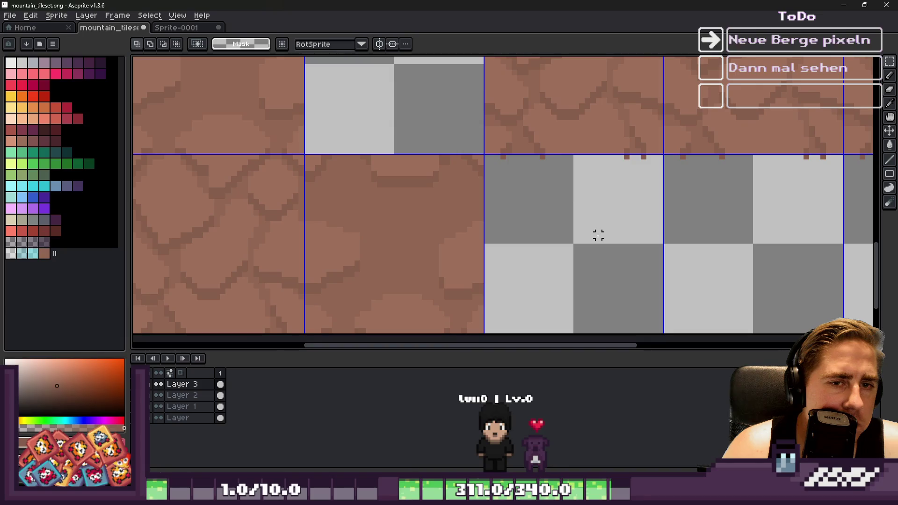
scroll(508, 237, down, 1)
scroll(608, 235, down, 1)
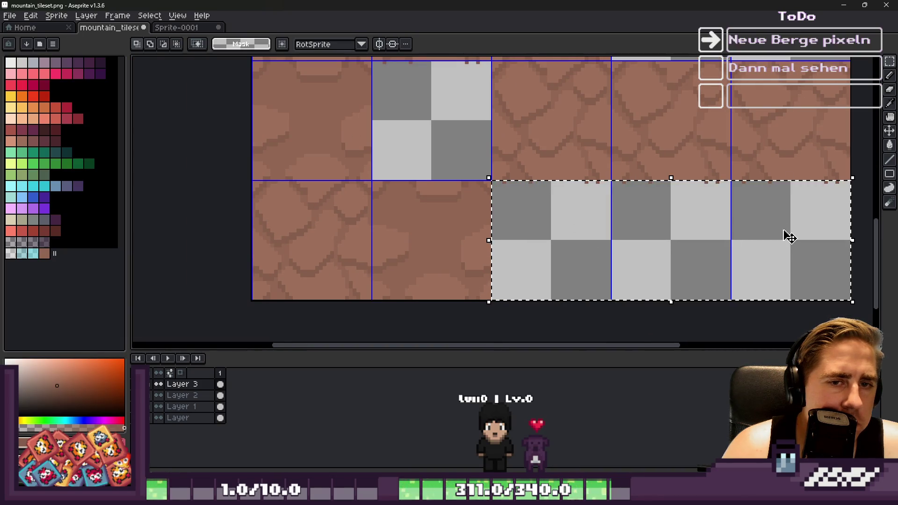
scroll(519, 189, down, 1)
scroll(507, 139, up, 3)
scroll(416, 251, down, 1)
key(ctrl+v)
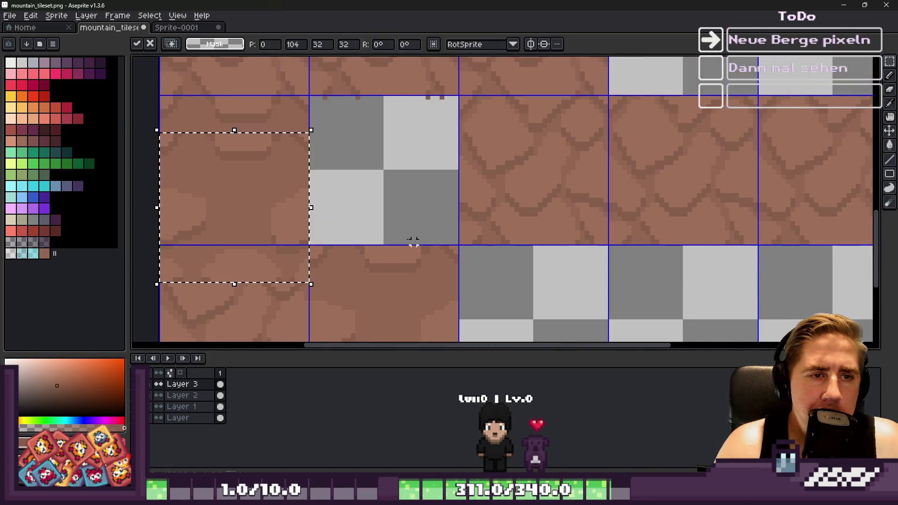
drag(209, 194, 397, 183)
scroll(397, 184, up, 2)
drag(475, 142, 545, 158)
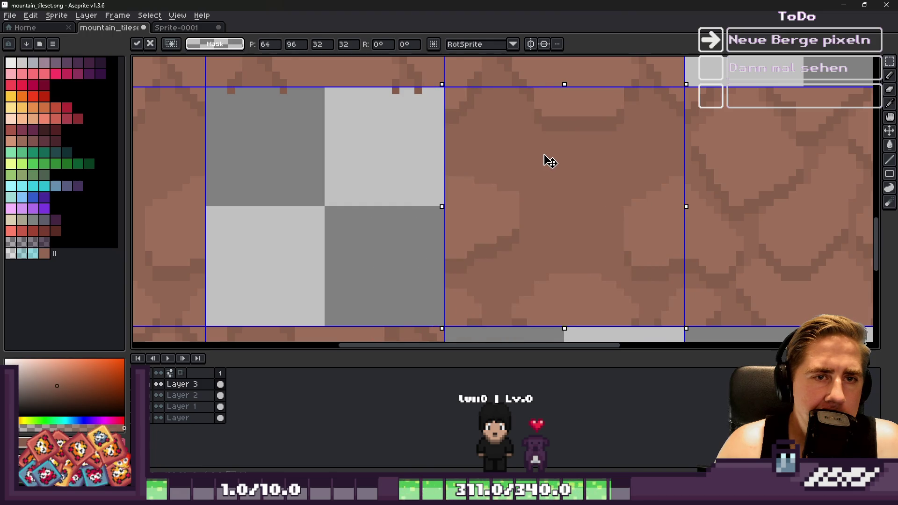
key(Return)
Step: Paste a third stone tile into the next empty cell to the right
scroll(461, 173, down, 2)
scroll(462, 173, up, 2)
key(ctrl+v)
mouse_move(535, 203)
mouse_down()
mouse_move(634, 190)
mouse_move(822, 197)
mouse_move(790, 207)
mouse_up()
key(Return)
Step: Paste a fourth stone tile and align it in the top-right corner cell
scroll(587, 223, down, 2)
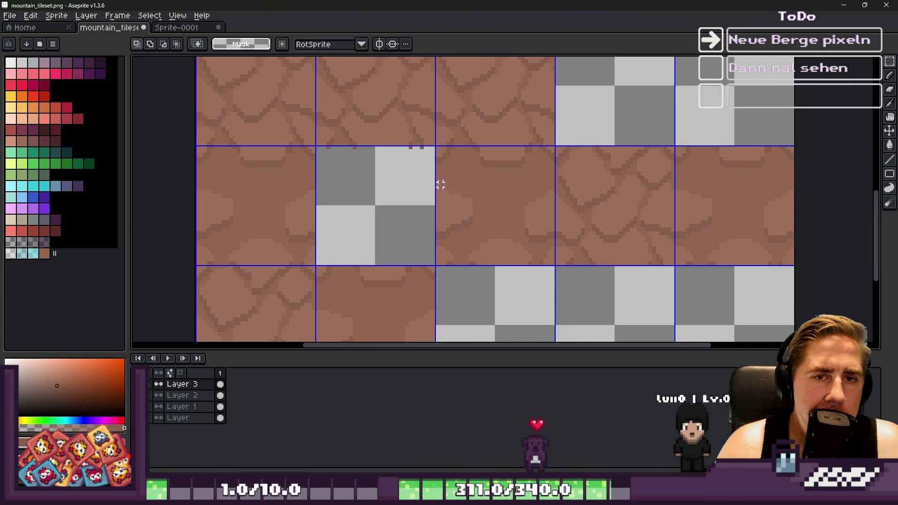
scroll(436, 250, down, 3)
scroll(451, 294, up, 4)
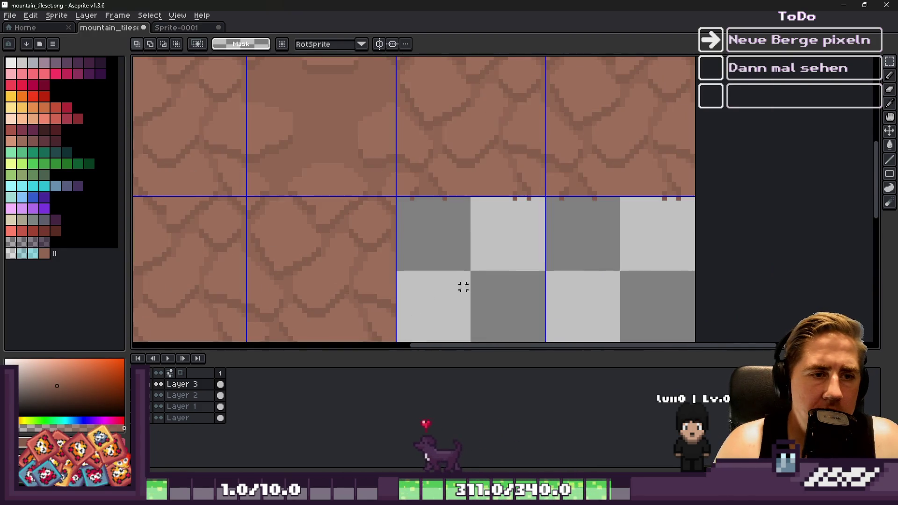
scroll(552, 178, down, 2)
scroll(509, 215, up, 2)
key(ctrl+v)
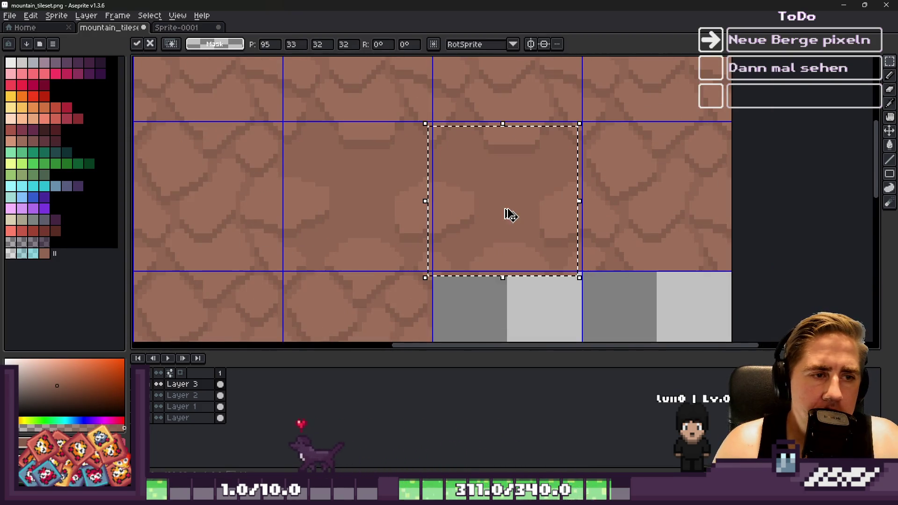
scroll(504, 209, down, 1)
scroll(492, 215, down, 1)
mouse_move(492, 214)
mouse_down()
mouse_move(531, 90)
mouse_move(555, 115)
mouse_up()
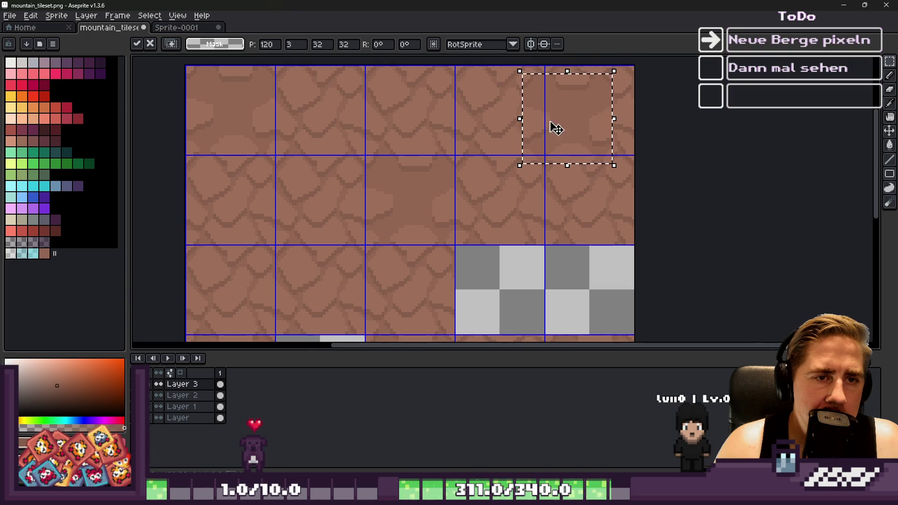
scroll(563, 83, up, 3)
drag(589, 176, 606, 162)
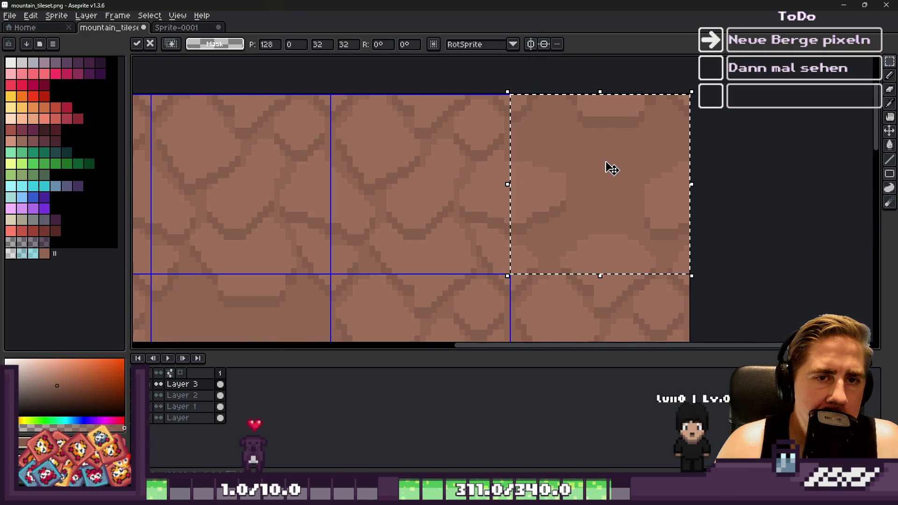
key(Return)
Step: Move a stone tile into the empty cell at 31,64 and commit it
scroll(613, 100, down, 3)
scroll(515, 131, up, 2)
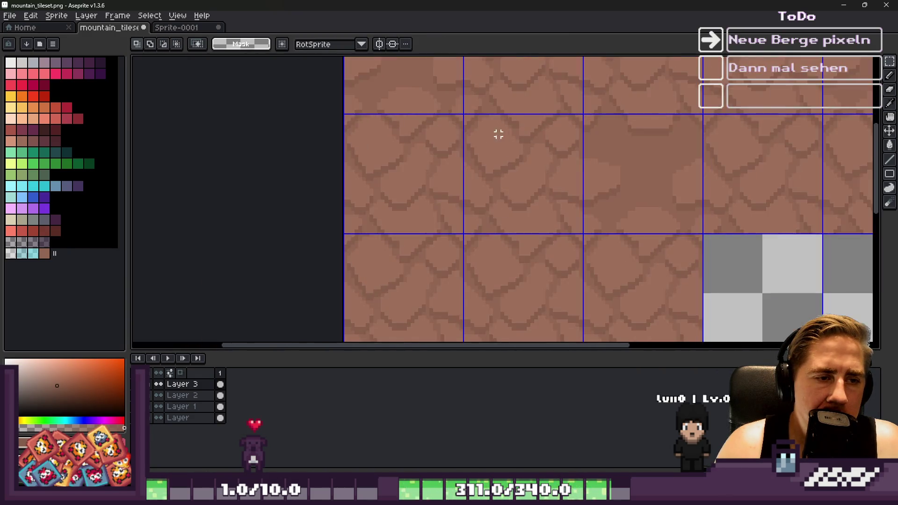
scroll(503, 135, up, 1)
drag(445, 280, 256, 173)
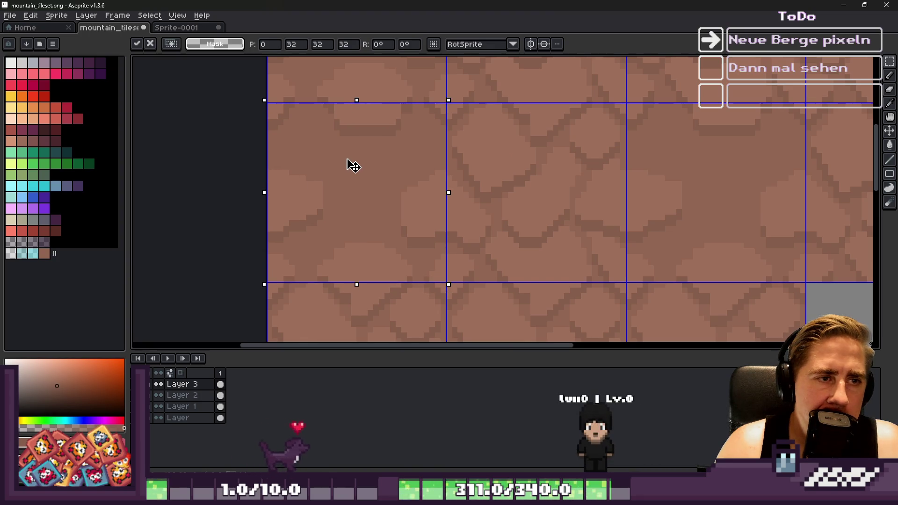
key(ctrl+d)
scroll(365, 158, down, 5)
scroll(379, 227, up, 4)
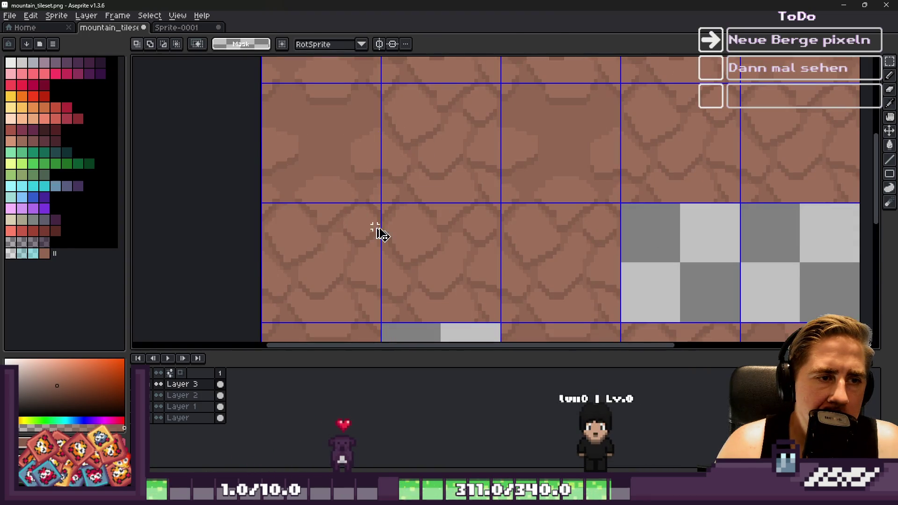
drag(379, 227, 397, 244)
scroll(463, 249, up, 2)
key(Return)
scroll(503, 153, down, 3)
scroll(634, 59, down, 5)
scroll(580, 92, up, 3)
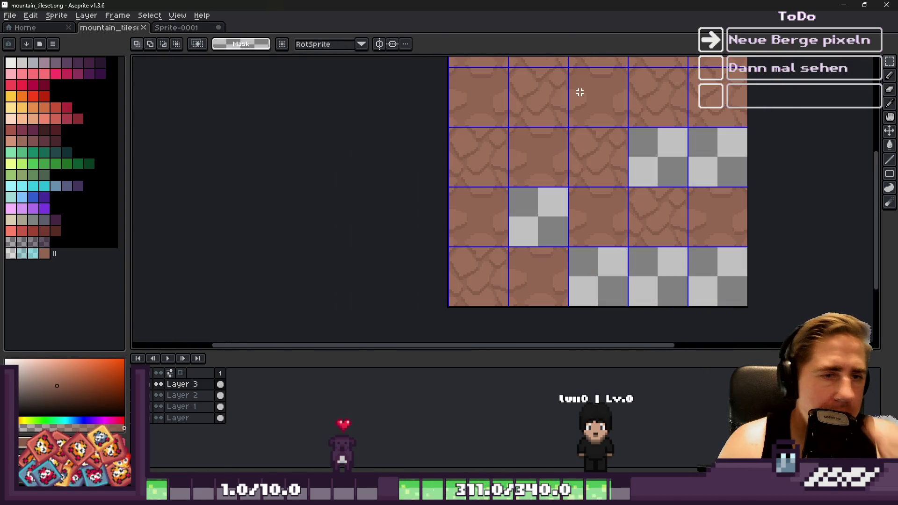
click(845, 5)
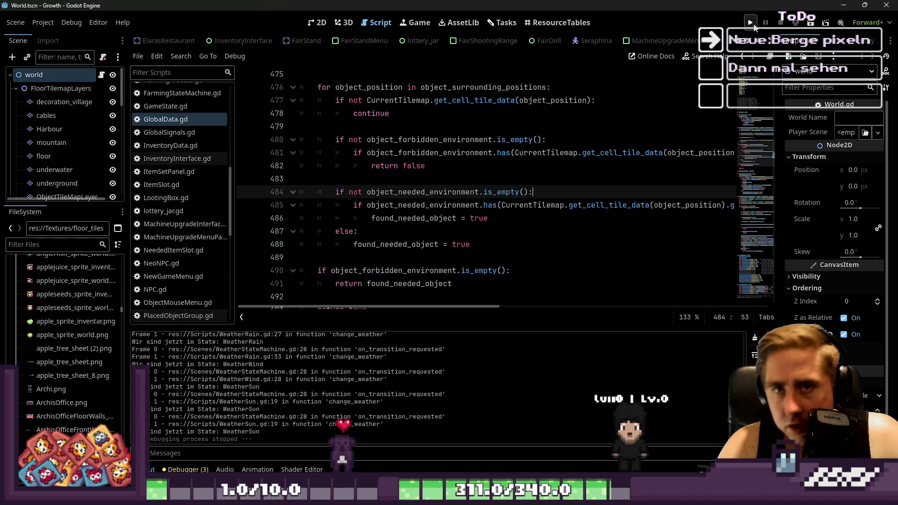
Step: Run the Growth game and start a new character named 'sadwqe'
click(752, 24)
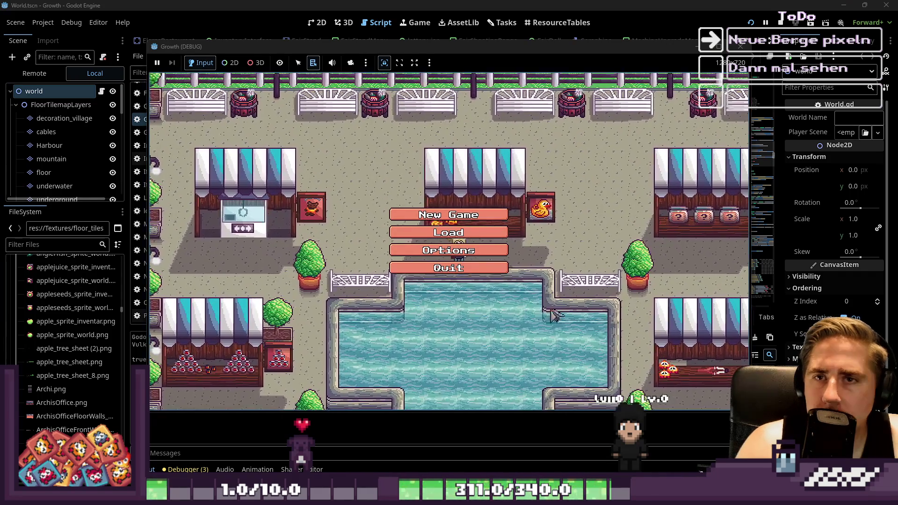
click(466, 209)
text(sadwqe)
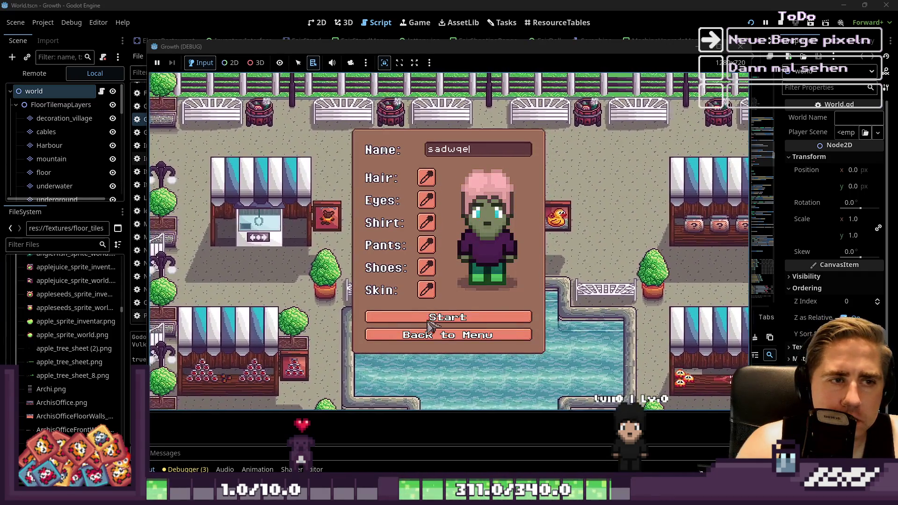
click(431, 319)
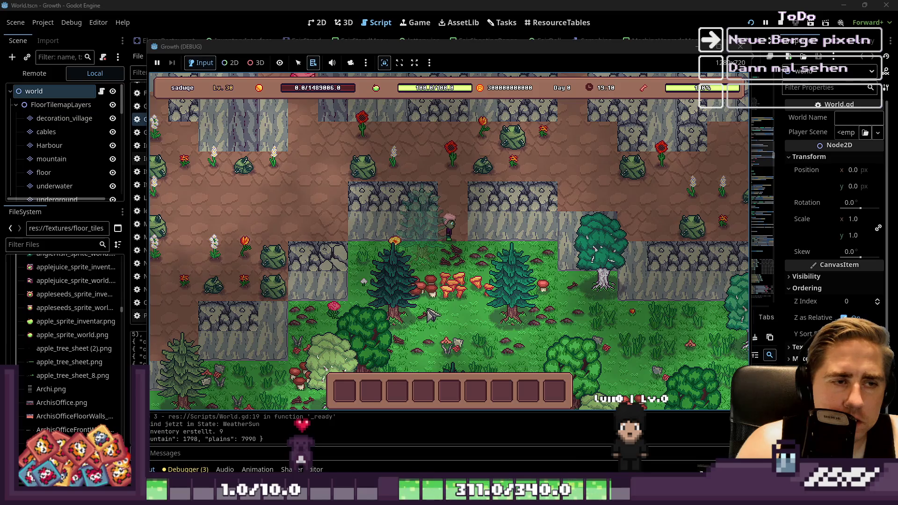
Step: Walk the character around the brown mountain area, then return to Aseprite's Sprite-0001
key(w+a)
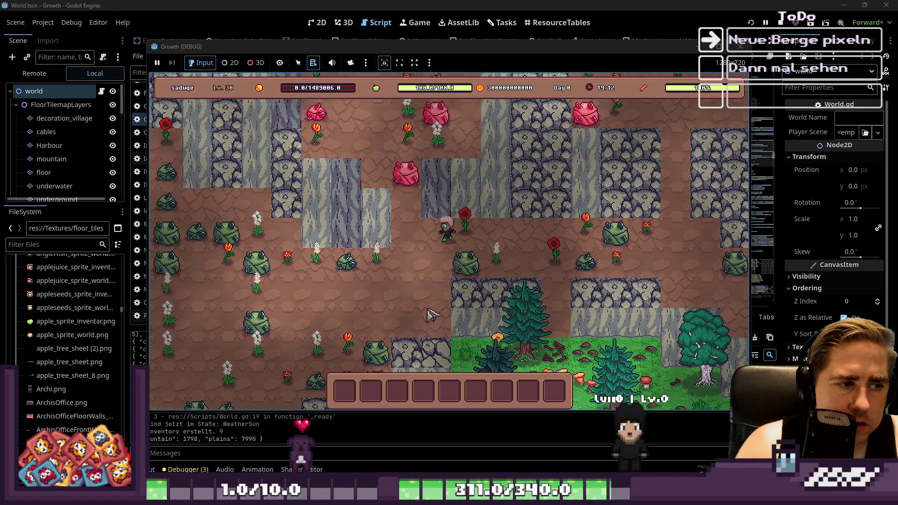
key(s+a)
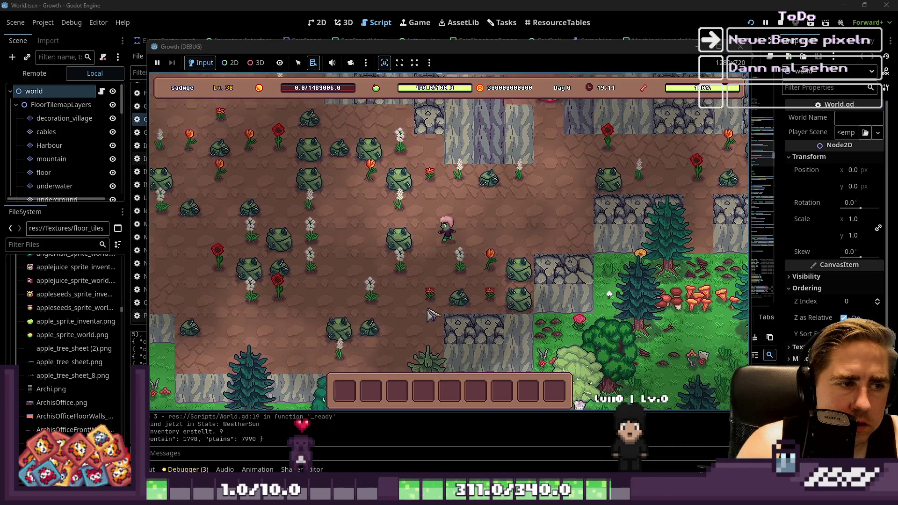
key(s+a)
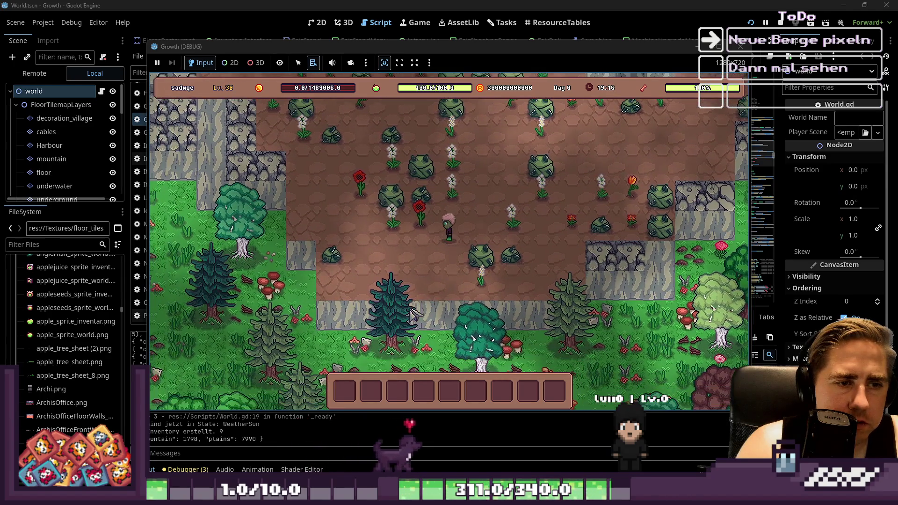
key(w+a)
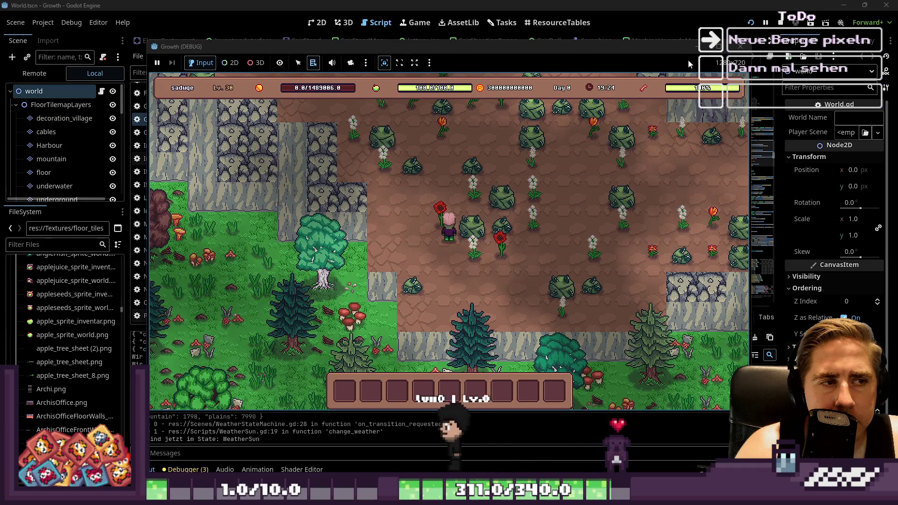
click(701, 44)
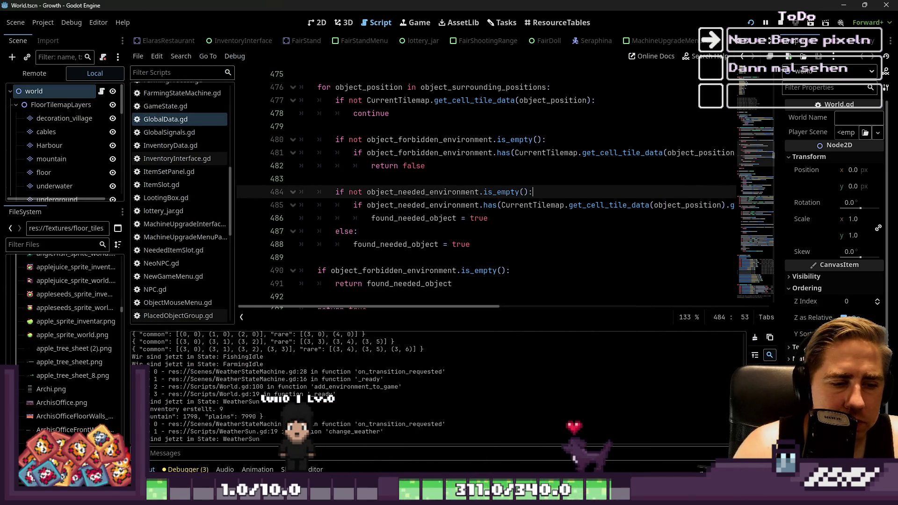
key(alt+Tab)
click(176, 27)
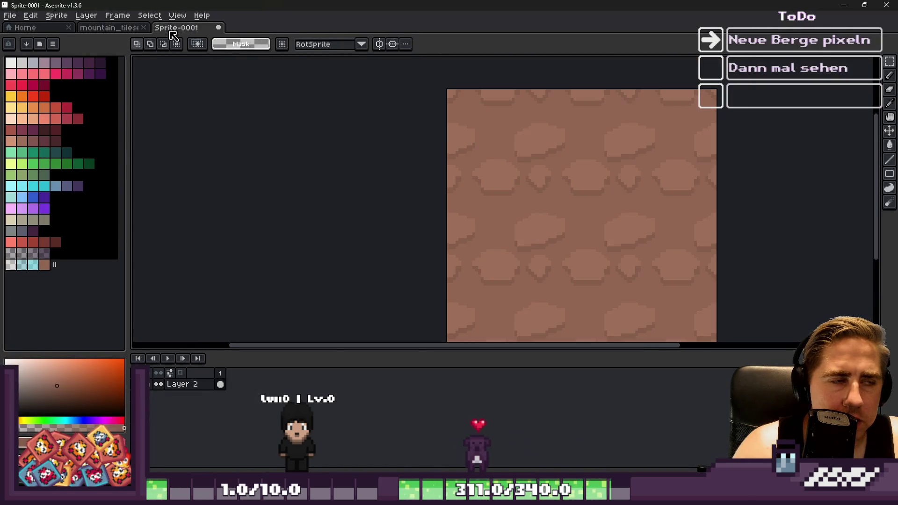
Step: Draw a test line across the tiled stone pattern with the Pencil, then undo it
scroll(414, 227, down, 1)
scroll(526, 272, up, 1)
key(b)
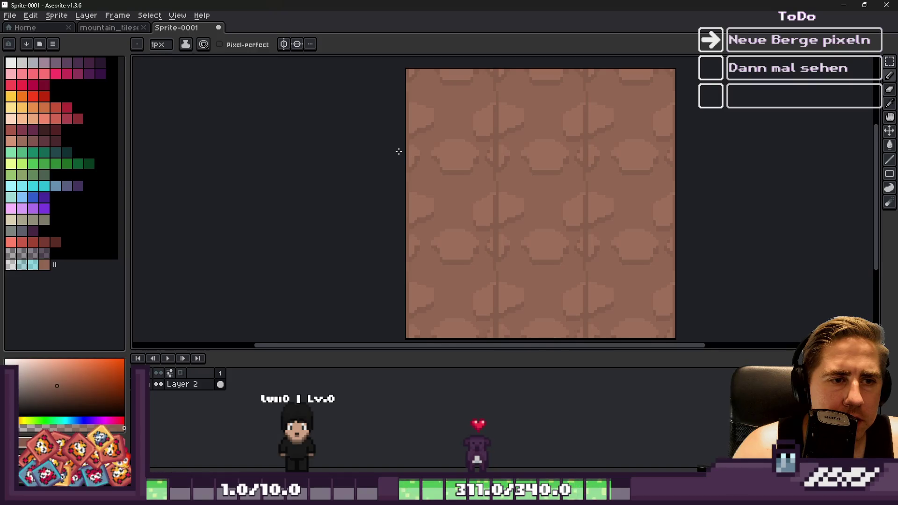
drag(445, 147, 618, 150)
scroll(378, 124, down, 1)
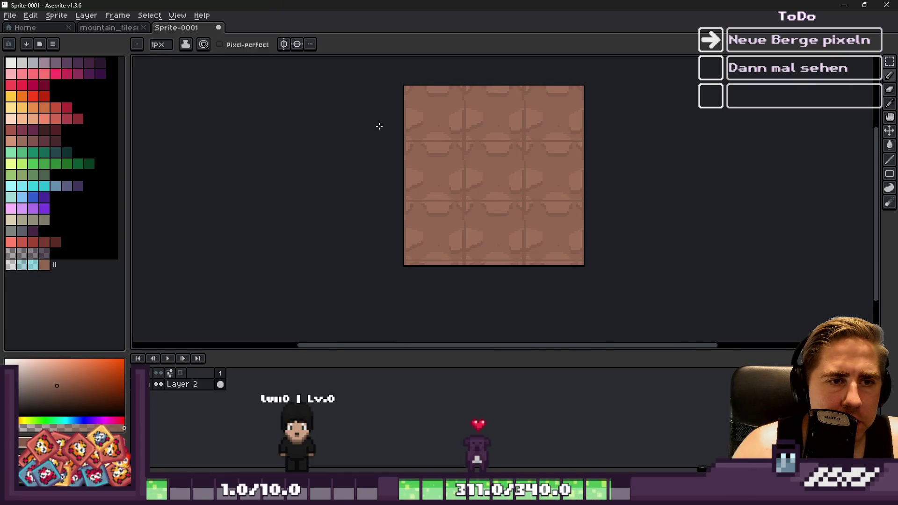
scroll(378, 125, up, 1)
scroll(378, 125, up, 1)
key(v)
key(ctrl+z)
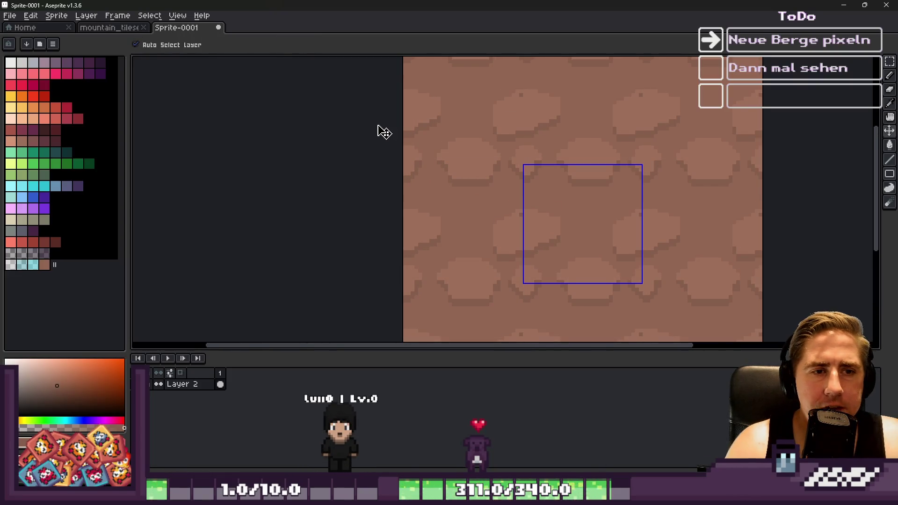
key(b)
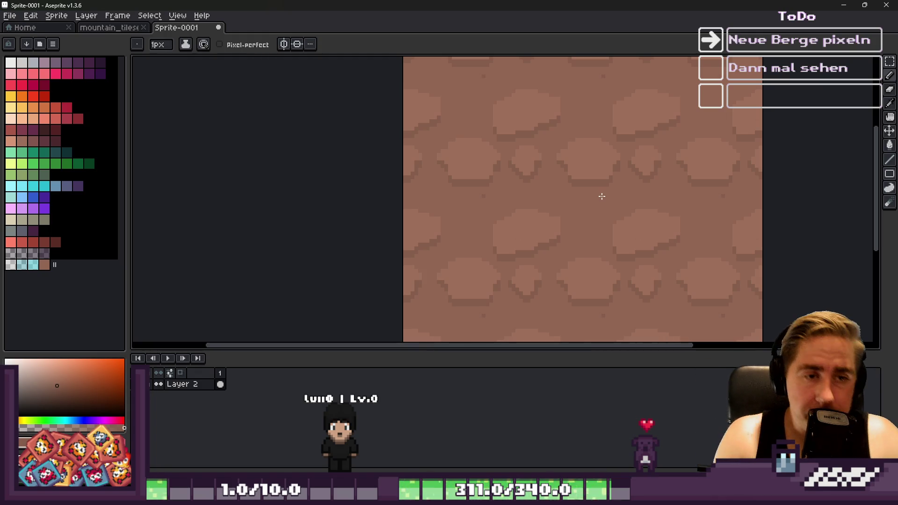
Step: Dab four light-brown highlights onto the stones
scroll(588, 192, up, 8)
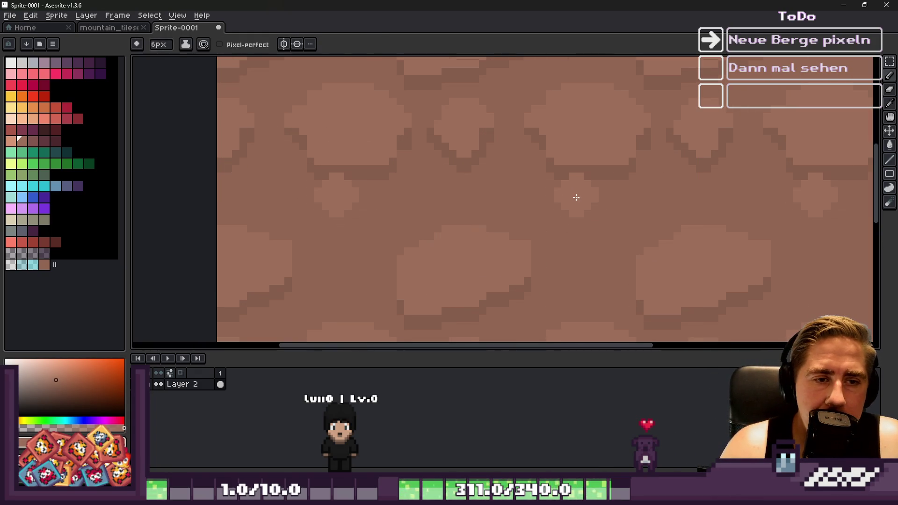
click(613, 184)
click(491, 199)
click(524, 211)
click(602, 267)
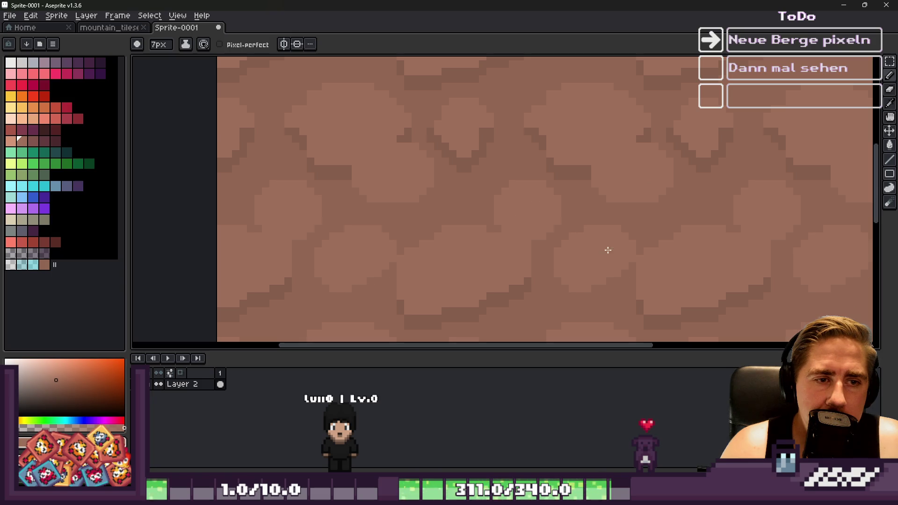
scroll(435, 187, down, 4)
Step: Paint a downward tail stroke beneath the rock shapes
key(v)
key(b)
drag(424, 280, 425, 255)
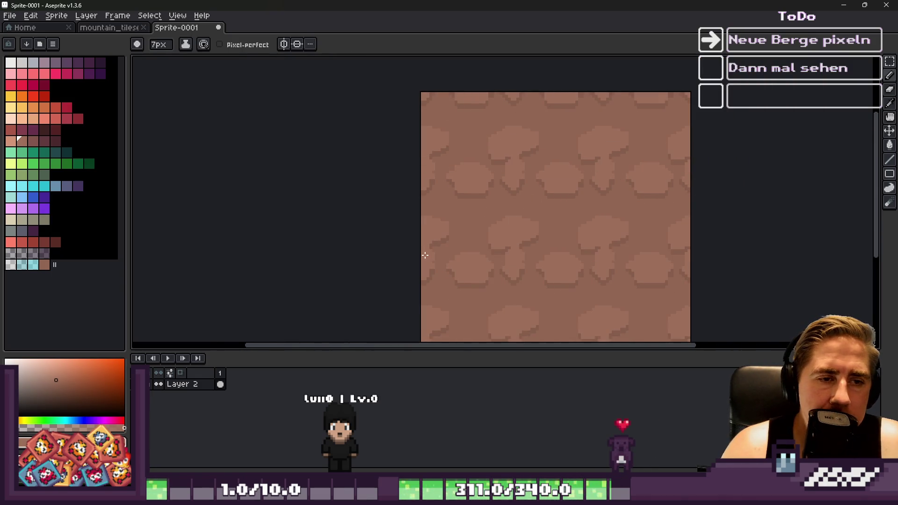
scroll(444, 215, up, 1)
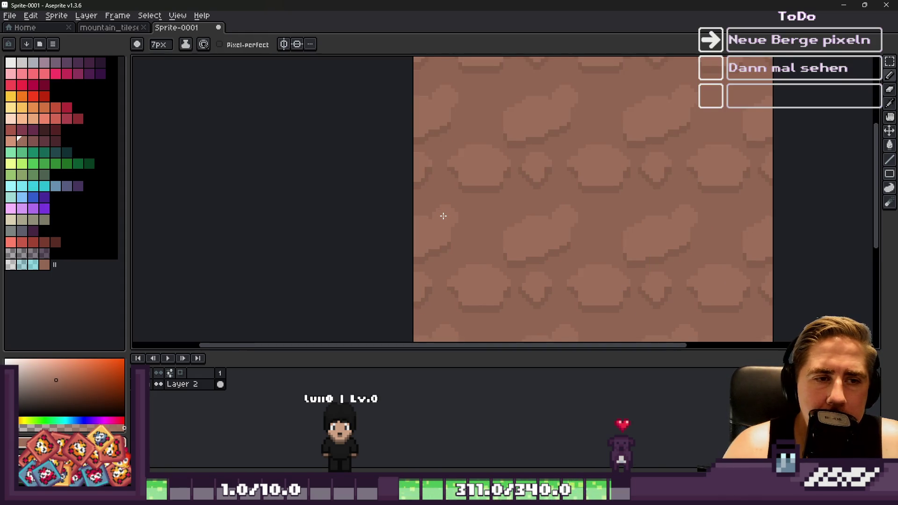
scroll(594, 195, up, 2)
Step: Shift a strip along the rock's bottom edge up one pixel and refill the gaps in brown
key(m)
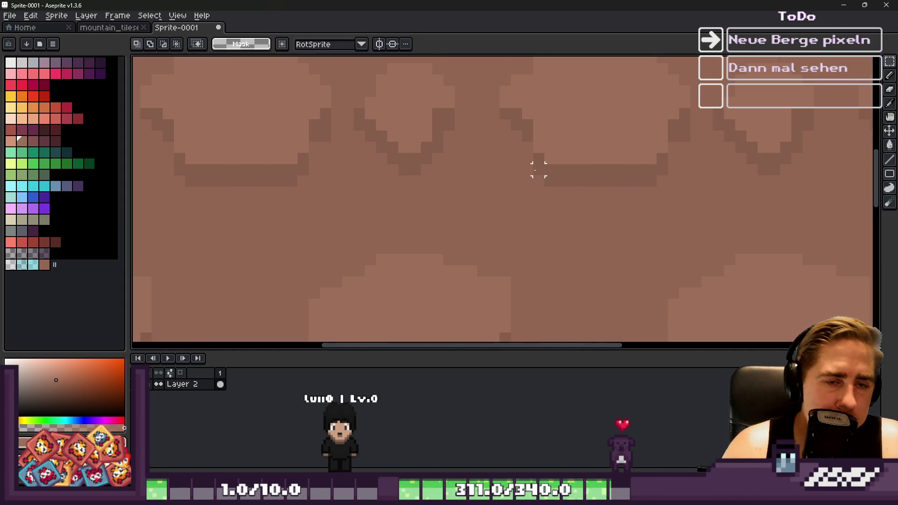
drag(522, 150, 702, 210)
drag(602, 195, 595, 184)
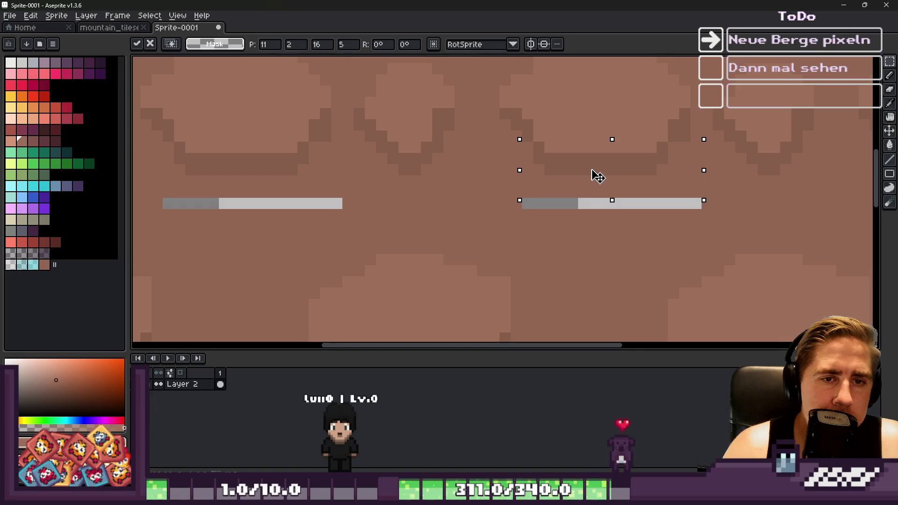
click(527, 203)
key(b)
drag(528, 203, 618, 217)
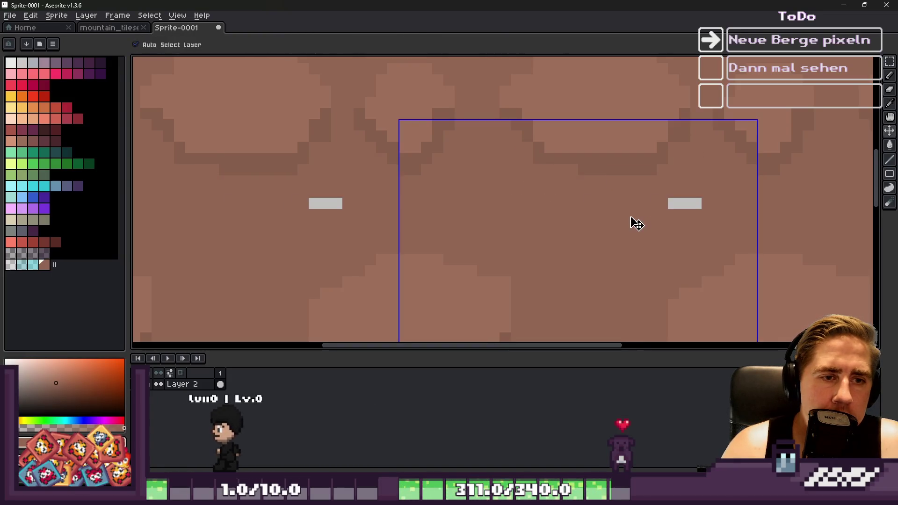
scroll(521, 210, down, 5)
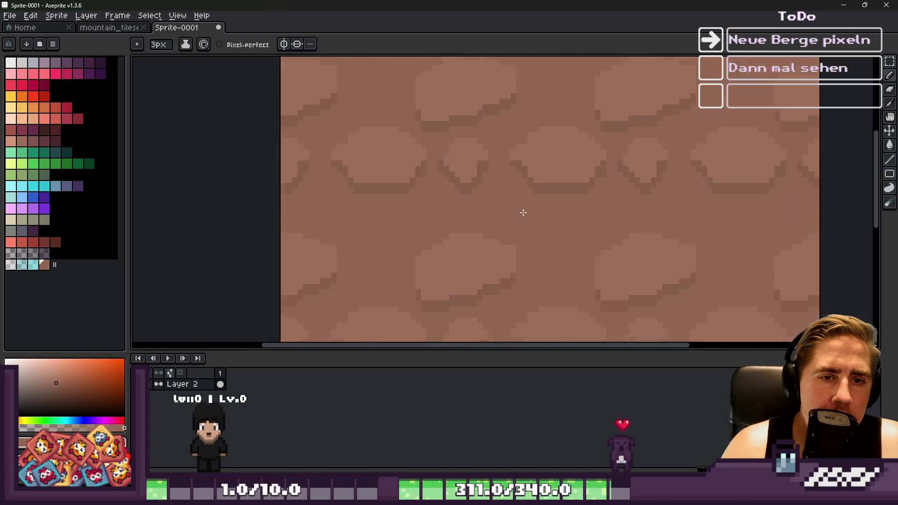
scroll(537, 197, up, 2)
Step: Paint a lighter brown rock shape with an enlarged brush, then return the brush to 8px
alt+click(536, 197)
key(plus)
key(plus)
key(plus)
scroll(538, 164, up, 2)
mouse_move(538, 131)
mouse_down()
mouse_move(551, 176)
mouse_move(558, 147)
mouse_move(541, 181)
mouse_up()
scroll(541, 181, down, 5)
key(plus)
key(plus)
scroll(509, 135, up, 1)
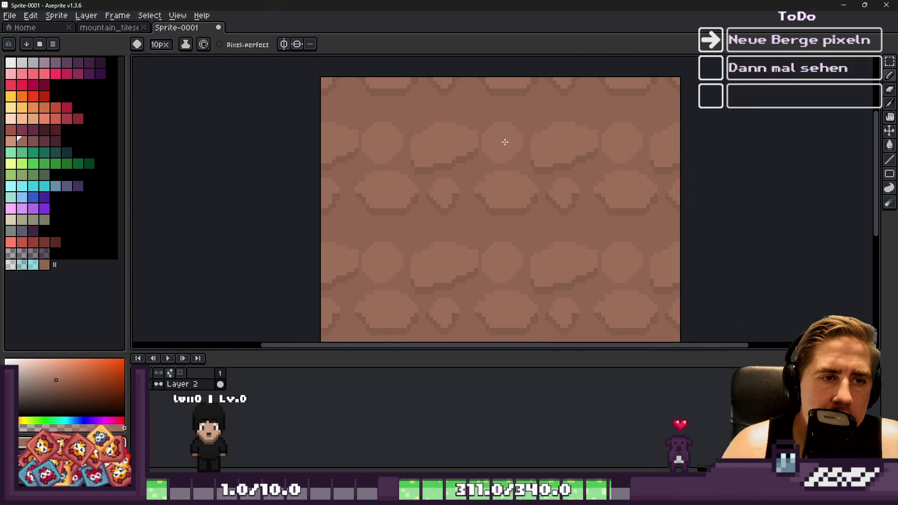
scroll(505, 142, down, 1)
scroll(539, 117, up, 2)
key(minus)
key(minus)
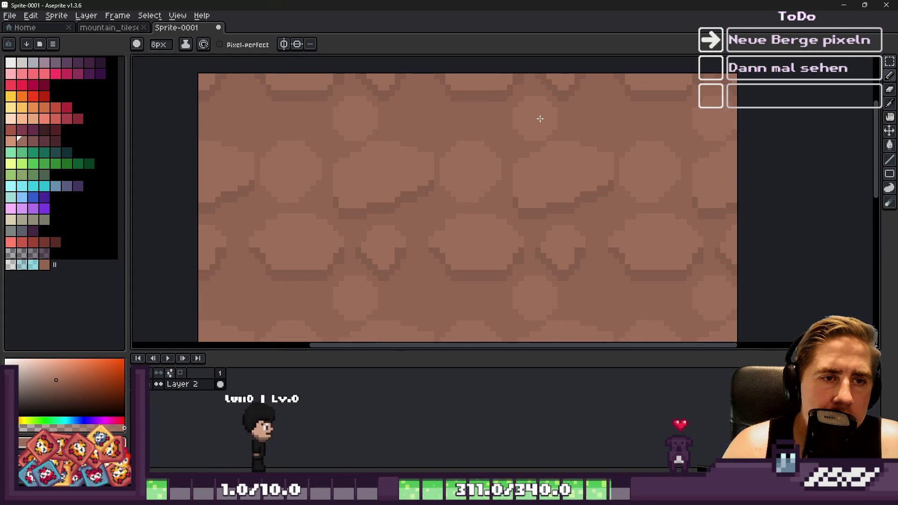
scroll(505, 112, down, 3)
scroll(451, 167, up, 3)
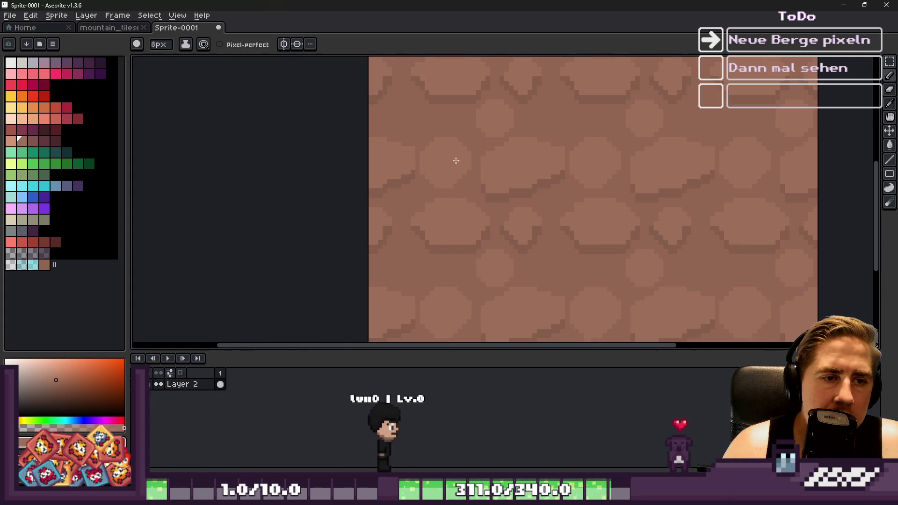
scroll(506, 110, up, 2)
Step: Paint light brown over the dark circle on the rocks
alt+click(544, 95)
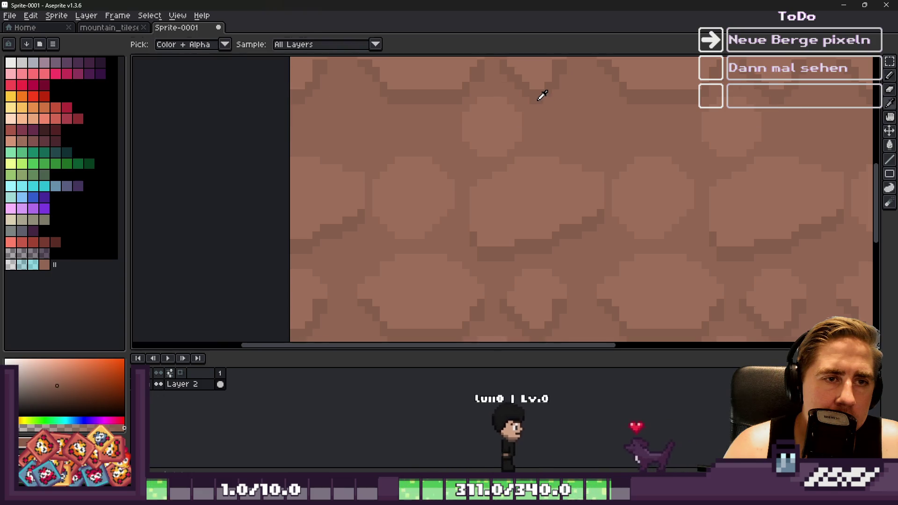
scroll(515, 112, up, 2)
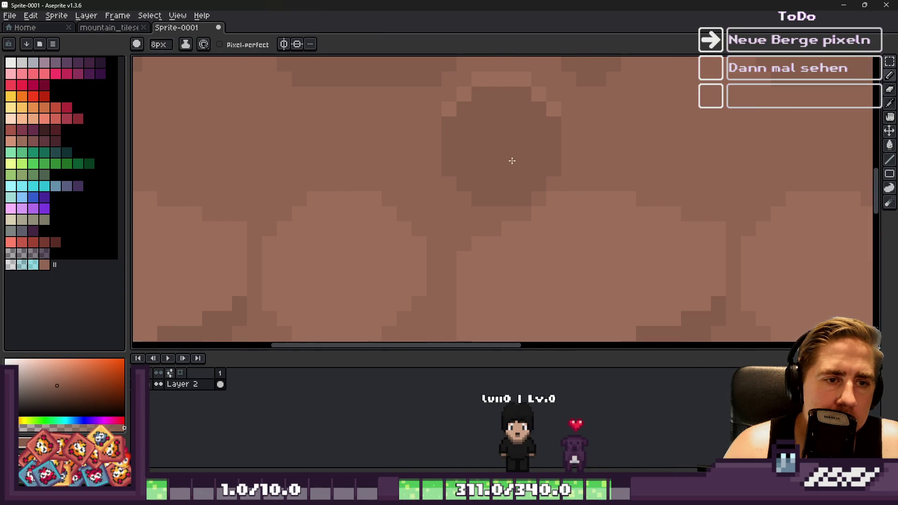
key(alt)
drag(509, 80, 506, 141)
scroll(506, 141, down, 4)
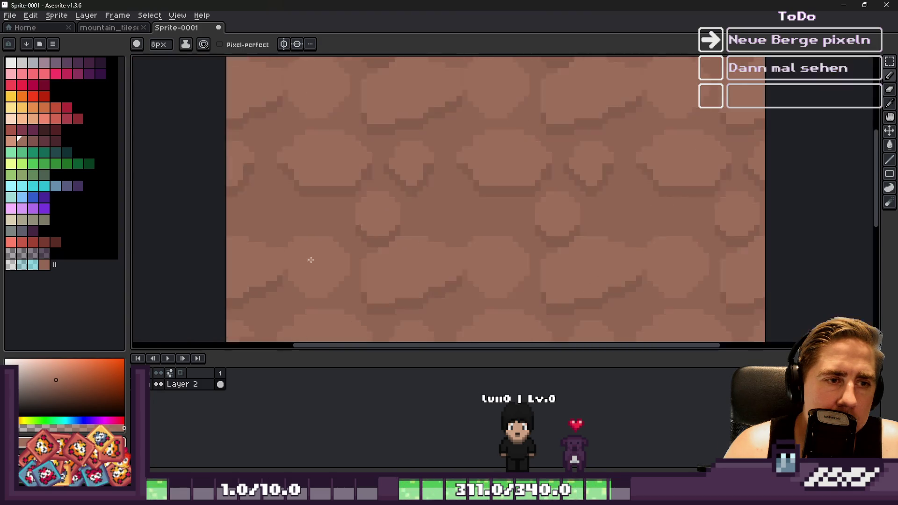
scroll(517, 195, up, 2)
scroll(421, 196, down, 1)
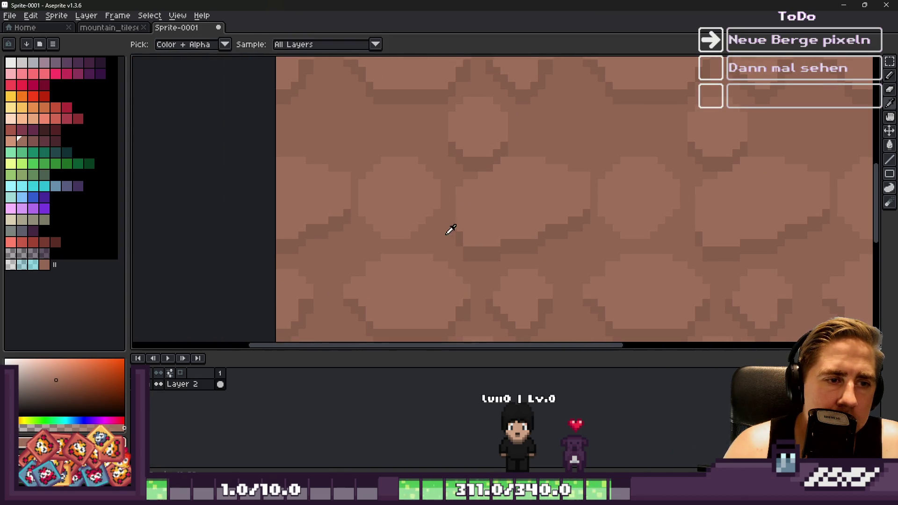
Step: Dab a dark brown spot on the rock and paint over its top in lighter brown
alt+click(445, 227)
scroll(438, 244, up, 3)
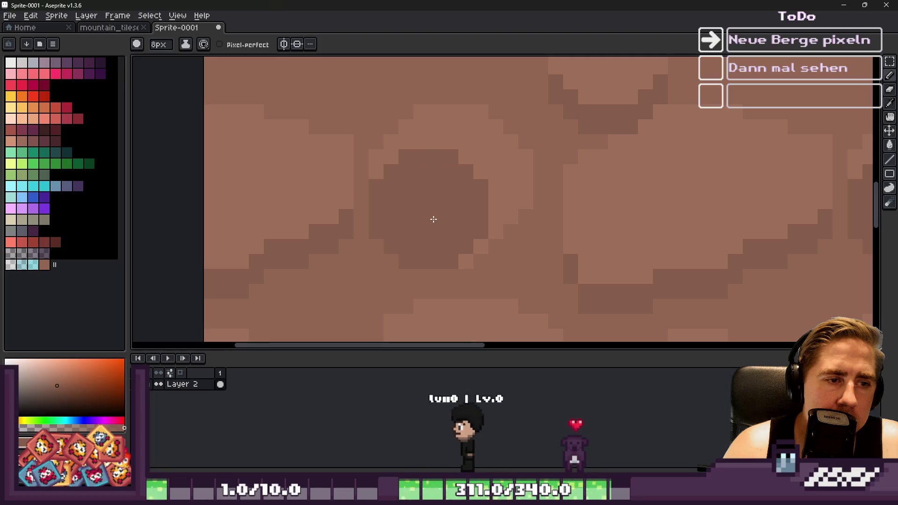
click(432, 242)
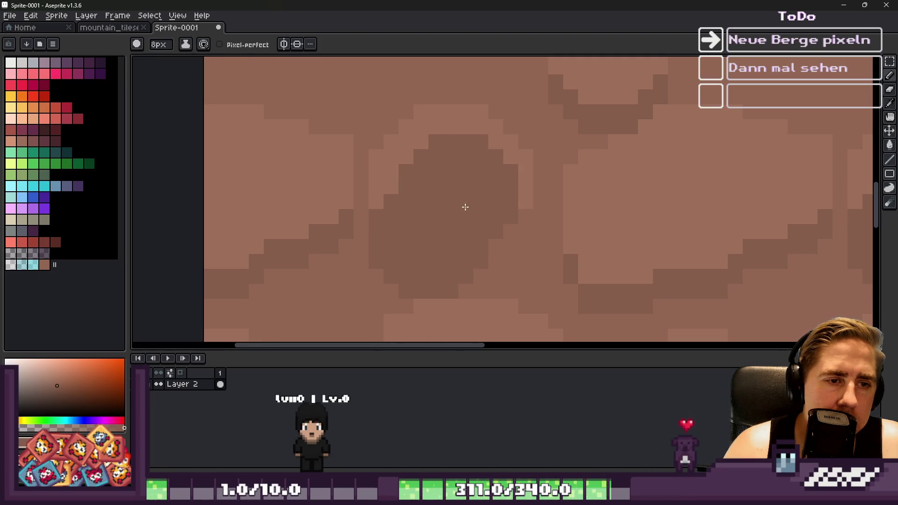
alt+click(450, 126)
mouse_move(461, 154)
mouse_down()
mouse_move(473, 187)
mouse_move(442, 217)
mouse_up()
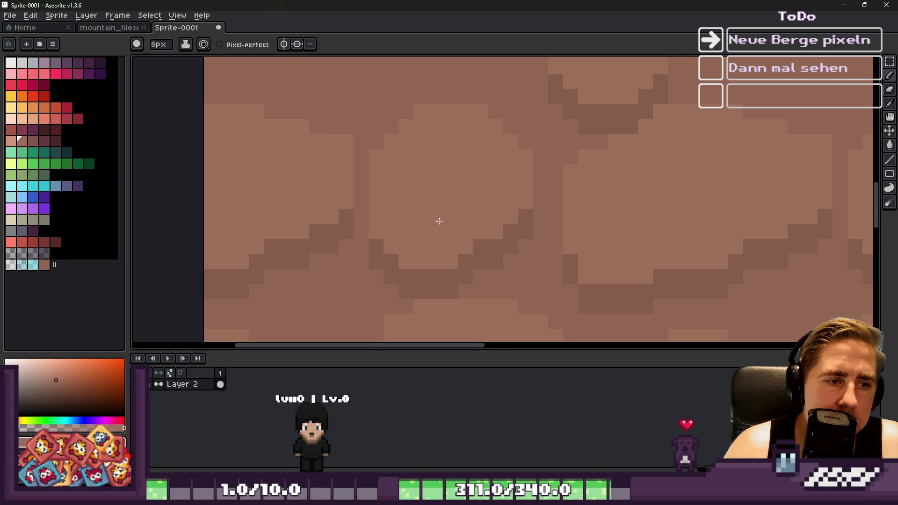
scroll(435, 187, down, 7)
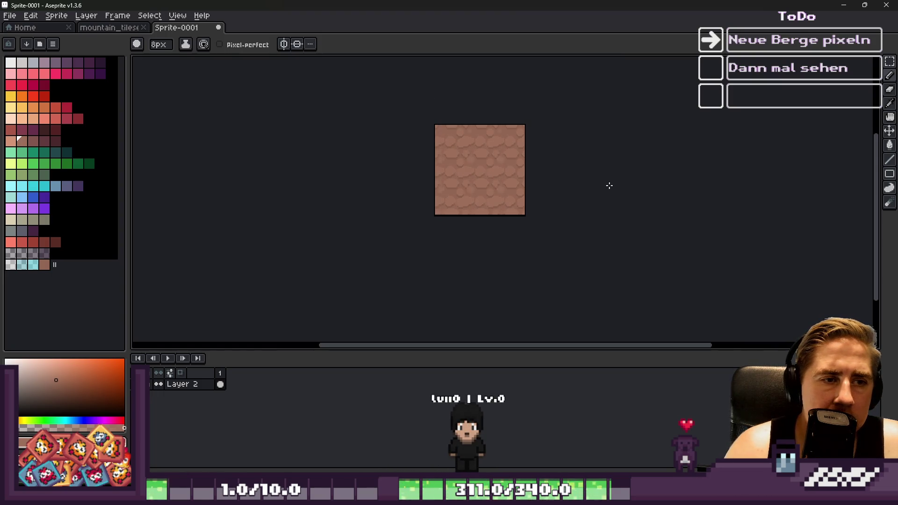
scroll(378, 181, up, 5)
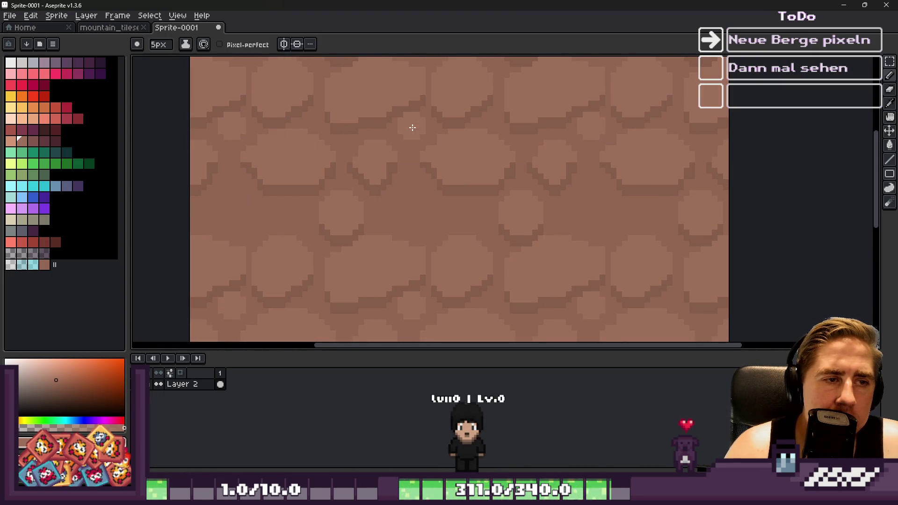
scroll(412, 127, up, 3)
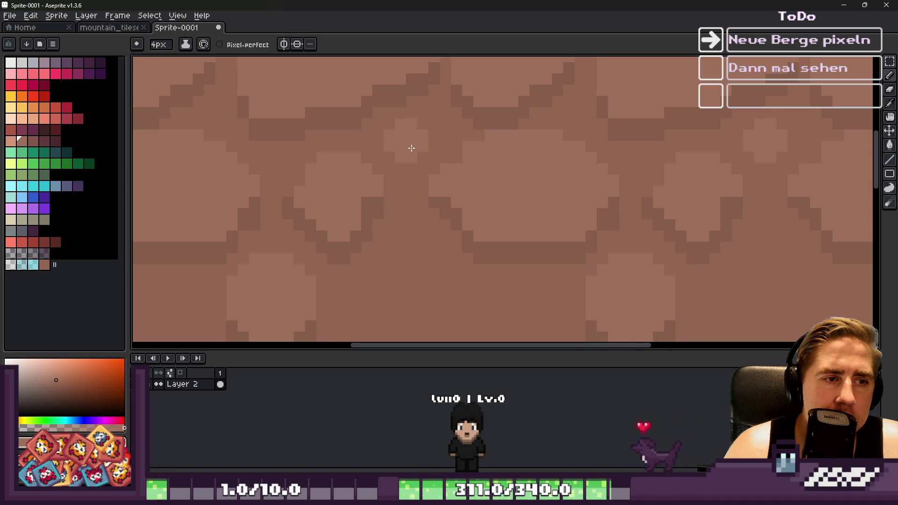
scroll(394, 165, up, 2)
Step: Dab a dark spot below the rock edge and cover the patch with light brown
alt+click(382, 159)
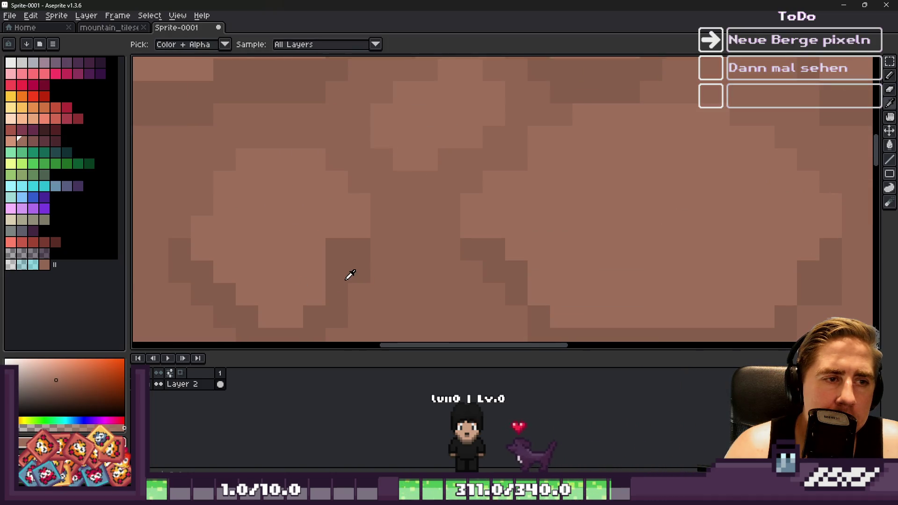
click(424, 178)
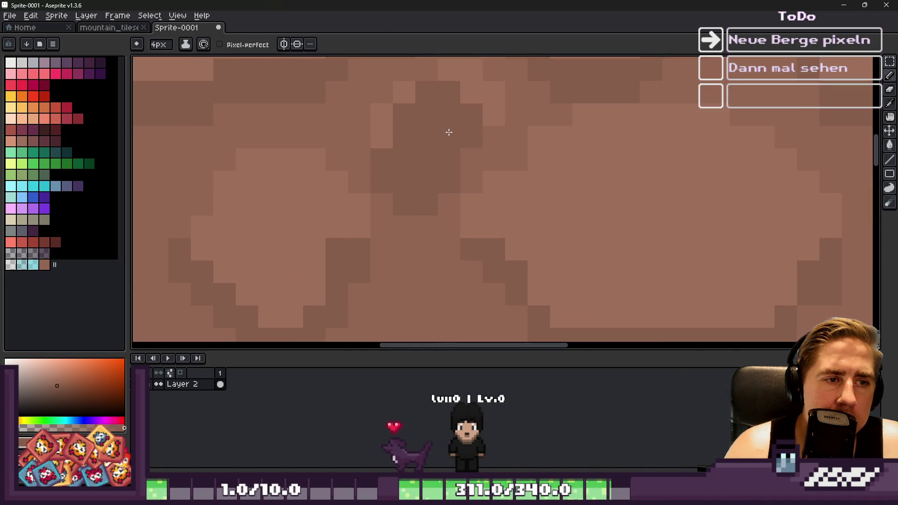
alt+click(419, 98)
mouse_move(412, 155)
mouse_down()
mouse_move(405, 136)
mouse_move(420, 143)
mouse_move(466, 125)
mouse_up()
scroll(486, 115, down, 5)
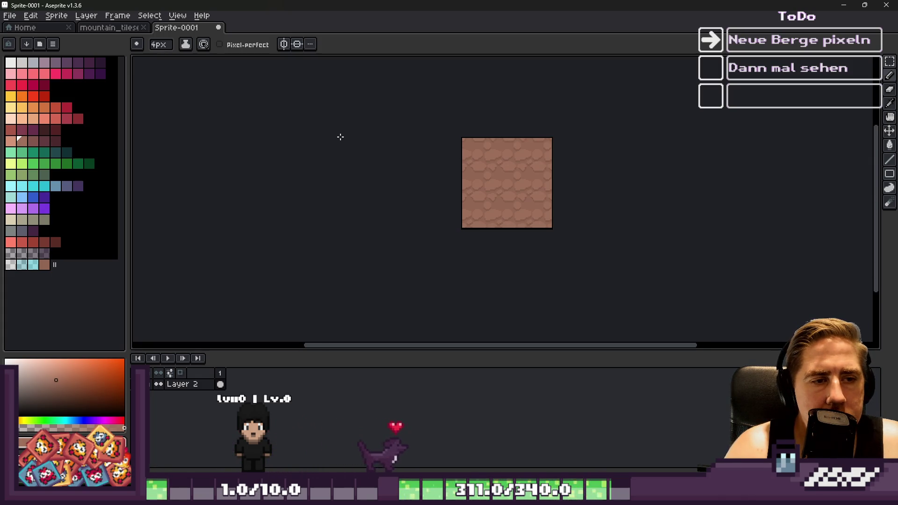
scroll(364, 150, up, 3)
key(g)
alt+click(575, 226)
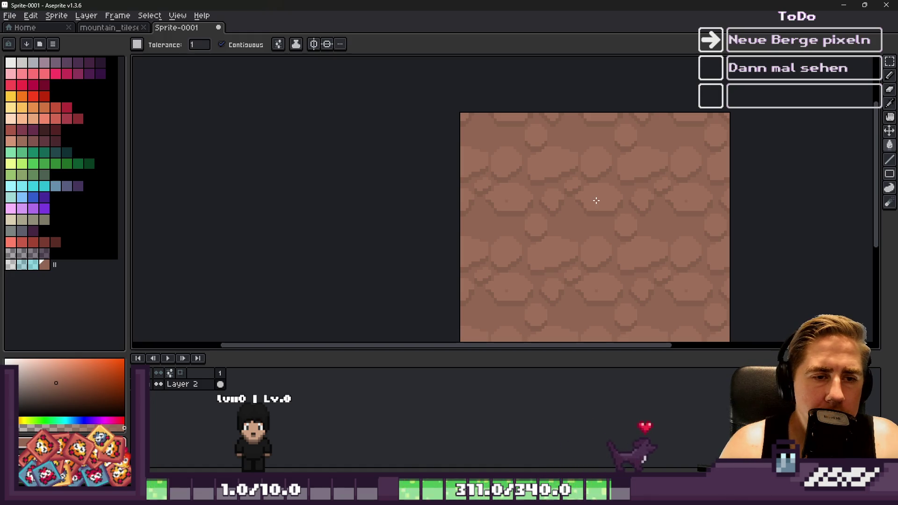
Step: Undo and redo the flat brown fill, ending with the tile filled flat brown
key(b)
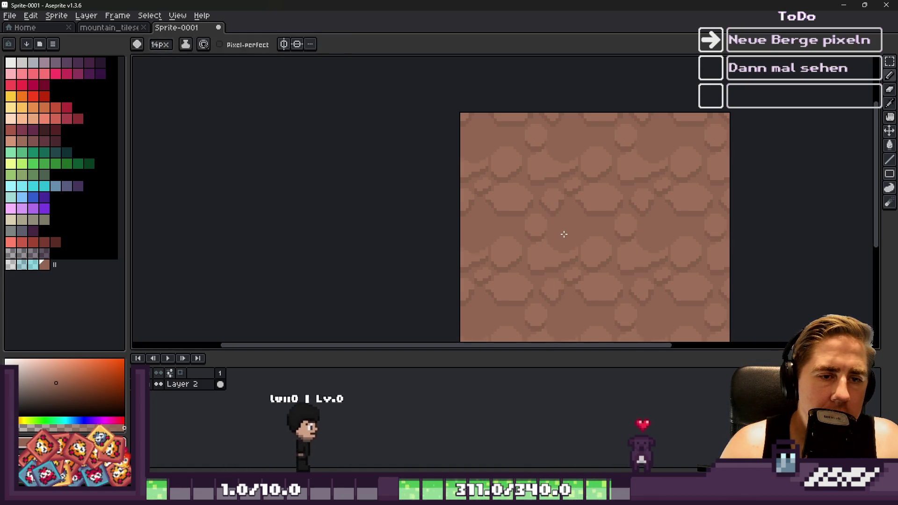
key(ctrl+z)
key(ctrl+z)
key(ctrl+y)
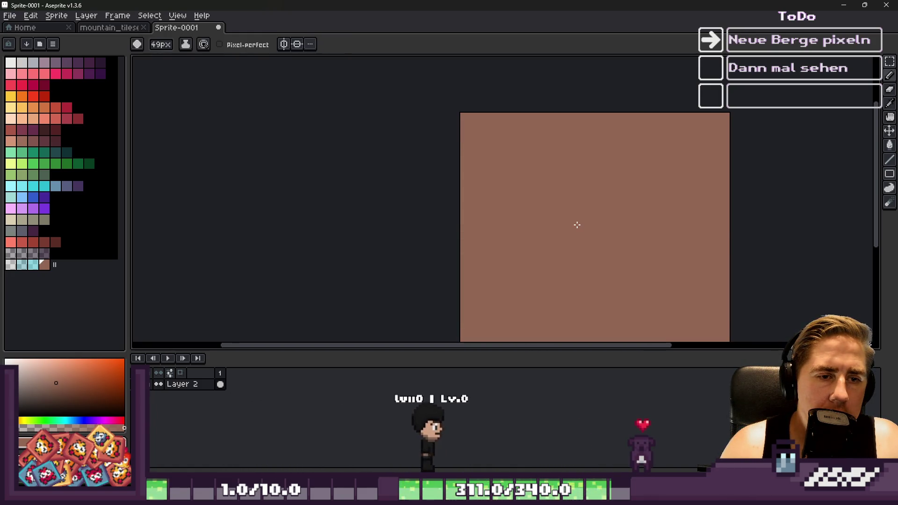
key(ctrl+z)
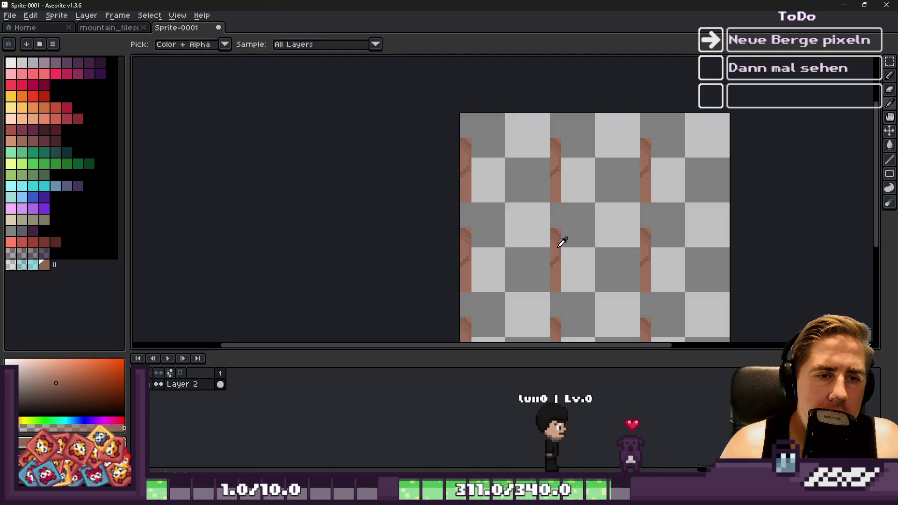
key(b)
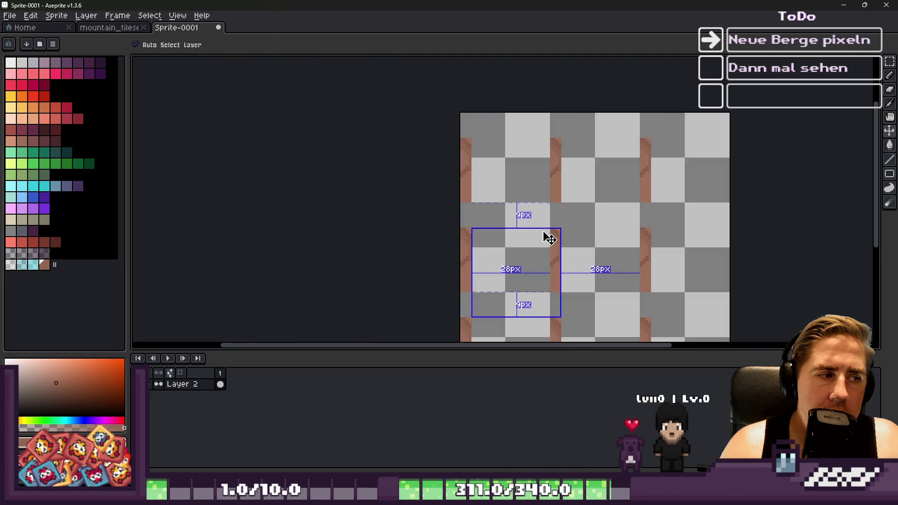
key(ctrl+y)
scroll(548, 193, up, 2)
key(ctrl+z)
key(ctrl+z)
key(ctrl+y)
Step: Stamp a light-brown circle on the tile, then paint over it in base brown
alt+click(600, 167)
click(549, 219)
alt+click(618, 209)
mouse_move(618, 209)
mouse_down()
mouse_move(608, 194)
mouse_move(620, 185)
mouse_move(550, 156)
mouse_move(512, 176)
mouse_move(496, 257)
mouse_move(530, 270)
mouse_move(623, 257)
mouse_up()
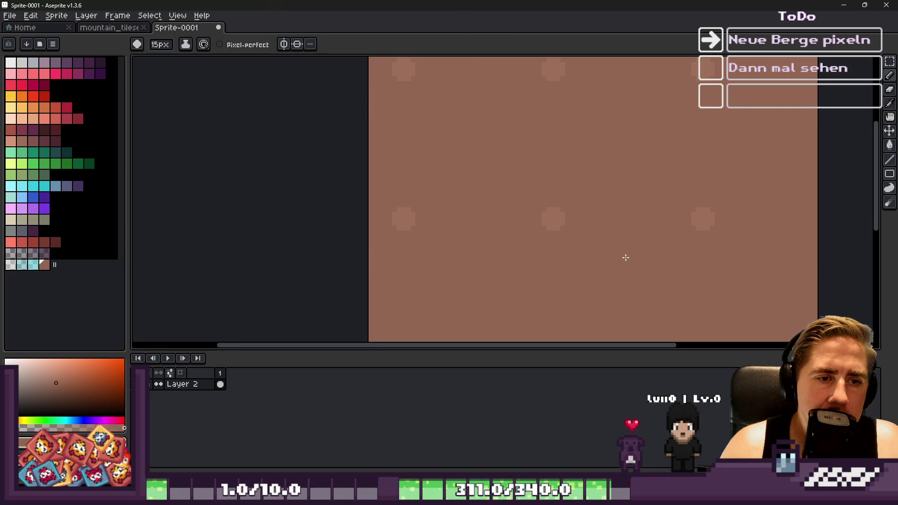
Step: Undo the darker overpainting of the circles back to the irregular light rock blob
key(ctrl+a)
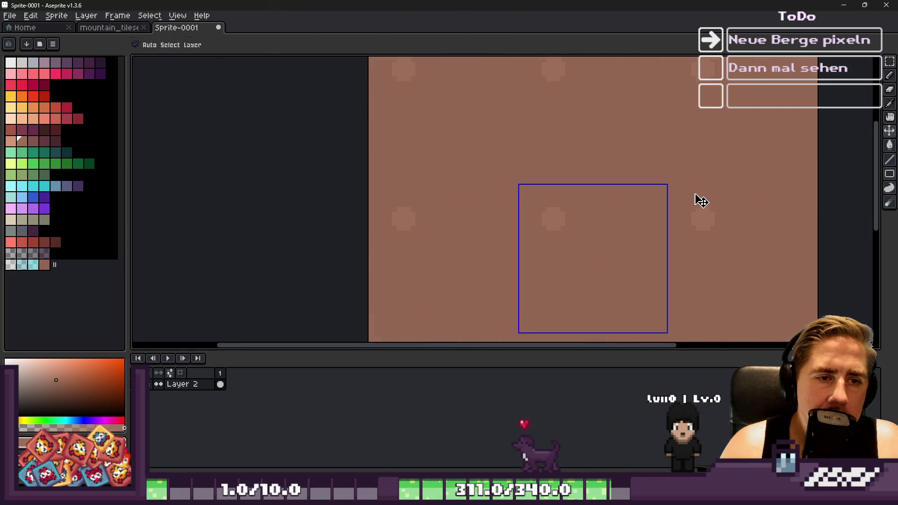
key(ctrl+z)
scroll(556, 167, down, 1)
scroll(583, 169, up, 1)
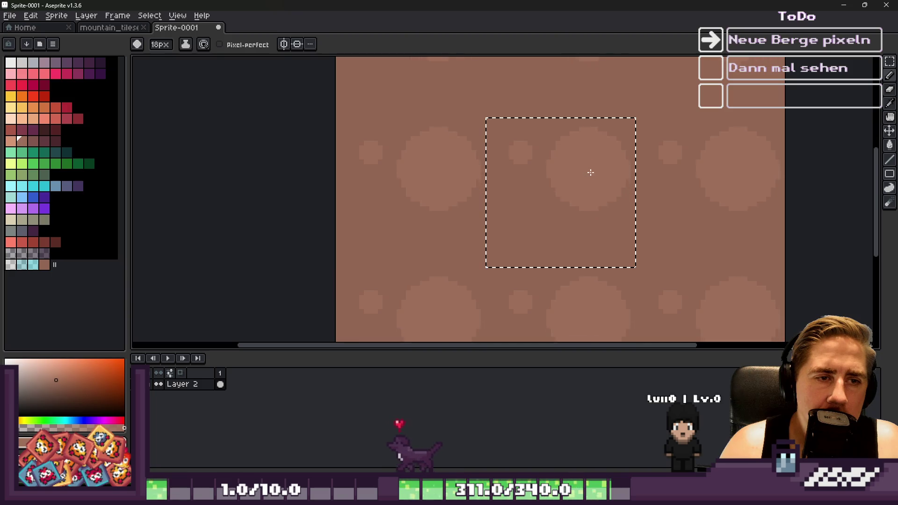
key(ctrl+z)
key(ctrl+z)
key(ctrl+z)
Step: With the brush reduced to 6px, enlarge the light rock blobs, undoing stray strokes
key(minus)
key(minus)
key(minus)
scroll(583, 163, up, 1)
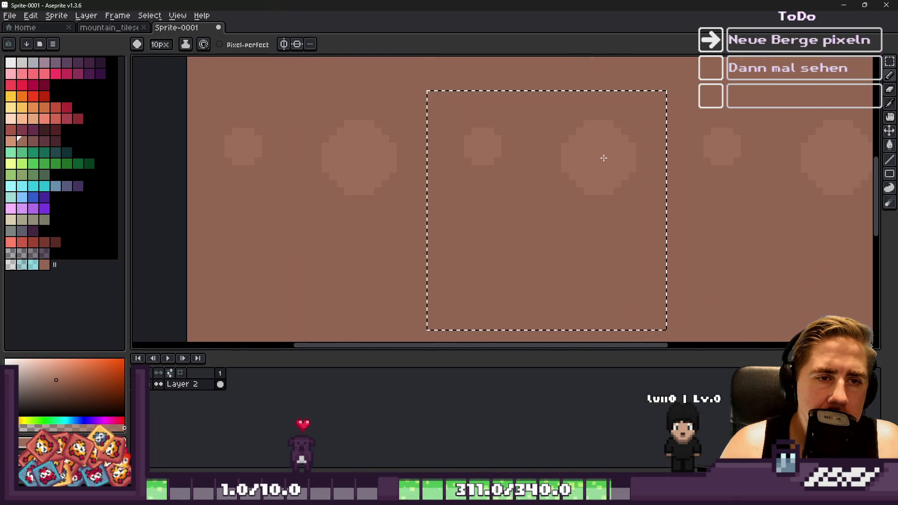
drag(545, 212, 586, 198)
drag(500, 262, 482, 282)
key(ctrl+z)
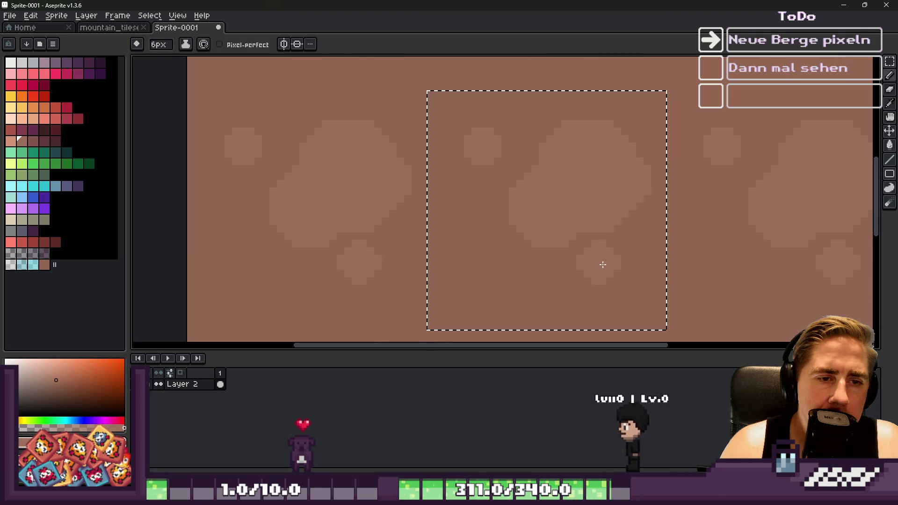
key(minus)
key(minus)
key(minus)
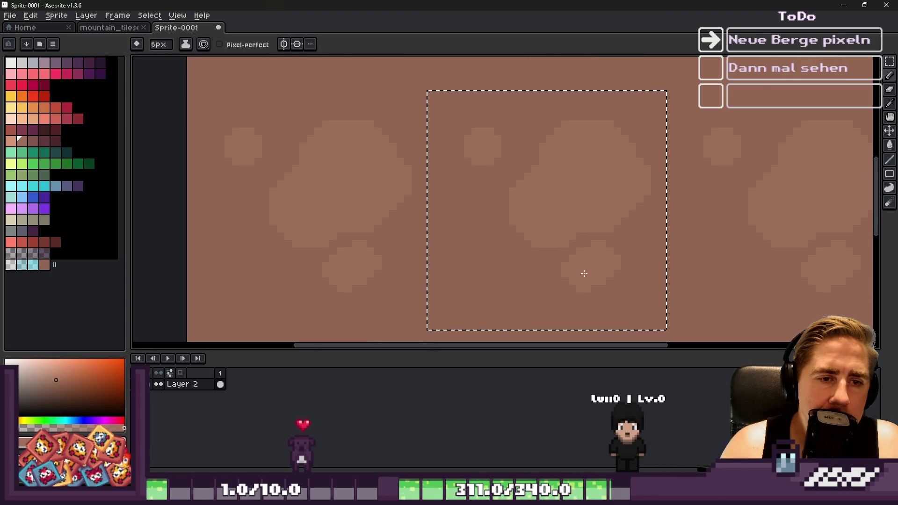
drag(589, 273, 571, 279)
drag(476, 212, 487, 252)
key(ctrl+z)
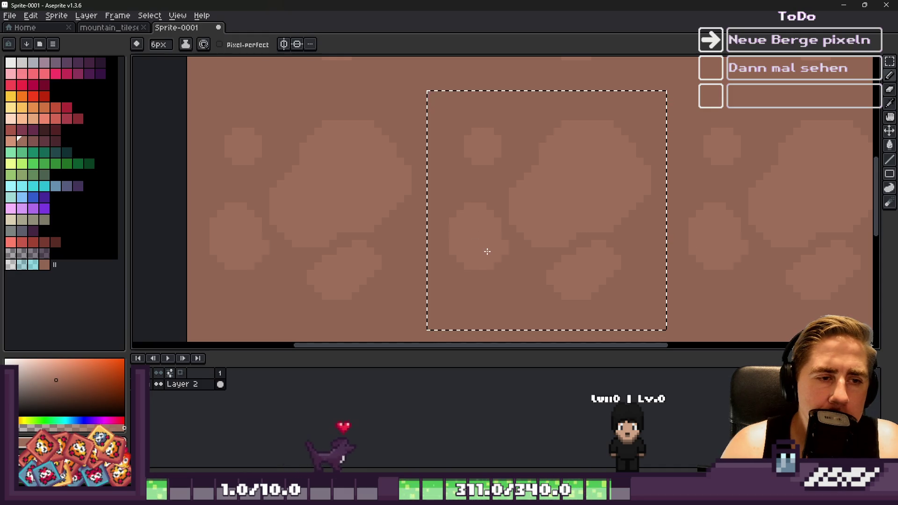
Step: Undo the recent strokes, then redo to restore the filled light blobs
scroll(461, 144, down, 3)
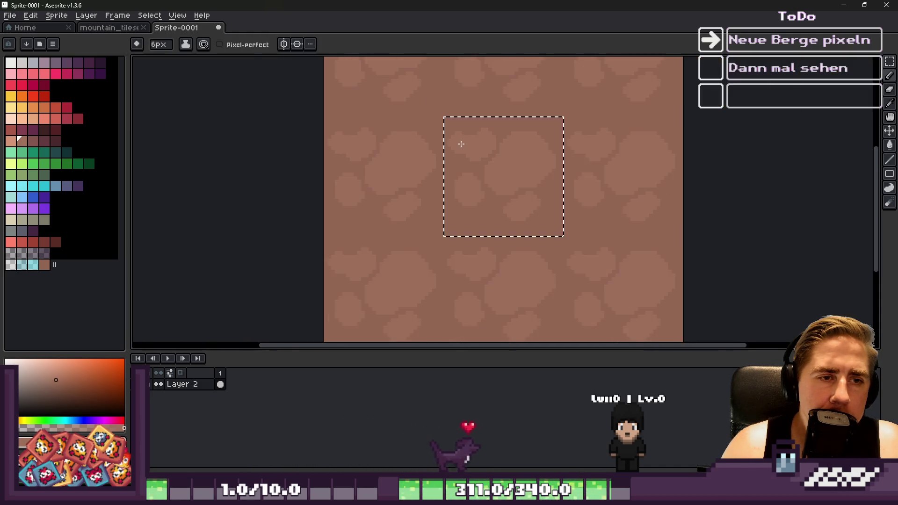
scroll(470, 150, down, 2)
scroll(437, 150, up, 1)
scroll(371, 117, down, 1)
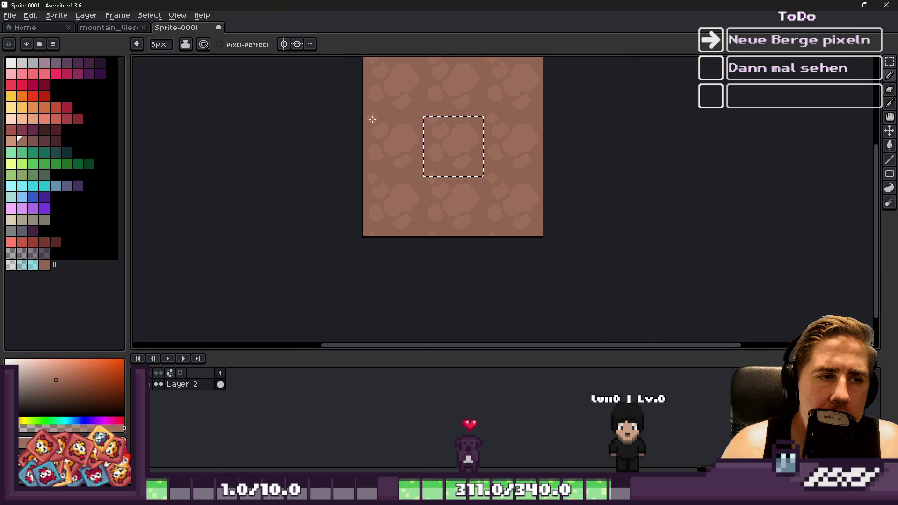
key(ctrl+z)
key(ctrl+z)
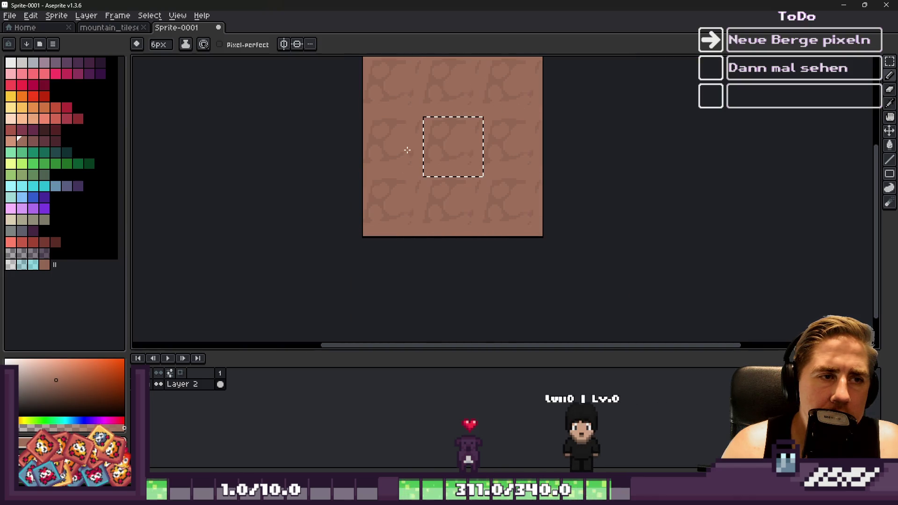
key(ctrl+y)
key(ctrl+y)
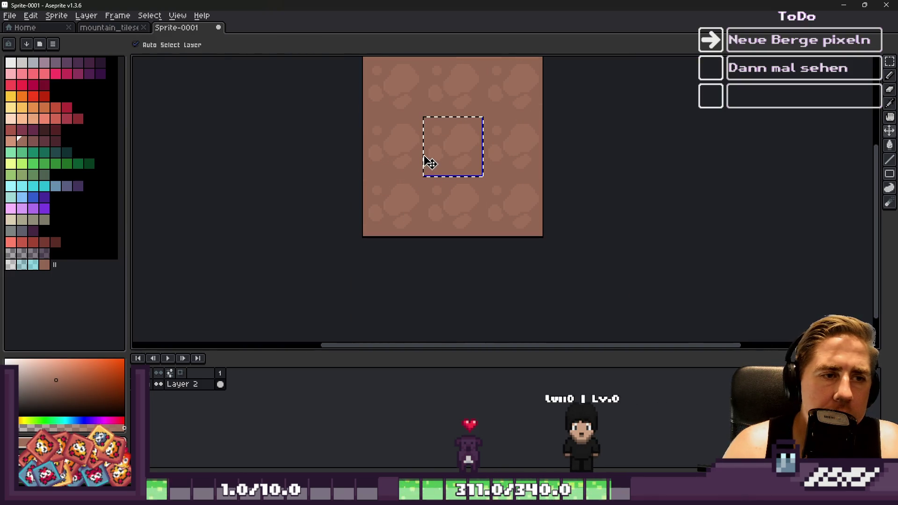
Step: Nudge a small light blob further to the right
scroll(435, 150, up, 3)
key(ctrl+z)
key(ctrl+y)
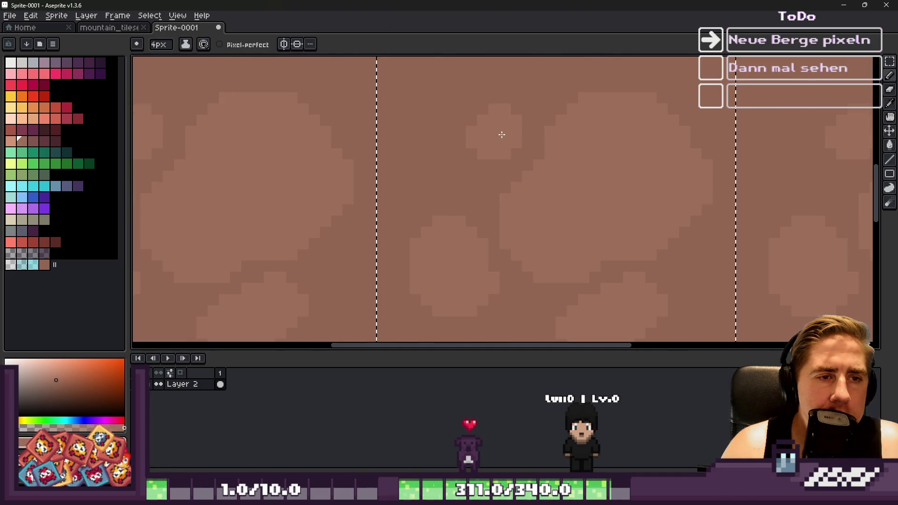
scroll(501, 137, down, 3)
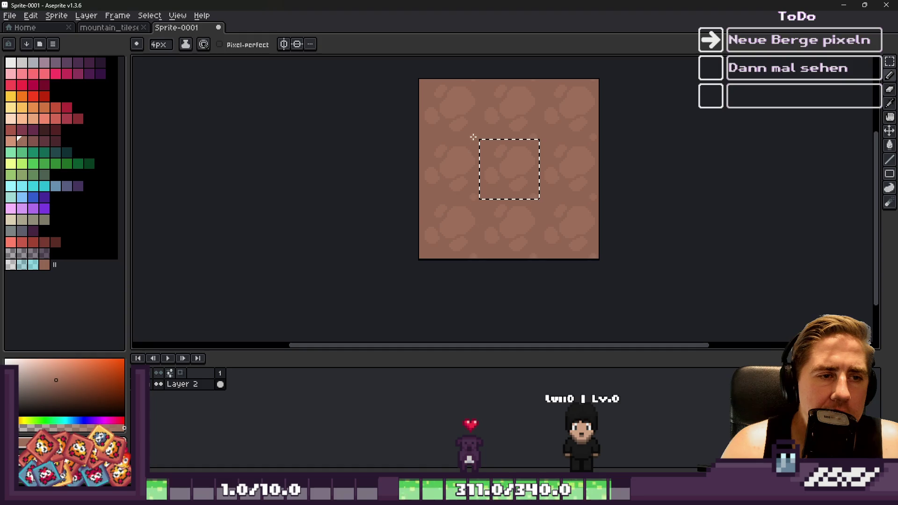
scroll(470, 131, up, 1)
scroll(487, 156, down, 3)
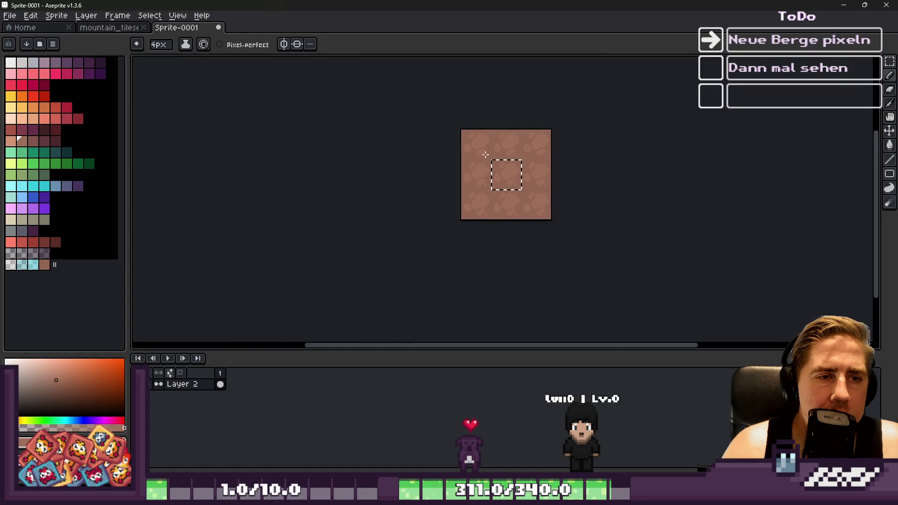
scroll(482, 146, up, 1)
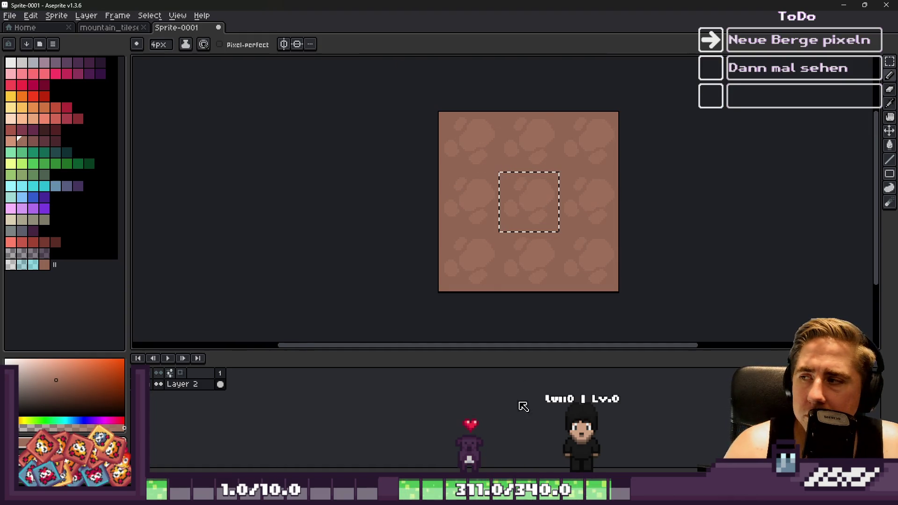
click(505, 497)
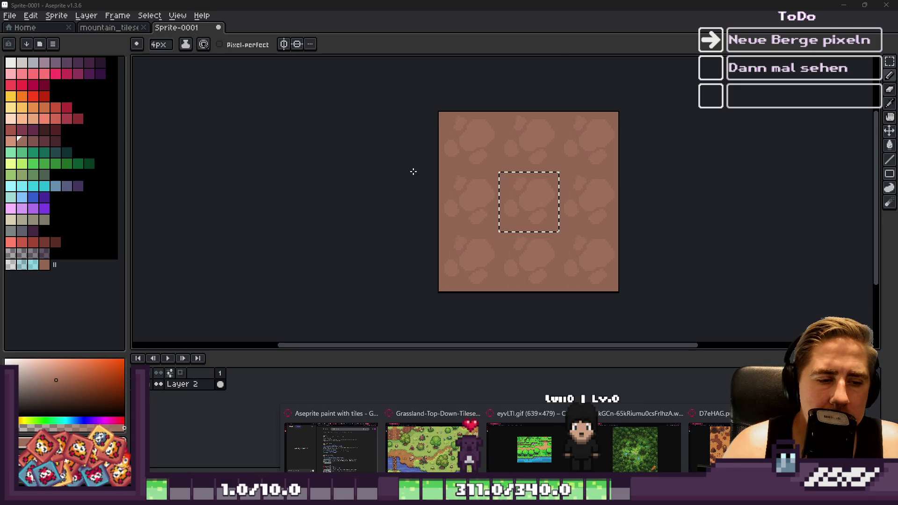
scroll(594, 227, up, 6)
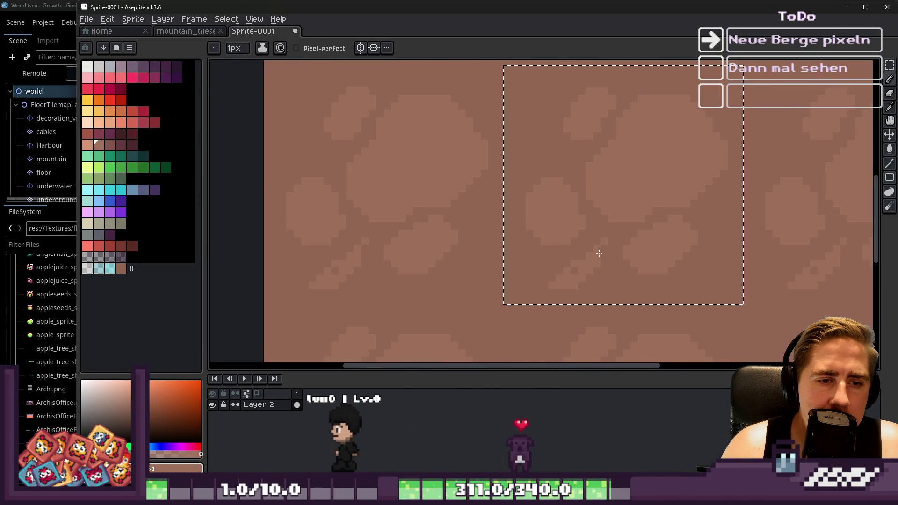
Step: Add a lighter pixel block to the blob texture with the pencil
scroll(376, 236, down, 5)
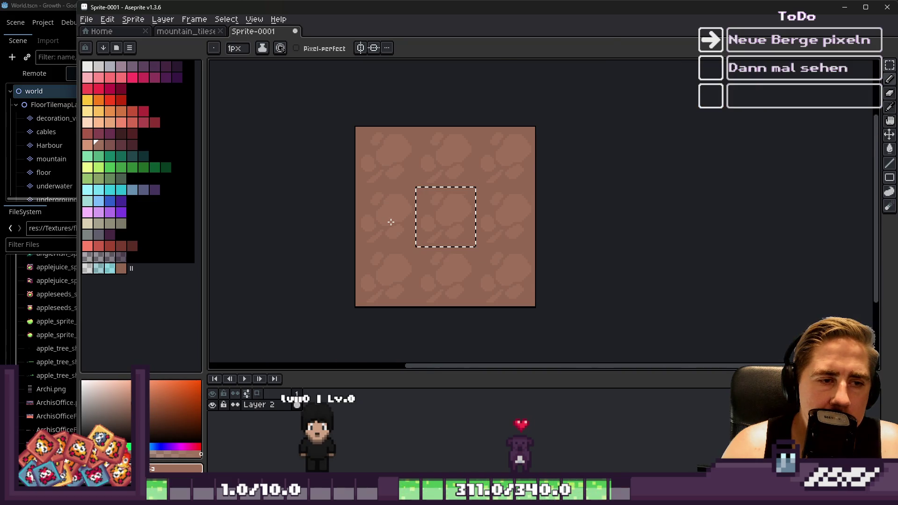
scroll(392, 219, up, 1)
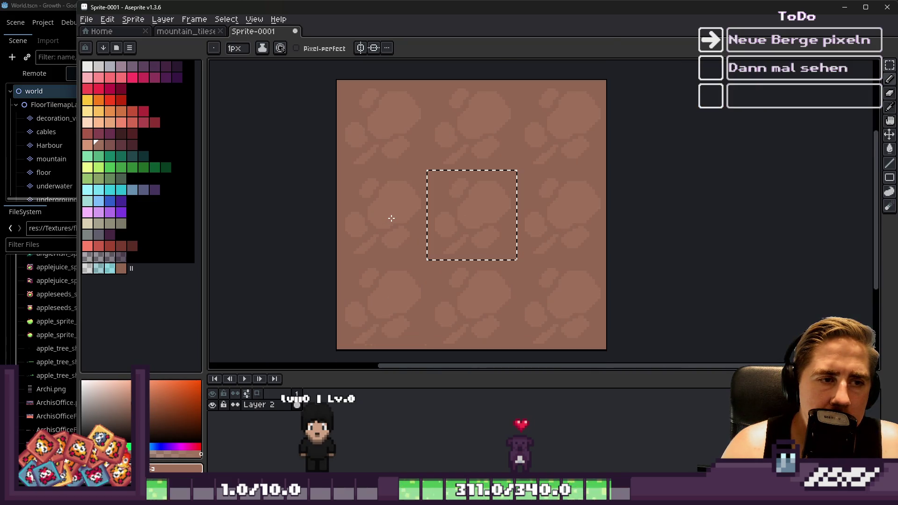
scroll(392, 219, up, 3)
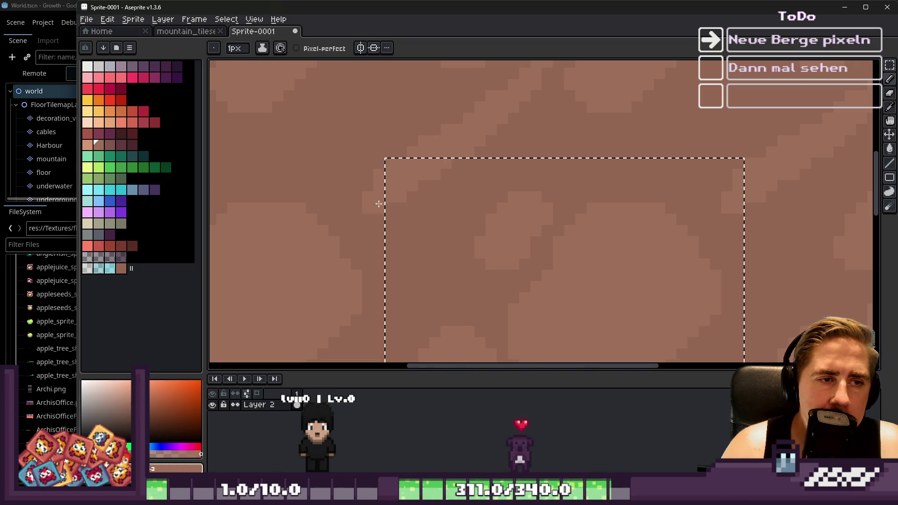
click(354, 195)
scroll(471, 150, down, 4)
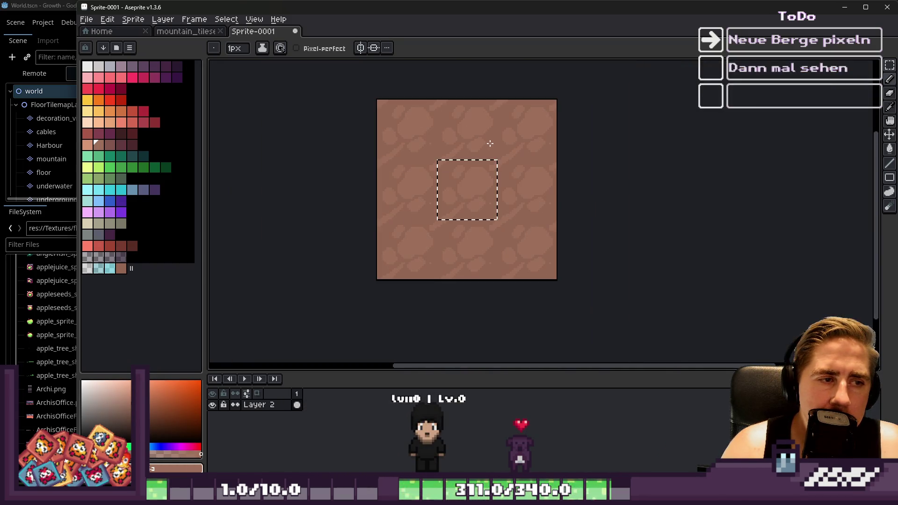
scroll(364, 187, up, 2)
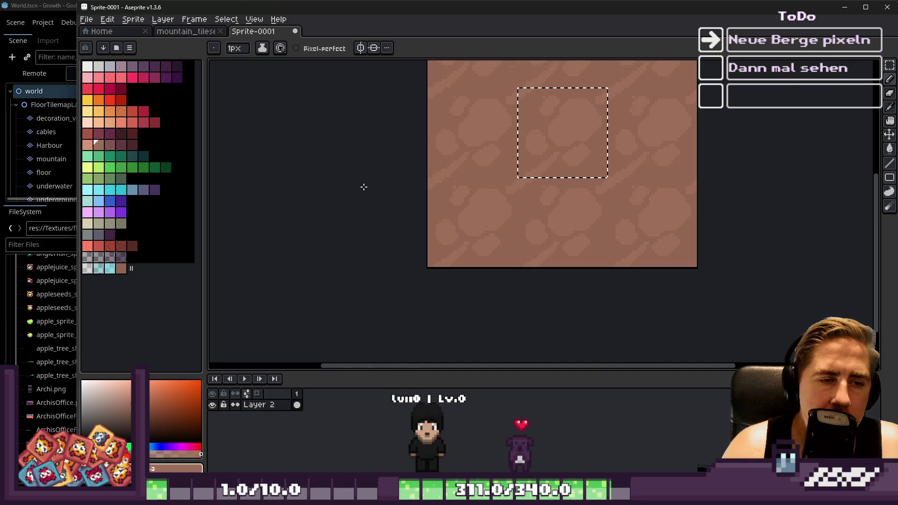
scroll(465, 177, down, 1)
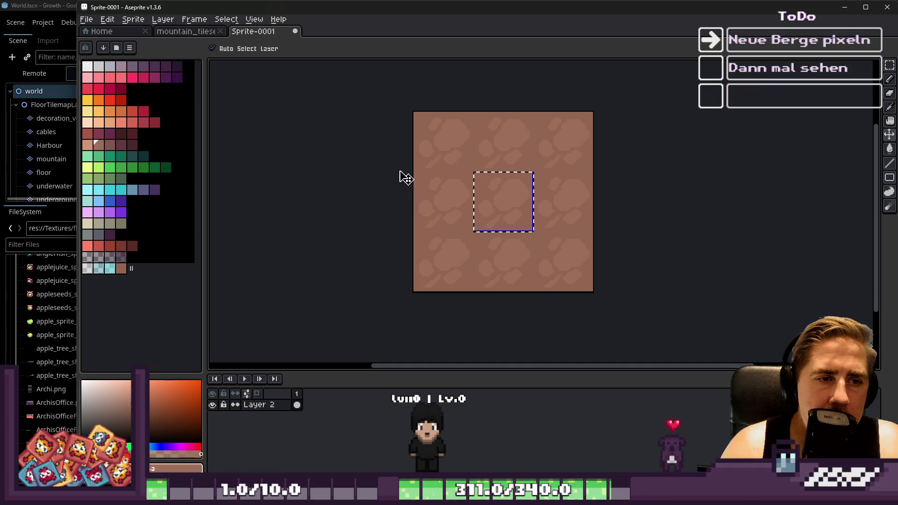
scroll(473, 169, up, 3)
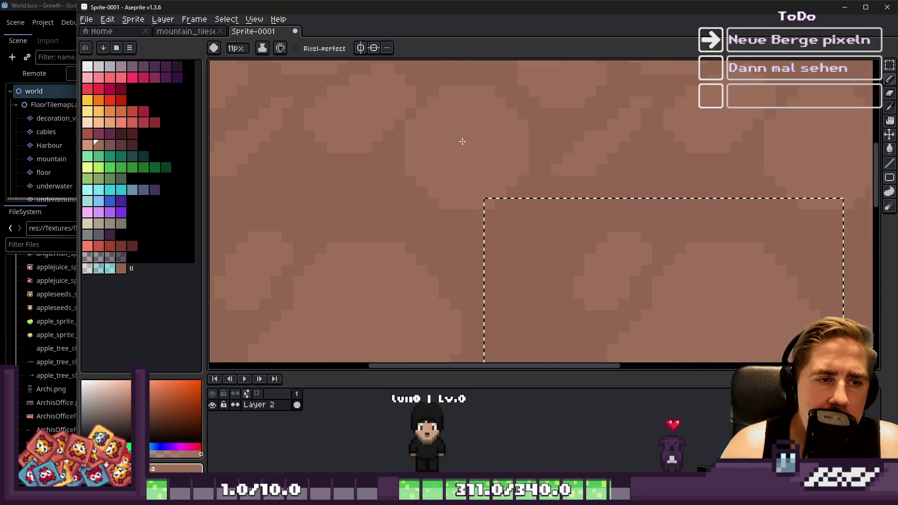
scroll(466, 155, down, 2)
scroll(421, 168, down, 3)
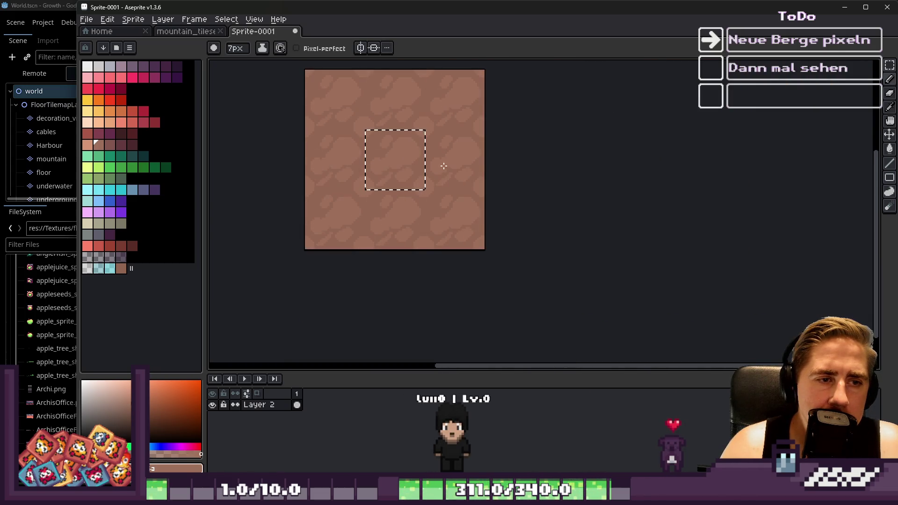
scroll(417, 194, up, 1)
Step: Deselect, pan the sprite right, and draw a square rectangle selection on it
key(ctrl+d)
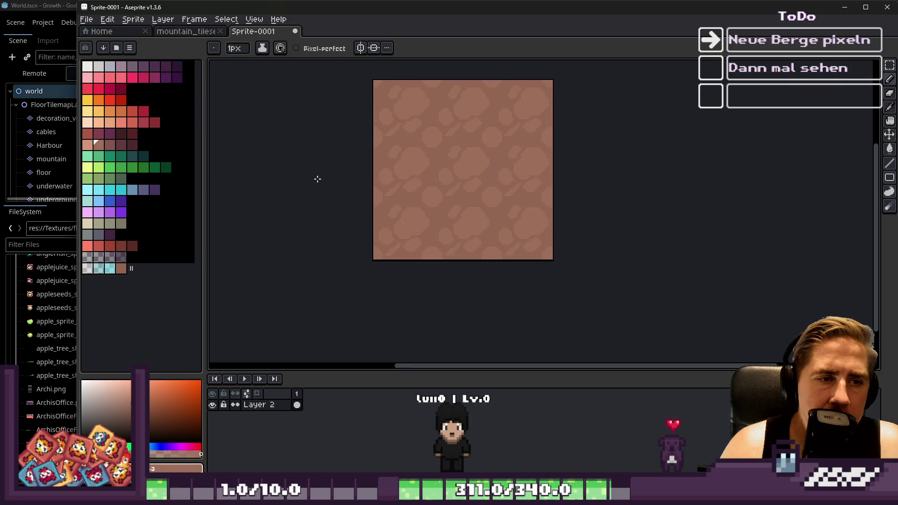
mouse_move(325, 185)
mouse_down()
mouse_move(405, 205)
mouse_move(435, 197)
mouse_up()
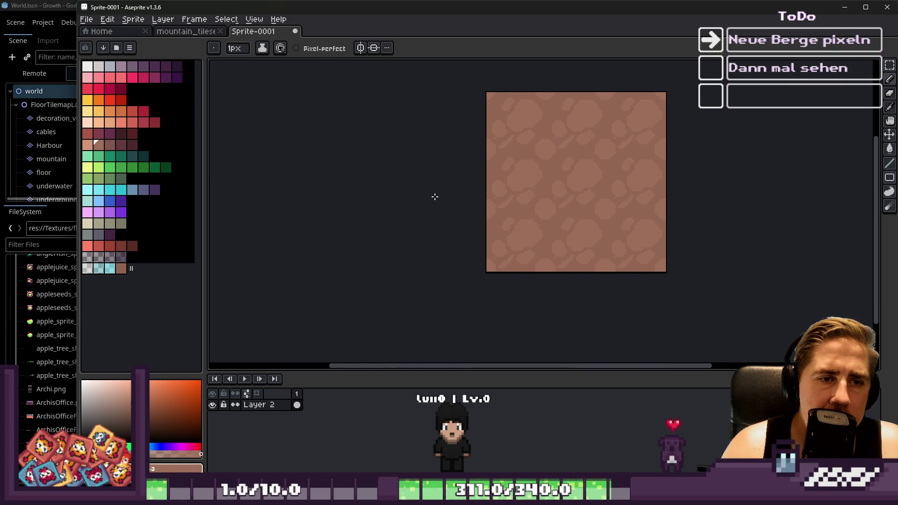
key(m)
drag(544, 150, 609, 214)
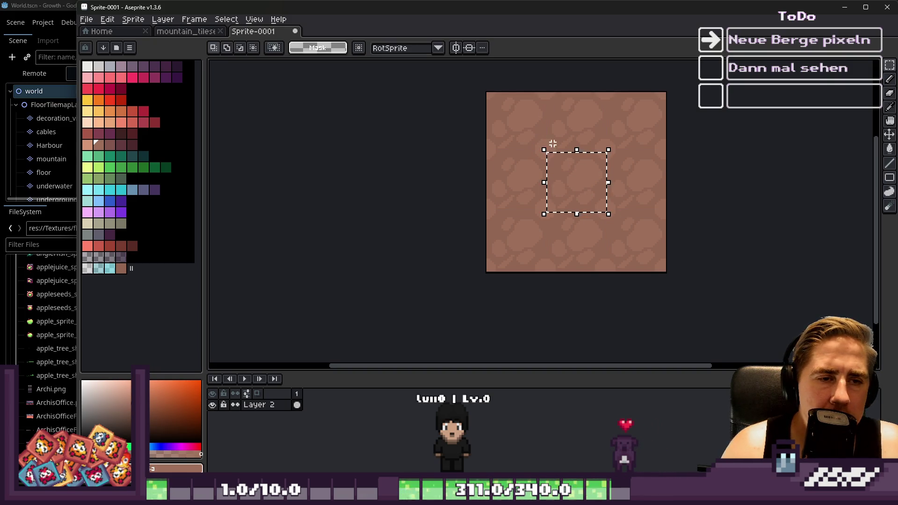
Step: Copy a 32x32 cracked-stone tile from mountain_tileset, paste and commit it in Sprite-0001, then paste again
click(176, 31)
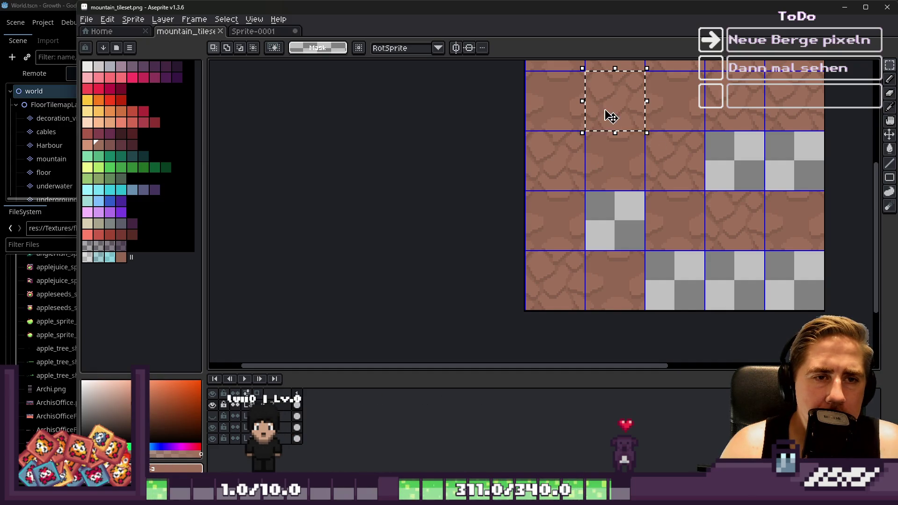
click(253, 31)
scroll(522, 227, up, 2)
key(ctrl+v)
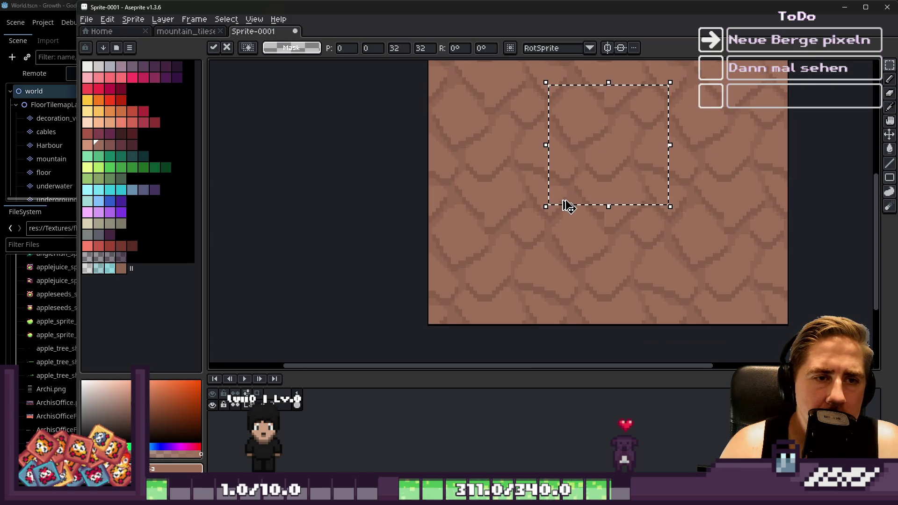
key(Return)
scroll(617, 120, up, 2)
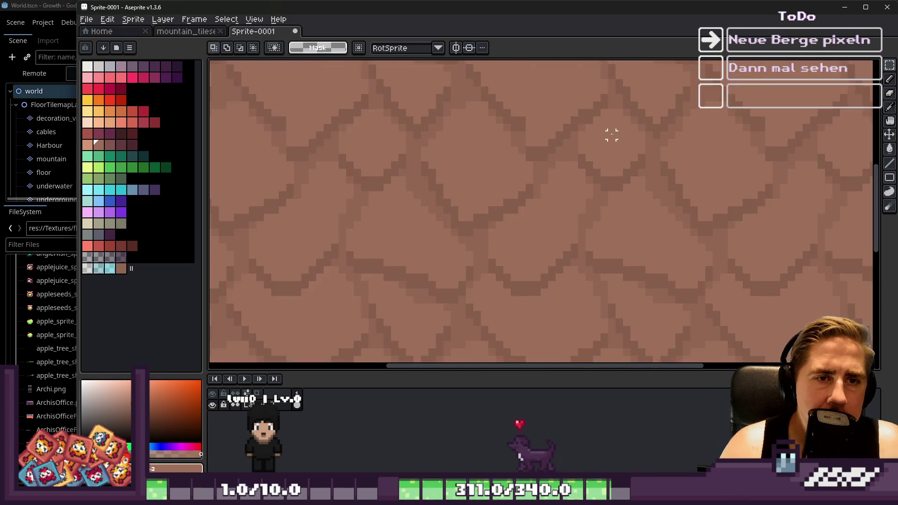
scroll(543, 117, up, 1)
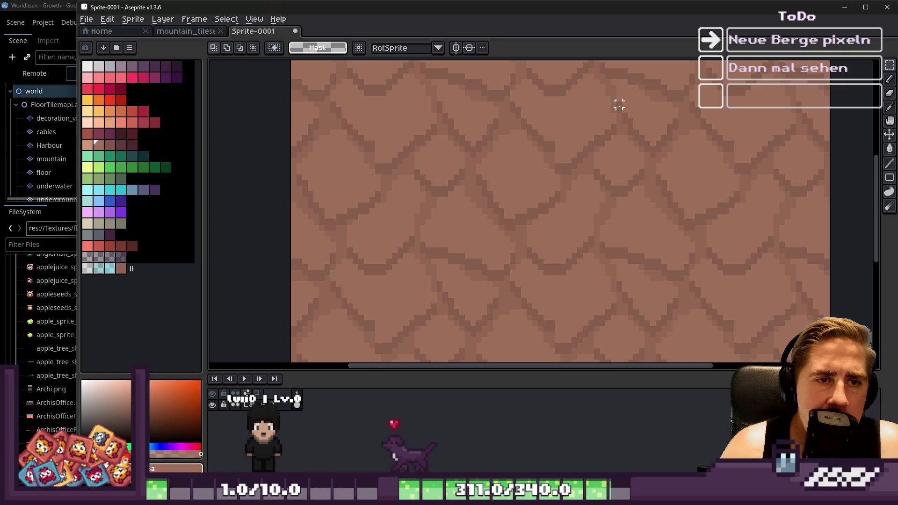
key(ctrl+v)
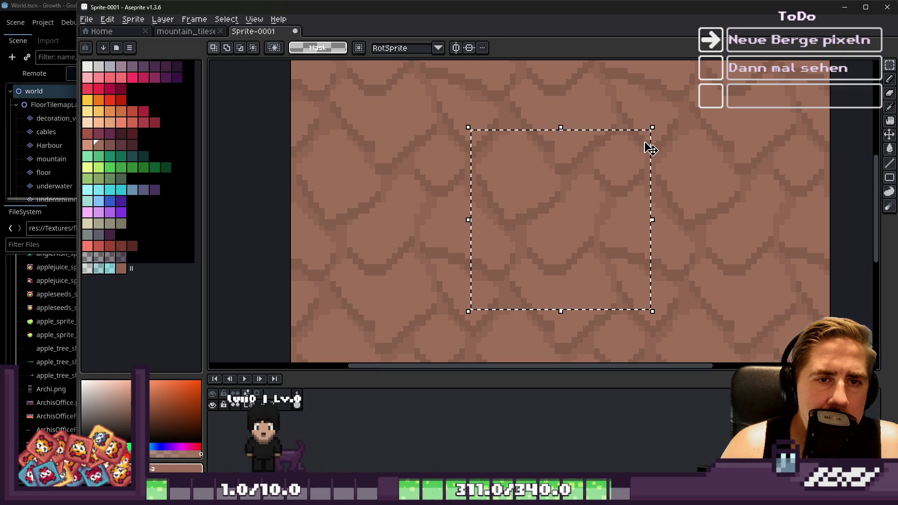
scroll(648, 140, up, 3)
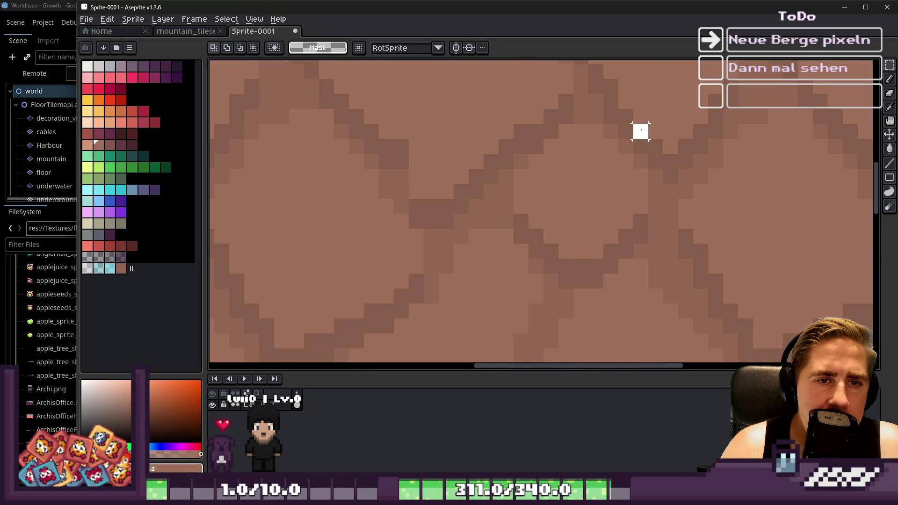
scroll(491, 299, down, 5)
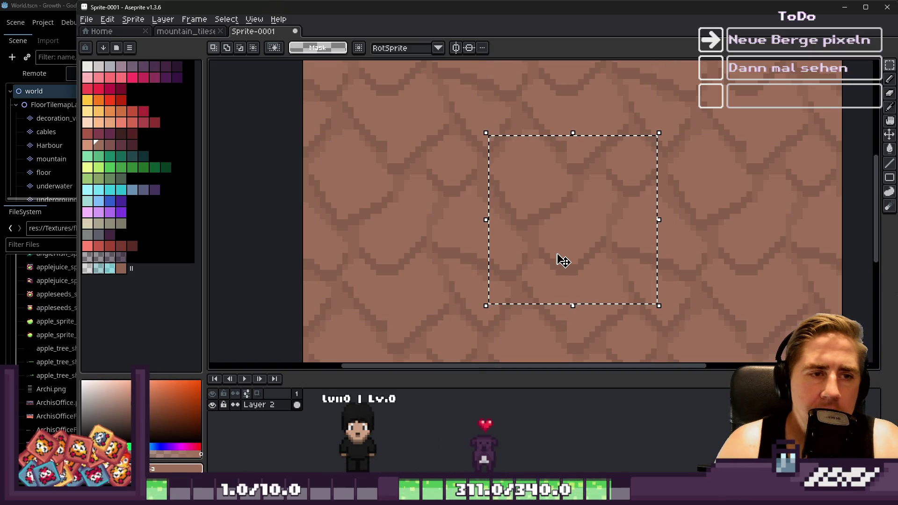
Step: Cancel the floating pasted tile and flood-fill the transparent gaps with the crack brown
key(ctrl+z)
scroll(509, 169, up, 2)
key(i)
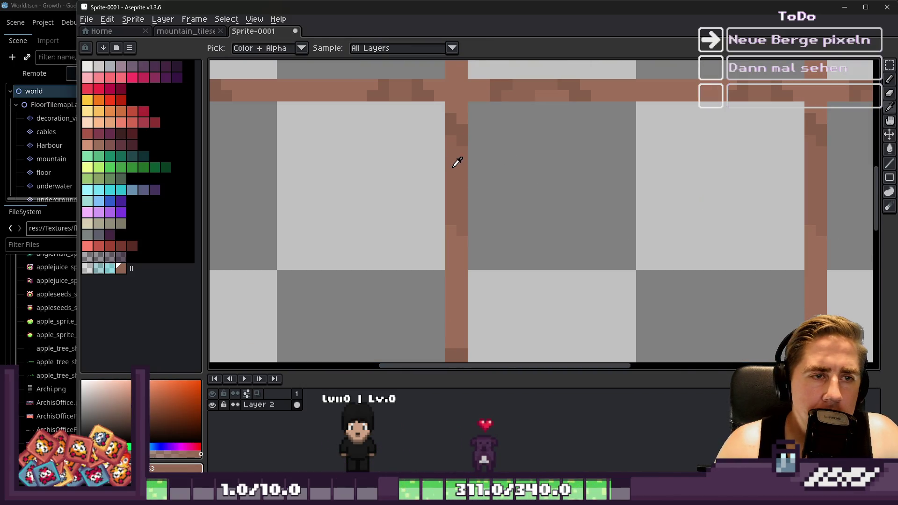
key(g)
click(535, 174)
scroll(535, 174, down, 3)
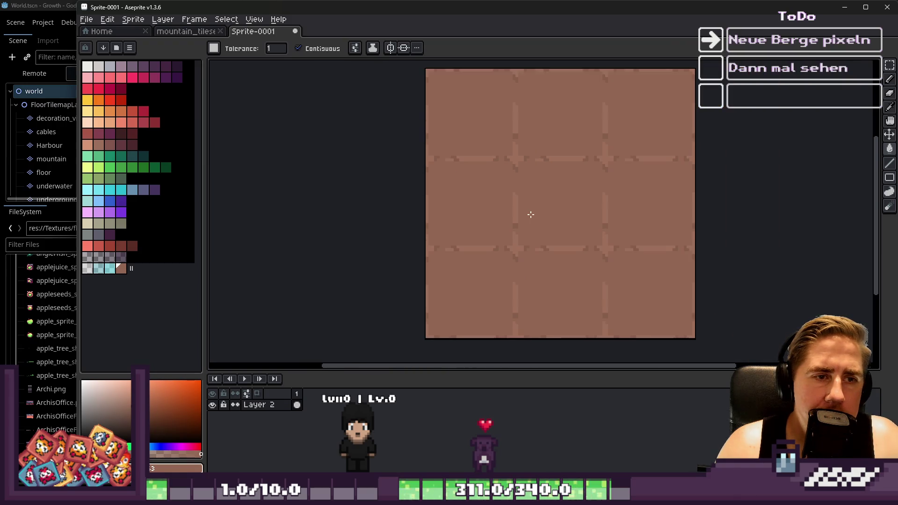
scroll(539, 157, up, 2)
Step: Marquee-select exactly one tile of the pattern, then deselect it
key(m)
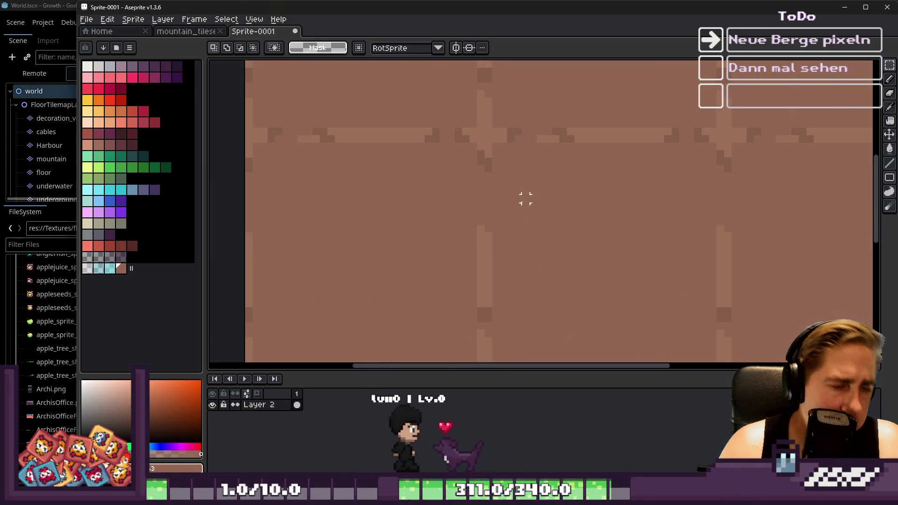
click(495, 134)
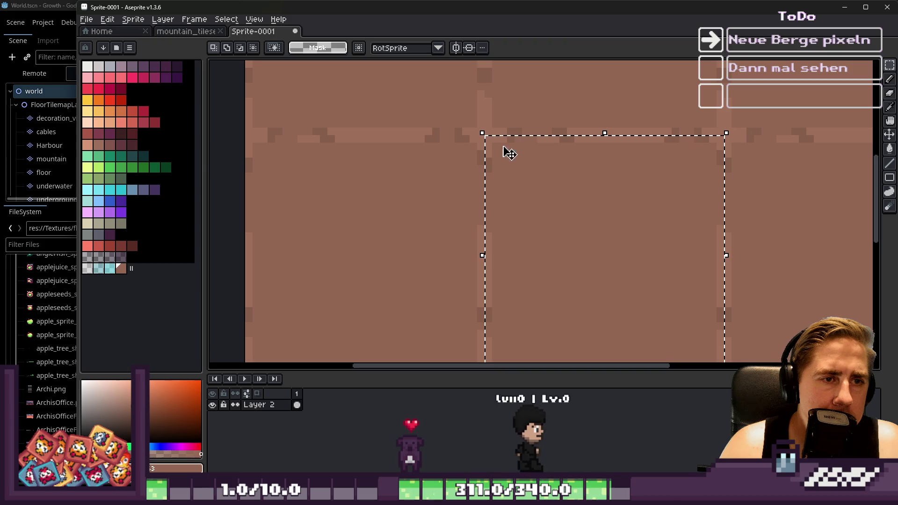
scroll(548, 159, down, 1)
scroll(535, 260, up, 1)
key(ctrl+d)
scroll(499, 123, up, 3)
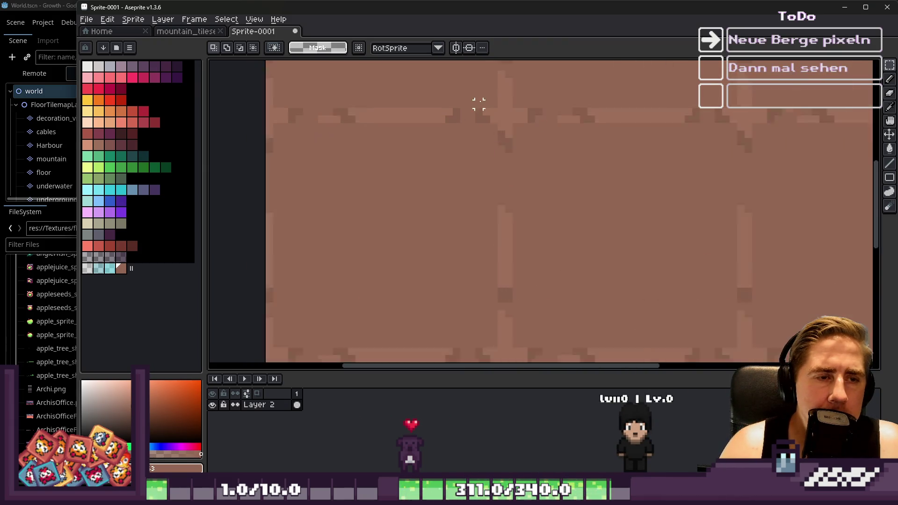
Step: Pick a brown from the tile and paint a light dab with a 4px pencil
key(i)
click(528, 121)
key(b)
key(plus)
key(plus)
key(plus)
key(plus)
key(plus)
click(527, 126)
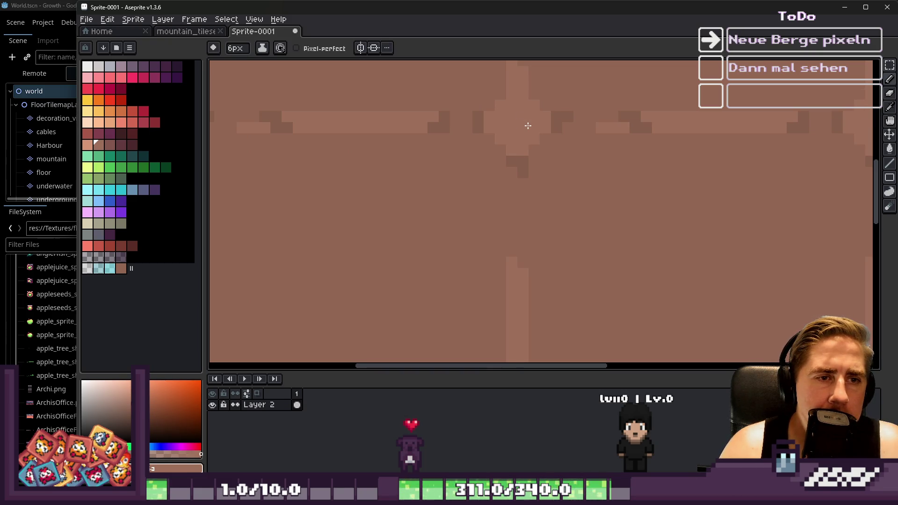
Step: With a 4px brush, paint a lighter mountain-peak blob and extend it up and leftward
scroll(522, 140, down, 2)
scroll(513, 141, up, 2)
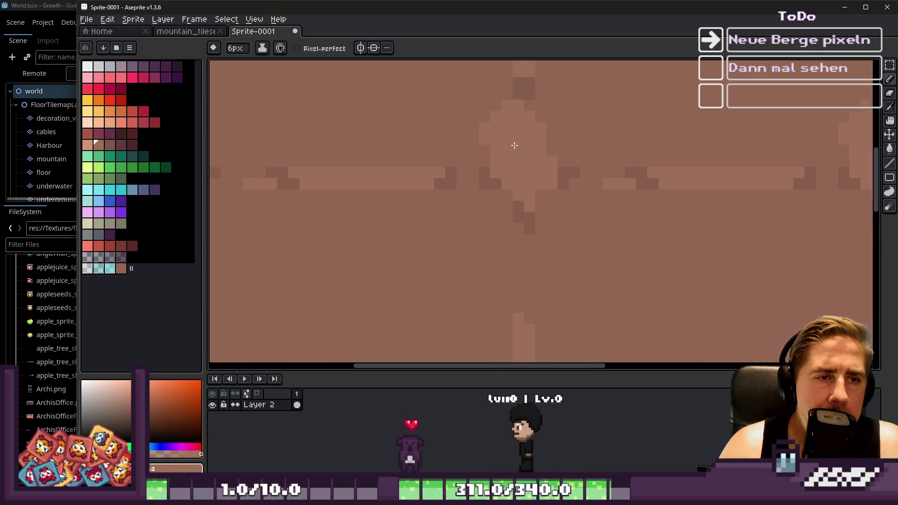
key(minus)
key(minus)
key(minus)
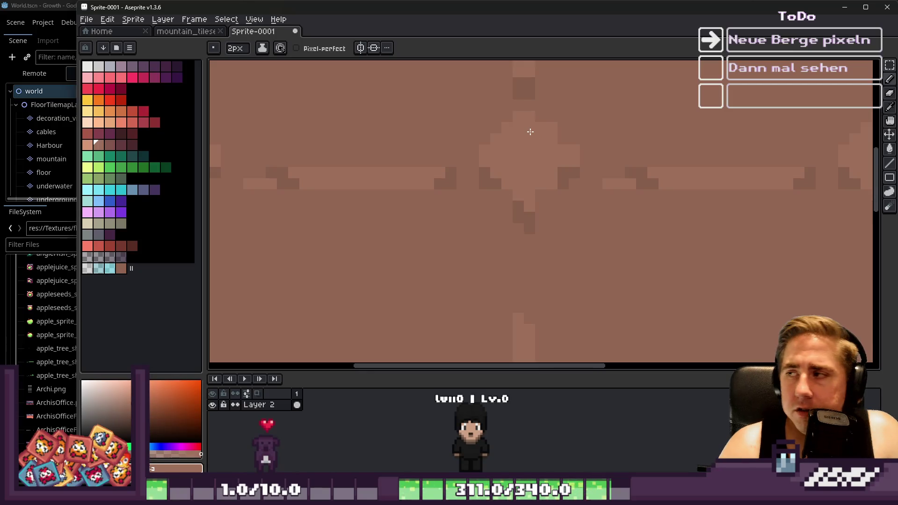
scroll(537, 131, down, 2)
scroll(575, 135, up, 2)
key(plus)
key(plus)
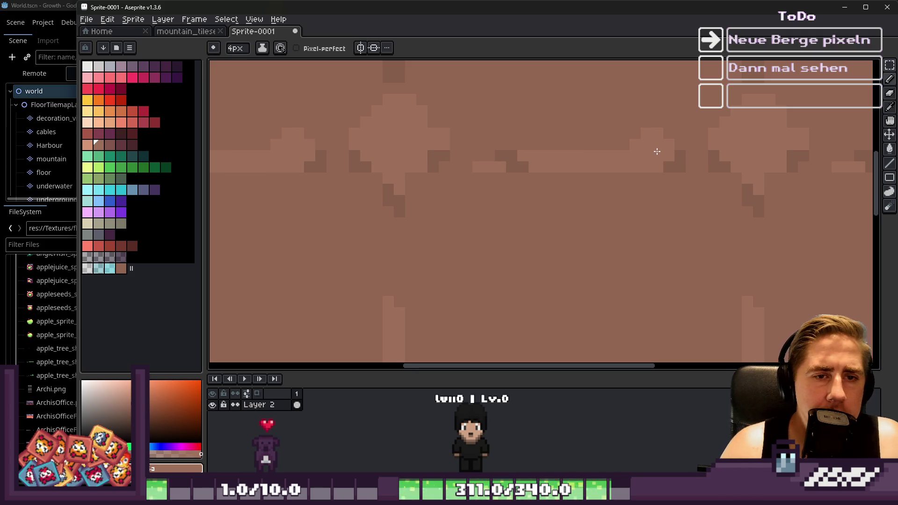
click(632, 140)
mouse_move(628, 181)
mouse_down()
mouse_move(602, 150)
mouse_move(550, 150)
mouse_up()
scroll(557, 140, down, 3)
scroll(487, 181, up, 4)
mouse_move(538, 213)
mouse_down()
mouse_move(520, 187)
mouse_move(516, 154)
mouse_up()
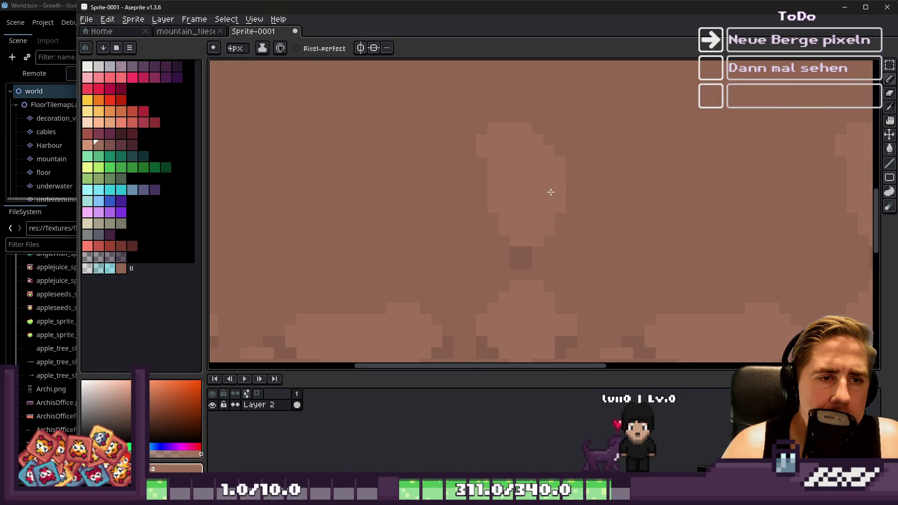
Step: Eyedrop the base brown and paint over two dark spots with it
scroll(551, 192, down, 3)
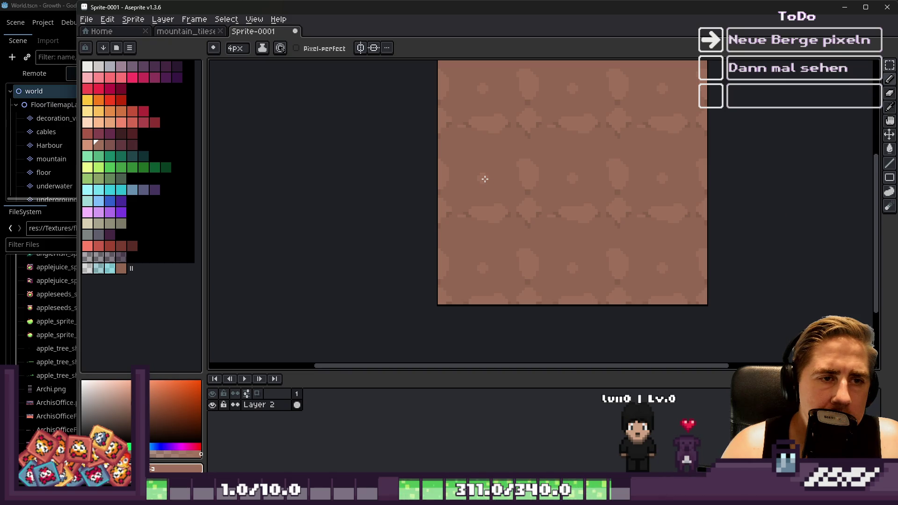
scroll(489, 164, up, 1)
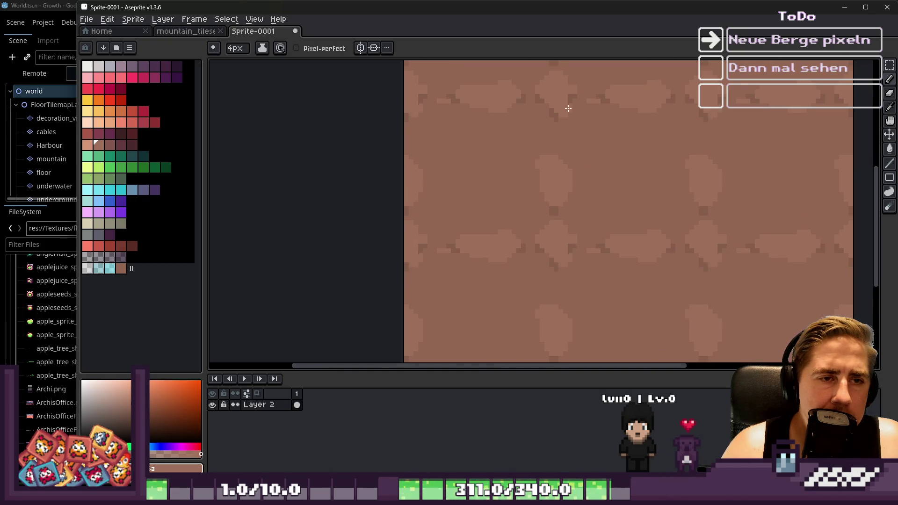
scroll(560, 120, up, 1)
scroll(528, 132, down, 2)
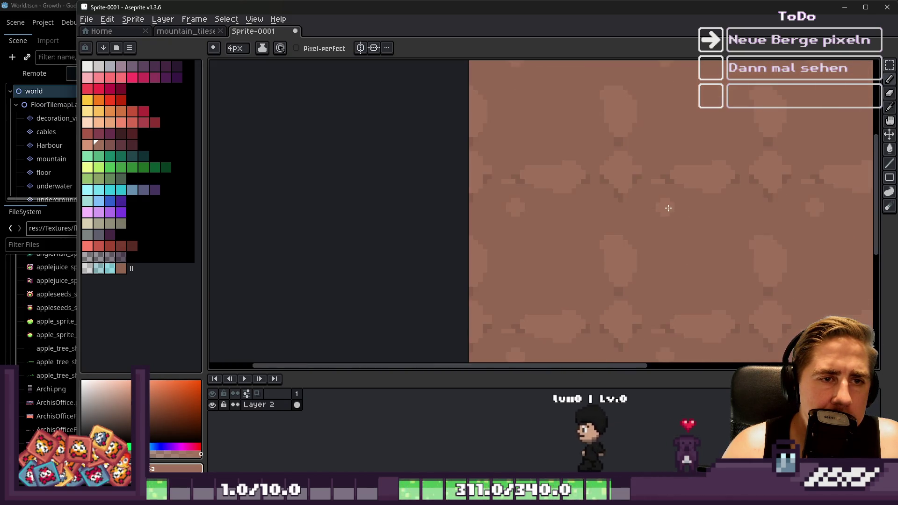
scroll(632, 166, down, 2)
scroll(552, 161, up, 2)
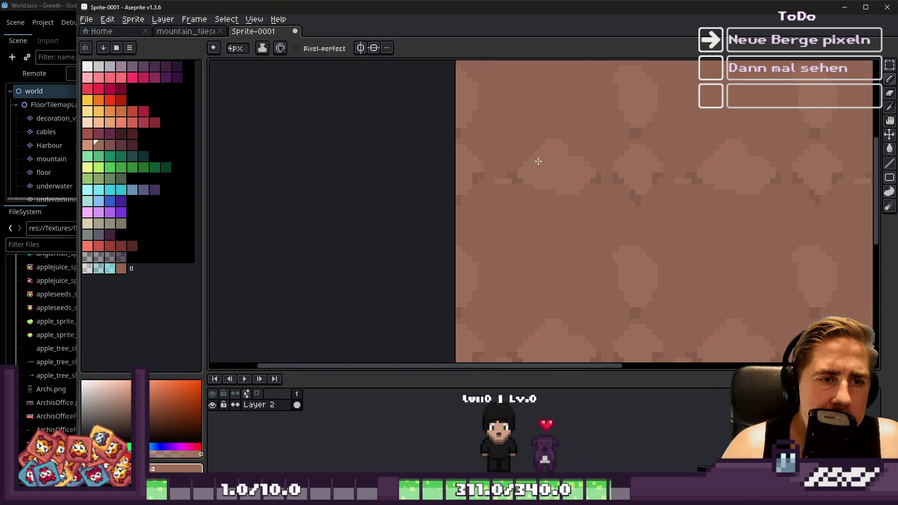
scroll(519, 164, down, 3)
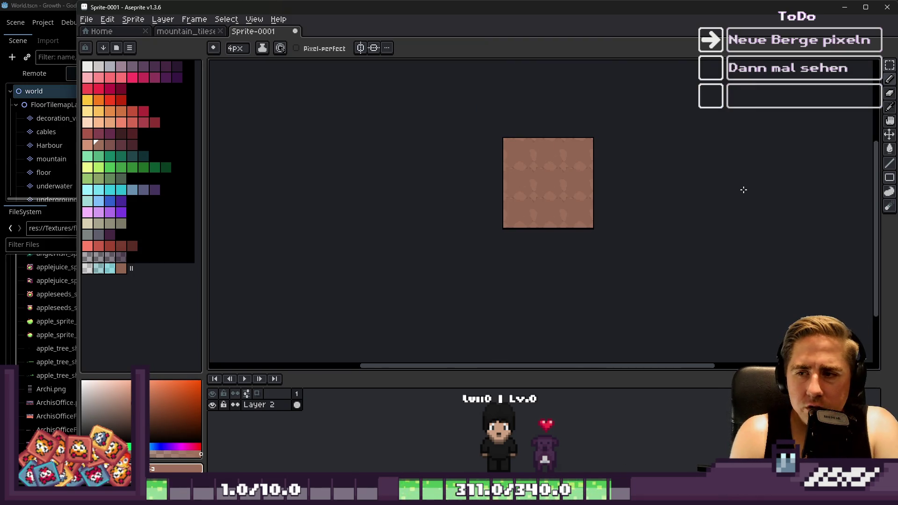
scroll(535, 184, up, 2)
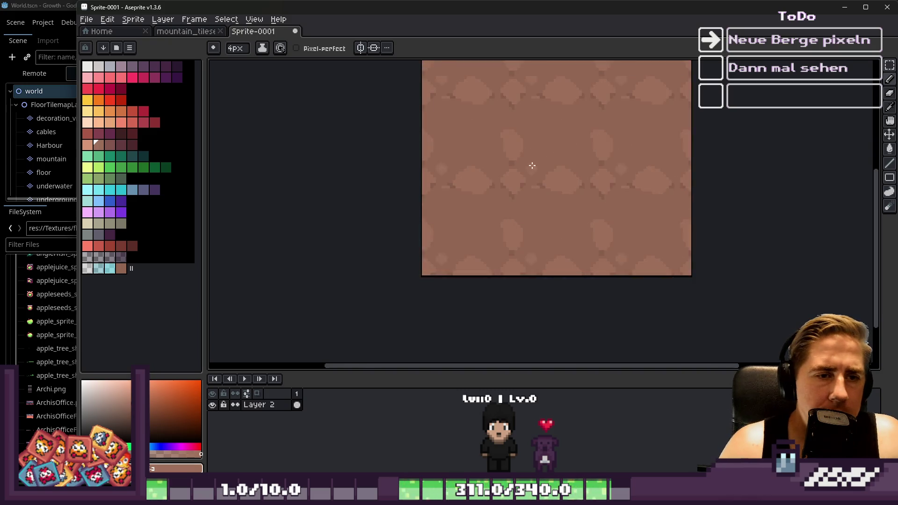
scroll(533, 159, down, 1)
scroll(532, 136, up, 1)
alt+click(537, 171)
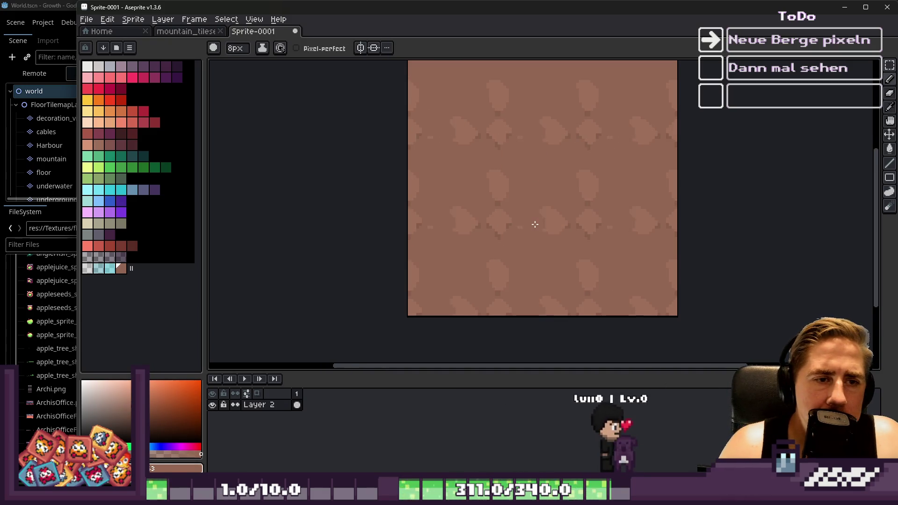
scroll(540, 226, down, 1)
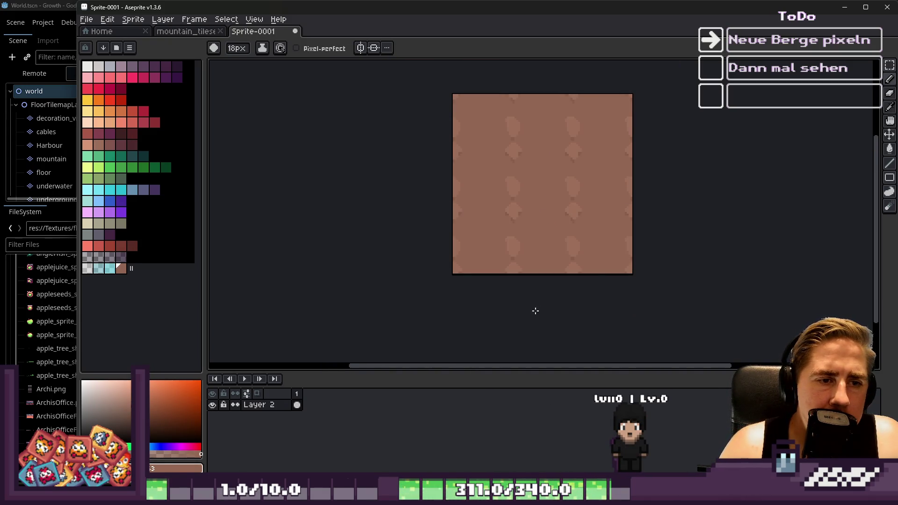
drag(573, 211, 518, 151)
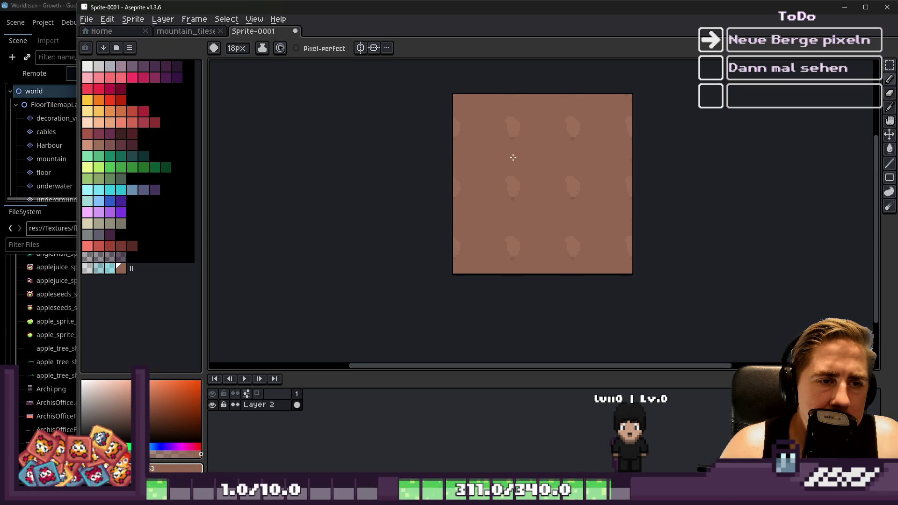
Step: Paint a light round stone patch, then at 6px enlarge the blob and add a small dab
scroll(499, 184, up, 2)
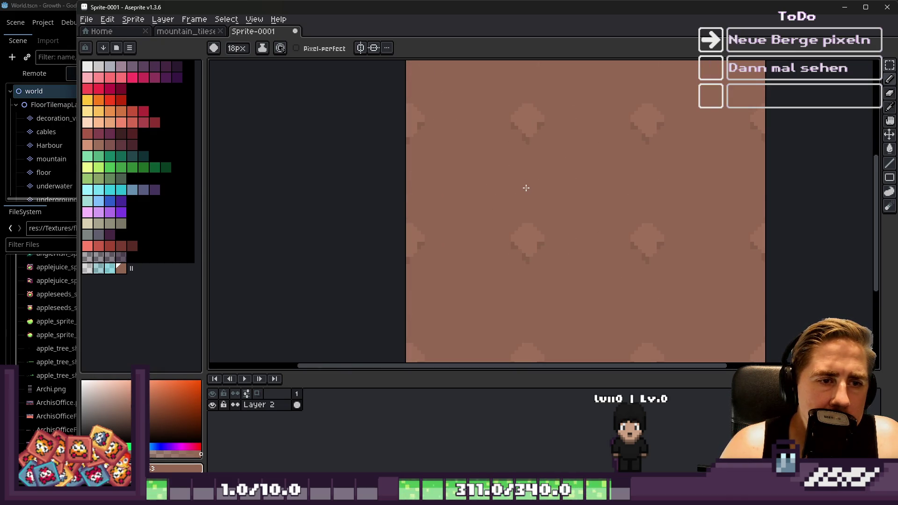
scroll(527, 225, down, 3)
scroll(471, 209, up, 3)
key(minus)
key(minus)
key(minus)
click(504, 195)
scroll(531, 236, down, 2)
key(minus)
key(minus)
key(minus)
scroll(523, 224, up, 2)
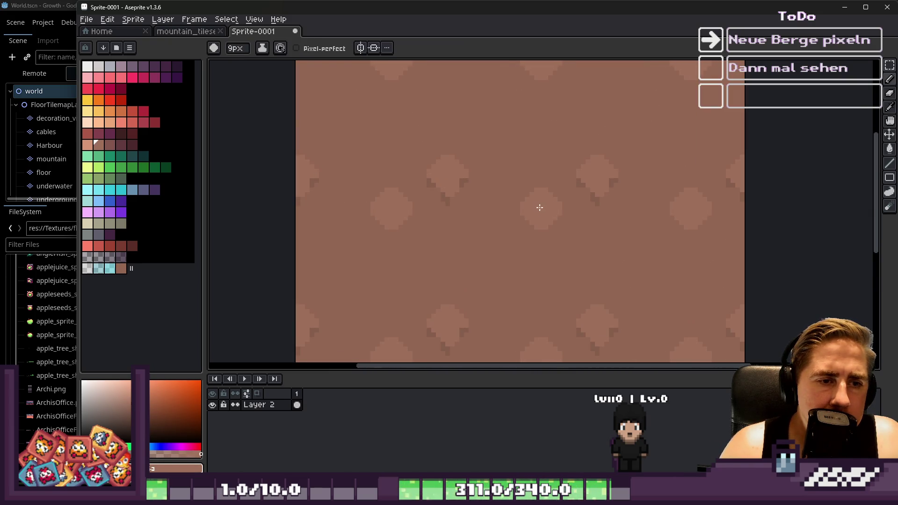
scroll(520, 229, down, 1)
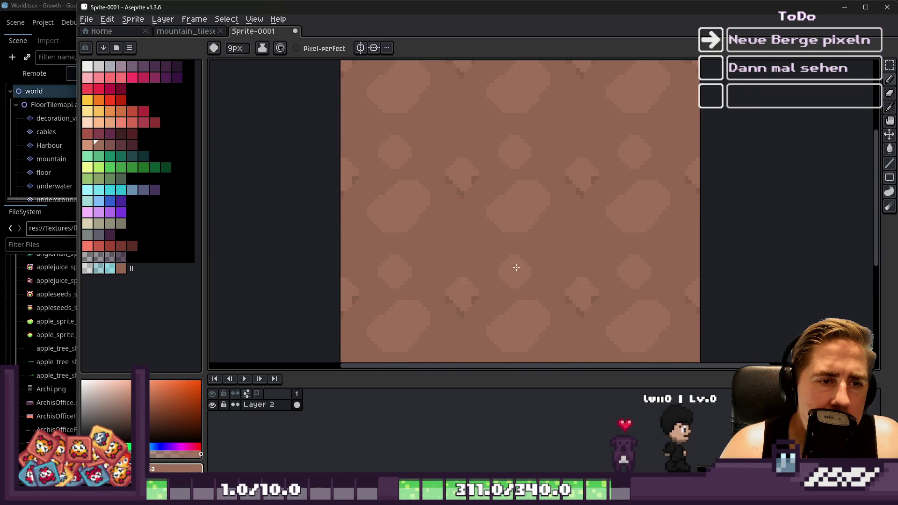
key(minus)
key(minus)
key(minus)
key(minus)
scroll(546, 237, up, 1)
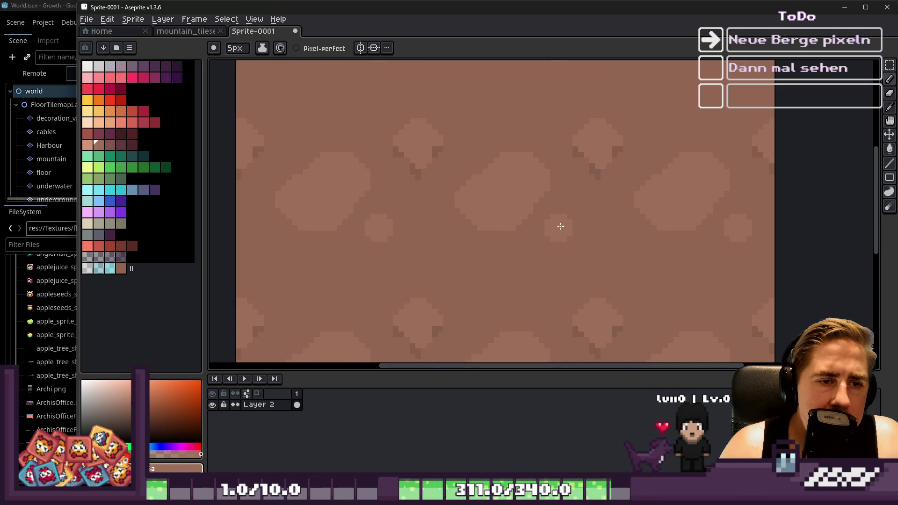
mouse_move(509, 258)
mouse_down()
mouse_move(485, 263)
mouse_move(510, 279)
mouse_up()
click(425, 218)
scroll(524, 212, down, 3)
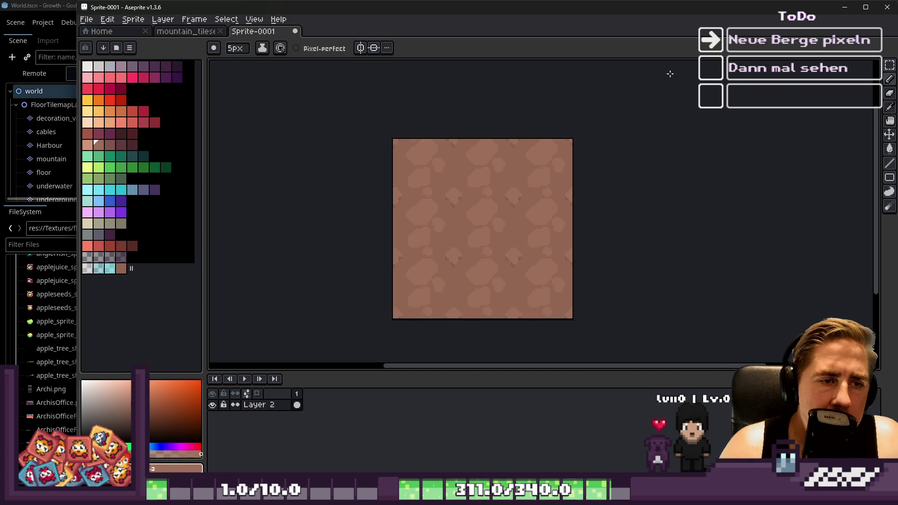
scroll(465, 209, up, 5)
Step: Pick a darker brown and, with a 1px brush, dot dark pixels along the ridge outline
alt+click(493, 173)
key(minus)
key(minus)
key(minus)
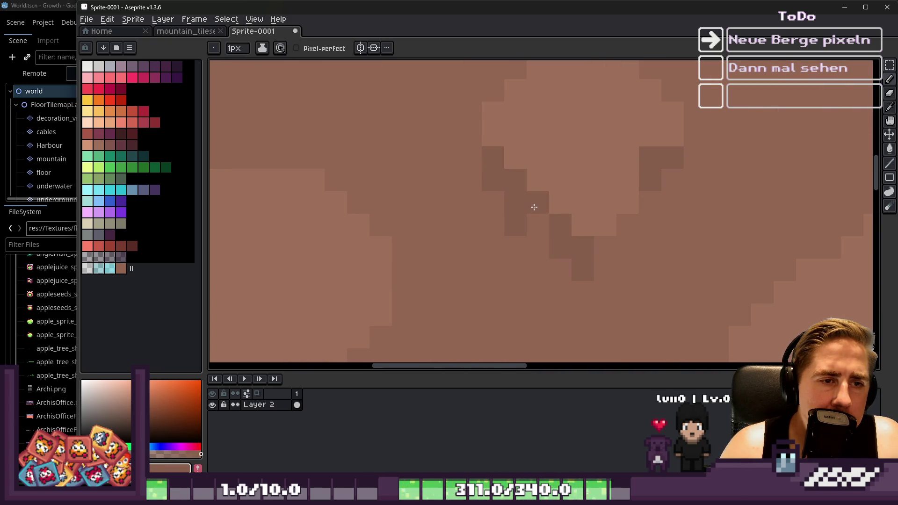
click(518, 225)
click(535, 223)
click(601, 248)
click(603, 270)
click(629, 227)
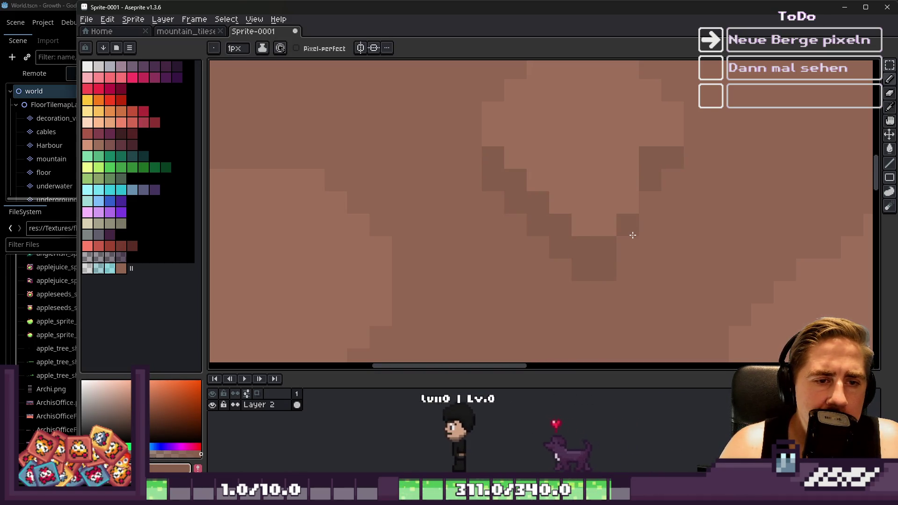
click(644, 215)
Step: Extend the dark outline band along the ridge beneath the light blob
scroll(520, 116, down, 2)
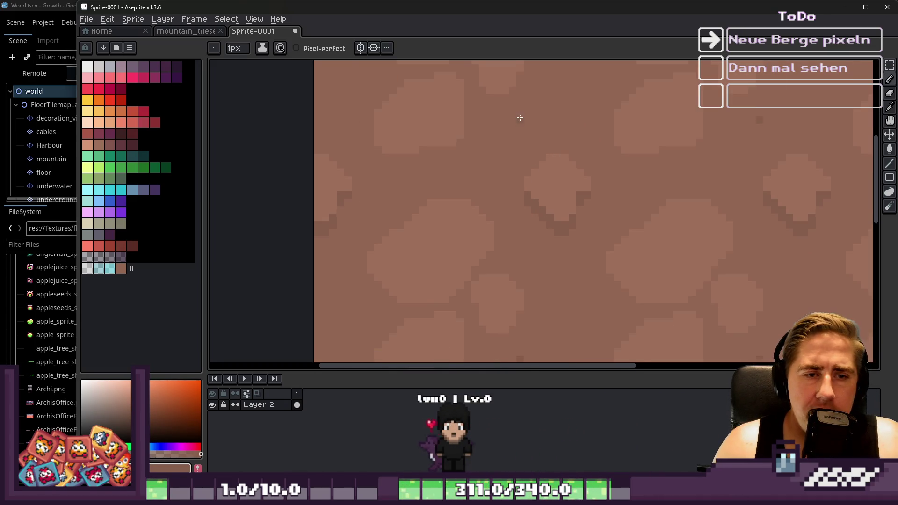
scroll(556, 172, up, 2)
scroll(556, 171, down, 2)
scroll(586, 243, up, 2)
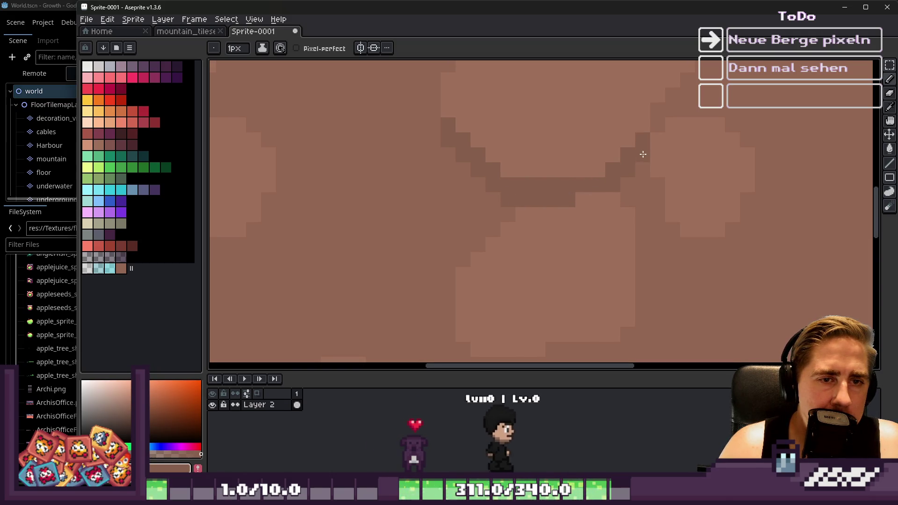
scroll(642, 150, down, 2)
scroll(552, 178, up, 2)
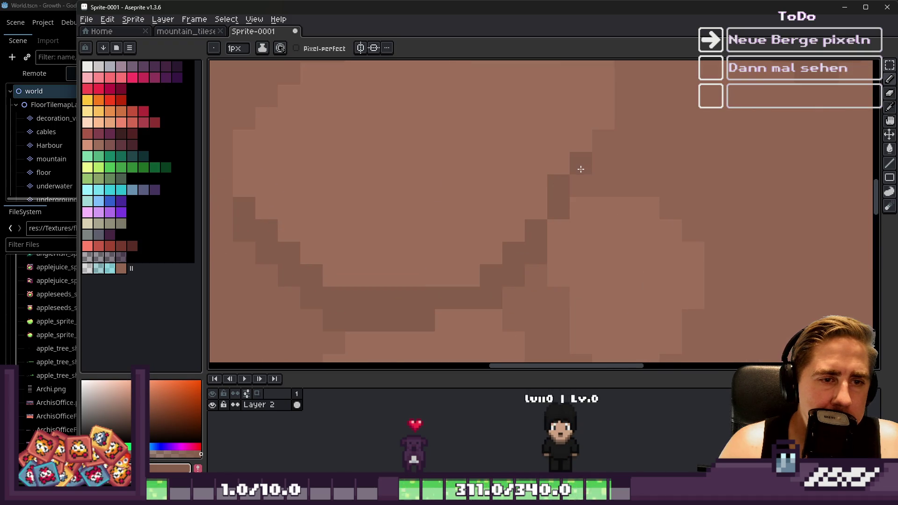
scroll(579, 142, down, 1)
scroll(561, 235, up, 1)
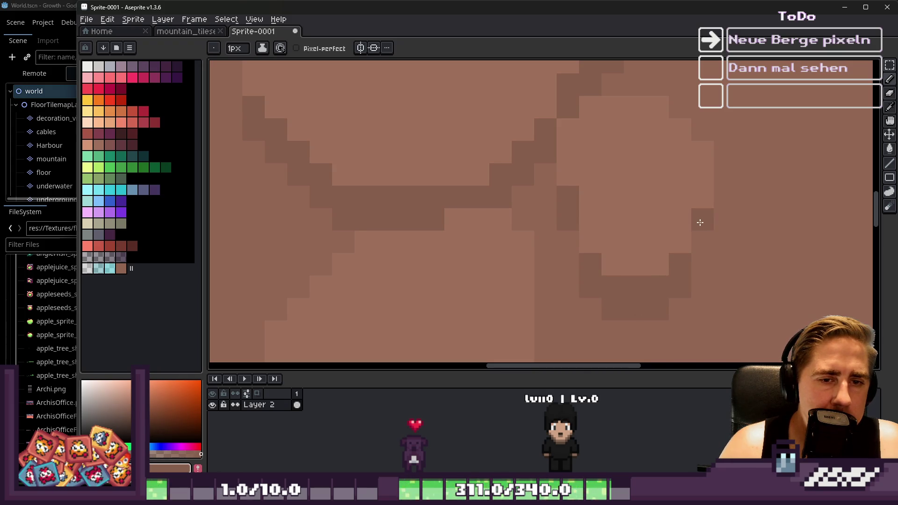
scroll(650, 194, down, 2)
scroll(608, 199, up, 2)
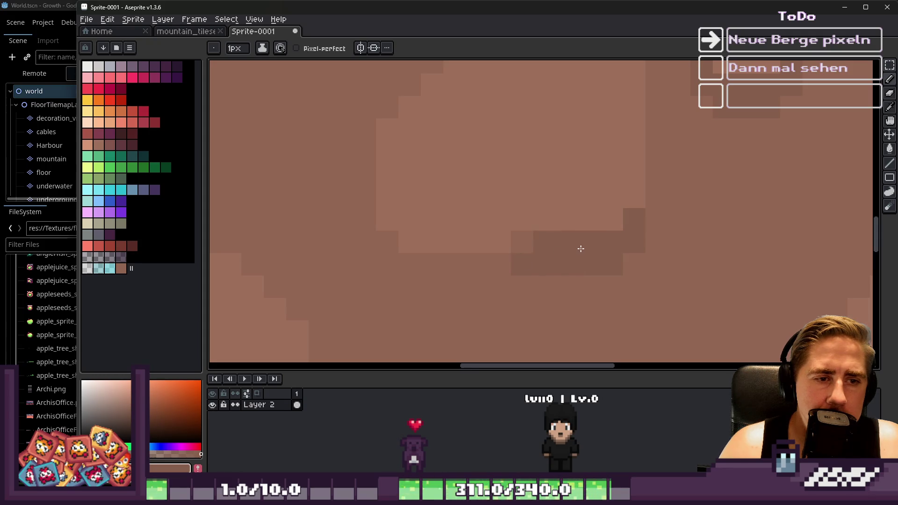
mouse_move(504, 270)
mouse_down()
mouse_move(461, 287)
mouse_move(415, 276)
mouse_move(475, 273)
mouse_up()
Step: Select the entire sprite tile with Ctrl+A
scroll(503, 195, down, 6)
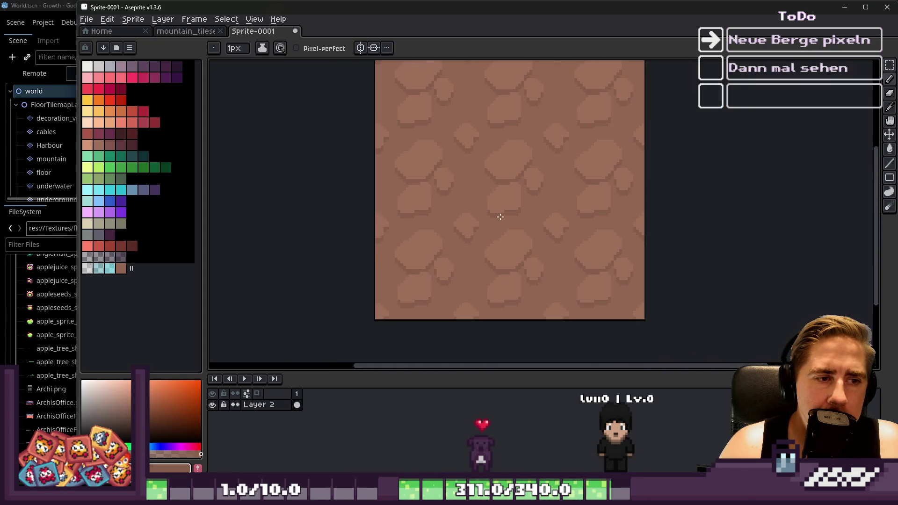
scroll(480, 201, up, 2)
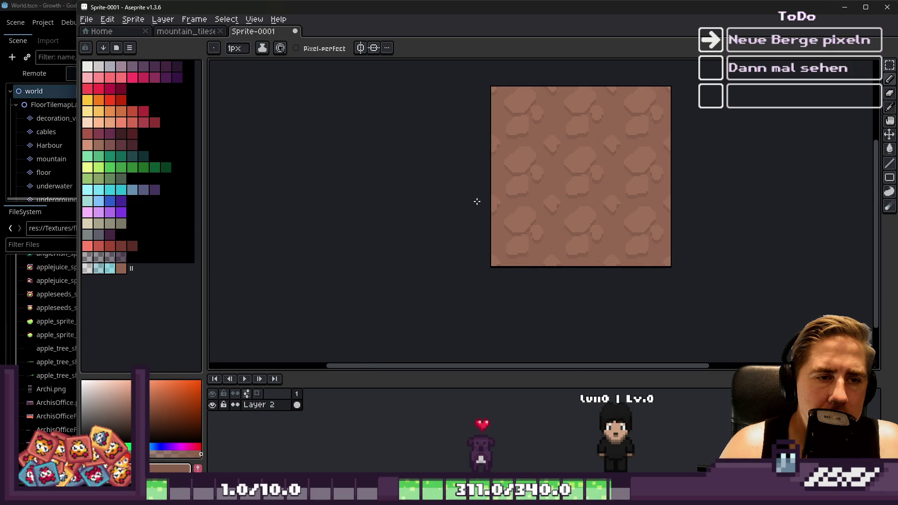
key(ctrl+a)
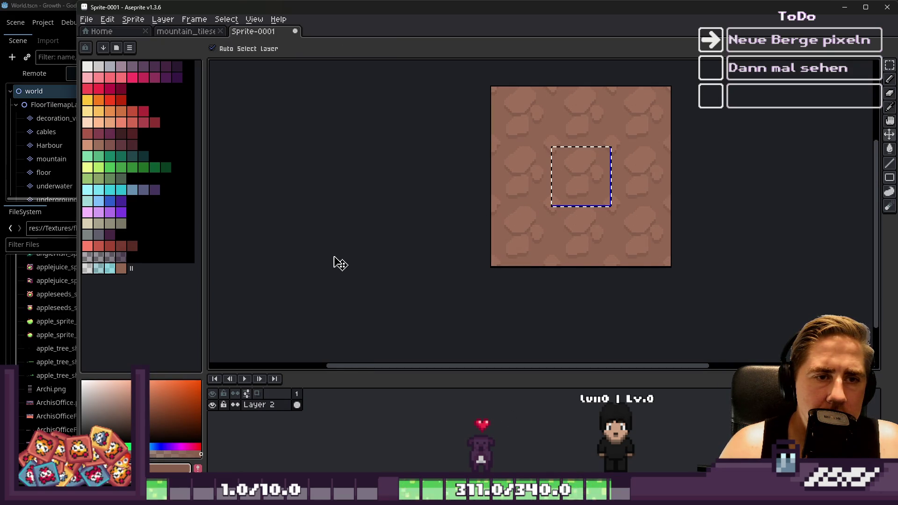
Step: Paste a copy of the stone tile into mountain_tileset at 0,96, then return to Sprite-0001
key(ctrl+d)
key(b)
click(203, 37)
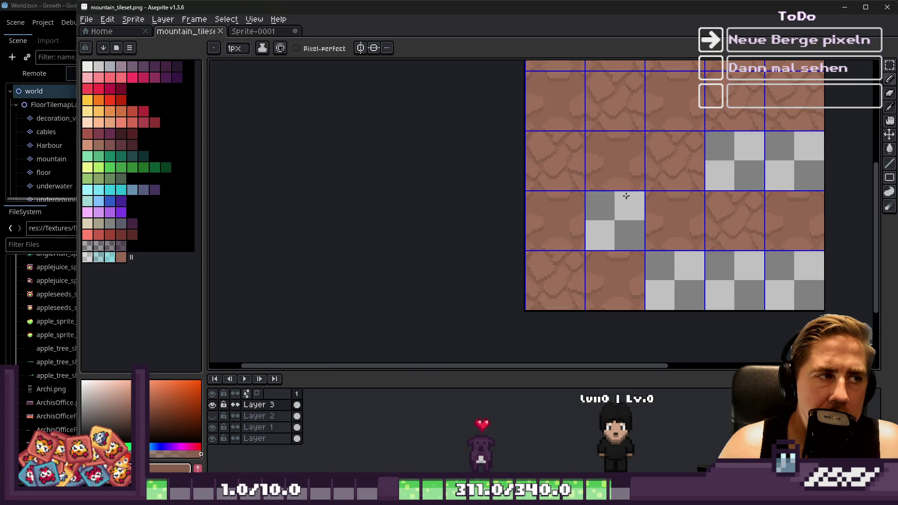
scroll(623, 194, up, 1)
key(ctrl+v)
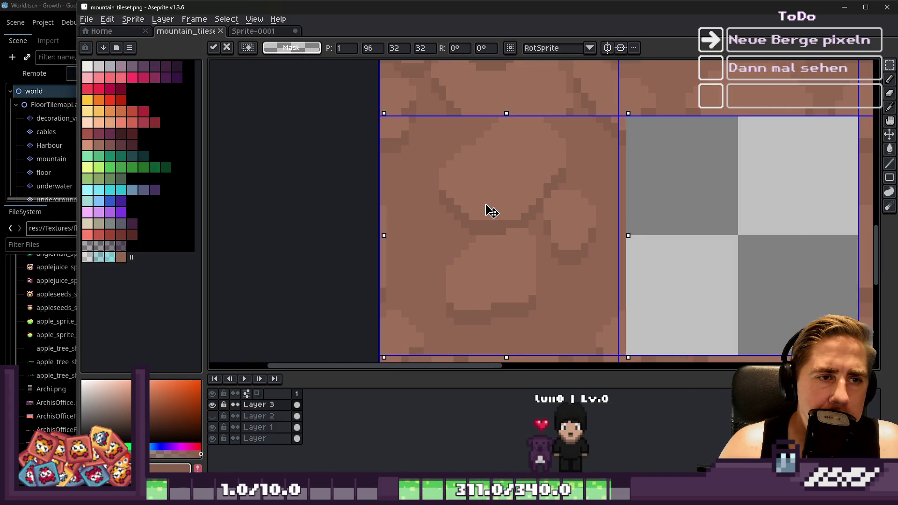
scroll(472, 180, down, 1)
scroll(498, 136, up, 1)
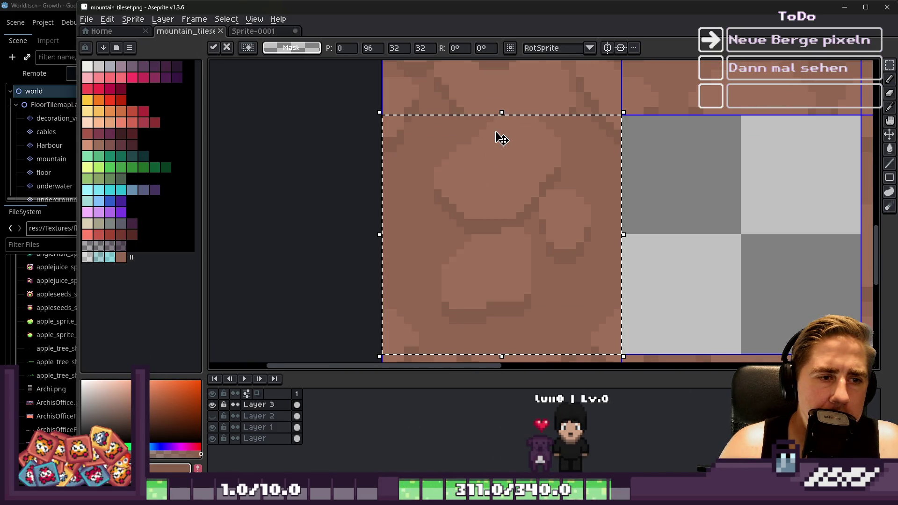
key(ctrl+d)
scroll(407, 185, down, 5)
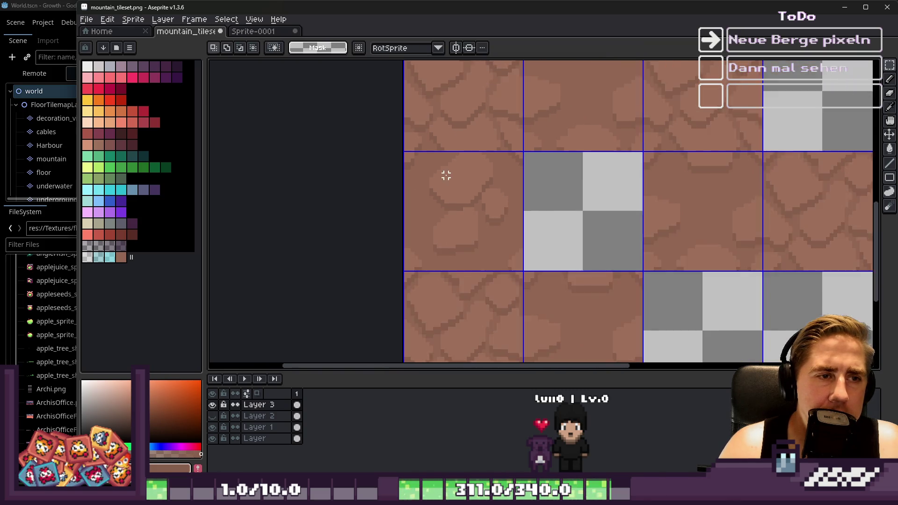
scroll(440, 162, up, 2)
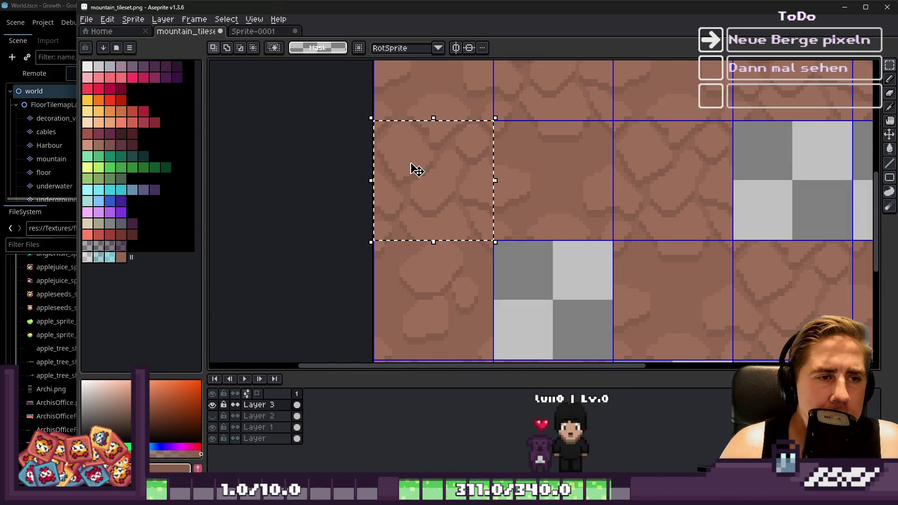
click(252, 33)
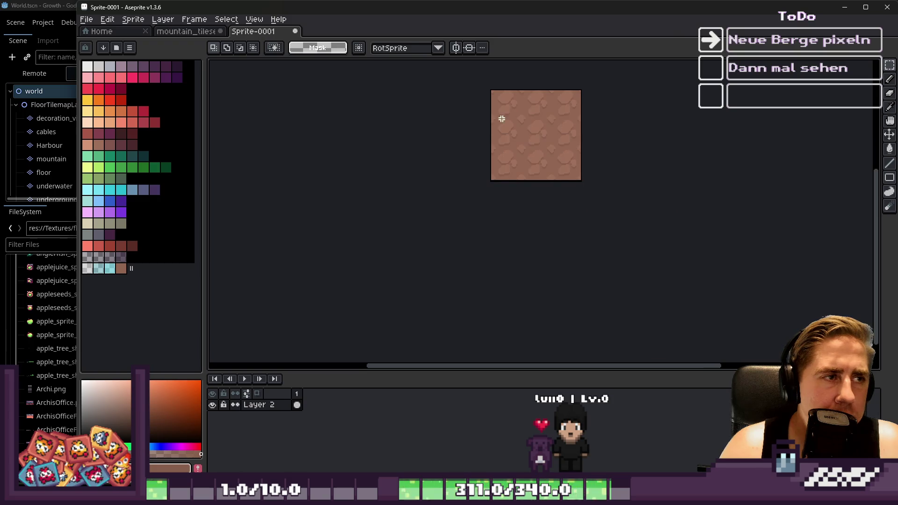
Step: Switch to the pencil and zoom in on the stone tile's dark crack lines
scroll(538, 117, up, 3)
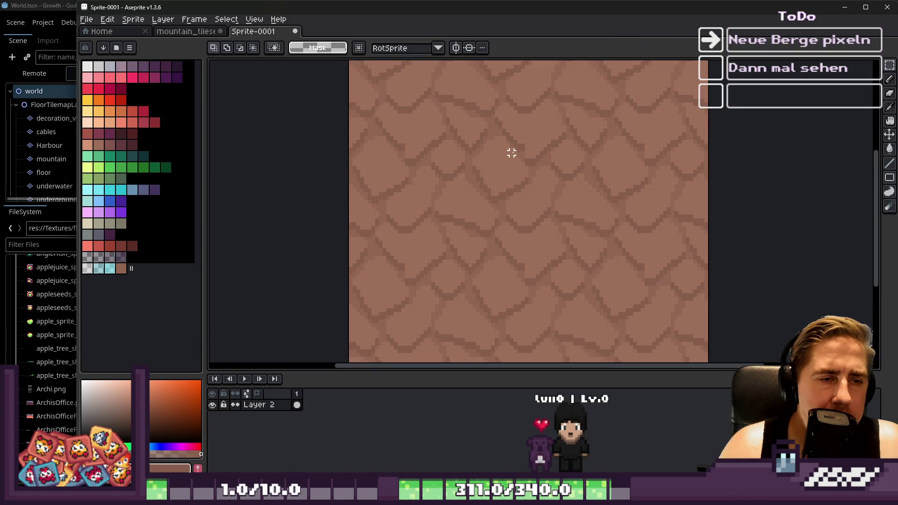
scroll(487, 225, up, 2)
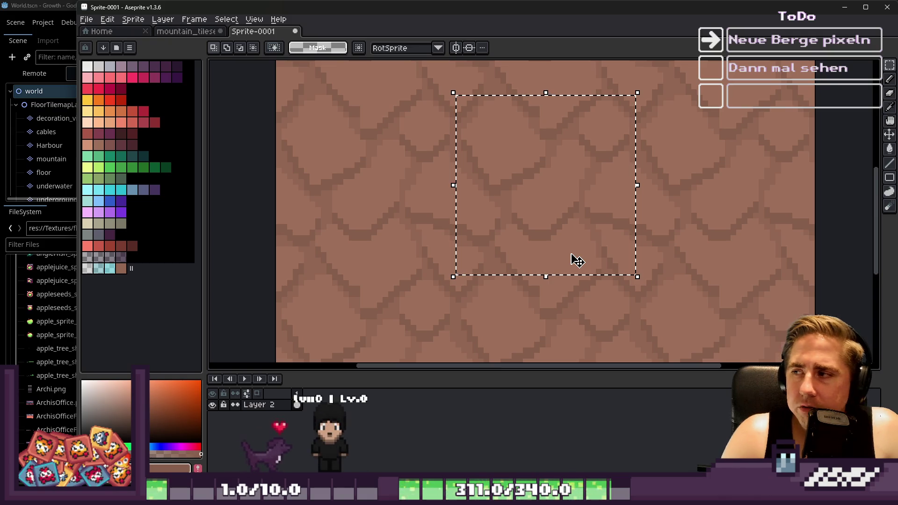
scroll(536, 217, down, 3)
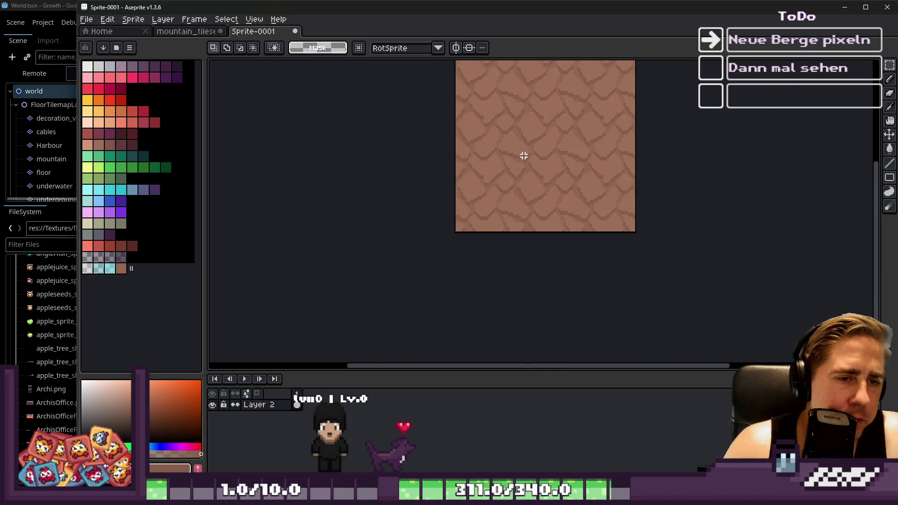
scroll(538, 131, up, 2)
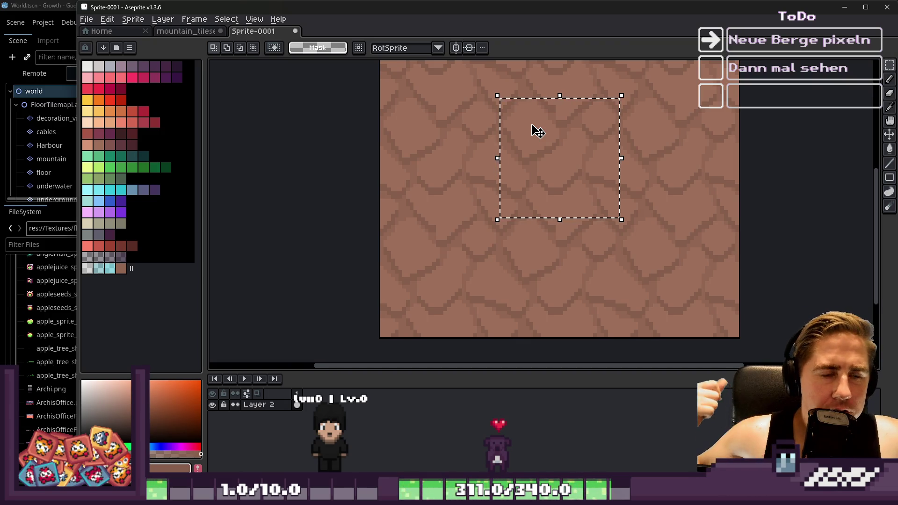
key(b)
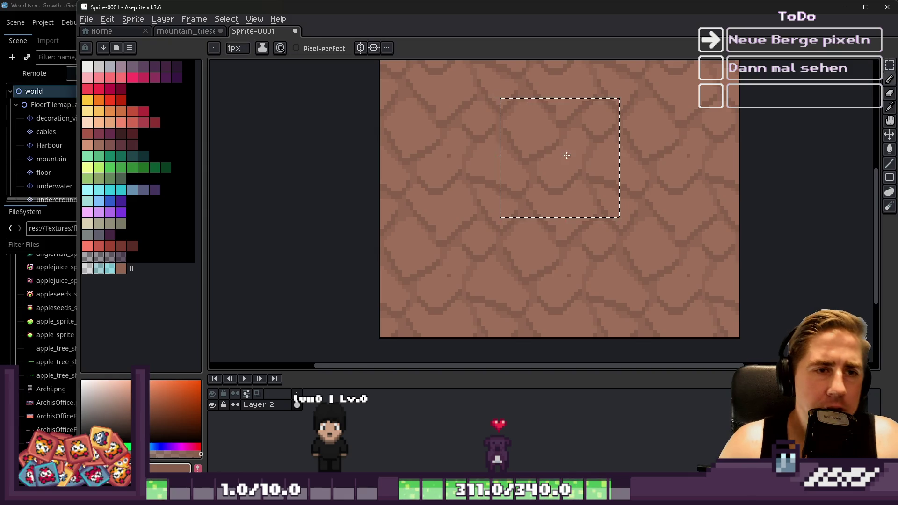
scroll(560, 157, up, 1)
scroll(570, 135, up, 1)
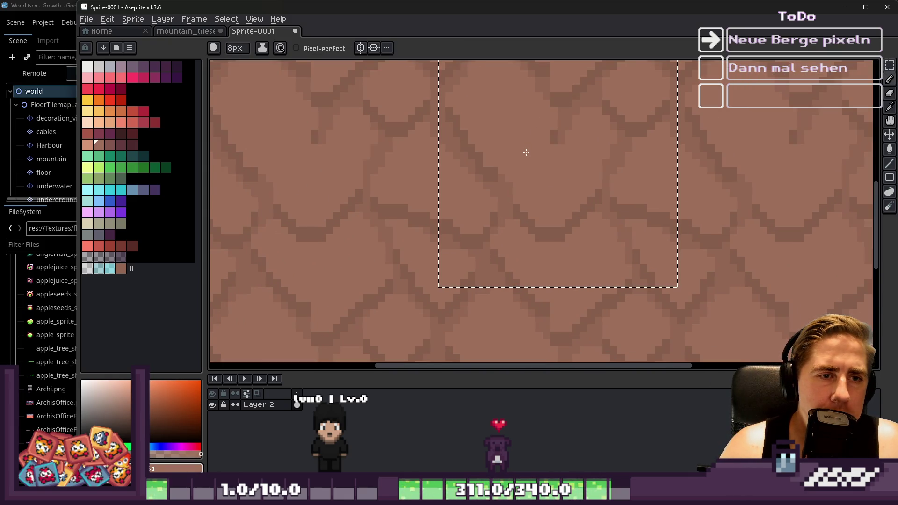
scroll(491, 168, down, 2)
scroll(493, 174, down, 2)
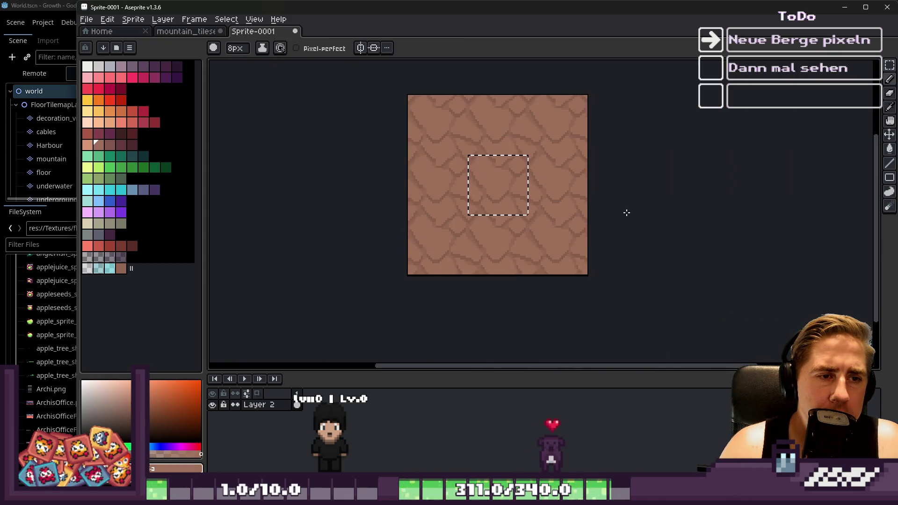
scroll(399, 204, down, 1)
scroll(411, 207, up, 3)
scroll(579, 150, up, 2)
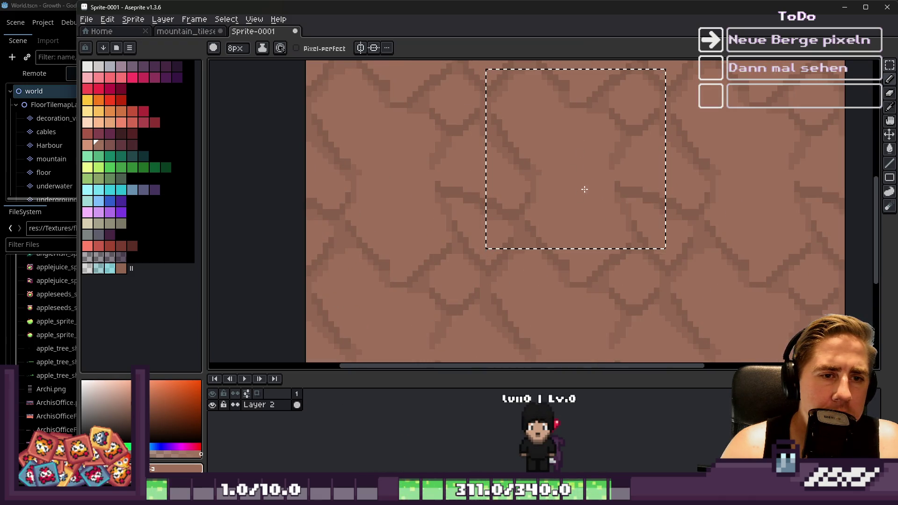
scroll(580, 184, down, 1)
scroll(582, 196, up, 2)
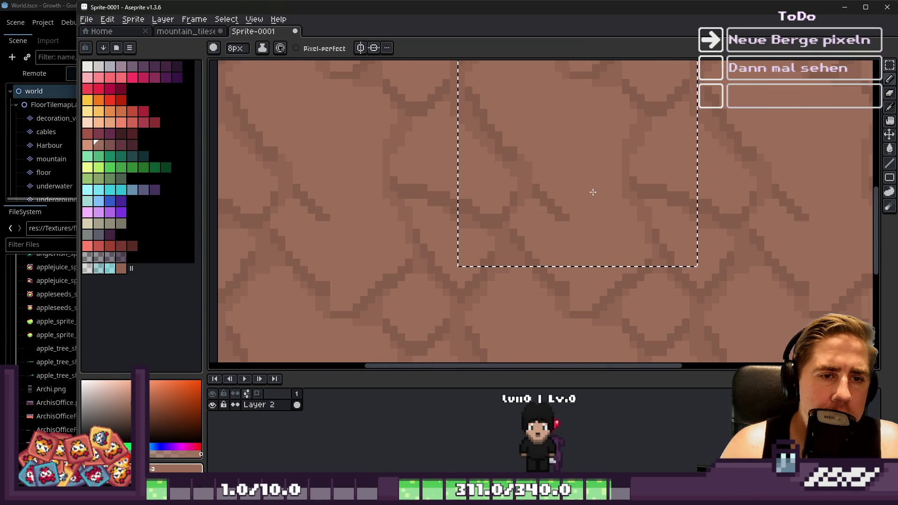
scroll(563, 185, down, 4)
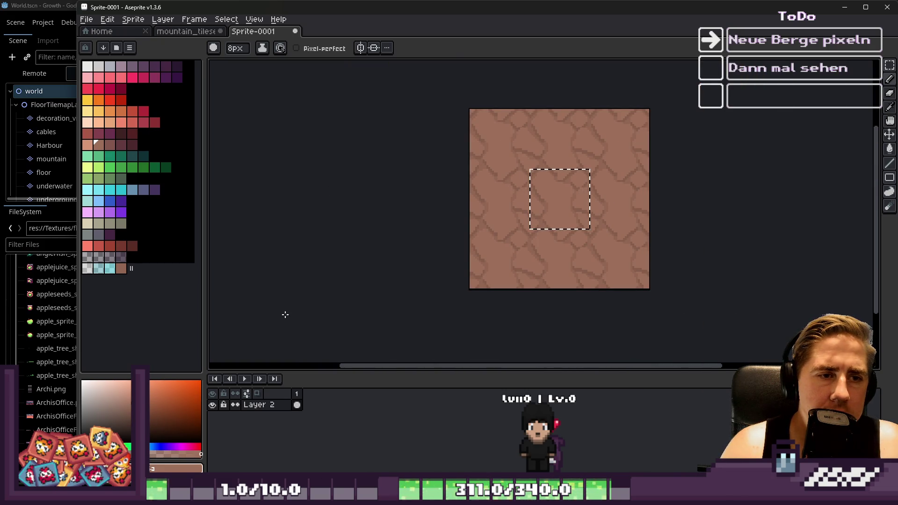
scroll(528, 217, up, 3)
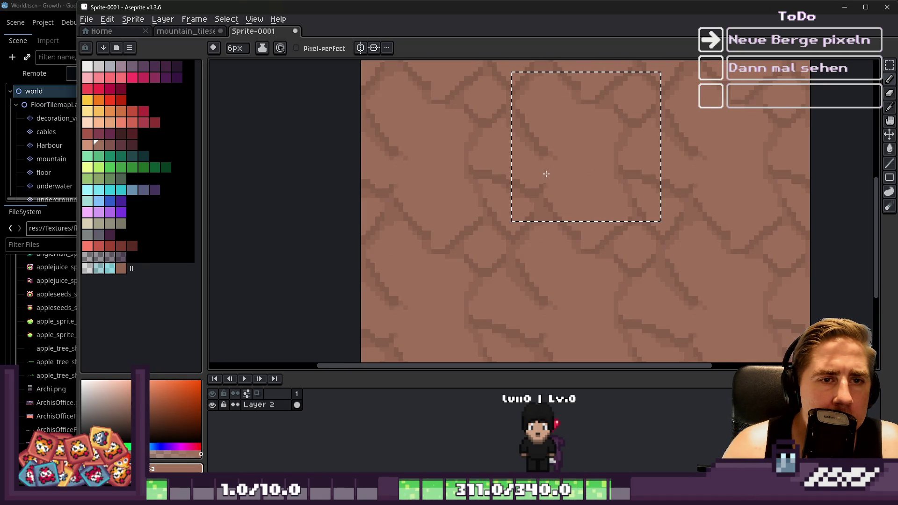
Step: Shrink the brush from 8px to 6px and paint the light base colour over one crack line
key(minus)
key(minus)
scroll(633, 112, up, 2)
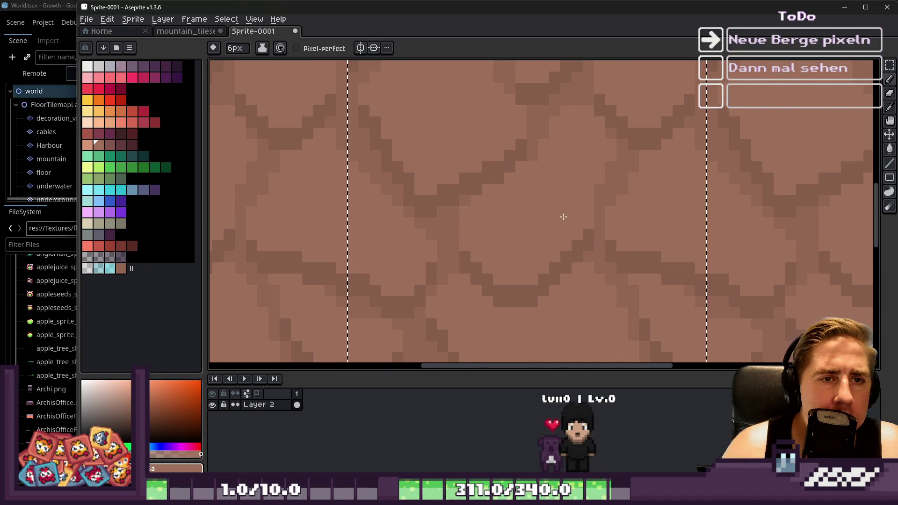
scroll(563, 217, down, 2)
scroll(601, 166, up, 2)
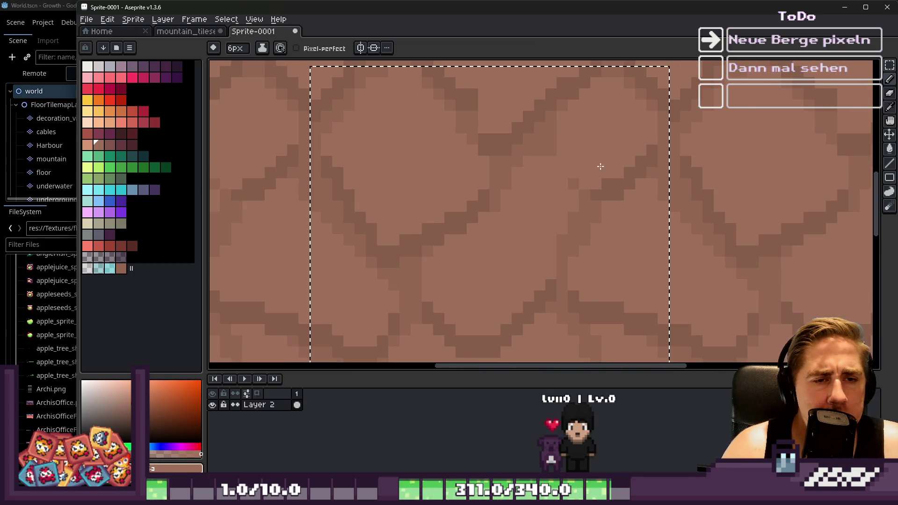
drag(582, 174, 590, 247)
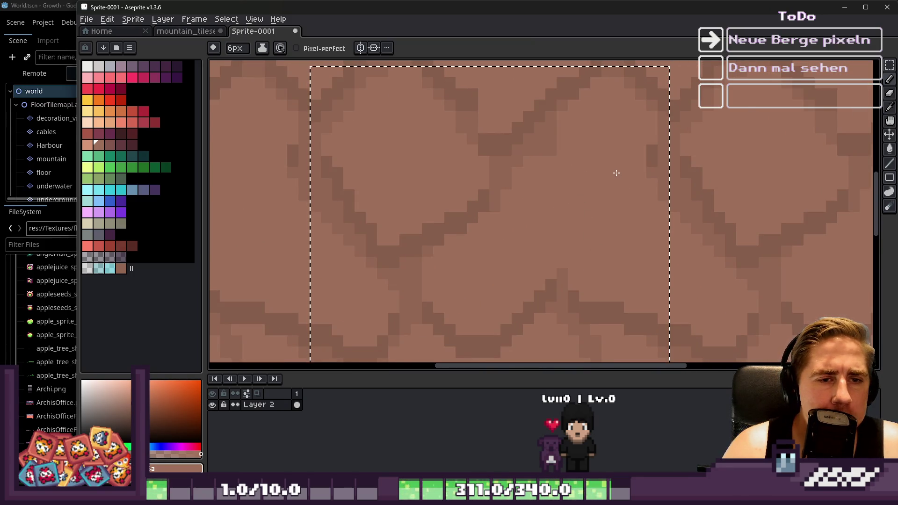
scroll(576, 166, down, 2)
scroll(560, 197, up, 1)
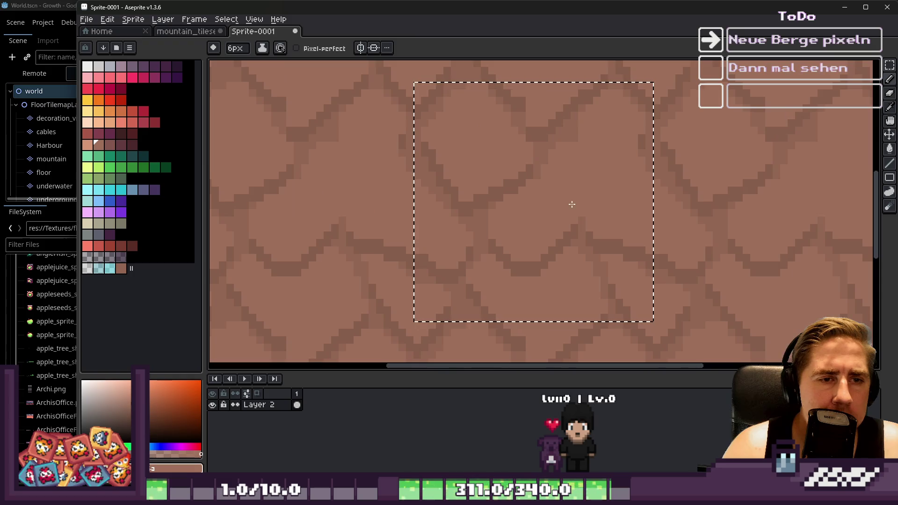
scroll(567, 190, down, 2)
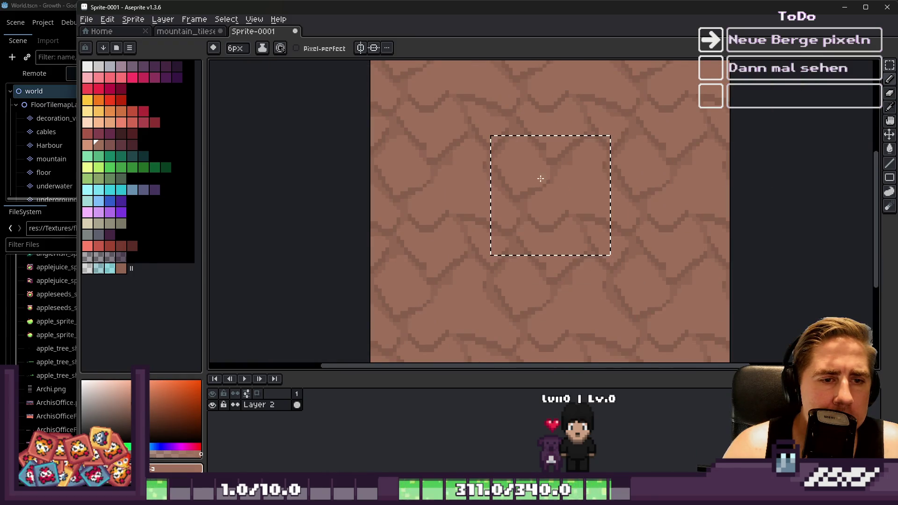
scroll(501, 151, up, 1)
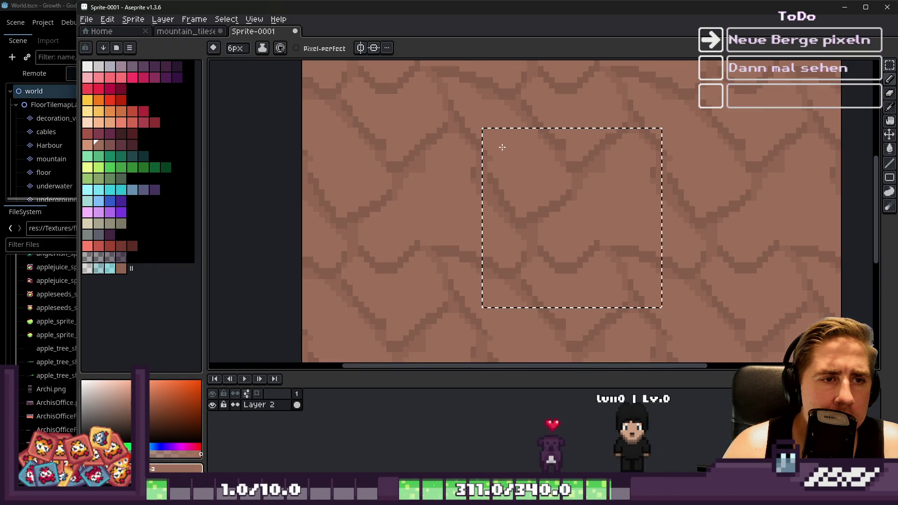
scroll(488, 139, down, 2)
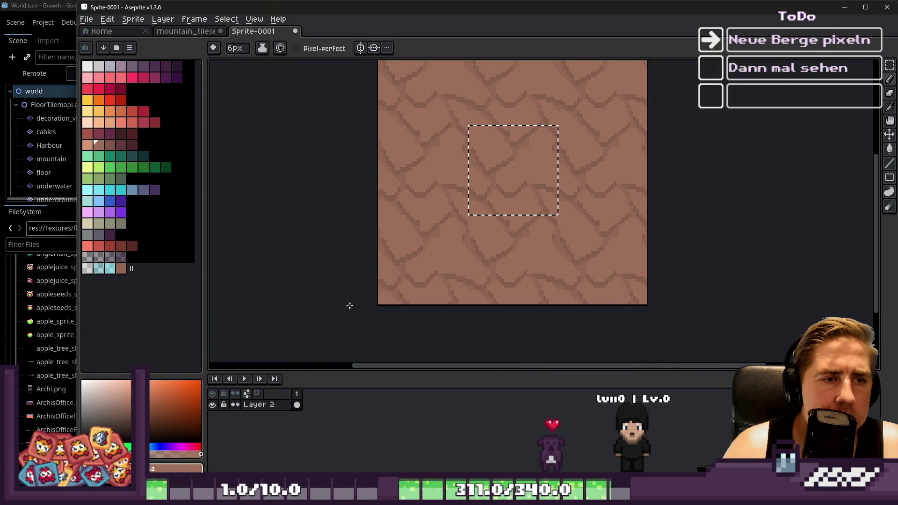
scroll(557, 183, up, 2)
scroll(537, 154, up, 3)
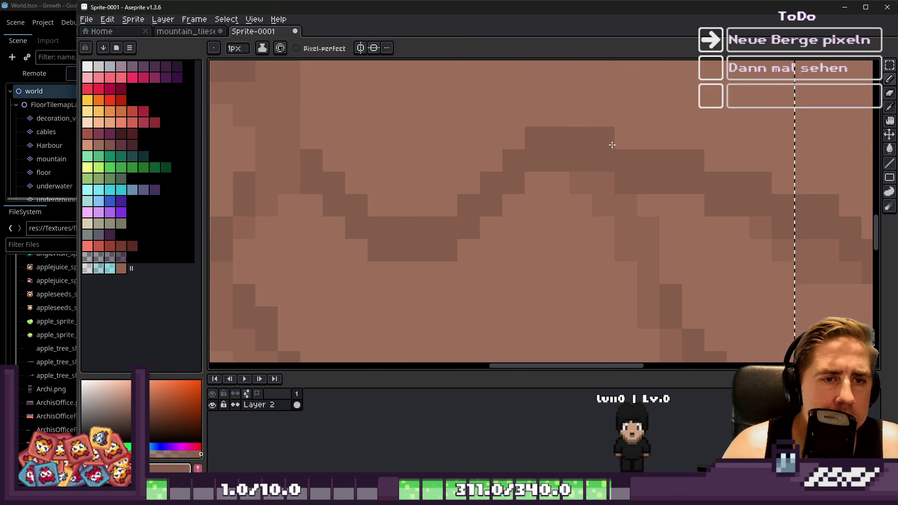
scroll(571, 191, down, 7)
scroll(553, 171, up, 4)
scroll(553, 171, up, 2)
scroll(552, 166, down, 5)
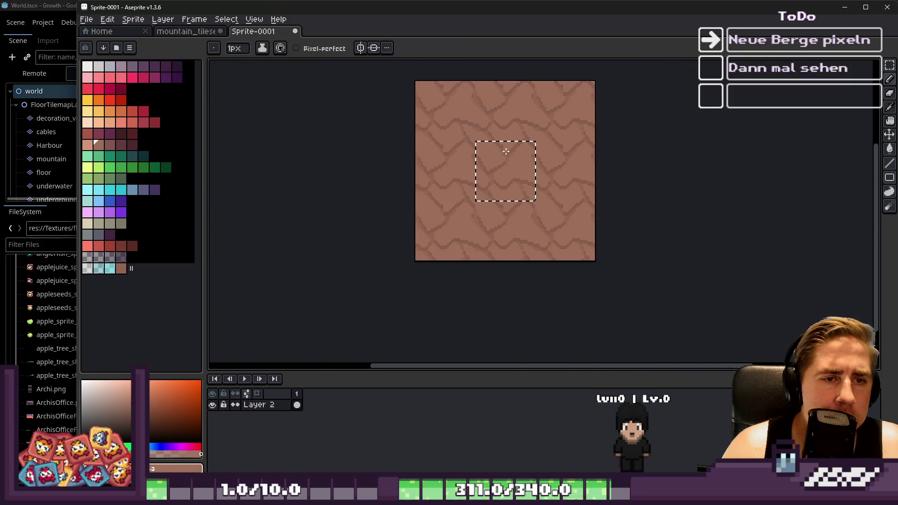
scroll(468, 145, up, 3)
Step: Select and copy the whole edited stone tile, then drop the selection
key(v)
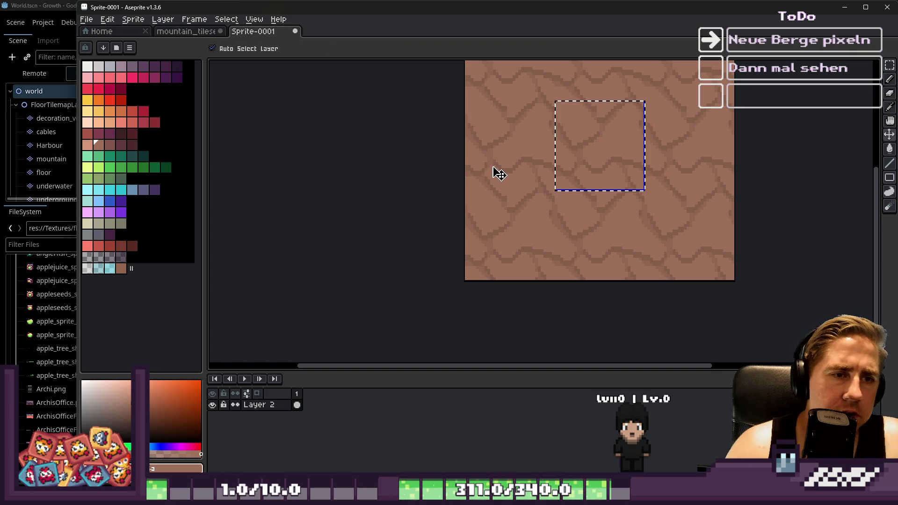
key(b)
key(v)
key(b)
Step: Paste the tile into mountain_tileset and place it one tile to the right
click(186, 33)
key(v)
key(ctrl+t)
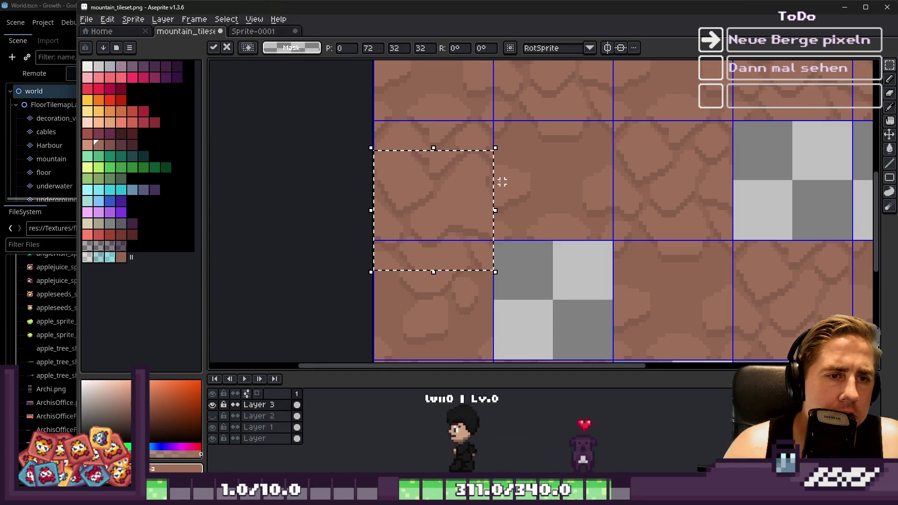
scroll(419, 213, up, 1)
drag(418, 213, 566, 181)
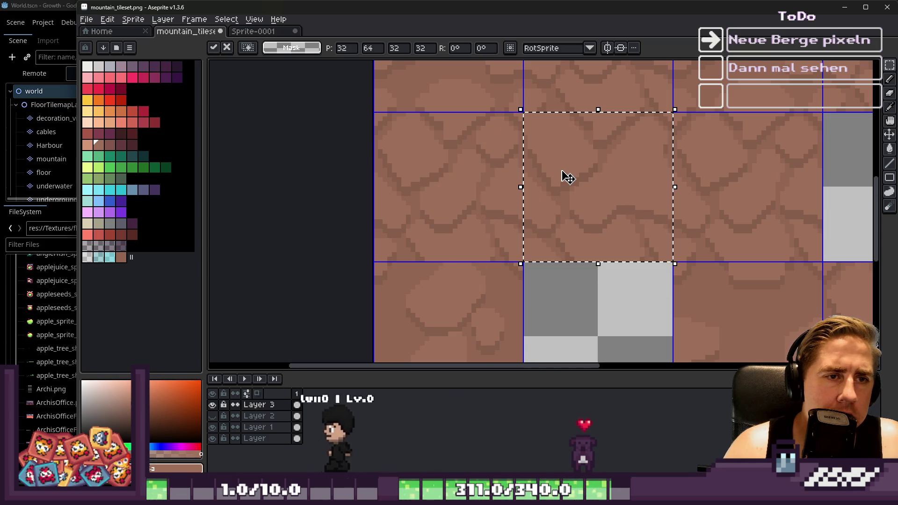
click(501, 150)
scroll(496, 149, down, 6)
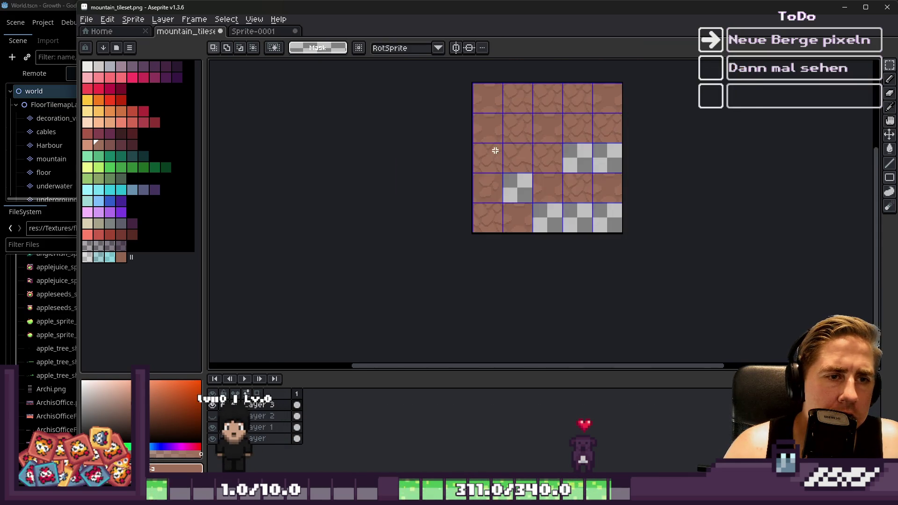
scroll(478, 255, up, 7)
scroll(477, 254, up, 1)
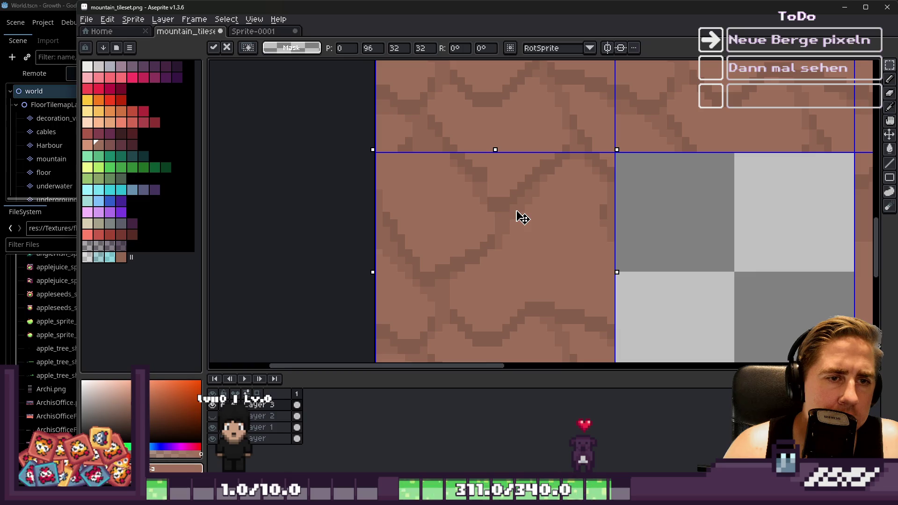
scroll(459, 143, down, 8)
scroll(455, 144, up, 2)
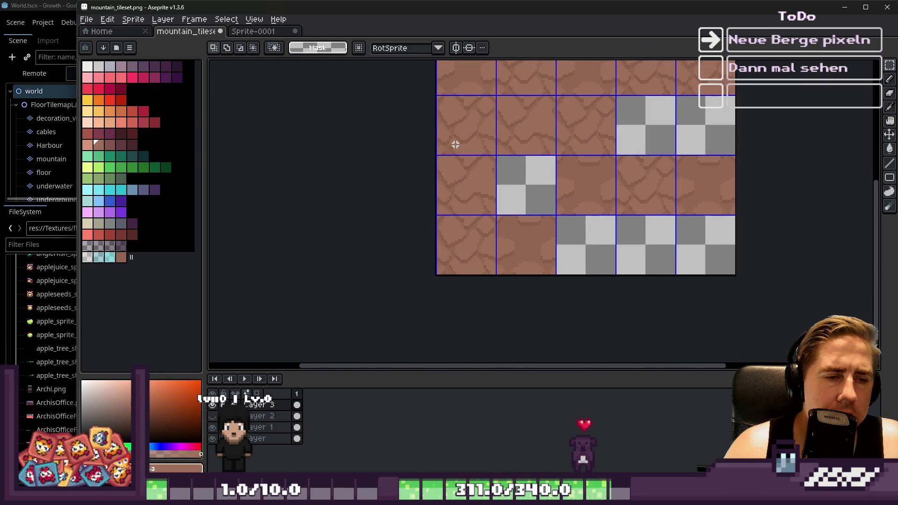
scroll(538, 180, up, 5)
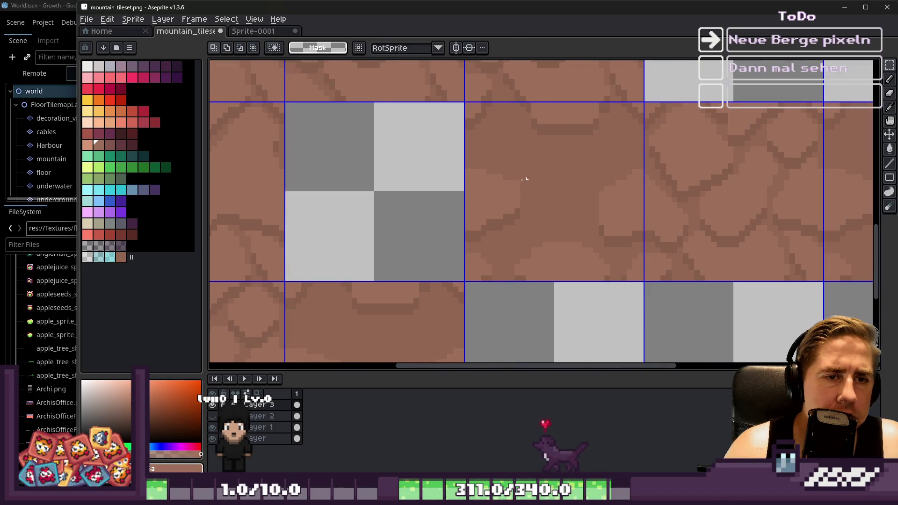
Step: Paste another stone tile beside the checkered empty cell, commit it, and return to Sprite-0001
key(ctrl+v)
mouse_move(558, 190)
mouse_down()
mouse_move(586, 173)
mouse_move(576, 171)
mouse_up()
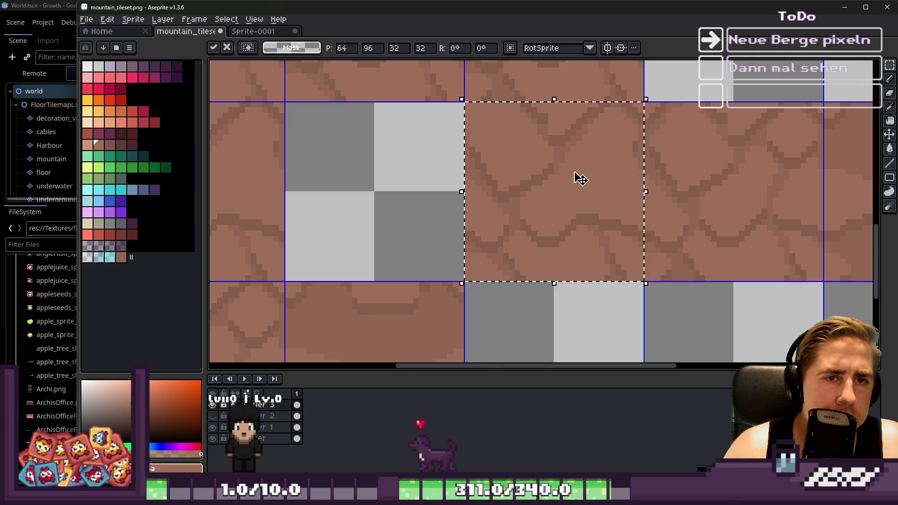
key(Return)
scroll(481, 189, down, 4)
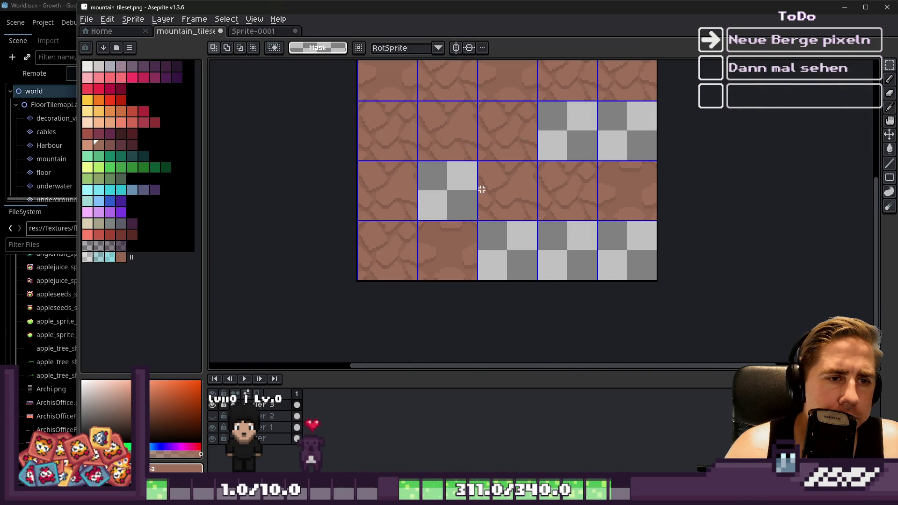
scroll(536, 228, down, 2)
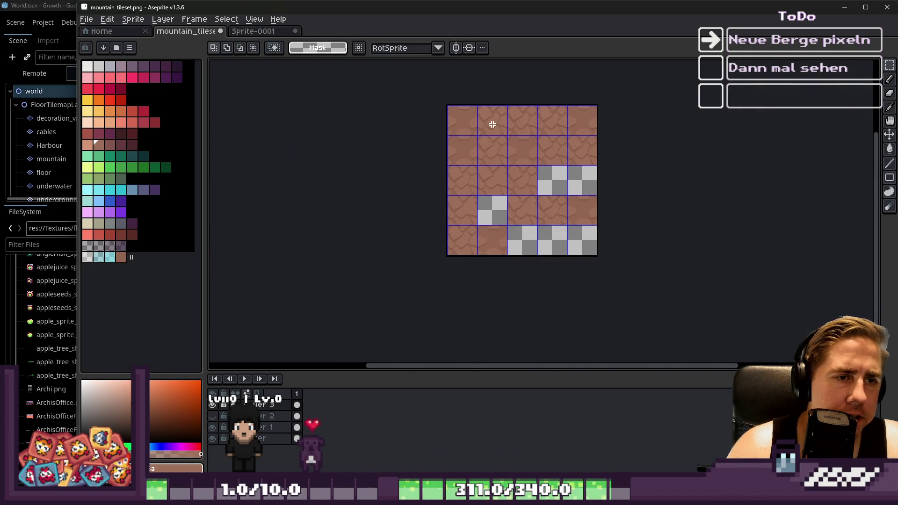
scroll(492, 124, up, 5)
scroll(603, 179, down, 1)
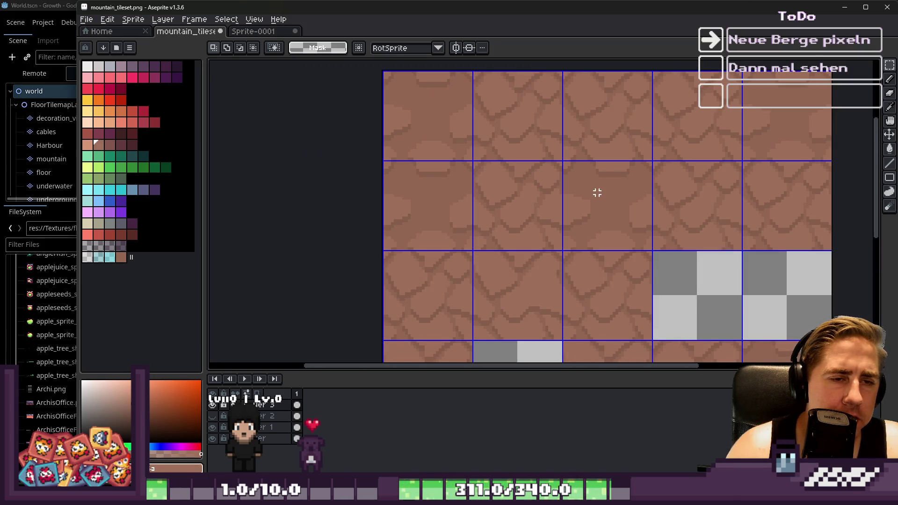
scroll(597, 192, down, 1)
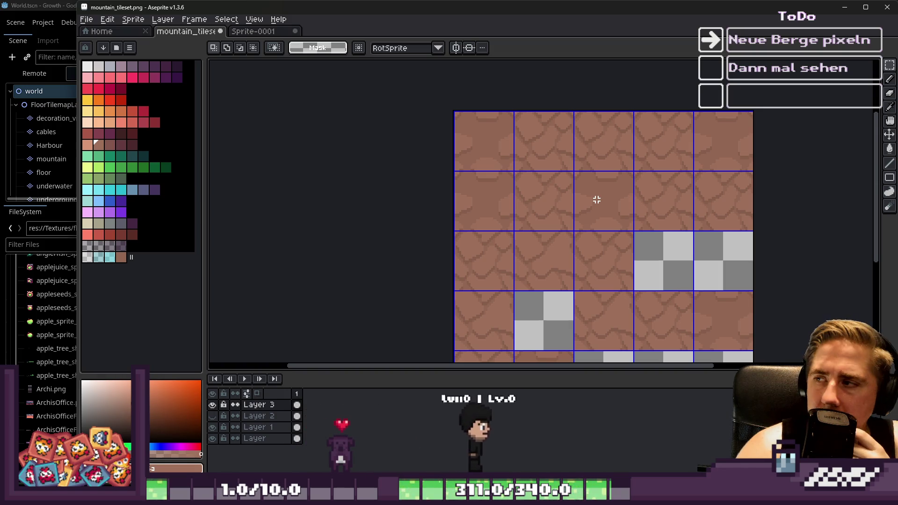
scroll(597, 199, down, 1)
scroll(597, 199, up, 1)
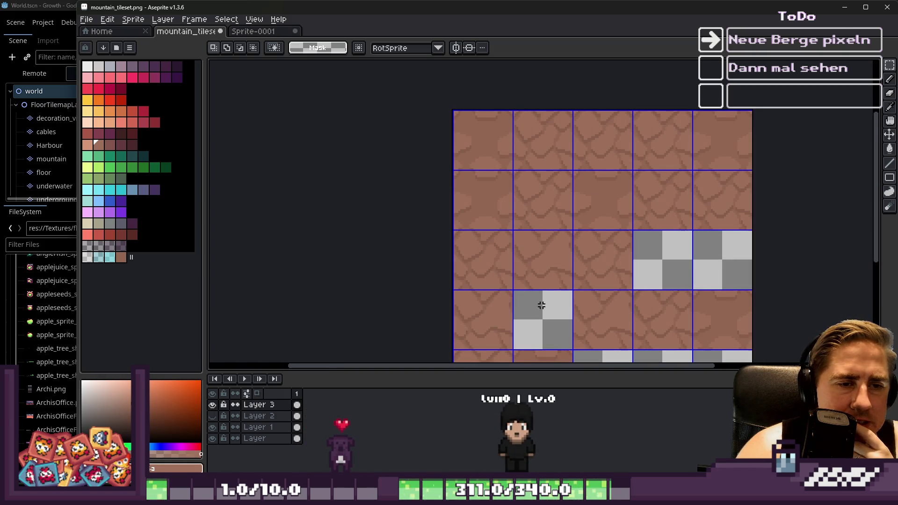
click(242, 32)
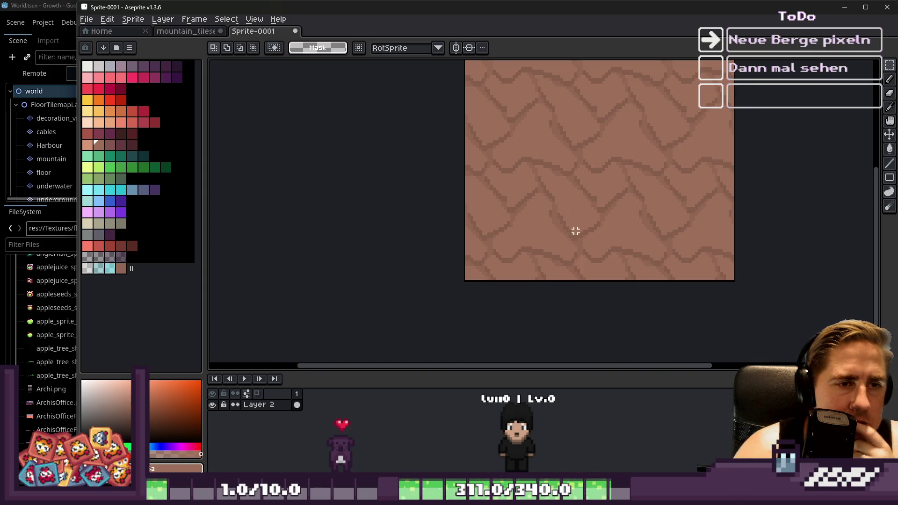
Step: Zoom around the stone tile, toggling between move and pencil, and settle on the pencil
scroll(598, 178, up, 3)
key(b)
scroll(620, 149, up, 2)
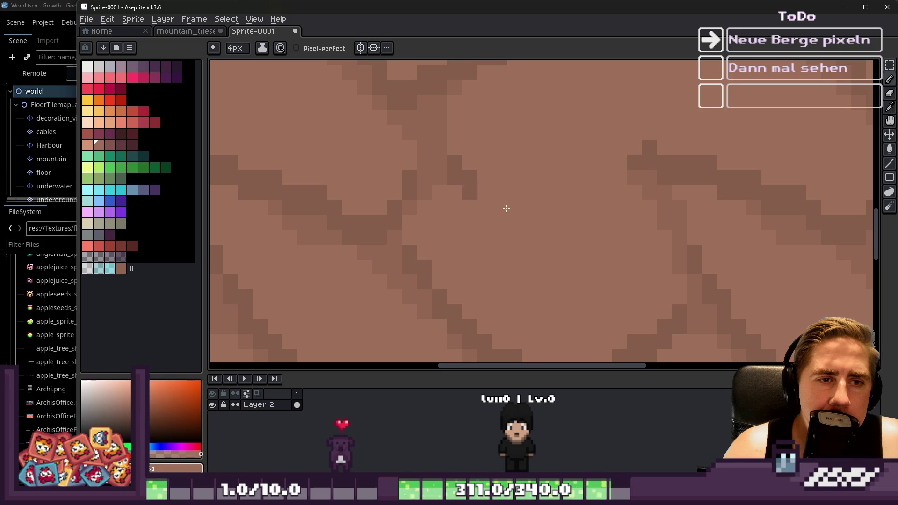
scroll(473, 152, down, 4)
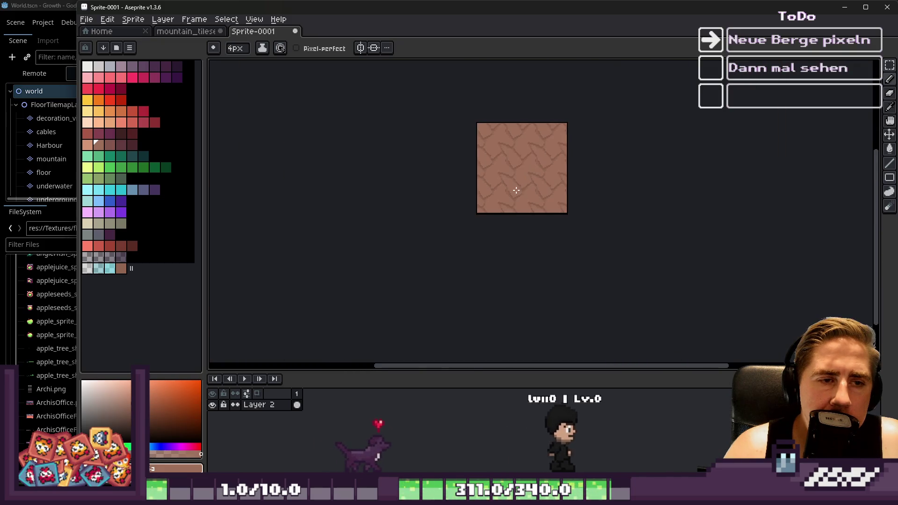
scroll(518, 187, up, 2)
key(v)
scroll(535, 191, down, 1)
key(b)
key(v)
scroll(461, 205, down, 1)
key(b)
scroll(461, 204, up, 3)
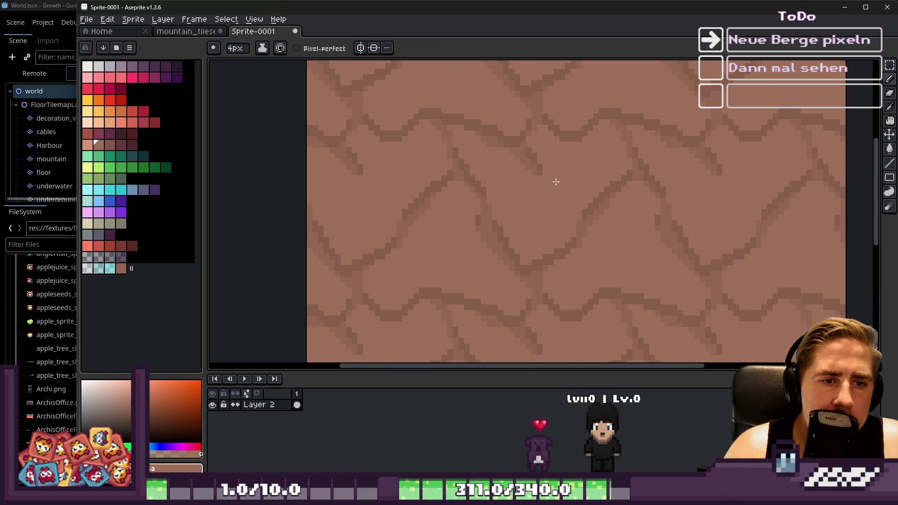
scroll(493, 183, down, 4)
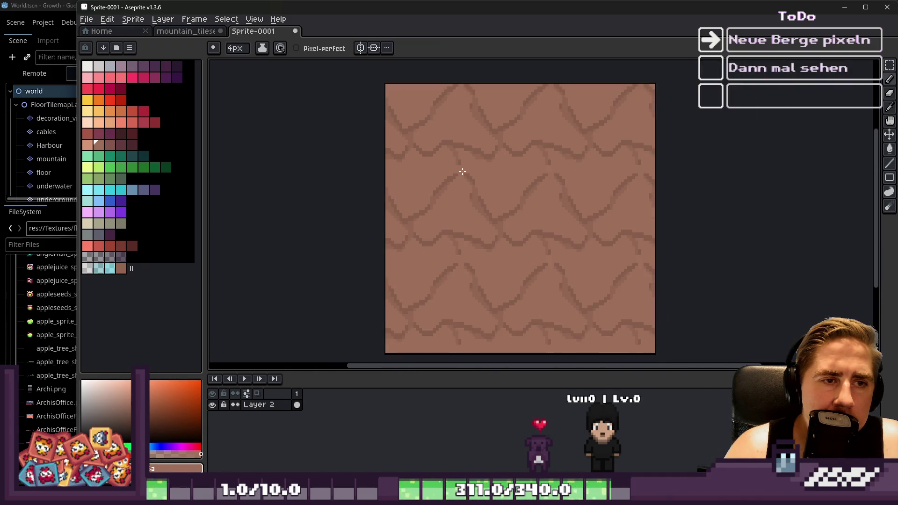
scroll(534, 182, up, 4)
scroll(558, 177, up, 3)
Step: Sample a brown from the stone, try new palette colours, and shrink the brush to 1px
alt+click(529, 140)
key(minus)
key(minus)
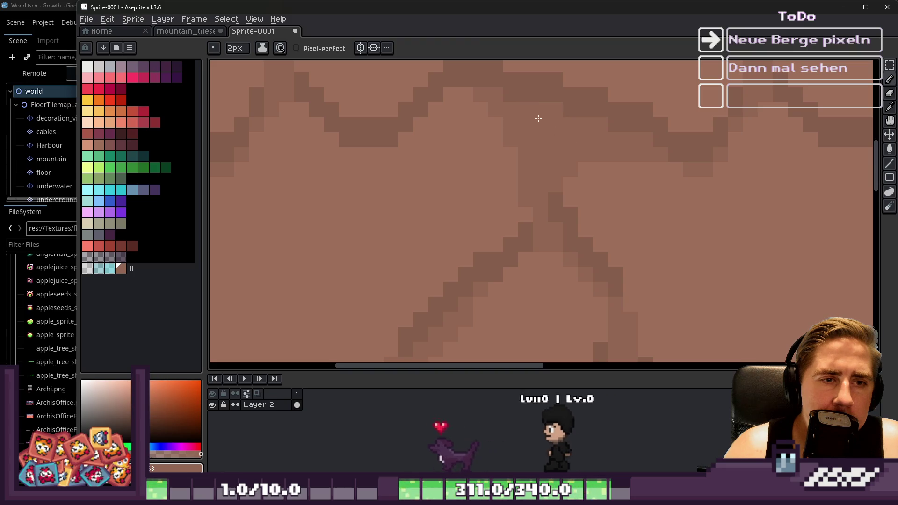
scroll(519, 143, down, 1)
scroll(521, 164, down, 3)
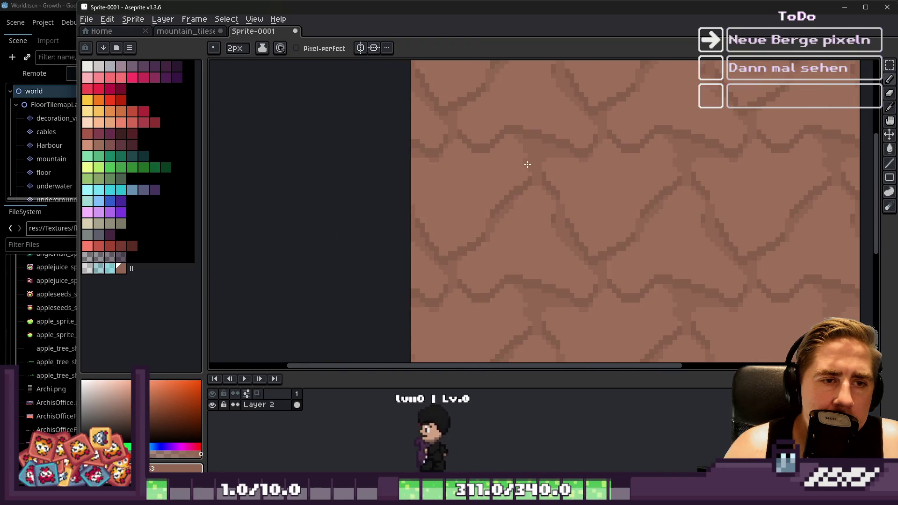
scroll(514, 168, up, 2)
alt+click(551, 169)
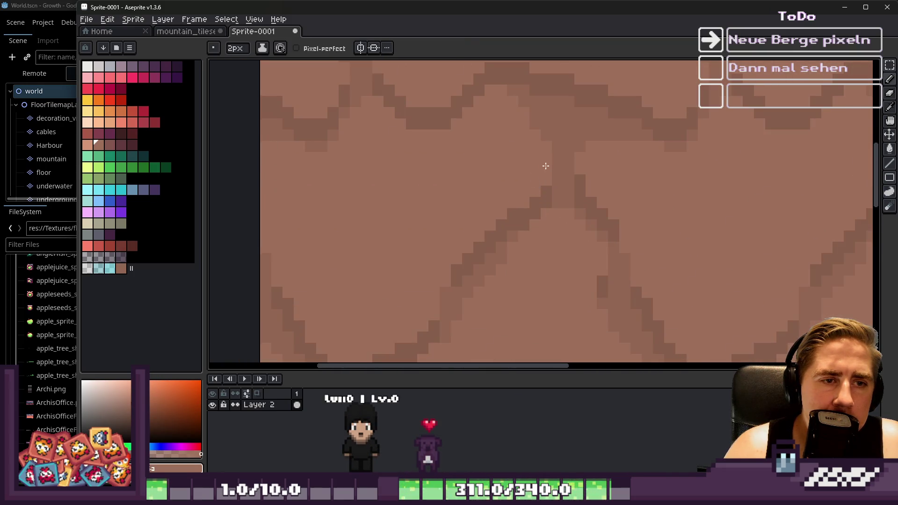
alt+click(539, 196)
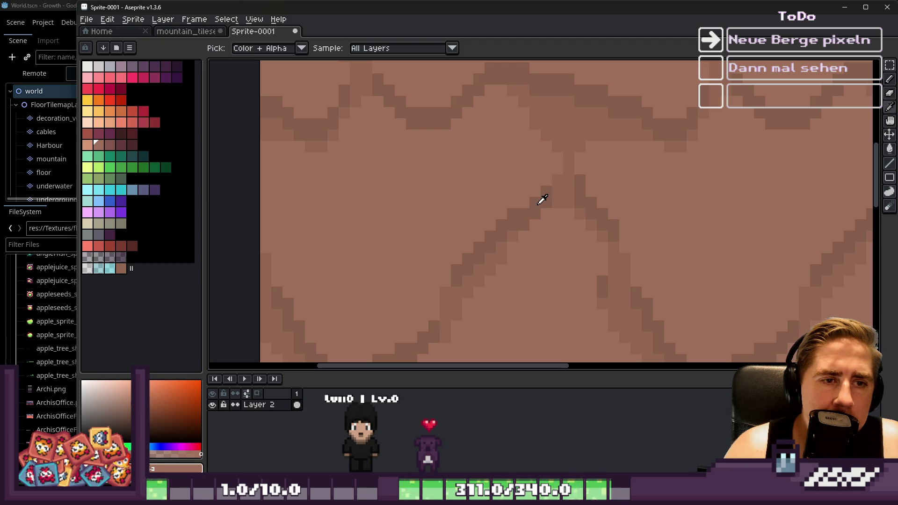
key(minus)
scroll(539, 177, down, 3)
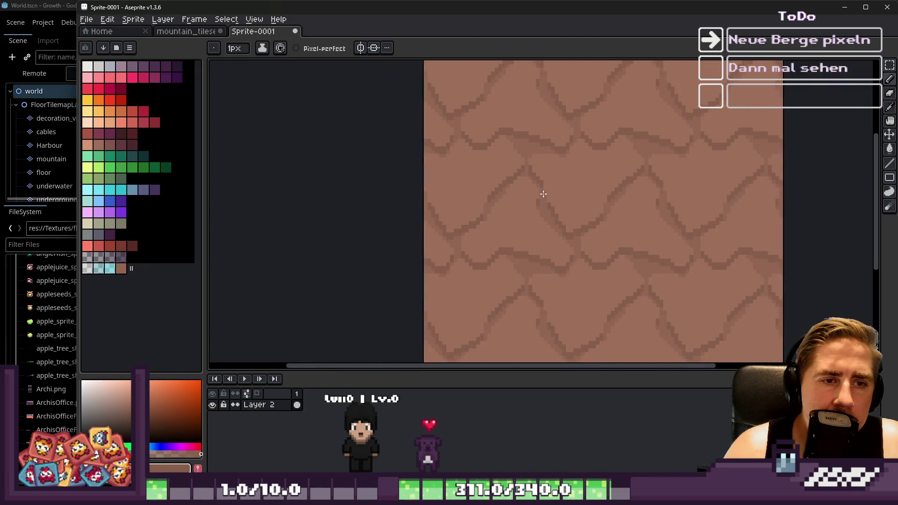
scroll(540, 185, up, 5)
scroll(510, 199, down, 3)
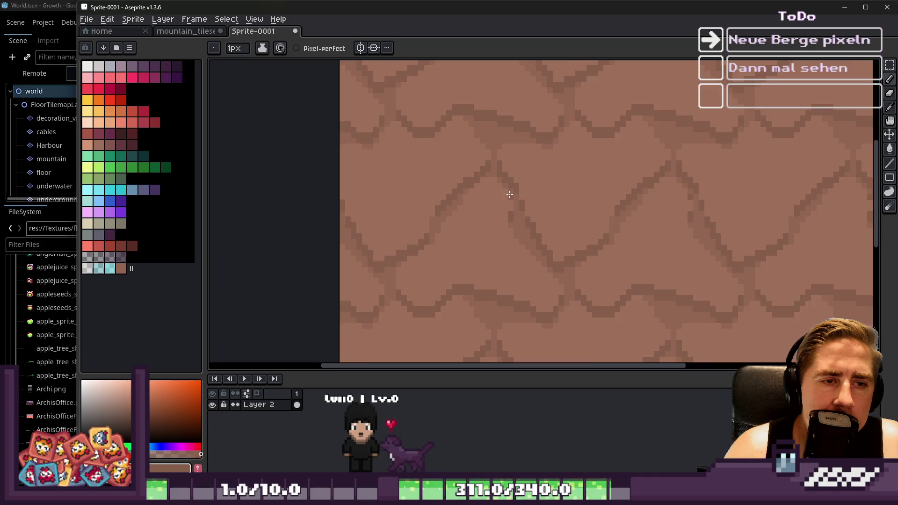
scroll(510, 194, down, 1)
scroll(622, 227, up, 3)
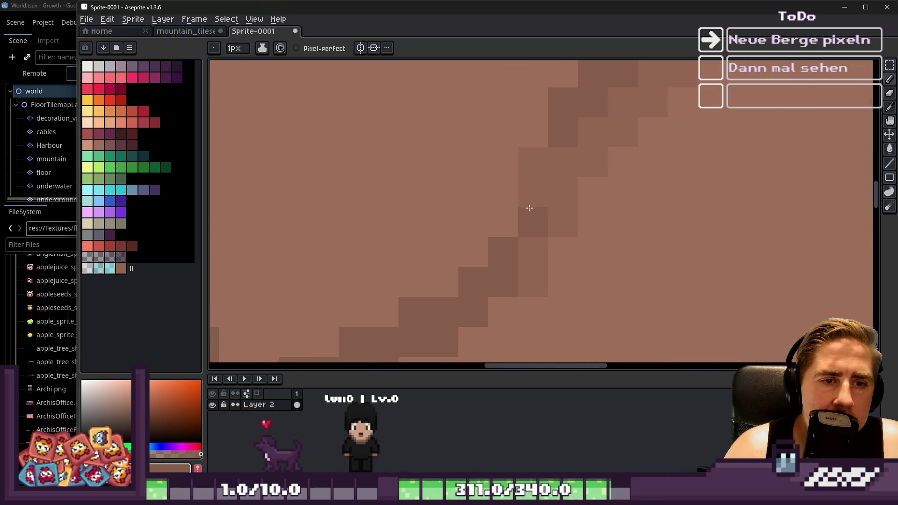
scroll(584, 214, down, 3)
scroll(584, 214, down, 1)
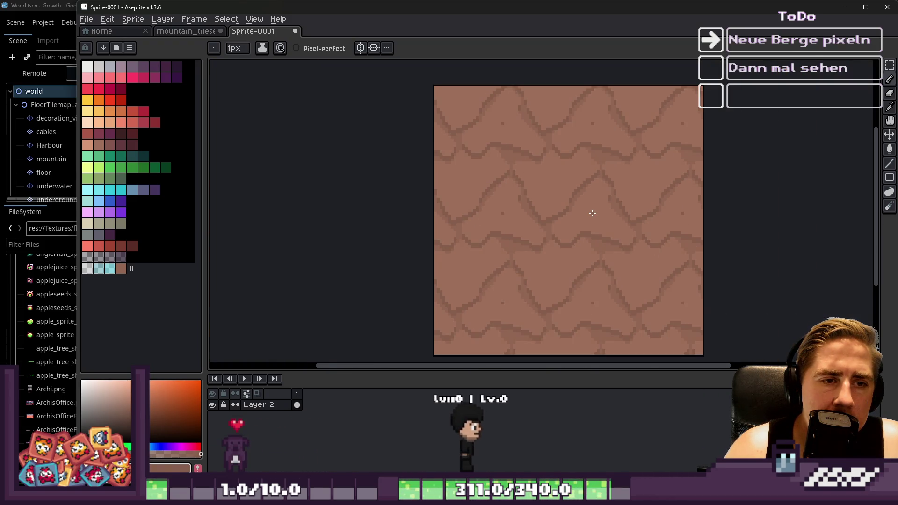
scroll(589, 211, down, 1)
scroll(520, 141, down, 2)
scroll(518, 157, up, 8)
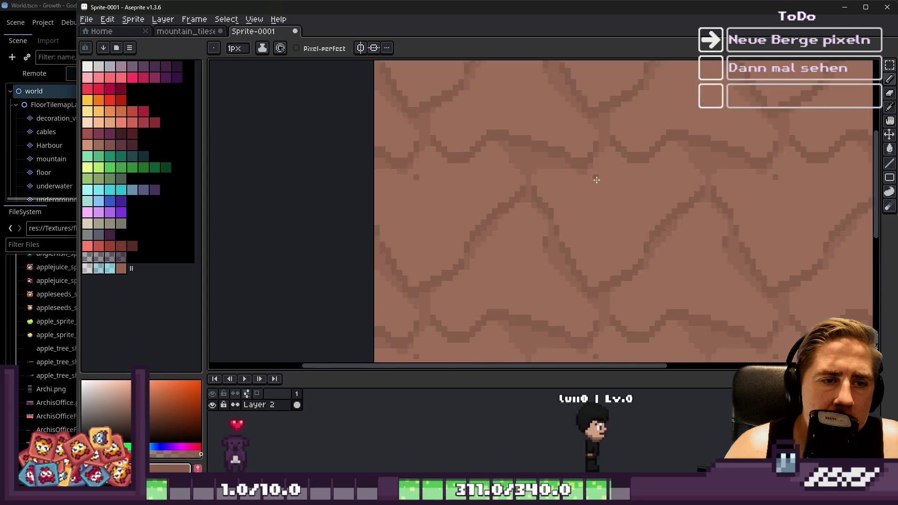
Step: Eyedrop the dark crack colour, draw a crack line, and flood-fill an enclosed light patch darker brown
key(alt)
alt+click(503, 136)
drag(515, 157, 528, 166)
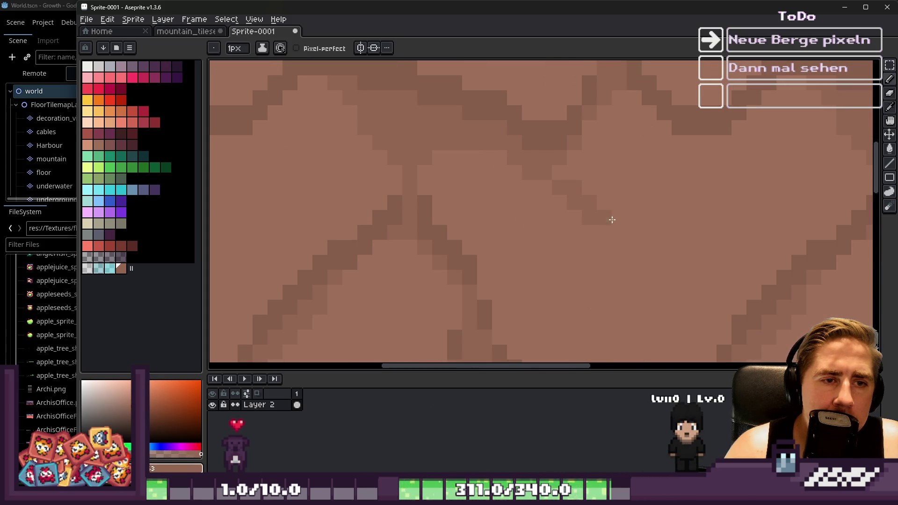
key(g)
click(646, 152)
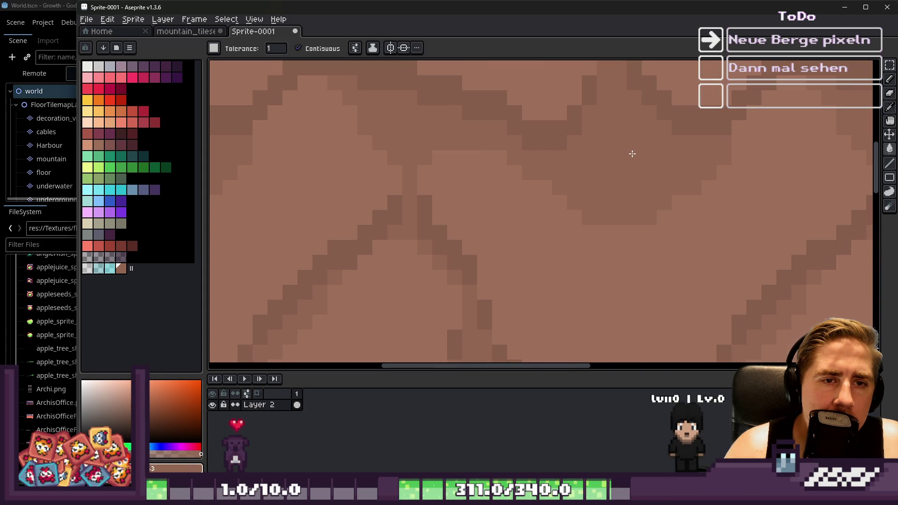
scroll(538, 165, down, 5)
scroll(561, 159, up, 6)
Step: Sample the light-brown stone colour, cover stray dark pixels, and draw a line toward the upper-right crack
key(alt)
alt+click(522, 171)
key(b)
click(507, 178)
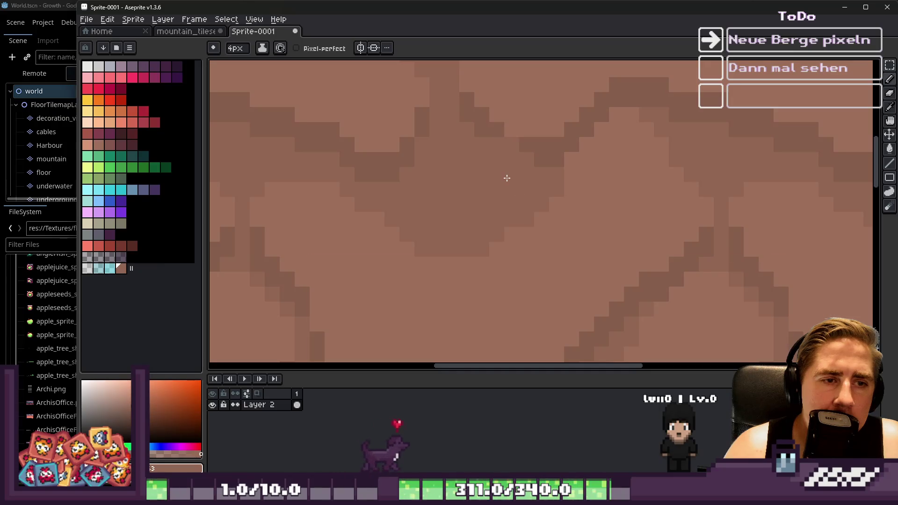
drag(540, 159, 599, 122)
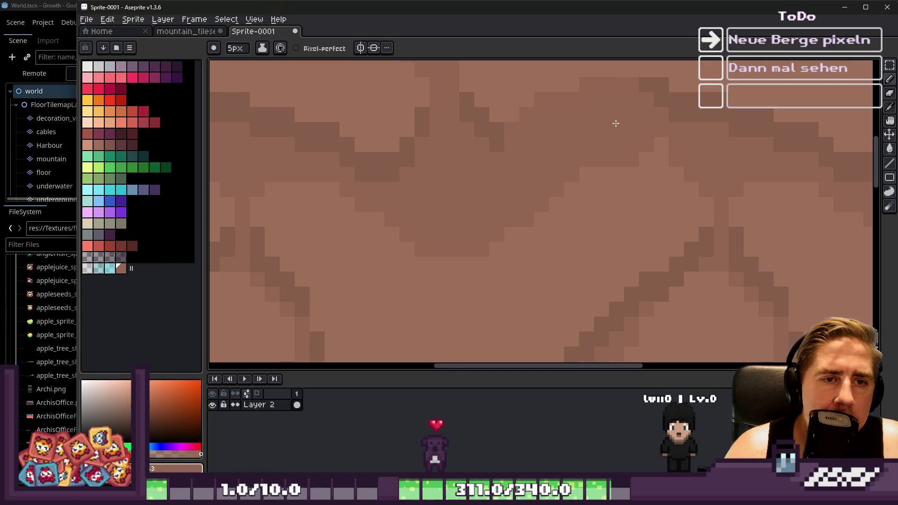
scroll(524, 197, up, 1)
Step: Paint a dark brown crack band across the top and extend it leftward with fine single pixels
key(minus)
key(minus)
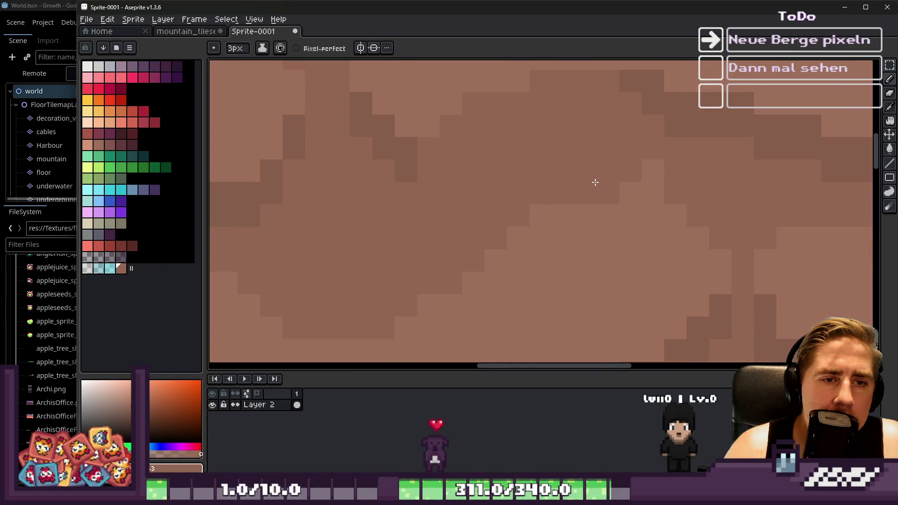
alt+click(608, 247)
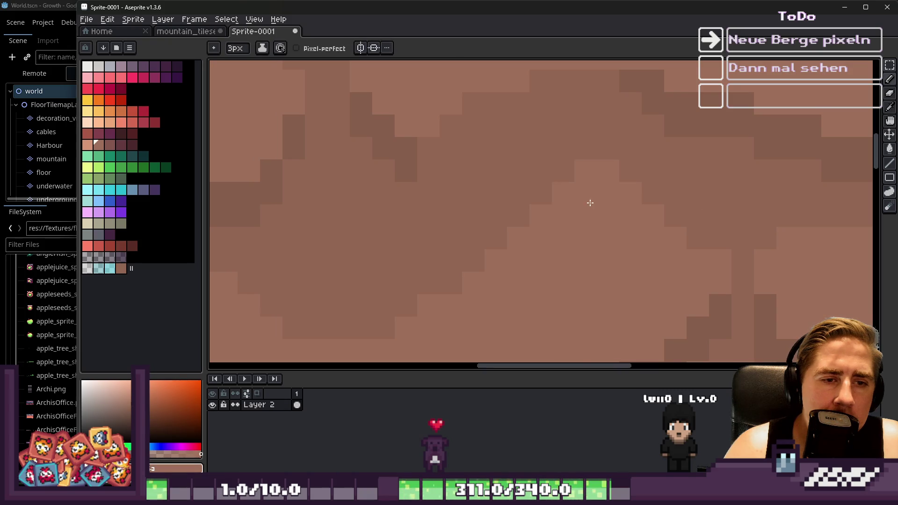
scroll(513, 192, down, 2)
scroll(497, 183, up, 2)
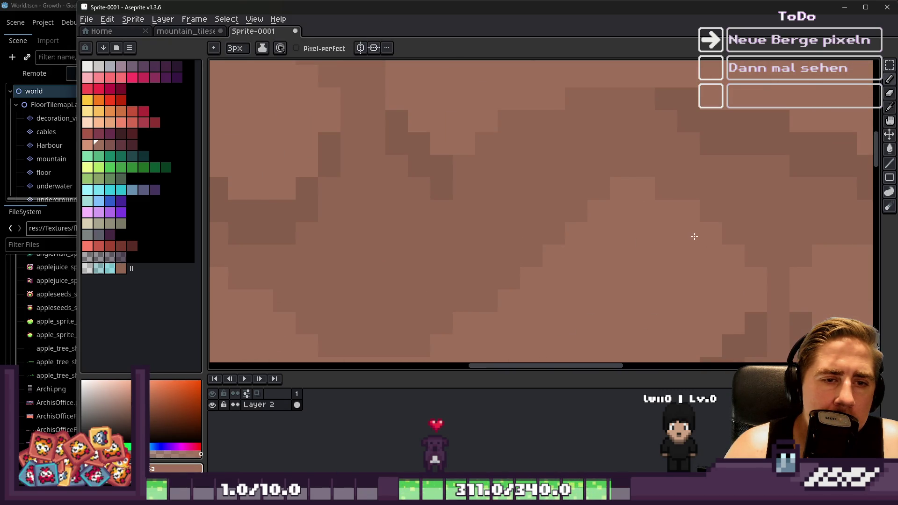
alt+click(678, 98)
key(minus)
mouse_move(642, 111)
mouse_down()
mouse_move(654, 115)
mouse_move(593, 117)
mouse_up()
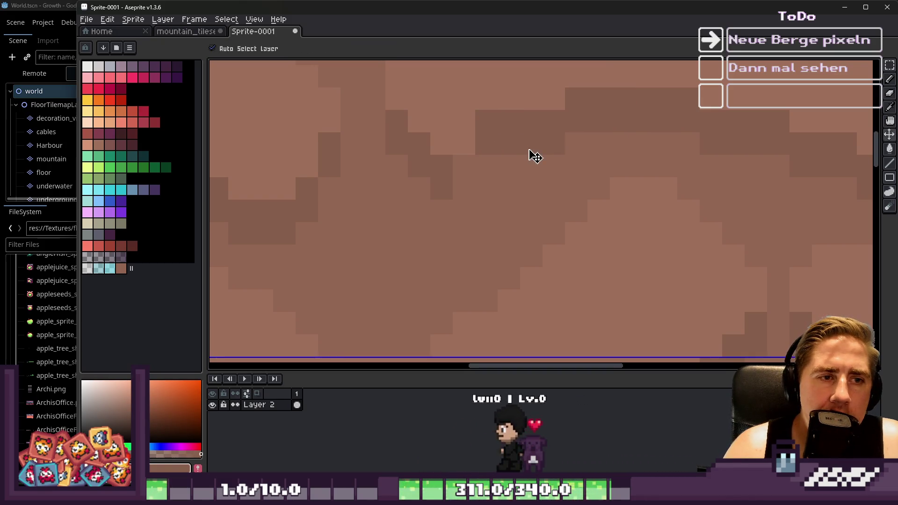
click(520, 136)
key(minus)
drag(490, 144, 473, 176)
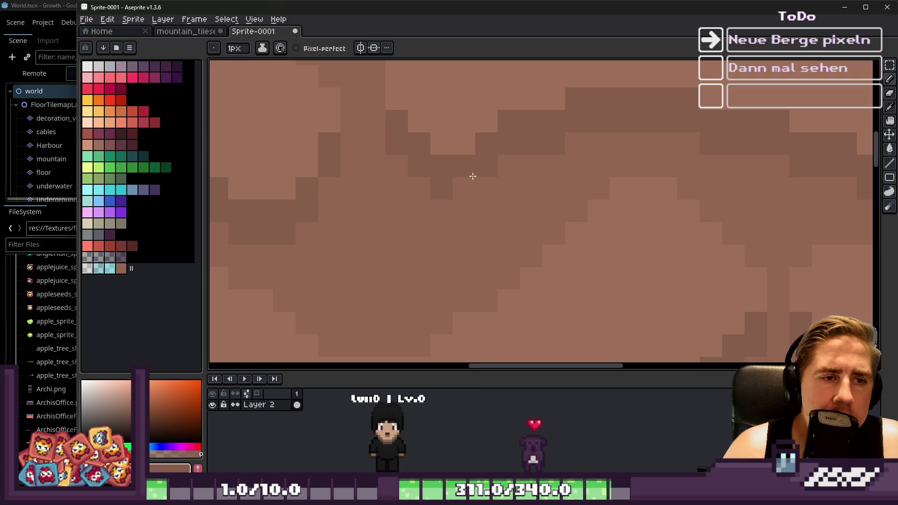
Step: Preview the sprite repeated as tiles to check how the cracks repeat
scroll(570, 155, down, 5)
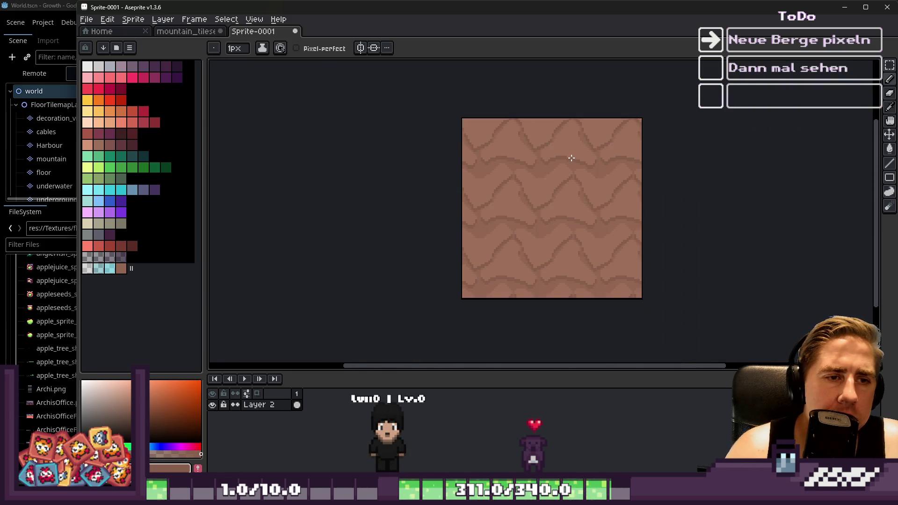
key(ctrl+a)
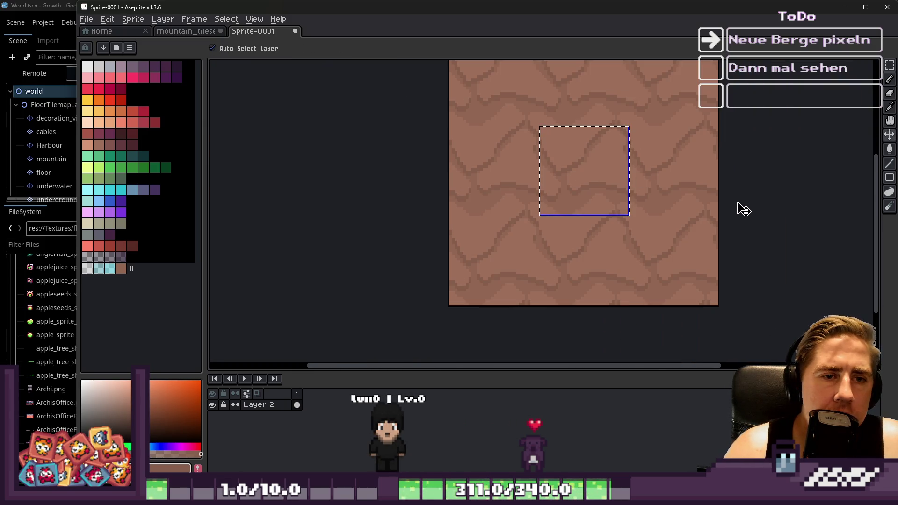
scroll(525, 246, up, 3)
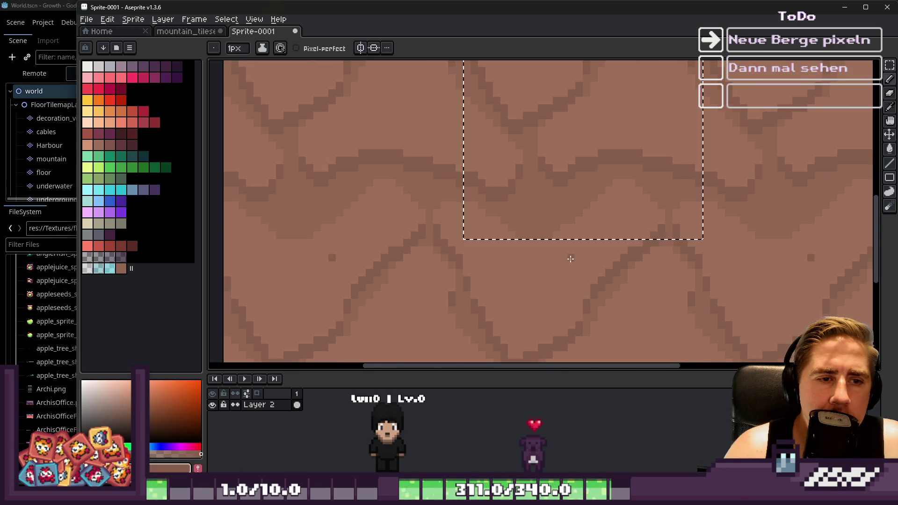
key(alt)
scroll(561, 211, down, 2)
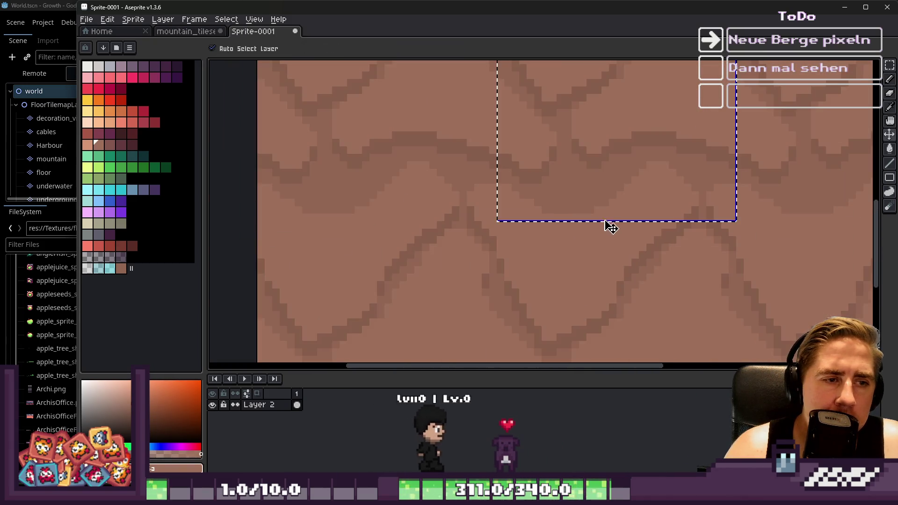
click(197, 31)
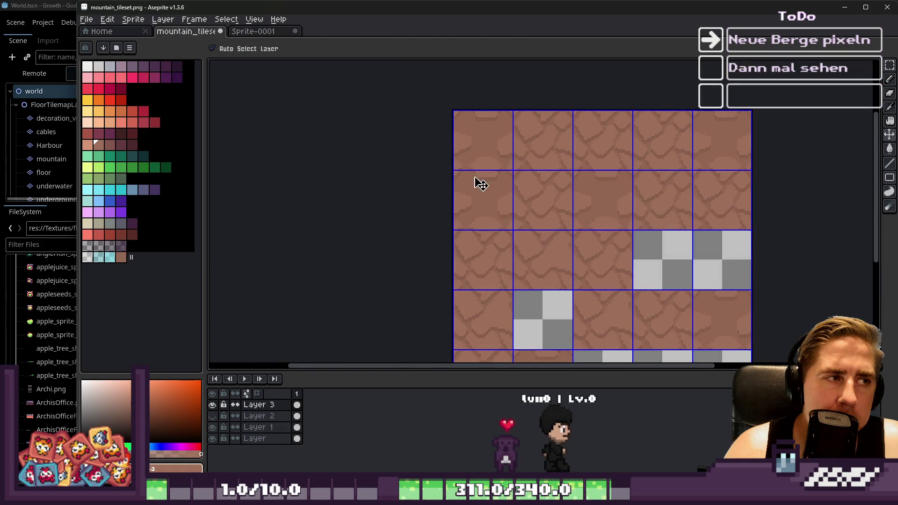
Step: Paste the new cracked-stone tile into the mountain tileset, one slot lower, and commit it
key(ctrl+v)
scroll(465, 104, up, 2)
mouse_move(465, 104)
mouse_down()
mouse_move(465, 249)
mouse_move(445, 277)
mouse_move(475, 84)
mouse_move(484, 93)
mouse_move(468, 109)
mouse_up()
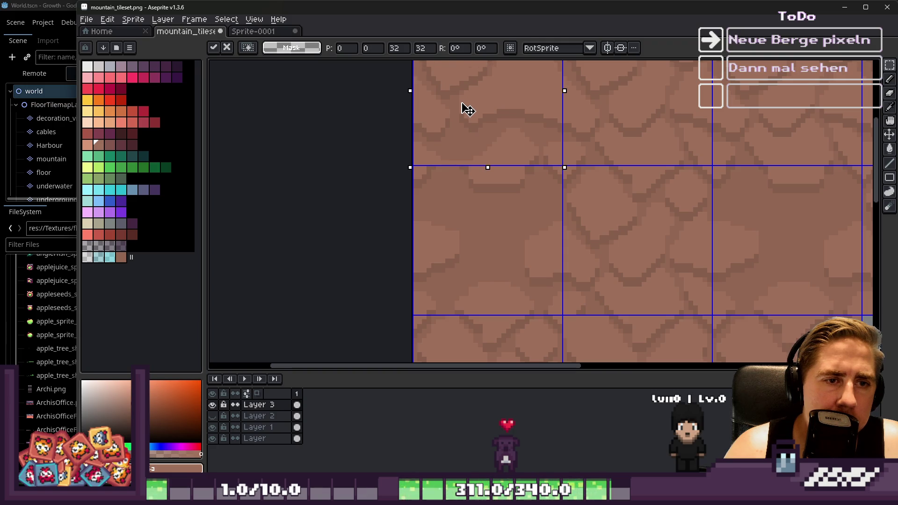
click(499, 187)
Step: Move the top-left tileset tile down one row and clear the selection
scroll(440, 154, up, 2)
scroll(455, 201, down, 4)
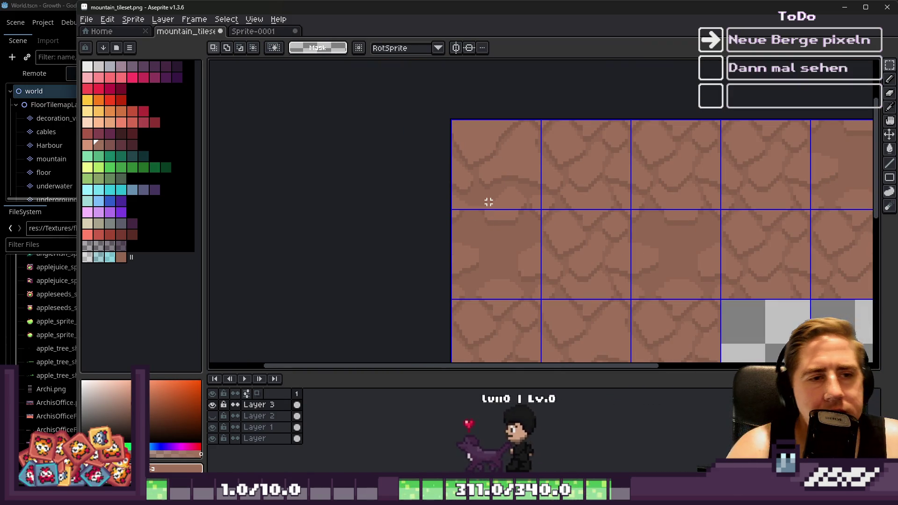
scroll(468, 159, down, 2)
scroll(469, 160, up, 3)
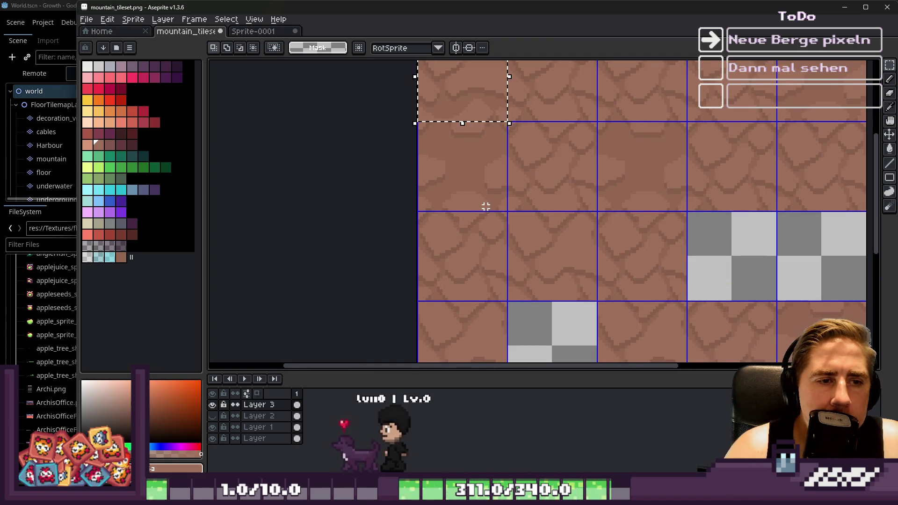
drag(469, 170, 473, 176)
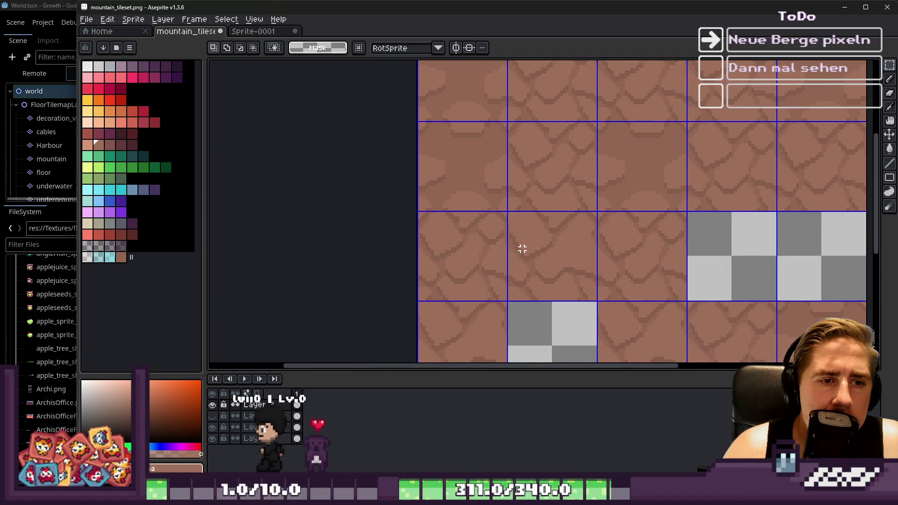
scroll(521, 251, up, 1)
mouse_move(450, 140)
mouse_down()
mouse_move(431, 266)
mouse_move(423, 252)
mouse_up()
click(515, 283)
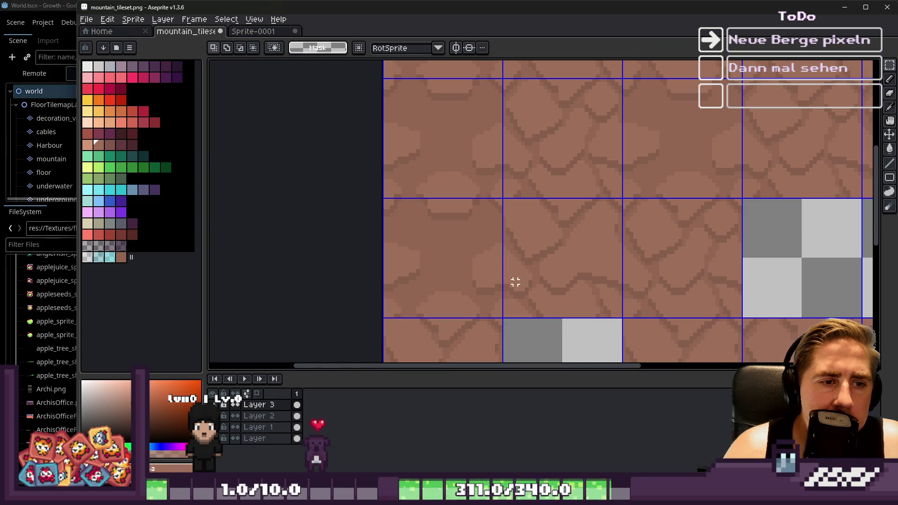
scroll(417, 143, down, 2)
scroll(454, 198, up, 1)
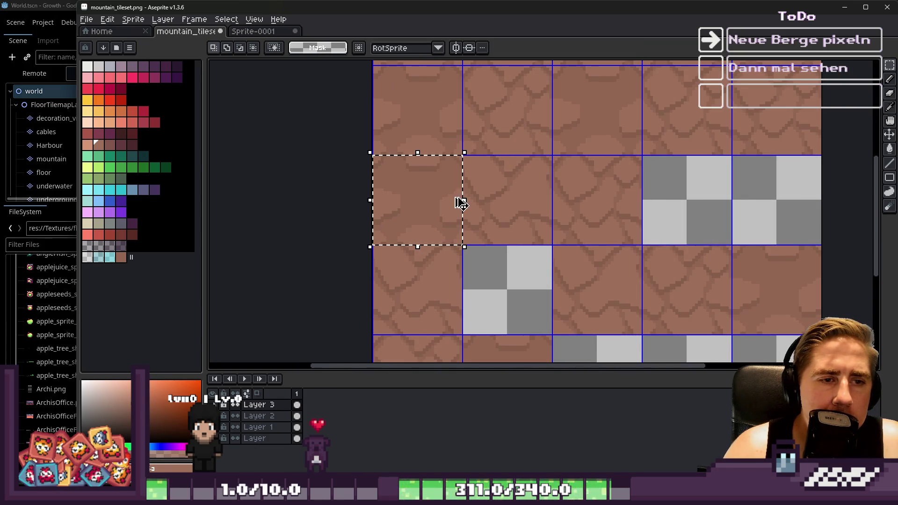
click(459, 201)
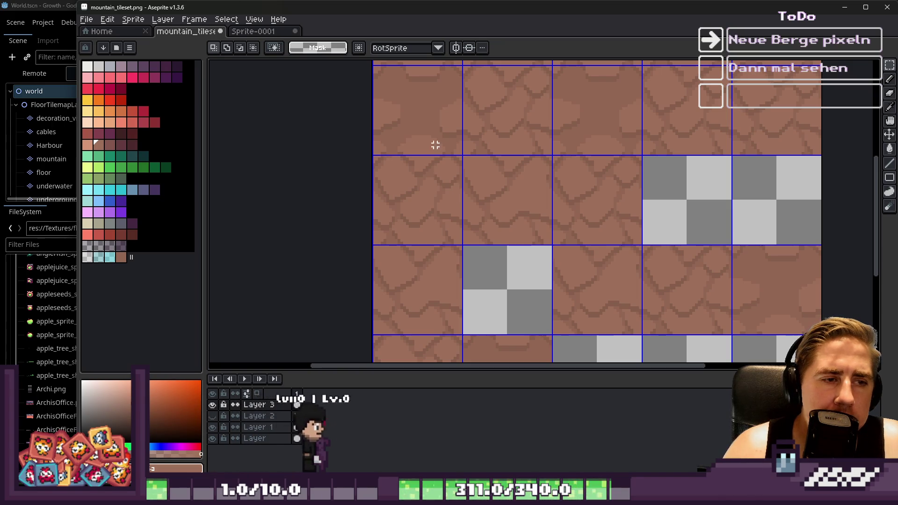
scroll(492, 194, down, 3)
scroll(493, 195, up, 3)
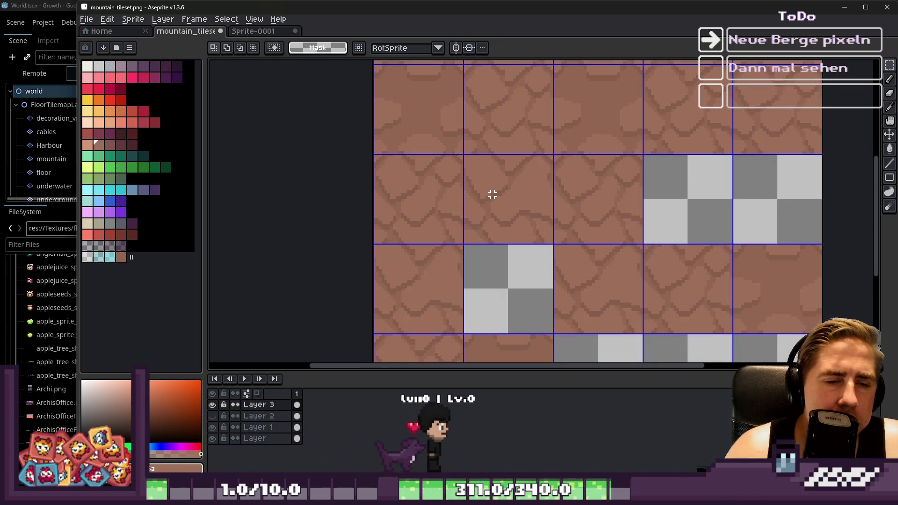
scroll(492, 195, down, 3)
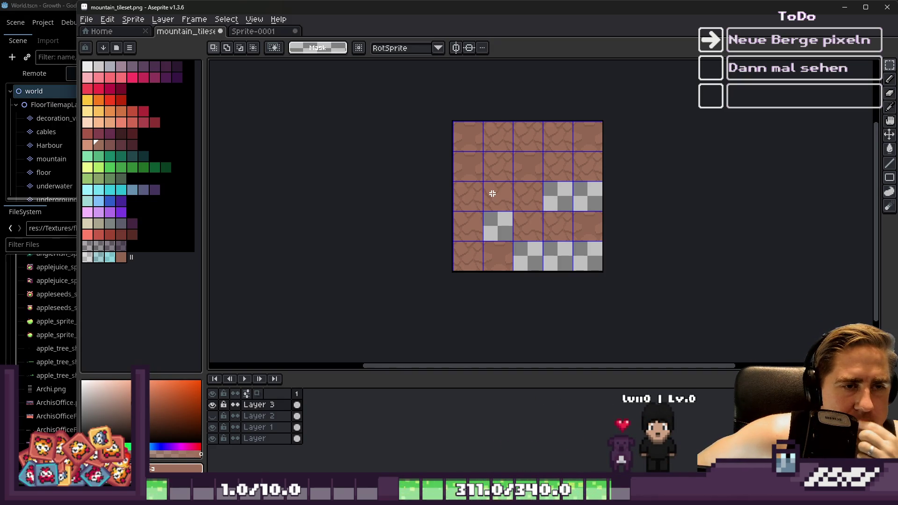
scroll(501, 167, up, 5)
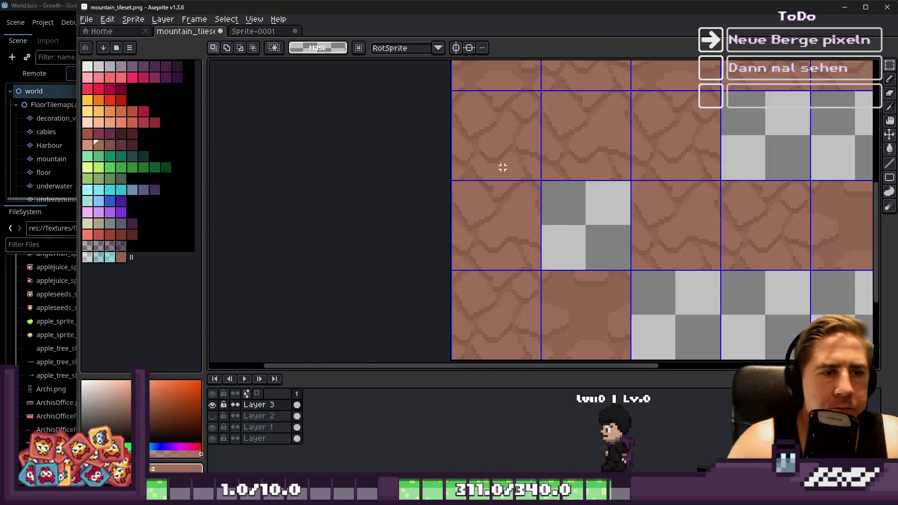
Step: Recolour stone patches with lighter brown fills, undoing a darker brown fill
key(i)
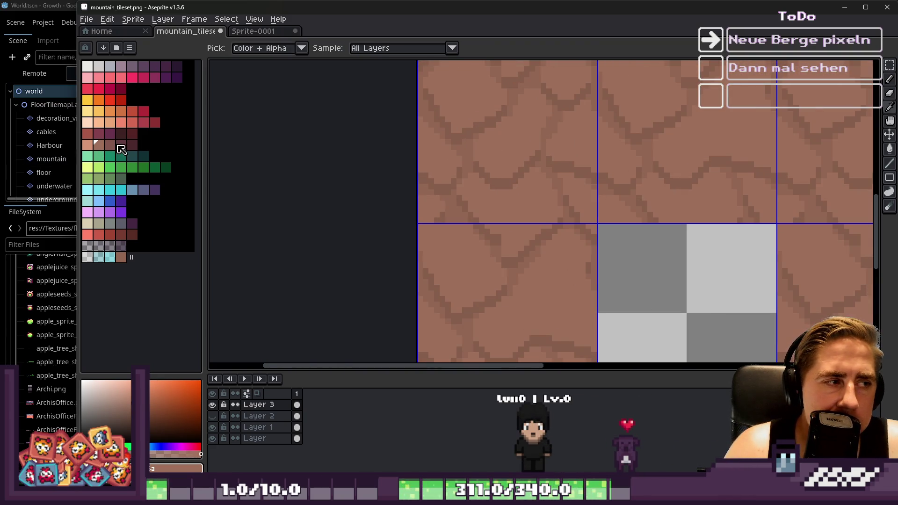
click(114, 146)
key(g)
click(510, 129)
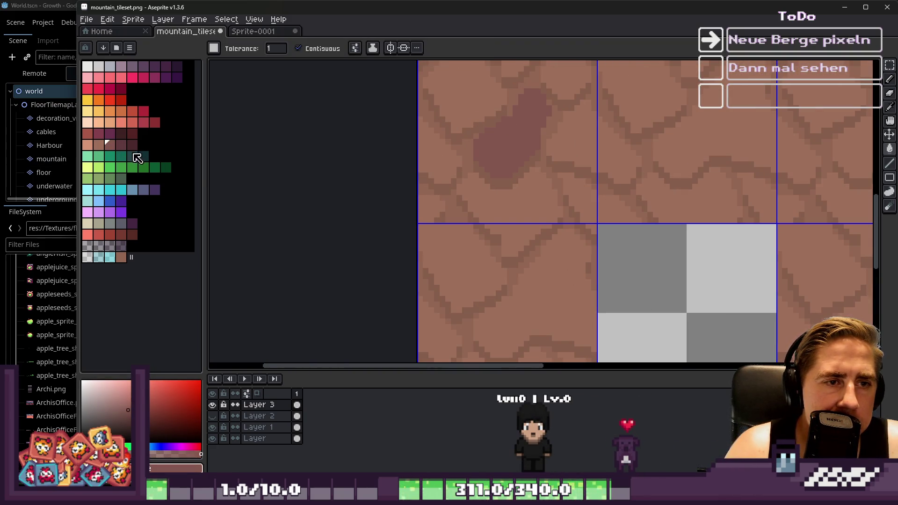
scroll(376, 181, up, 2)
key(ctrl+z)
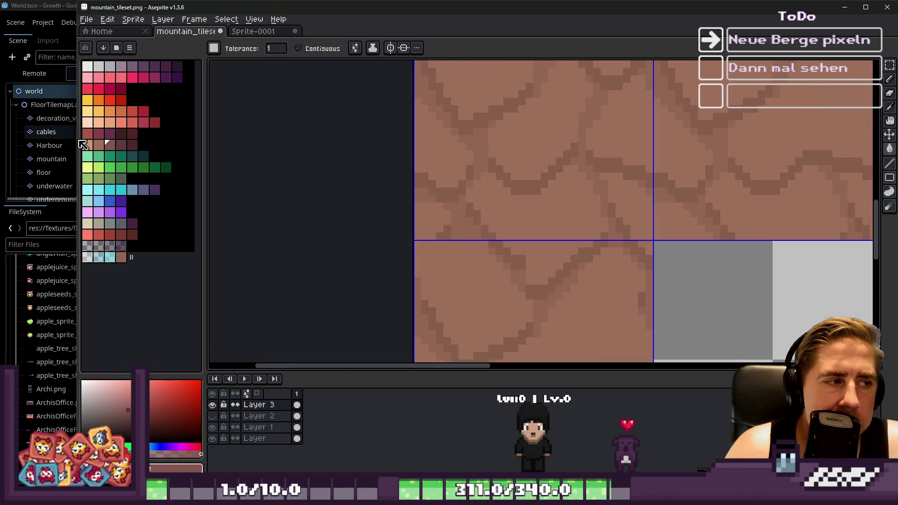
click(87, 146)
click(503, 137)
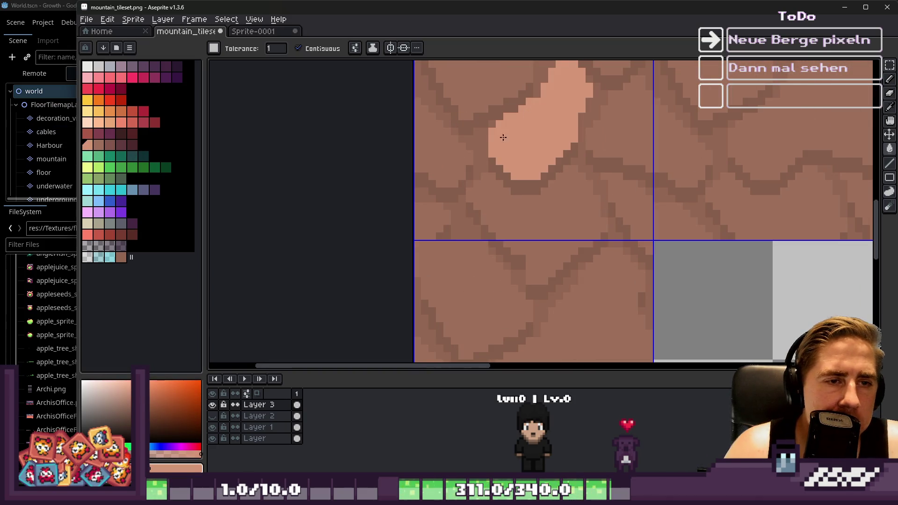
click(99, 145)
scroll(521, 184, down, 2)
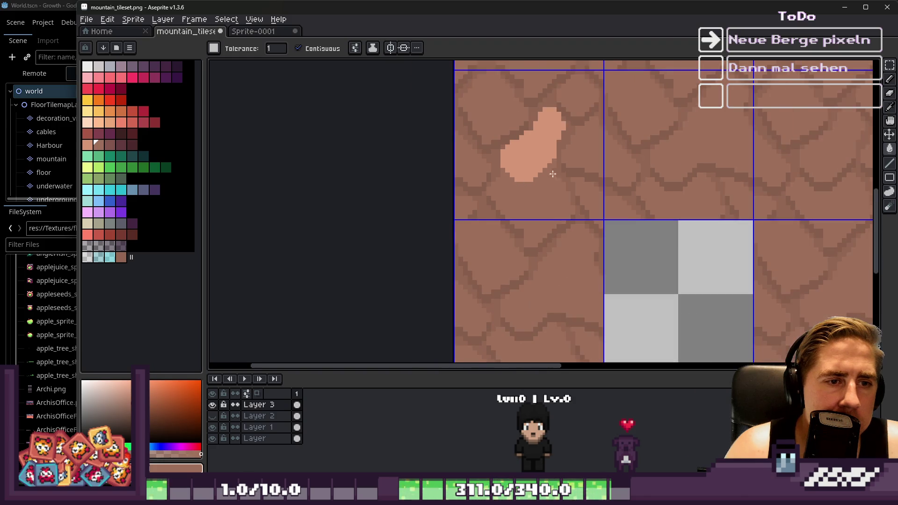
scroll(466, 162, down, 4)
scroll(508, 155, up, 6)
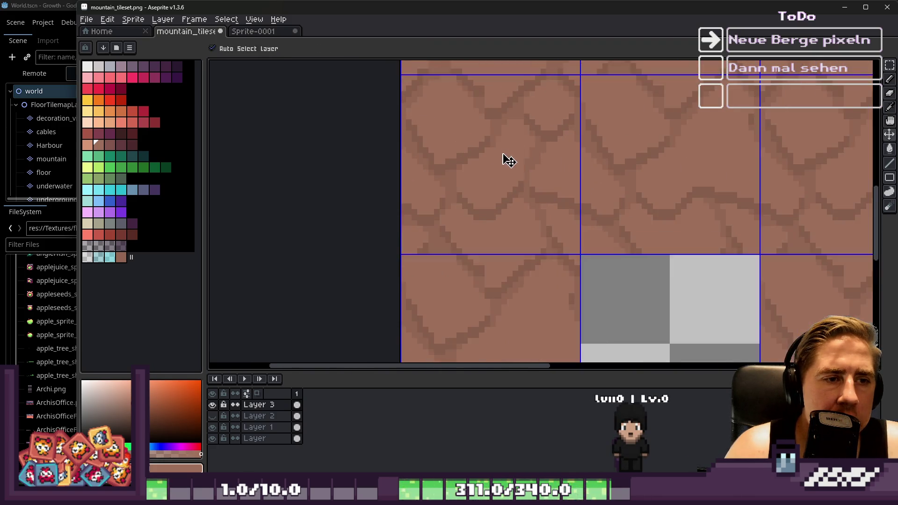
key(alt)
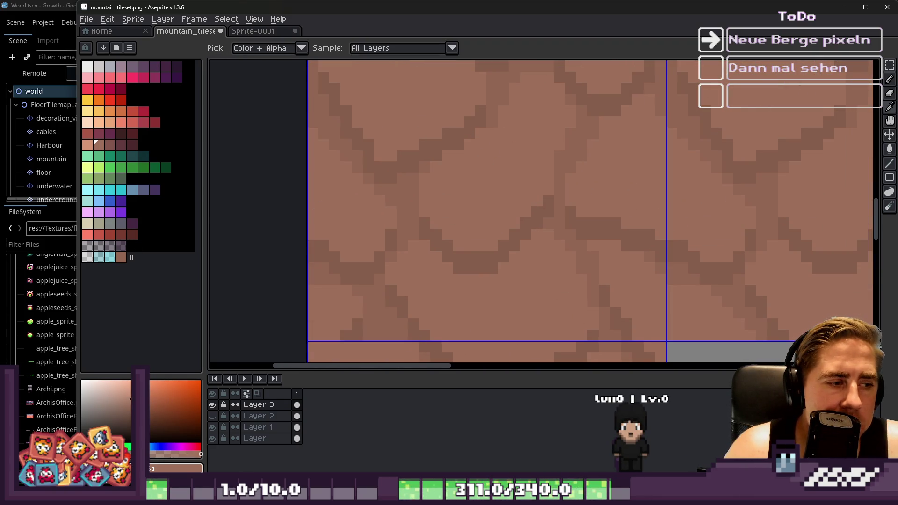
click(451, 176)
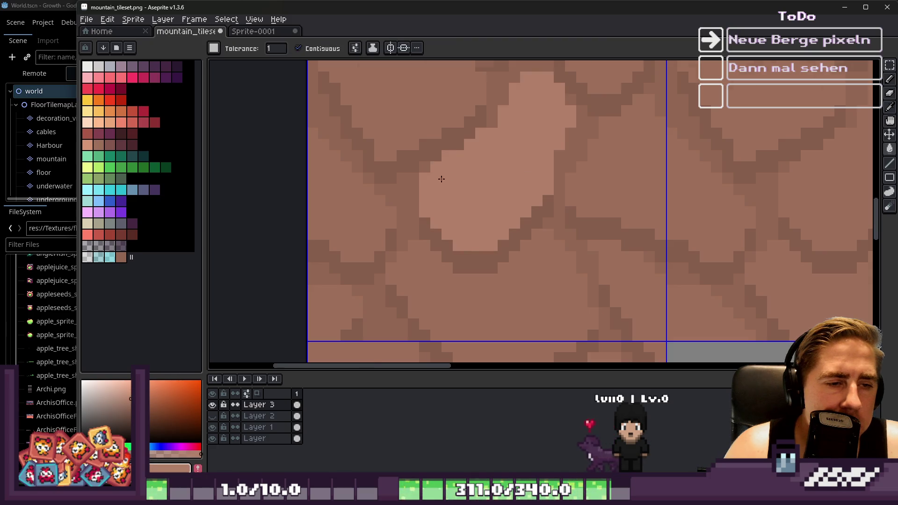
Step: Zoom around the retouched tileset to inspect it, then minimise Aseprite to reveal Godot
scroll(433, 199, down, 5)
scroll(405, 182, up, 6)
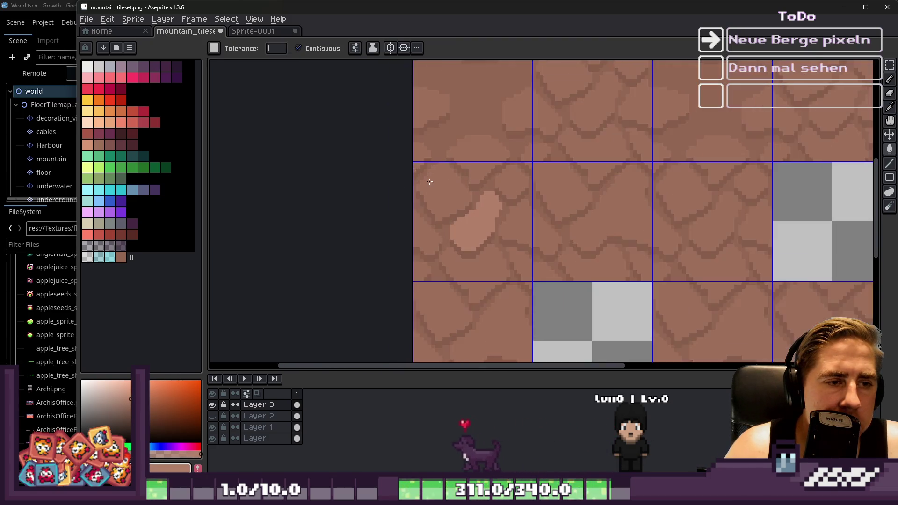
scroll(501, 245, down, 3)
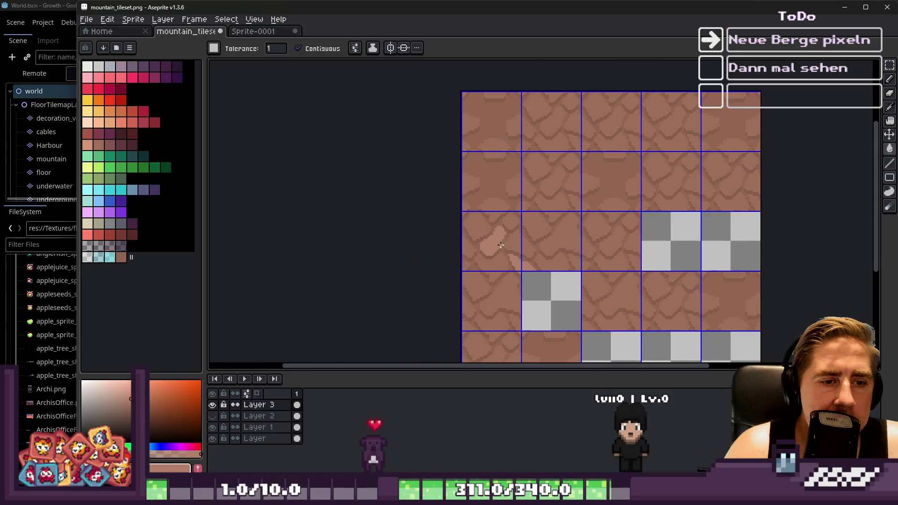
scroll(501, 245, down, 1)
scroll(501, 245, up, 6)
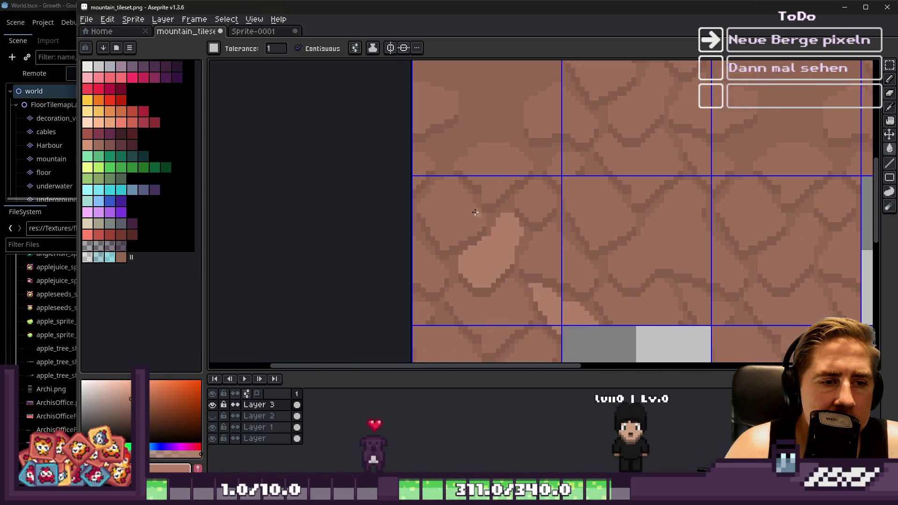
scroll(414, 181, down, 2)
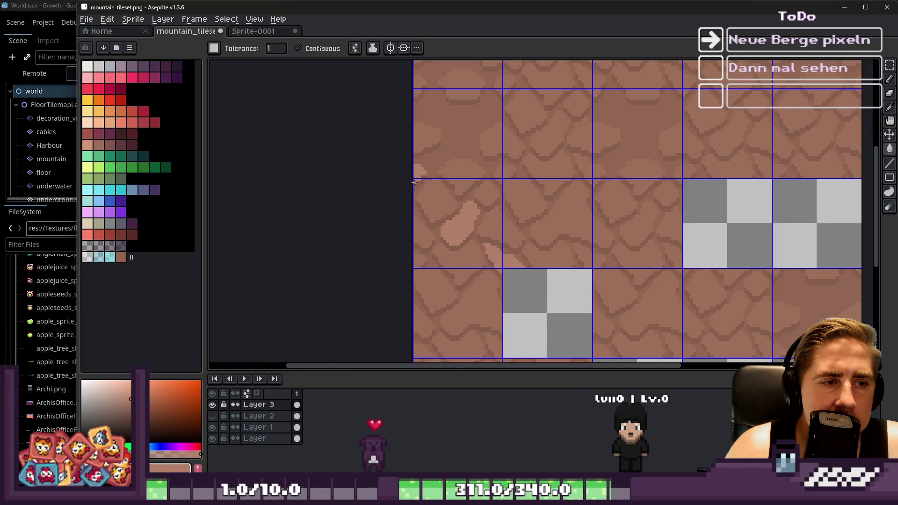
scroll(485, 181, up, 3)
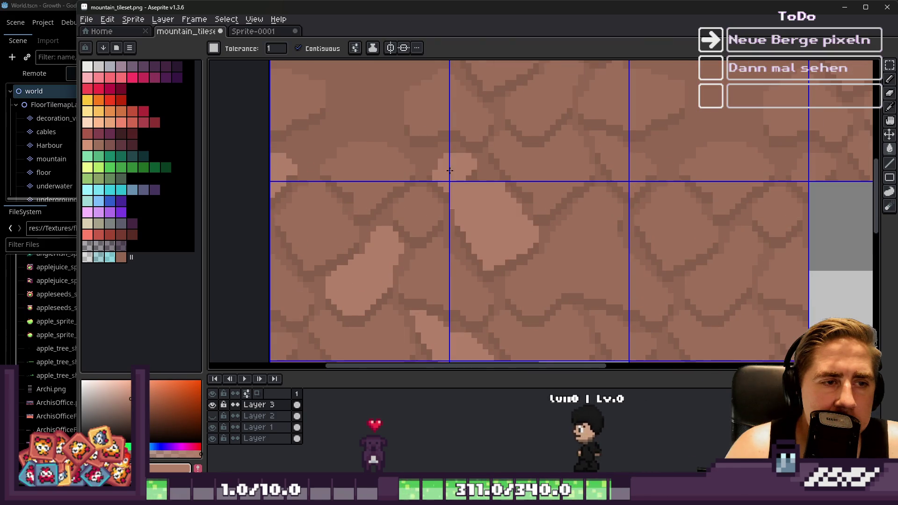
scroll(561, 221, down, 5)
scroll(561, 221, down, 2)
scroll(536, 217, up, 6)
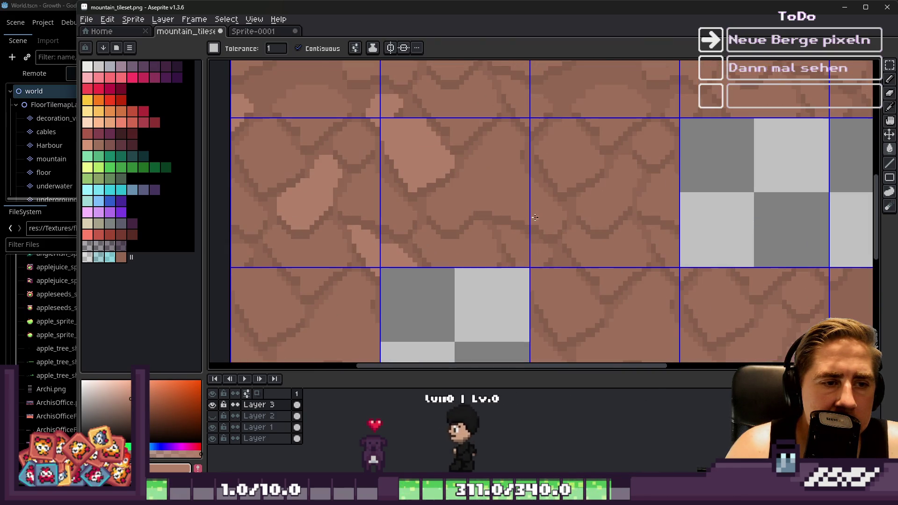
scroll(511, 238, down, 4)
scroll(511, 236, down, 2)
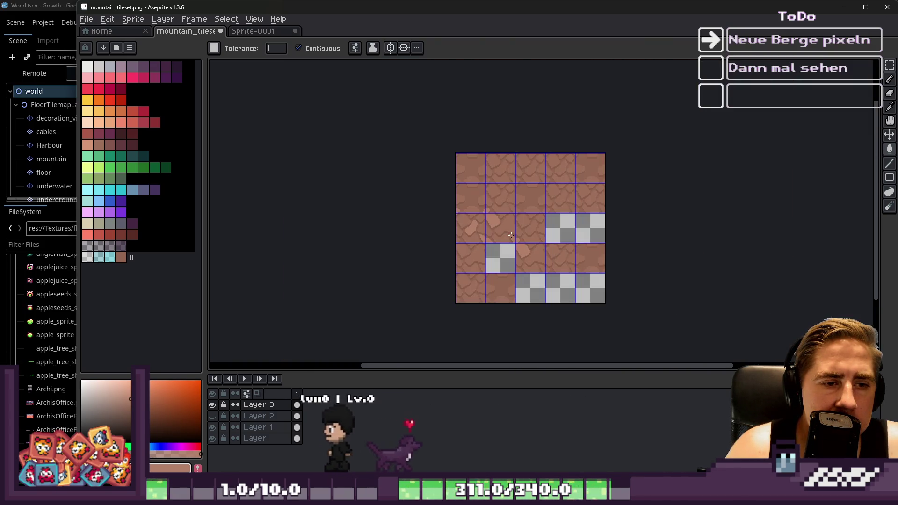
scroll(411, 189, up, 5)
scroll(412, 189, down, 1)
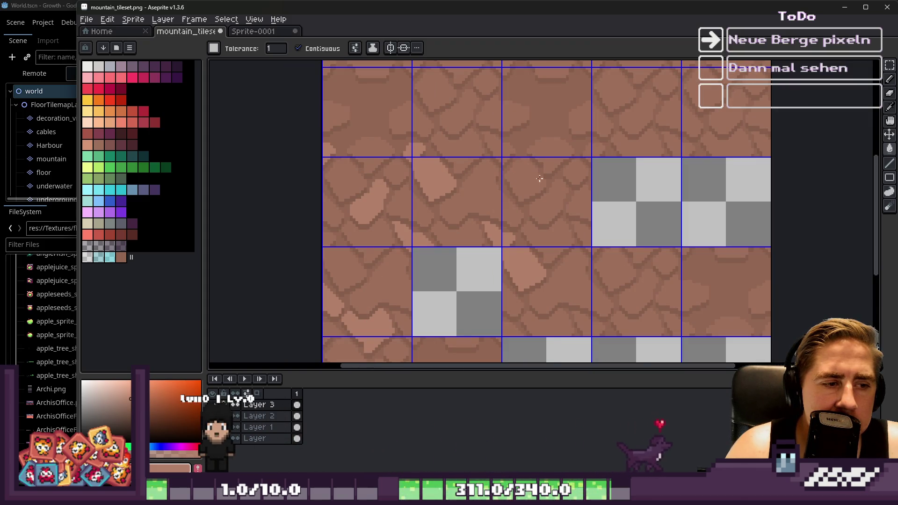
scroll(576, 121, down, 2)
scroll(437, 208, up, 2)
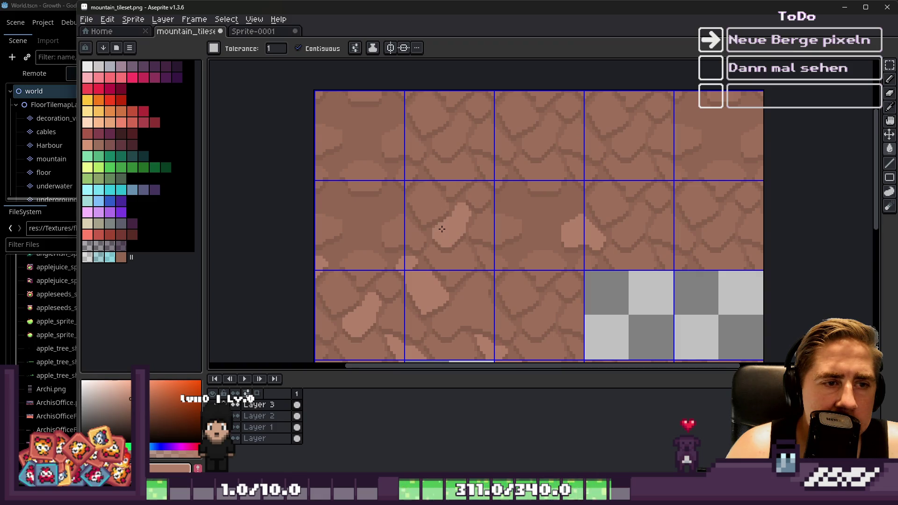
scroll(441, 229, down, 1)
scroll(473, 248, up, 2)
scroll(434, 191, down, 1)
scroll(434, 192, up, 1)
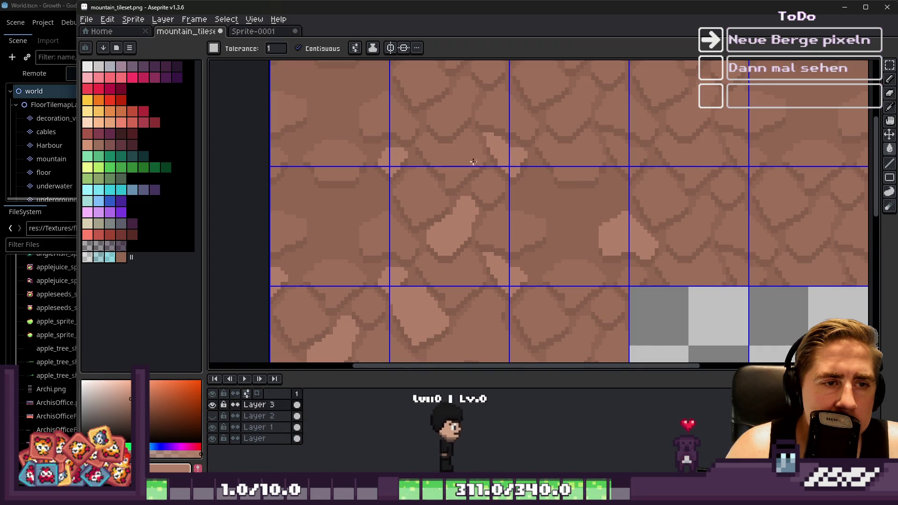
scroll(485, 154, down, 2)
scroll(463, 165, up, 3)
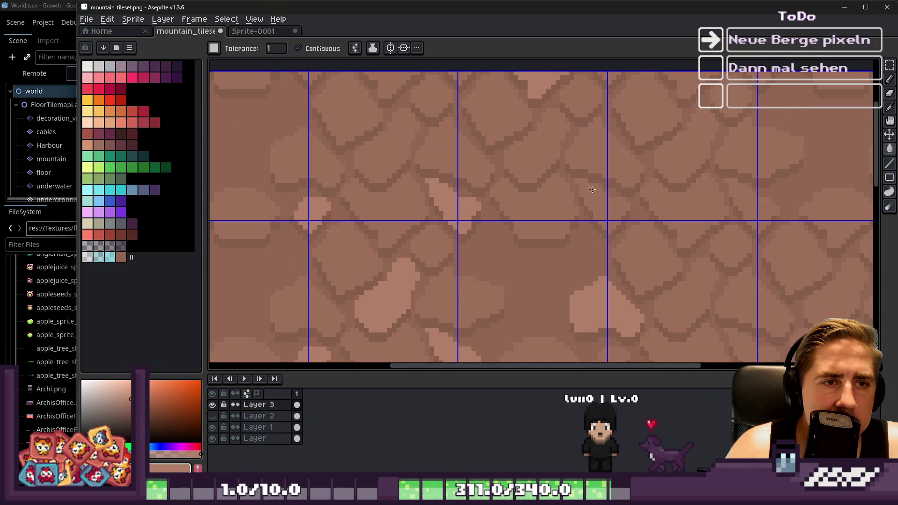
scroll(478, 158, down, 2)
scroll(477, 157, up, 2)
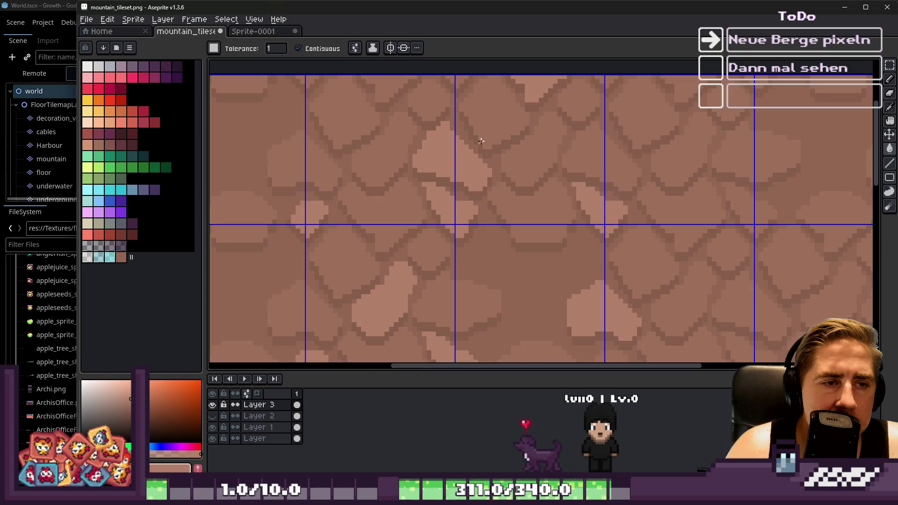
key(v)
key(g)
scroll(534, 160, down, 1)
scroll(603, 187, up, 1)
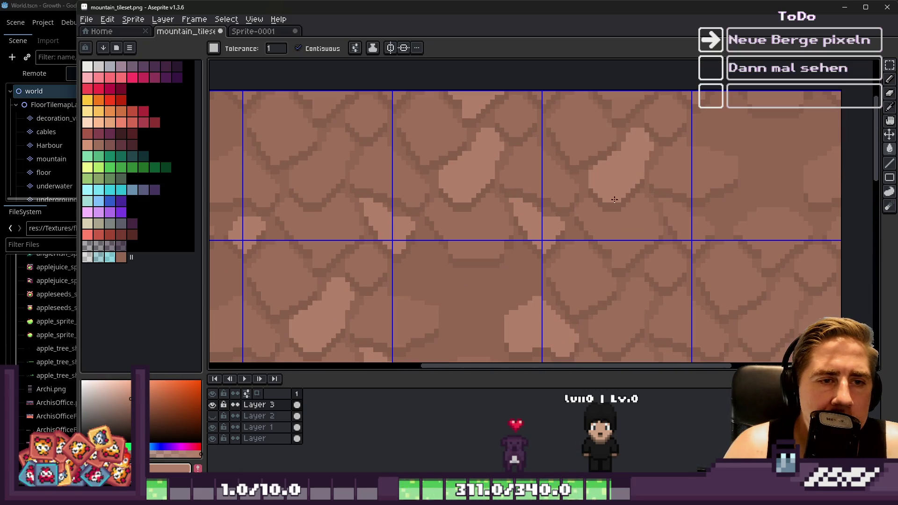
scroll(535, 187, down, 2)
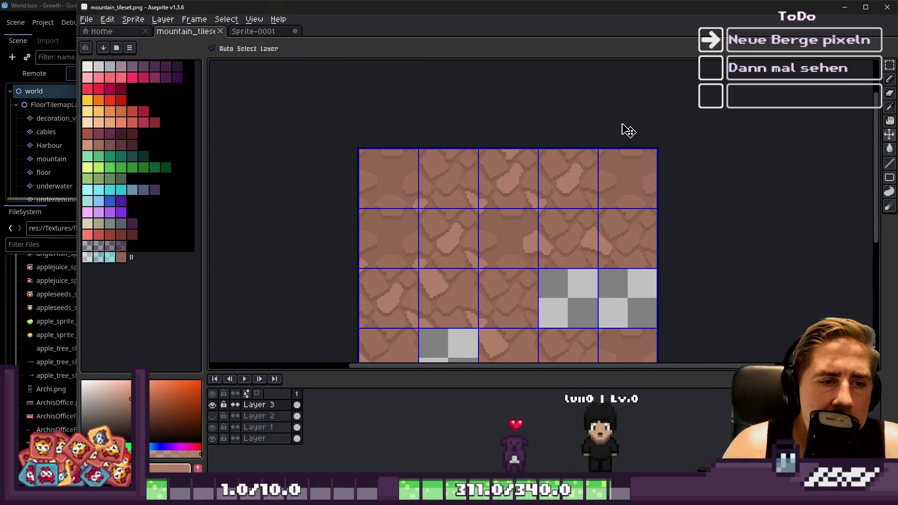
click(842, 10)
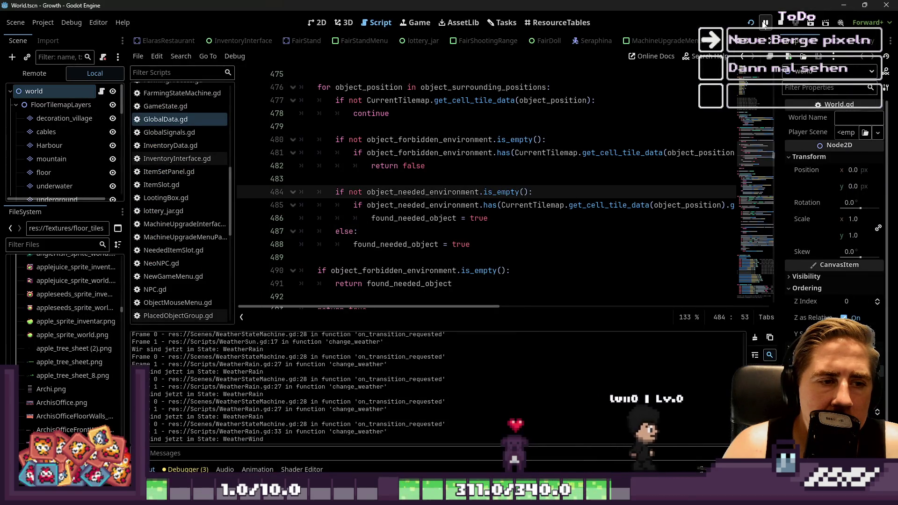
Step: Run the game and start a new game with a character named 'sadweqdw'
click(754, 23)
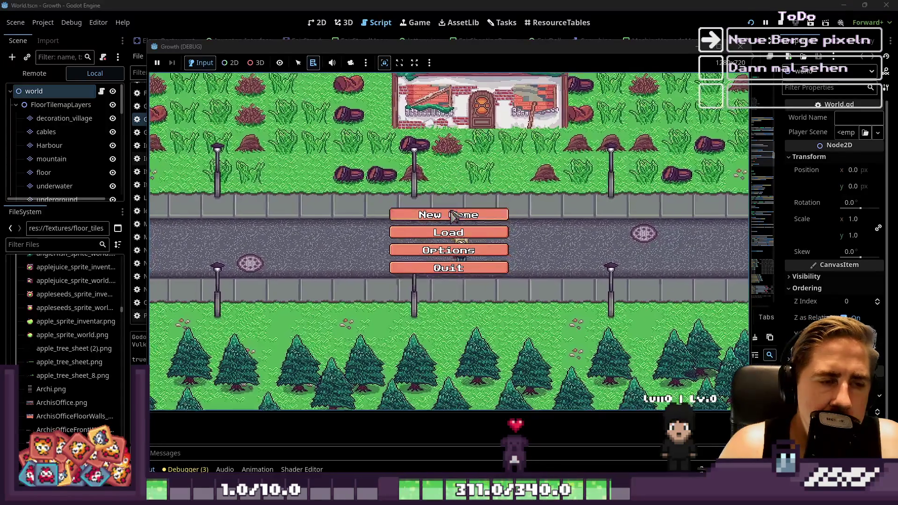
click(426, 212)
click(470, 148)
text(sadweqdw)
click(440, 338)
click(445, 211)
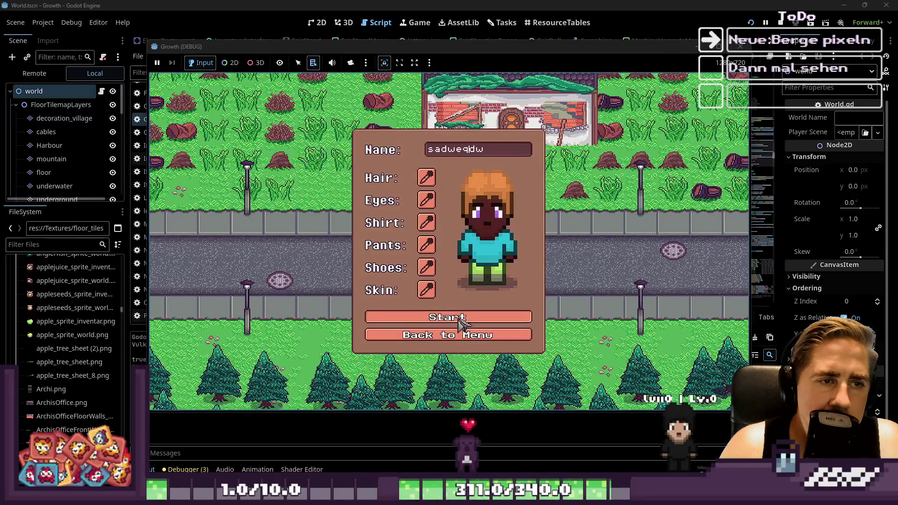
click(460, 322)
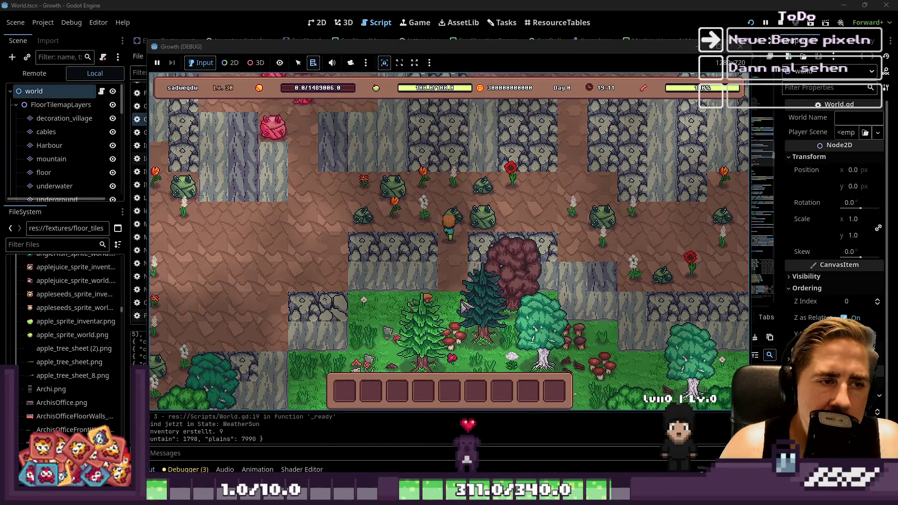
Step: Walk the character south and west through the mountains, then stop the game
key(s)
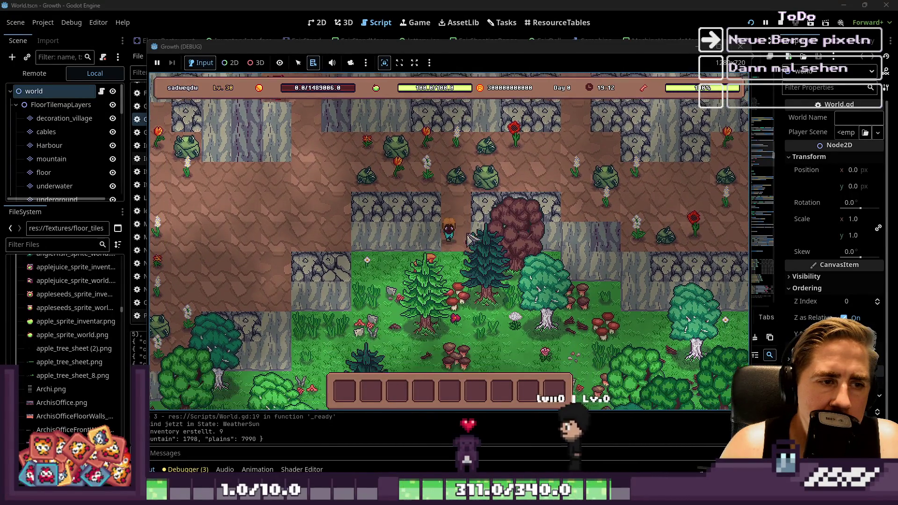
key(a)
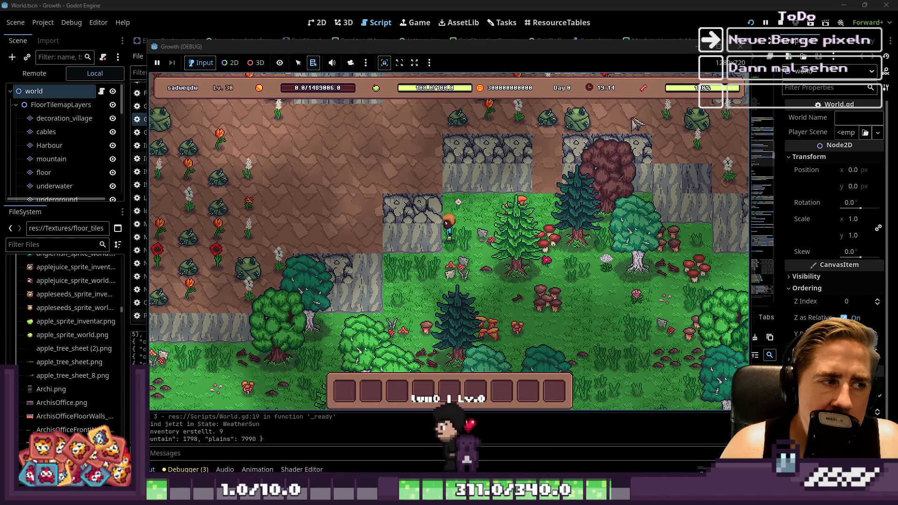
click(741, 45)
key(alt+Tab)
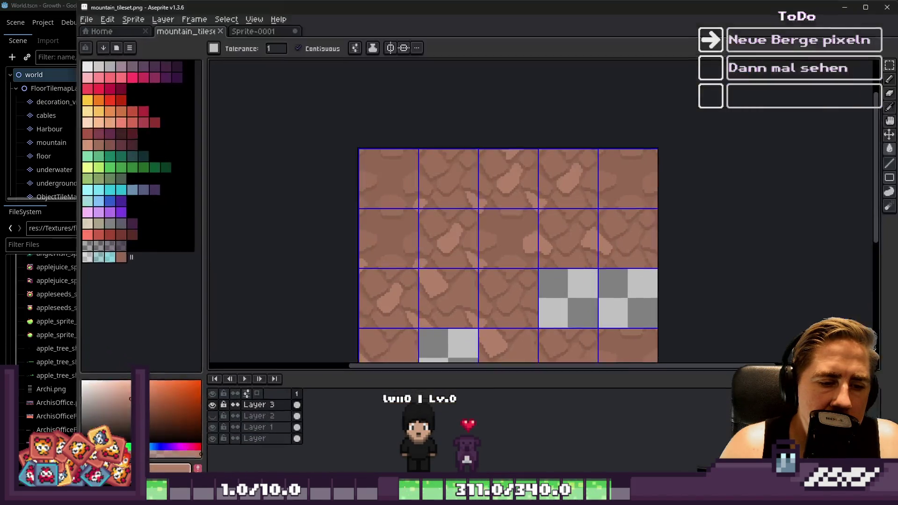
Step: Shift one plain cracked-stone tile one tile up and to the right
scroll(479, 243, down, 1)
scroll(480, 242, up, 1)
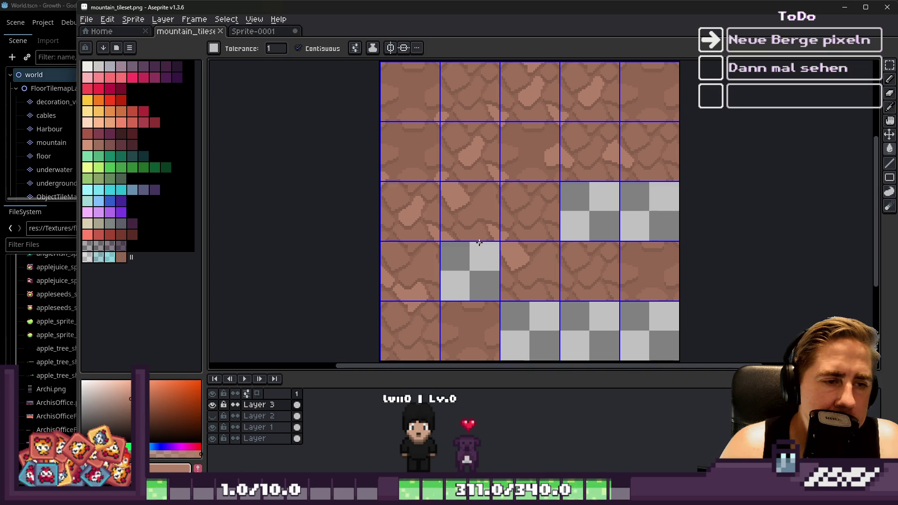
key(m)
scroll(476, 176, up, 1)
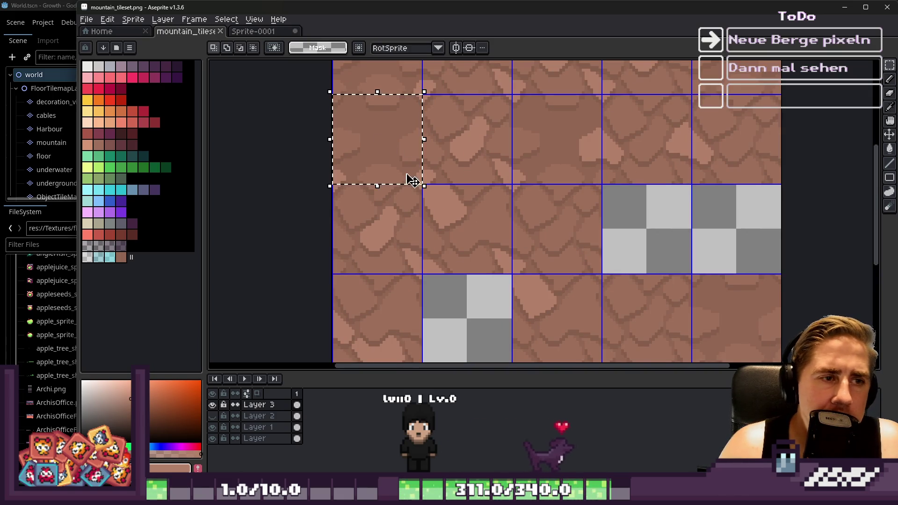
key(ctrl+d)
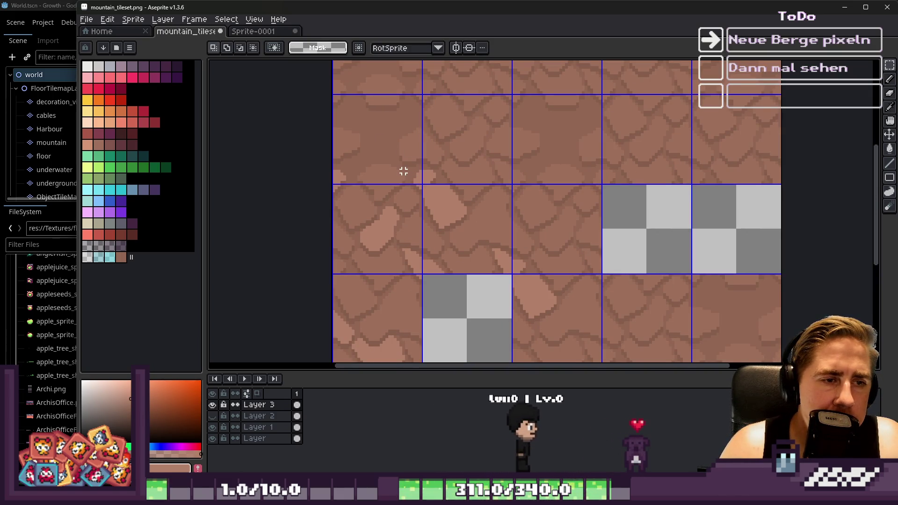
scroll(407, 173, down, 1)
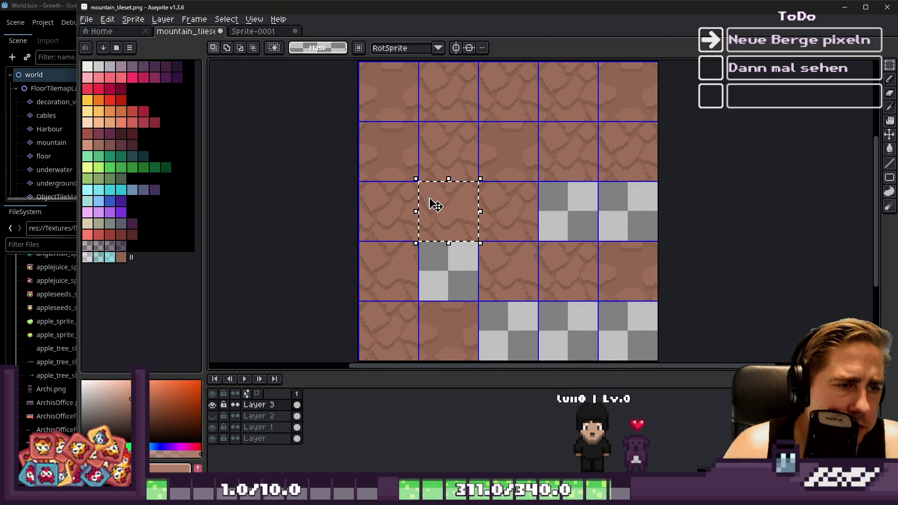
scroll(441, 204, up, 1)
mouse_move(447, 212)
mouse_down()
mouse_move(434, 225)
mouse_move(525, 80)
mouse_move(495, 166)
mouse_move(518, 142)
mouse_up()
scroll(515, 117, up, 2)
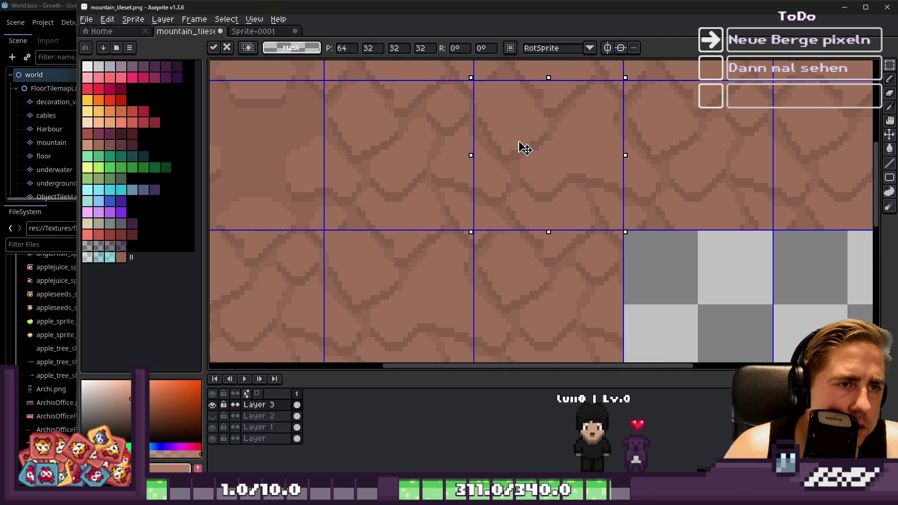
key(ctrl+d)
scroll(496, 152, down, 2)
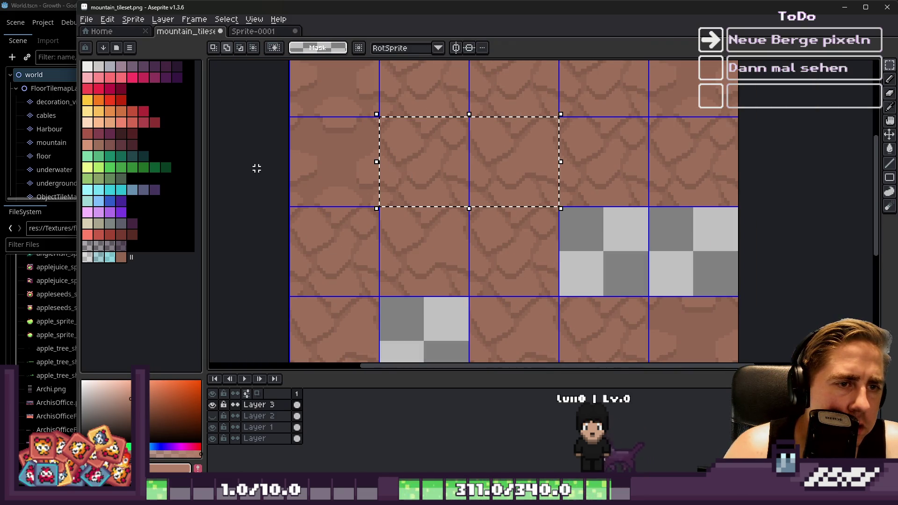
click(91, 24)
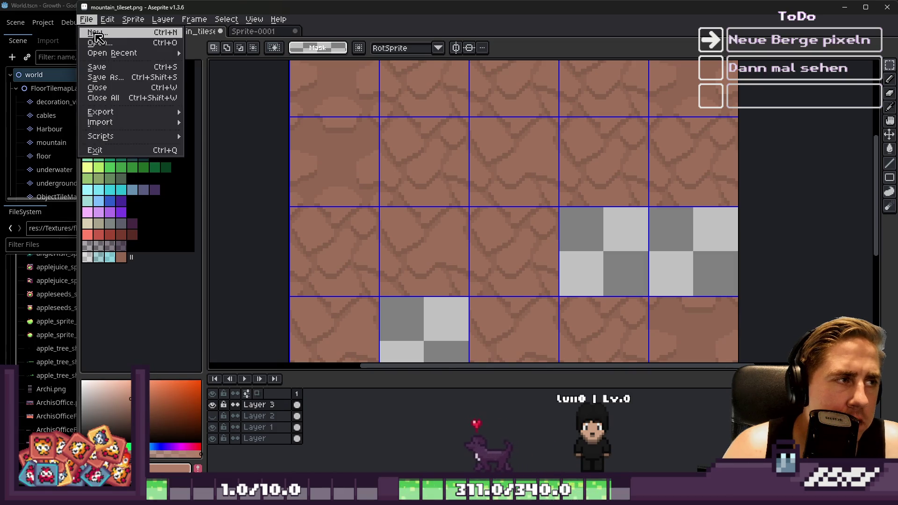
Step: Create a new 3200×3200 px transparent sprite
click(99, 39)
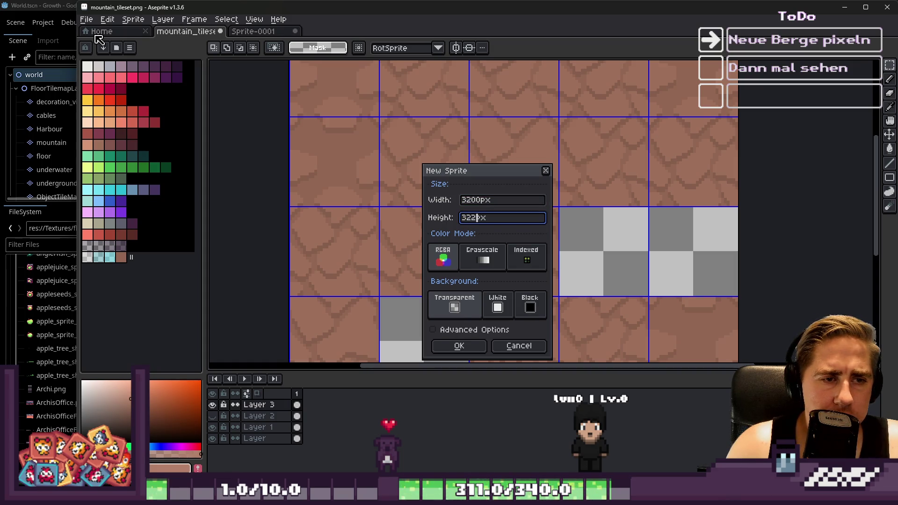
text(0)
key(Return)
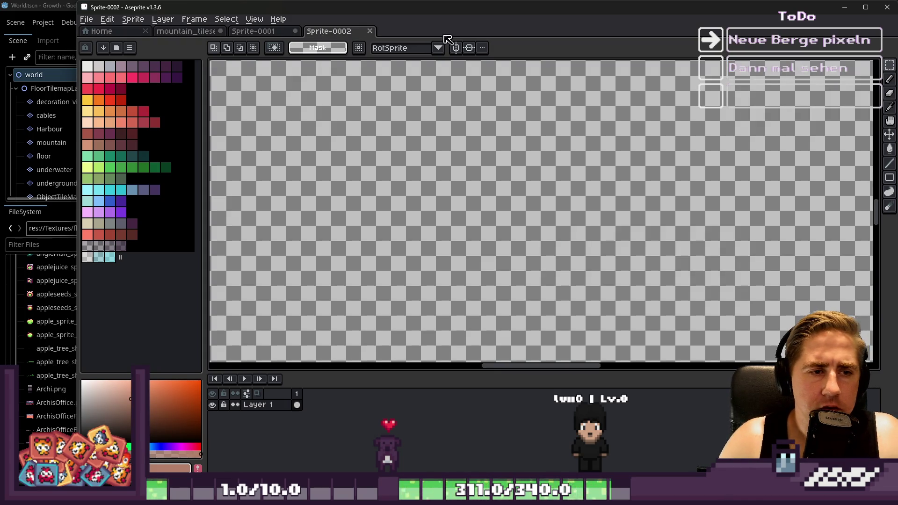
Step: Turn on the grid and paste the 96×32 strip of cracked-stone tiles
click(254, 19)
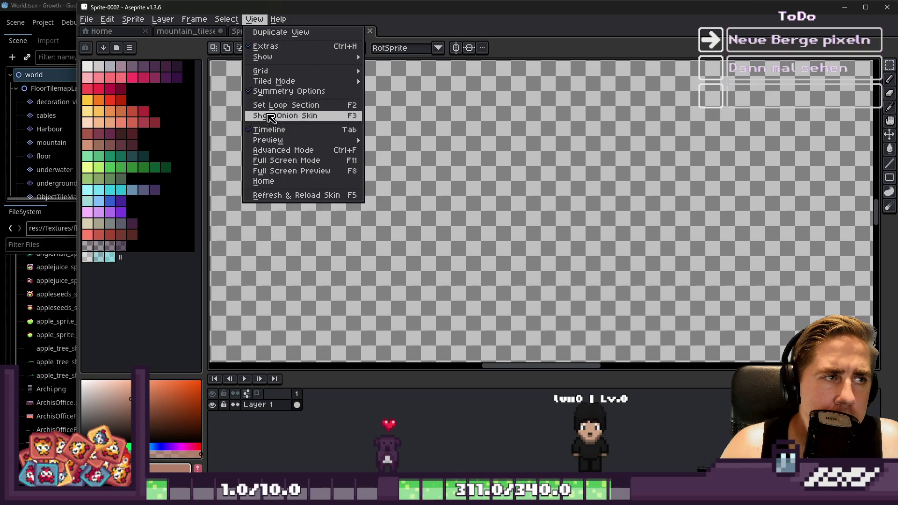
mouse_move(283, 71)
mouse_move(348, 81)
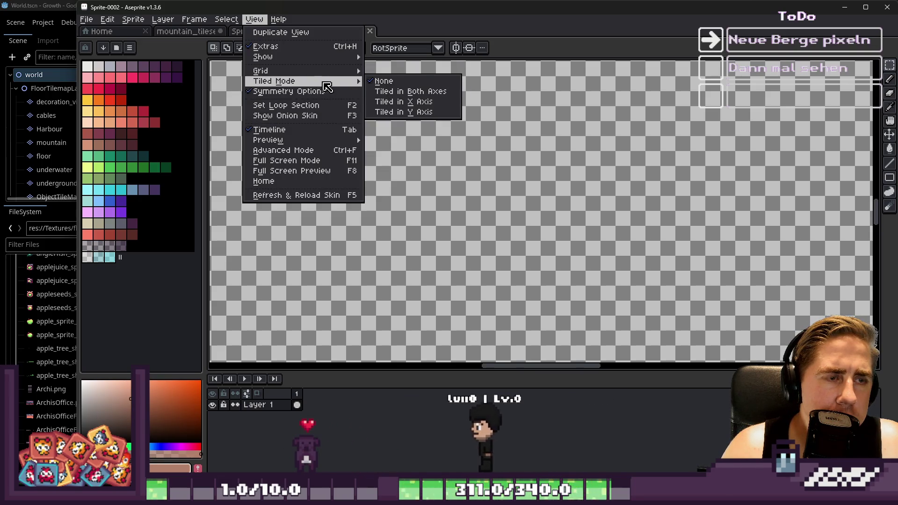
mouse_move(318, 75)
mouse_move(343, 61)
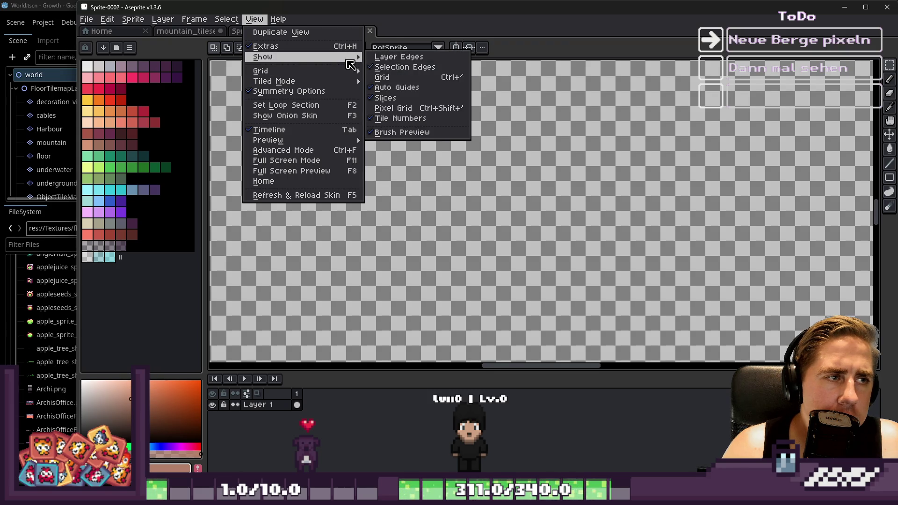
click(384, 78)
key(ctrl+v)
scroll(472, 206, up, 2)
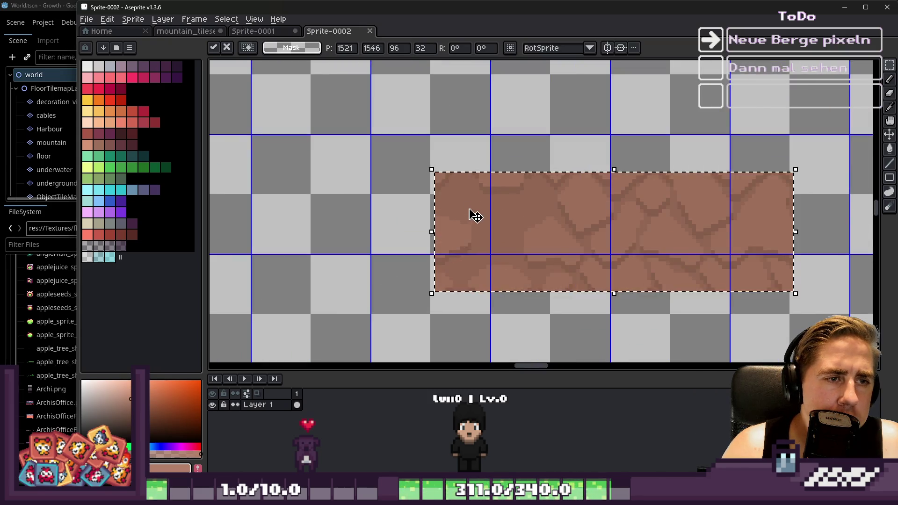
Step: Commit the pasted strip on the grid, then paste another copy down and to the left
drag(415, 194, 409, 184)
key(Return)
key(ctrl+v)
mouse_move(472, 173)
mouse_down()
mouse_move(400, 279)
mouse_move(371, 281)
mouse_move(381, 281)
mouse_up()
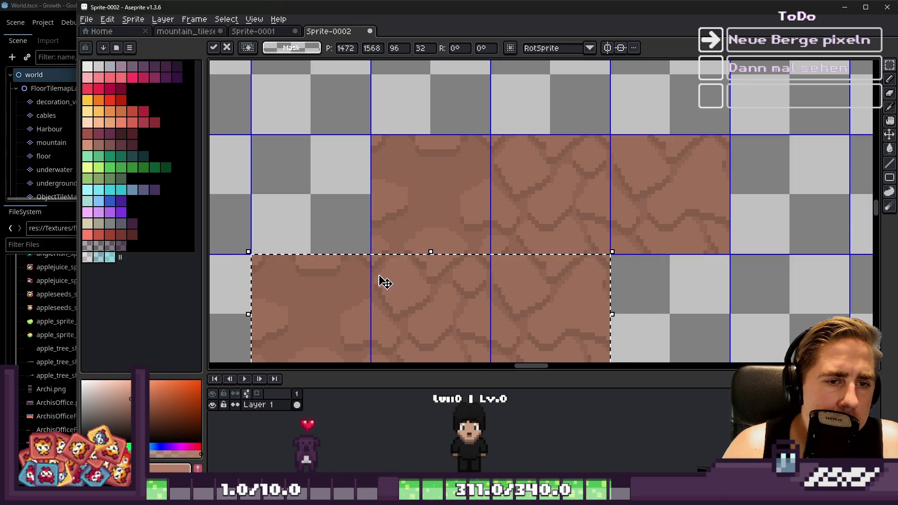
key(Return)
scroll(444, 166, down, 1)
scroll(444, 166, up, 1)
Step: Paste another stone strip further left and align it to the tile grid
key(ctrl+v)
drag(571, 205, 290, 177)
scroll(319, 183, up, 1)
mouse_move(387, 176)
mouse_down()
mouse_move(383, 186)
mouse_move(394, 185)
mouse_up()
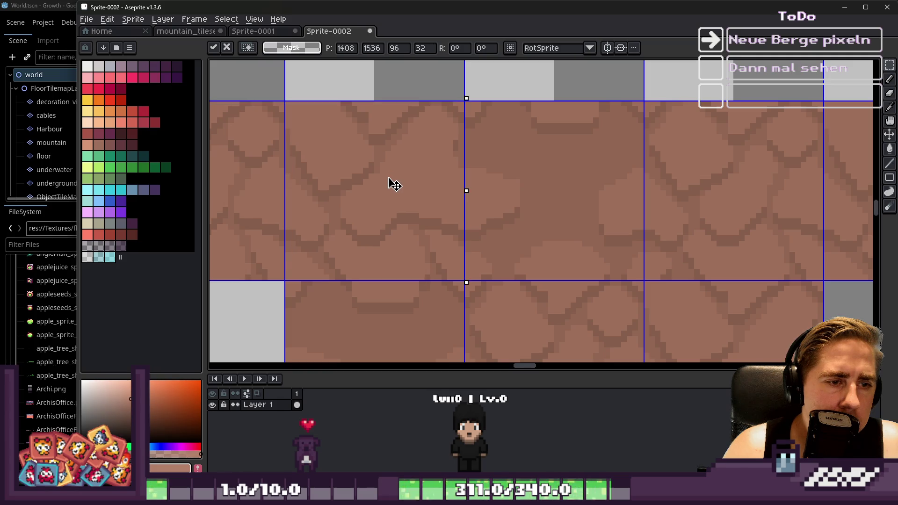
key(Return)
scroll(534, 182, down, 3)
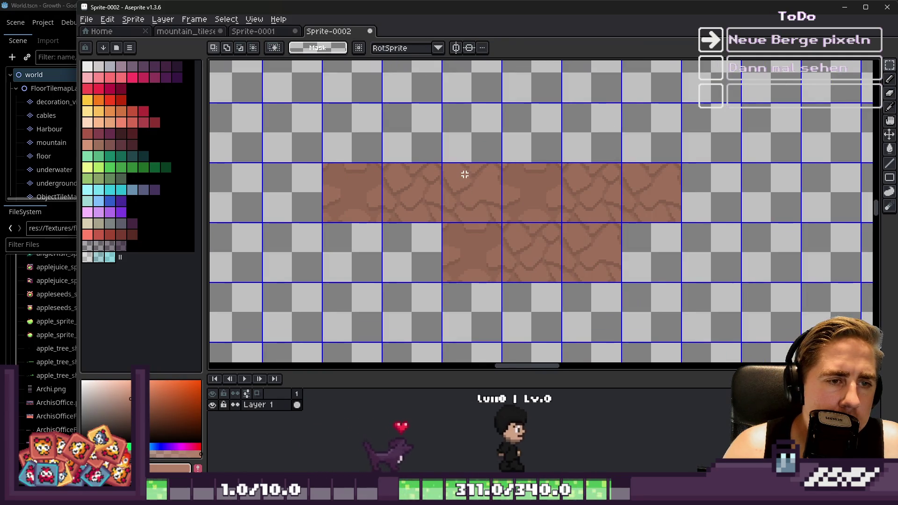
Step: Select a 3x1 tile strip and move it up one row
drag(449, 178, 621, 245)
mouse_move(505, 211)
mouse_down()
mouse_move(545, 133)
mouse_move(568, 122)
mouse_move(460, 131)
mouse_up()
scroll(552, 140, up, 1)
key(Return)
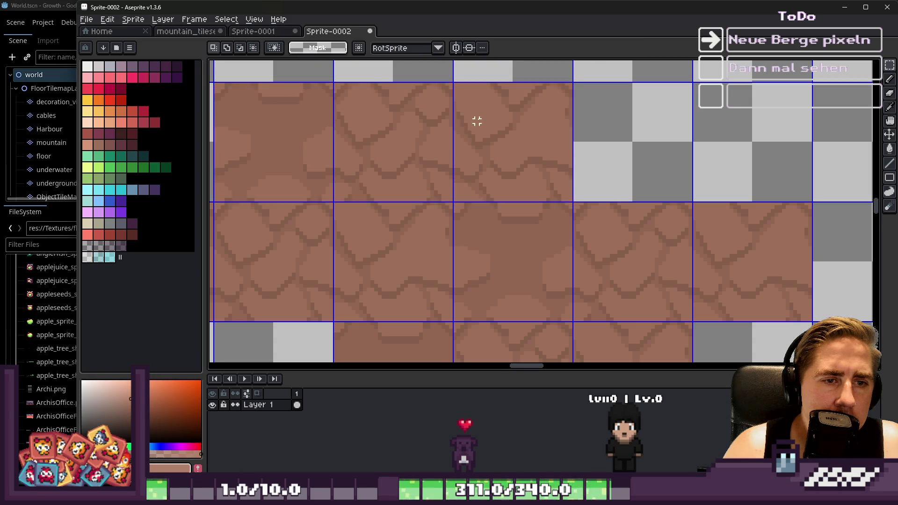
scroll(477, 122, down, 4)
scroll(441, 121, up, 1)
Step: Move the tile strip to the upper right and snap it onto the grid
mouse_move(468, 234)
mouse_down()
mouse_move(587, 156)
mouse_move(615, 117)
mouse_up()
scroll(625, 171, up, 2)
mouse_move(626, 171)
mouse_down()
mouse_move(561, 155)
mouse_move(549, 161)
mouse_up()
key(Return)
scroll(537, 146, down, 8)
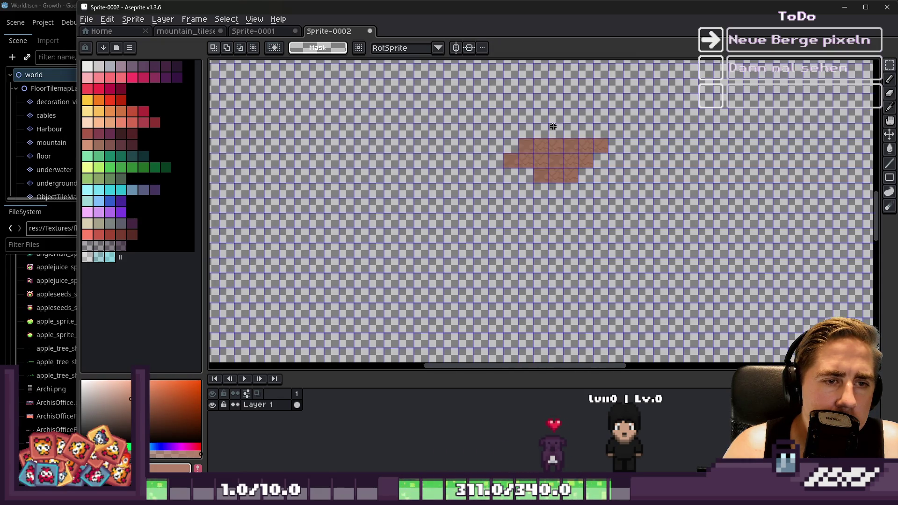
scroll(590, 151, up, 6)
Step: Lift another 3x1 tile strip and place it down-left of its original position
key(ctrl+shift+d)
mouse_move(579, 231)
mouse_down()
mouse_move(680, 148)
mouse_move(694, 177)
mouse_up()
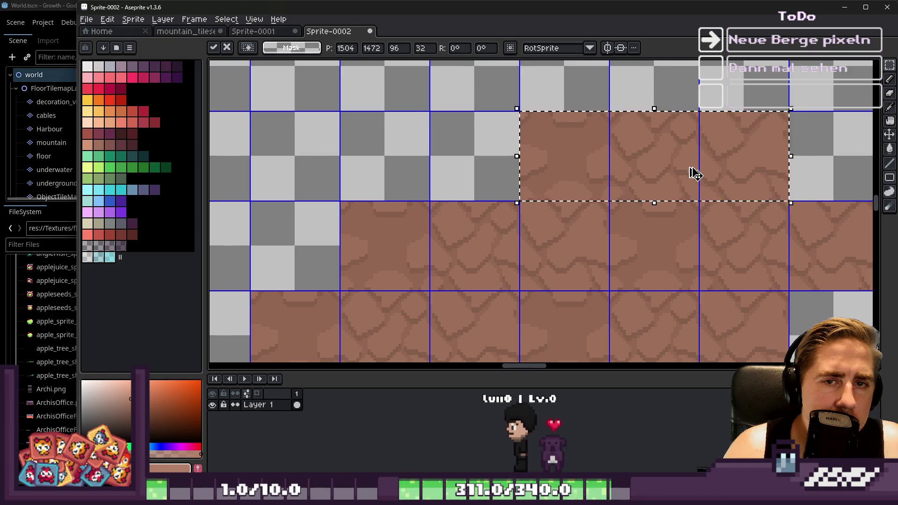
scroll(694, 176, down, 5)
scroll(602, 191, up, 6)
scroll(590, 259, down, 3)
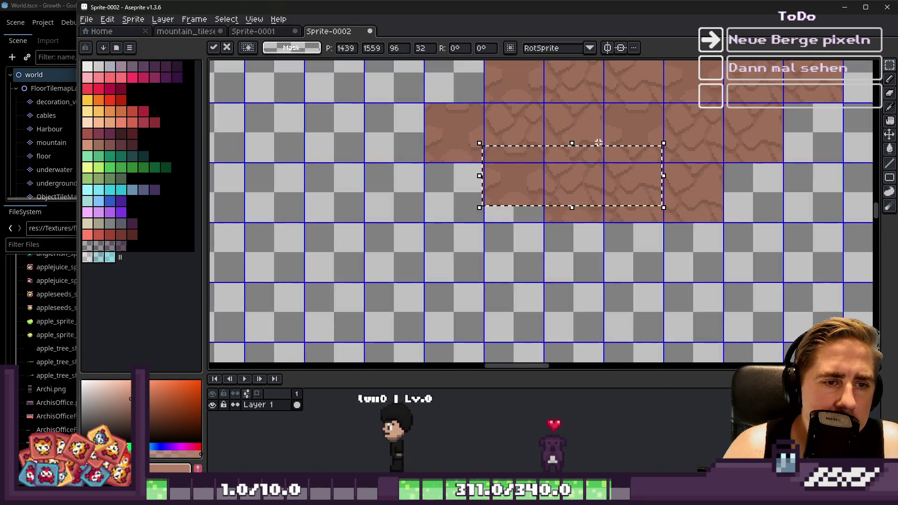
scroll(639, 153, up, 3)
mouse_move(640, 152)
mouse_down()
mouse_move(517, 315)
mouse_move(608, 251)
mouse_move(445, 182)
mouse_up()
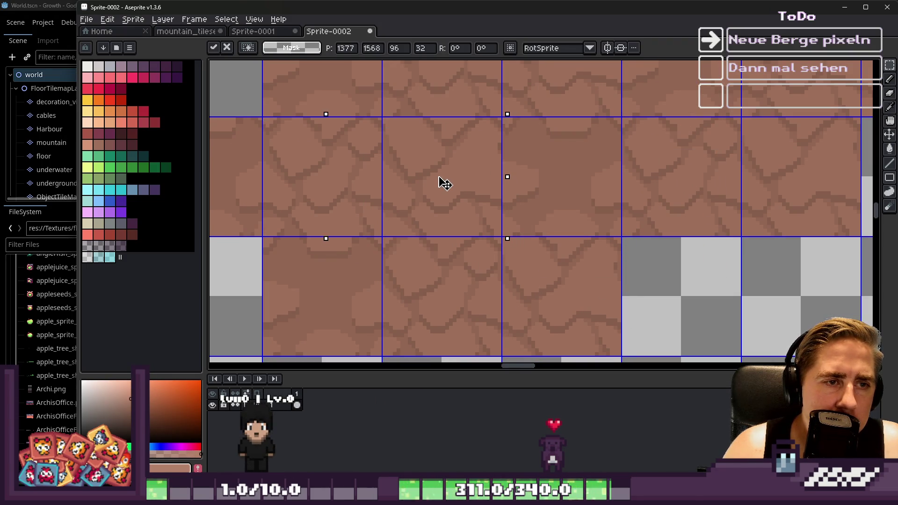
key(Return)
scroll(475, 210, down, 2)
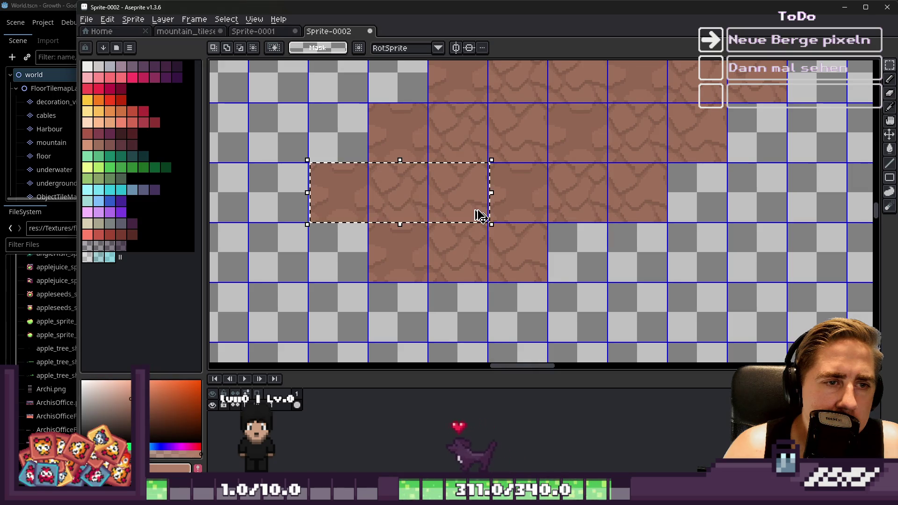
scroll(481, 216, up, 3)
Step: Nudge the placed tiles one pixel left and commit them
key(Left)
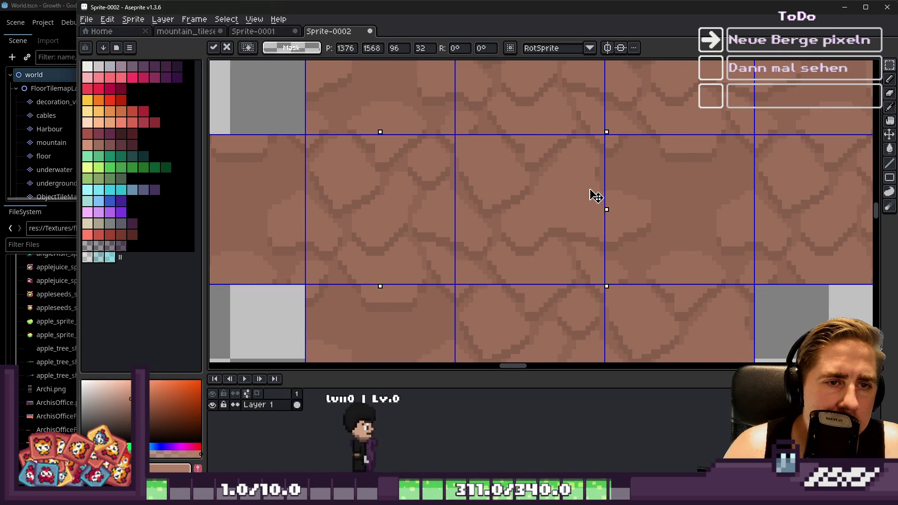
key(Return)
scroll(569, 199, down, 6)
scroll(536, 211, up, 3)
scroll(532, 226, down, 2)
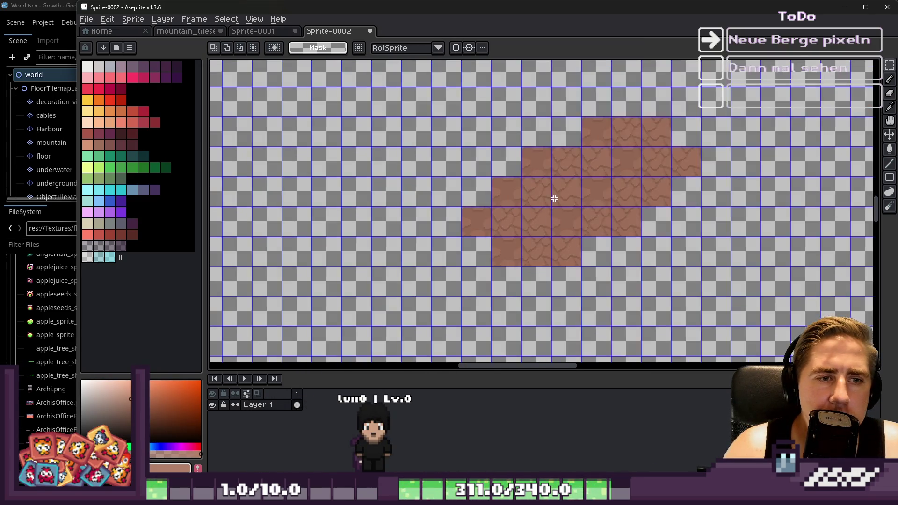
scroll(552, 198, up, 3)
Step: Select a 96x32 tile strip and shift it two pixels up into grid alignment
drag(401, 164, 676, 260)
scroll(505, 255, up, 2)
key(Right)
key(Down)
key(Down)
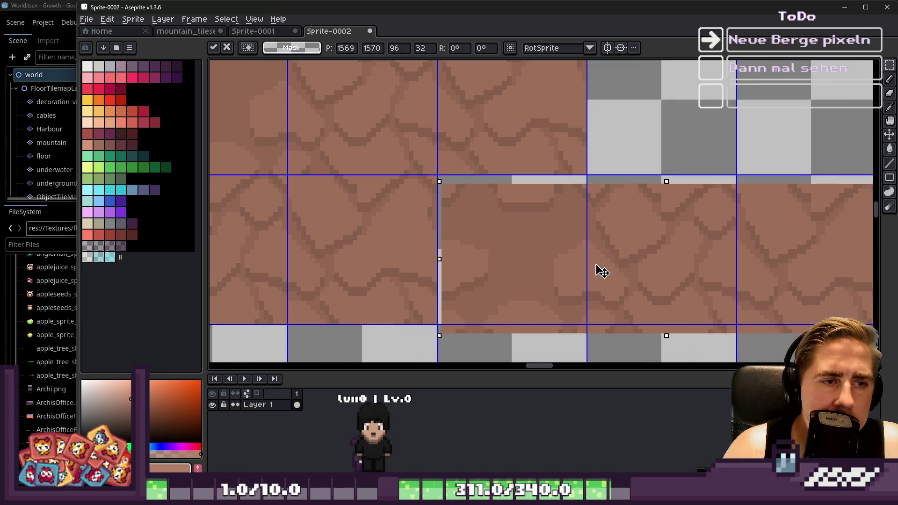
drag(597, 266, 596, 256)
key(Return)
scroll(592, 247, down, 6)
scroll(537, 242, up, 5)
scroll(477, 234, down, 5)
scroll(478, 228, up, 5)
scroll(478, 228, down, 2)
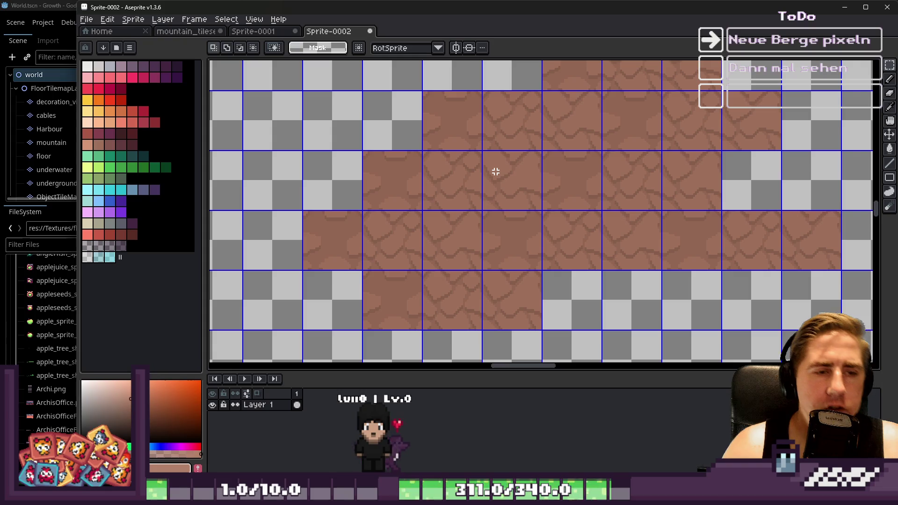
click(543, 230)
scroll(543, 230, down, 2)
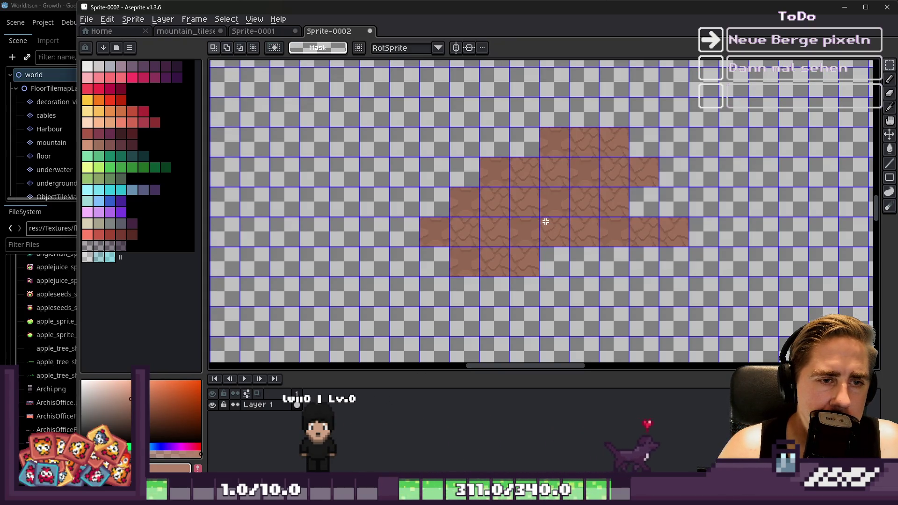
Step: Place the copied tiles up and to the right, covering the lower transparent gap
drag(589, 224, 481, 195)
scroll(482, 195, up, 3)
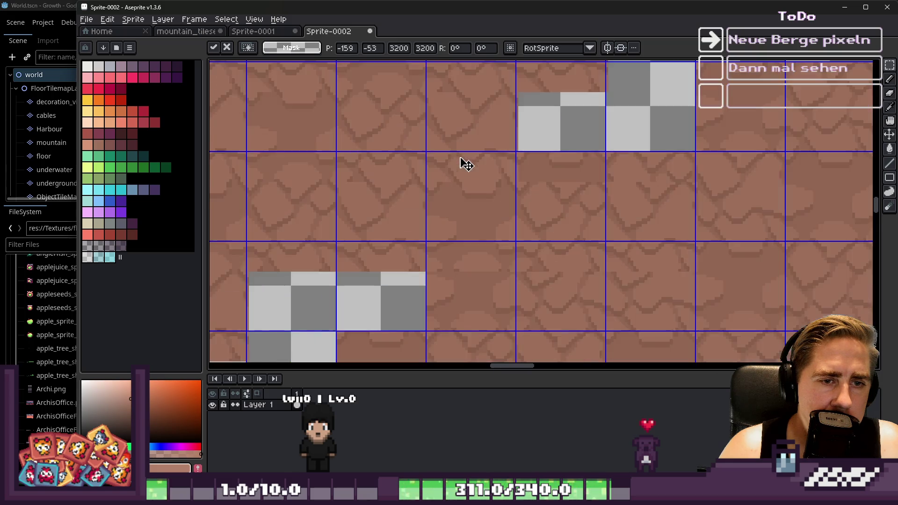
mouse_move(453, 132)
mouse_down()
mouse_move(488, 159)
mouse_move(496, 153)
mouse_up()
scroll(497, 155, down, 4)
scroll(494, 157, up, 2)
mouse_move(470, 213)
mouse_down()
mouse_move(541, 128)
mouse_move(552, 80)
mouse_up()
scroll(579, 100, up, 4)
drag(548, 195, 543, 240)
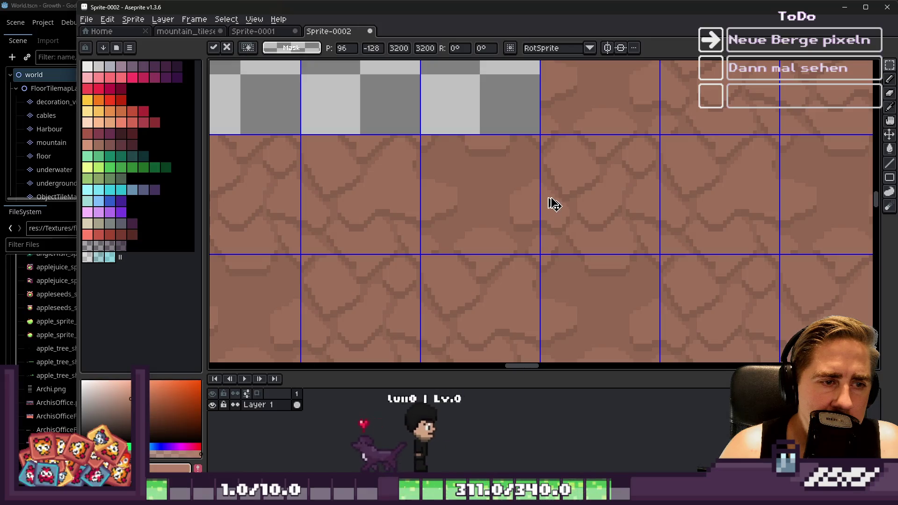
key(Return)
scroll(569, 162, down, 4)
Step: Reposition the tile selection so it covers the grey edge
drag(575, 175, 612, 220)
scroll(608, 216, up, 4)
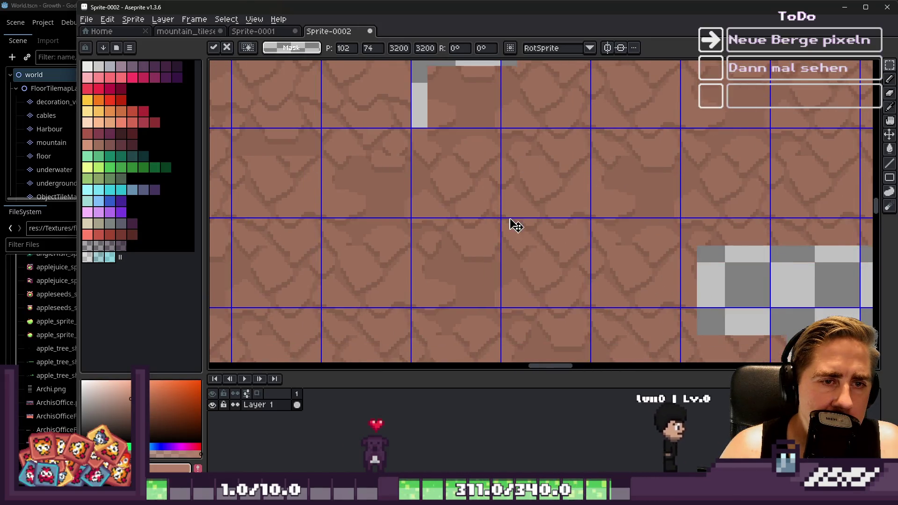
scroll(477, 174, down, 2)
scroll(538, 243, up, 3)
drag(537, 242, 518, 197)
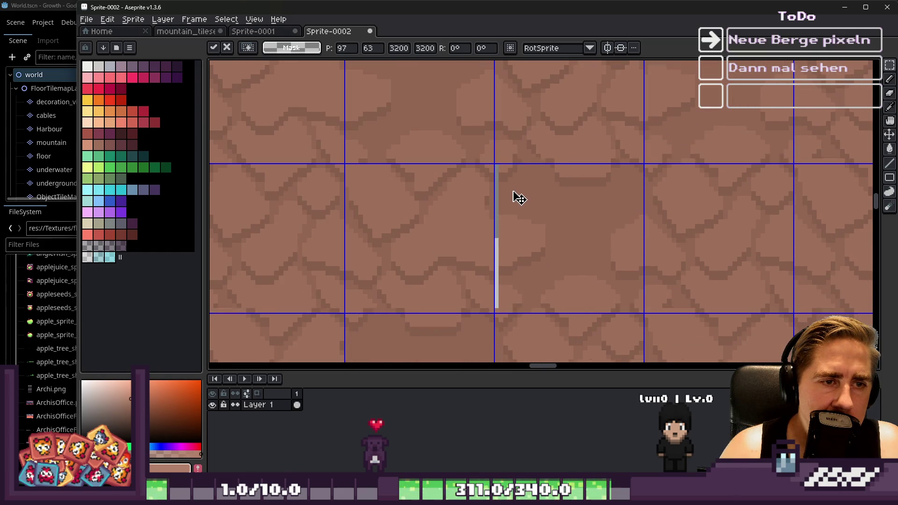
key(Return)
scroll(560, 166, down, 4)
scroll(371, 291, up, 2)
scroll(515, 234, down, 2)
scroll(479, 231, up, 1)
scroll(367, 215, up, 2)
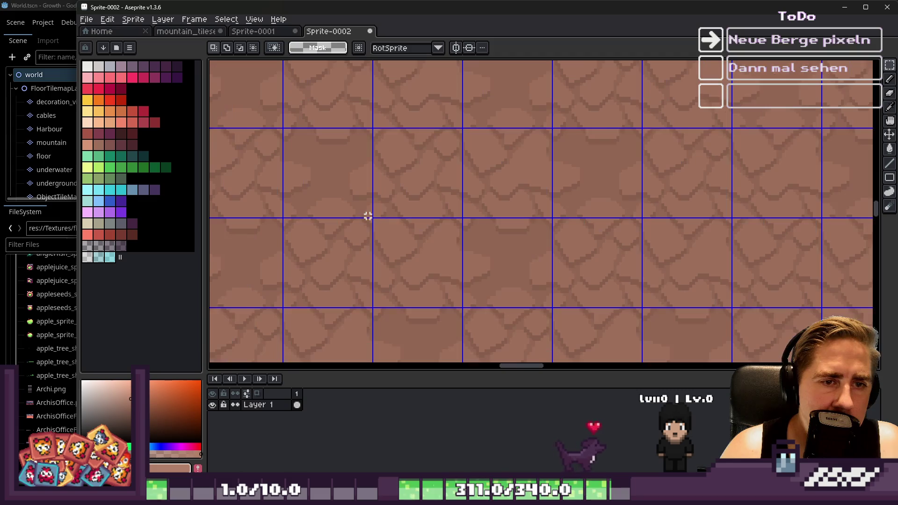
scroll(395, 208, down, 3)
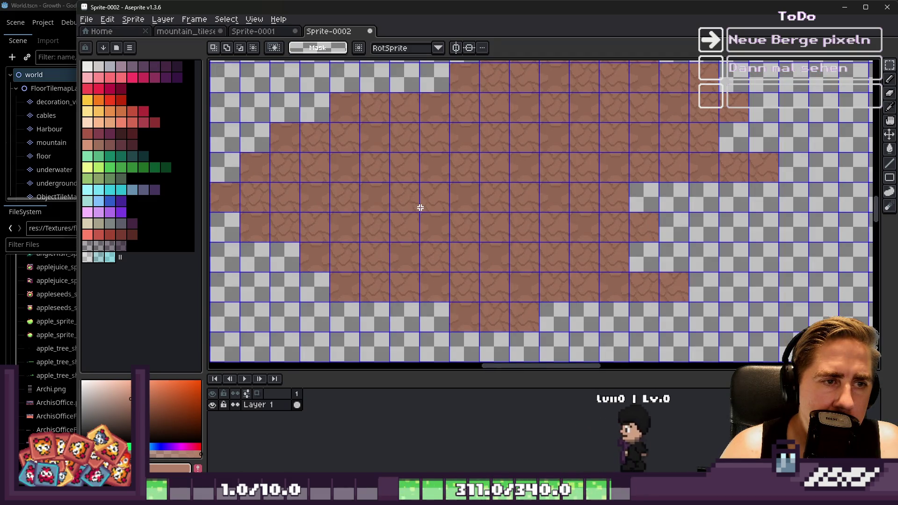
scroll(423, 213, down, 1)
Step: Paste another copy of the tiles and commit it in place up and to the left
key(ctrl+v)
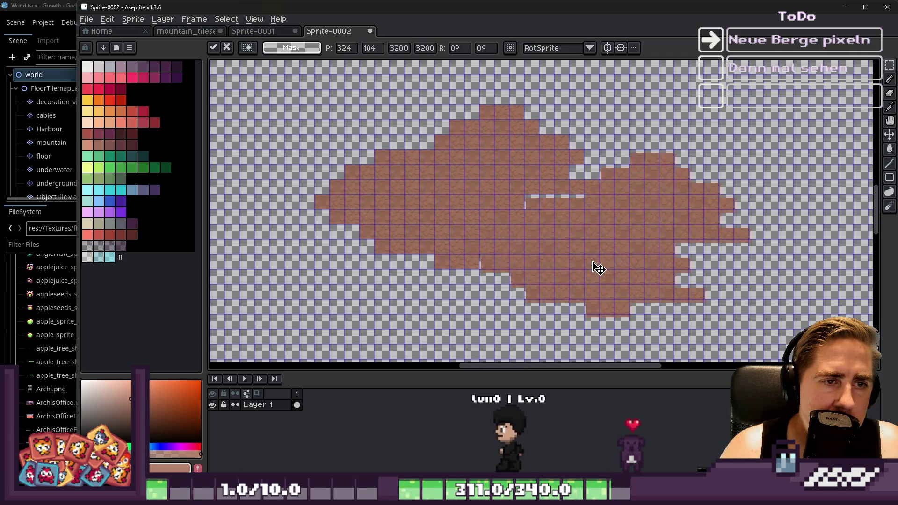
scroll(515, 242, up, 1)
scroll(561, 309, up, 3)
mouse_move(563, 310)
mouse_down()
mouse_move(465, 296)
mouse_move(562, 234)
mouse_move(506, 273)
mouse_move(430, 219)
mouse_move(438, 210)
mouse_move(405, 174)
mouse_move(386, 177)
mouse_move(422, 183)
mouse_up()
scroll(515, 262, down, 2)
scroll(538, 252, up, 1)
scroll(421, 192, up, 3)
key(Return)
scroll(566, 183, down, 5)
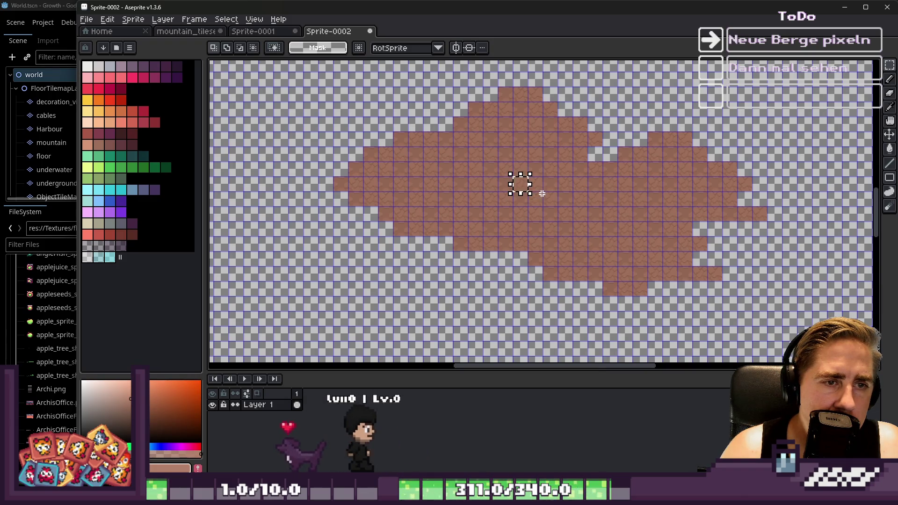
Step: Paste a large copy of the mountain shape and position it down and left
key(ctrl+v)
drag(552, 271, 538, 290)
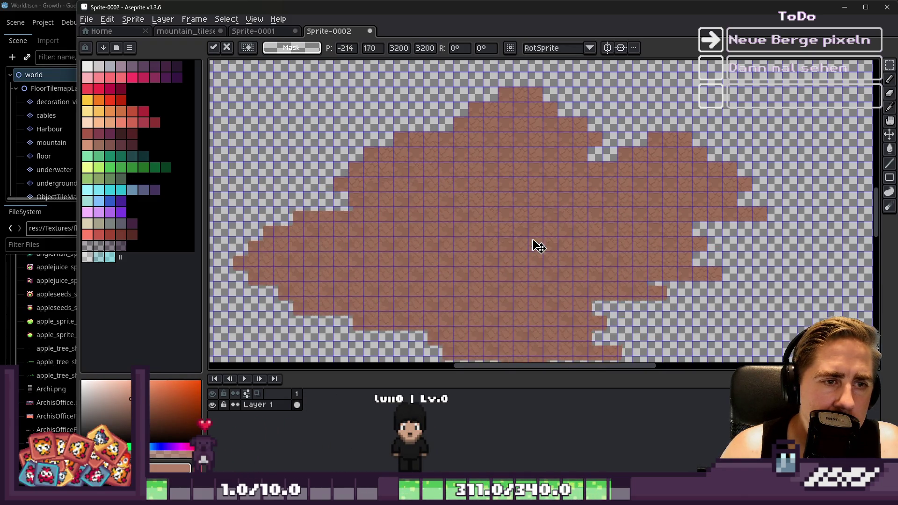
scroll(531, 248, up, 5)
drag(618, 271, 631, 240)
scroll(629, 238, down, 5)
scroll(628, 222, up, 3)
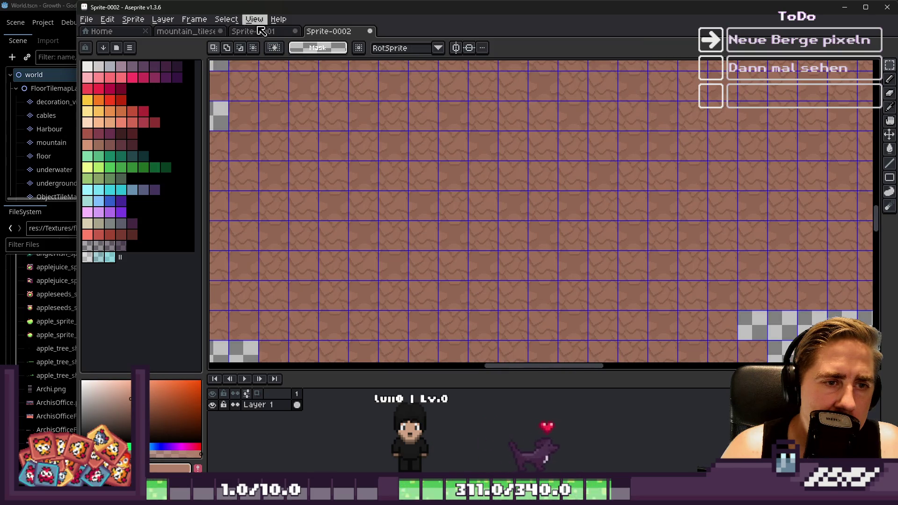
Step: Dismiss Grid Settings unchanged, then switch off View > Show > Grid in Sprite-0002
click(267, 30)
click(323, 31)
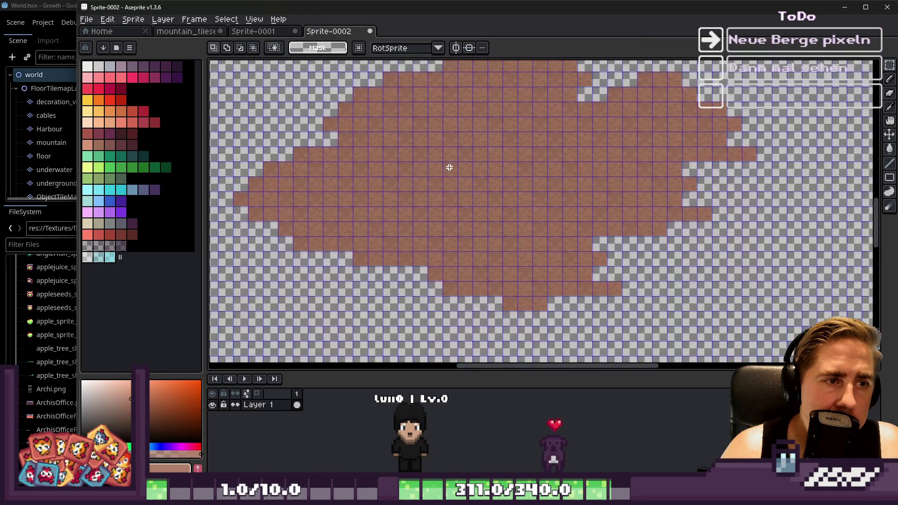
click(252, 21)
mouse_move(290, 71)
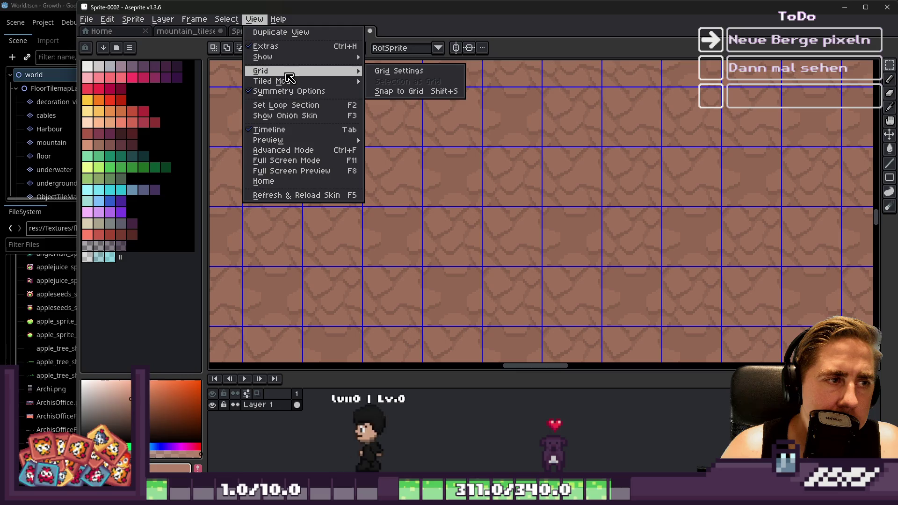
click(402, 71)
key(Escape)
click(254, 19)
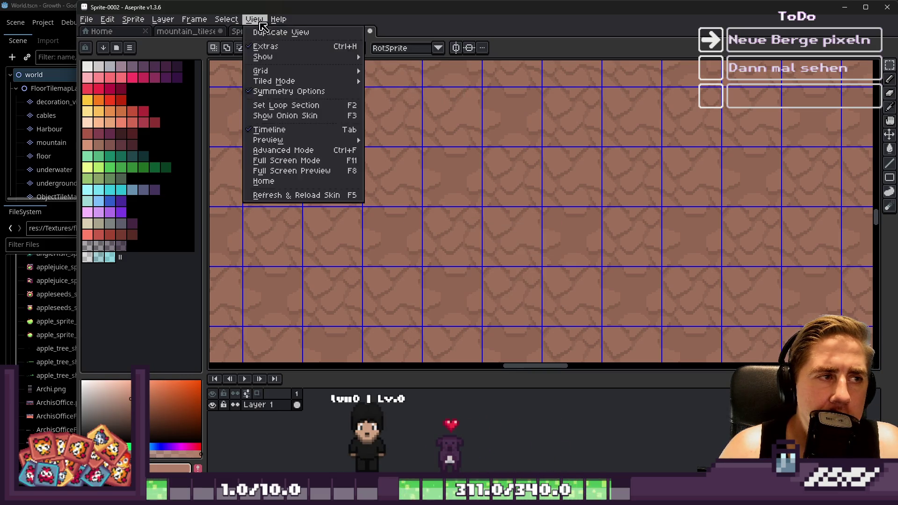
mouse_move(273, 56)
click(393, 77)
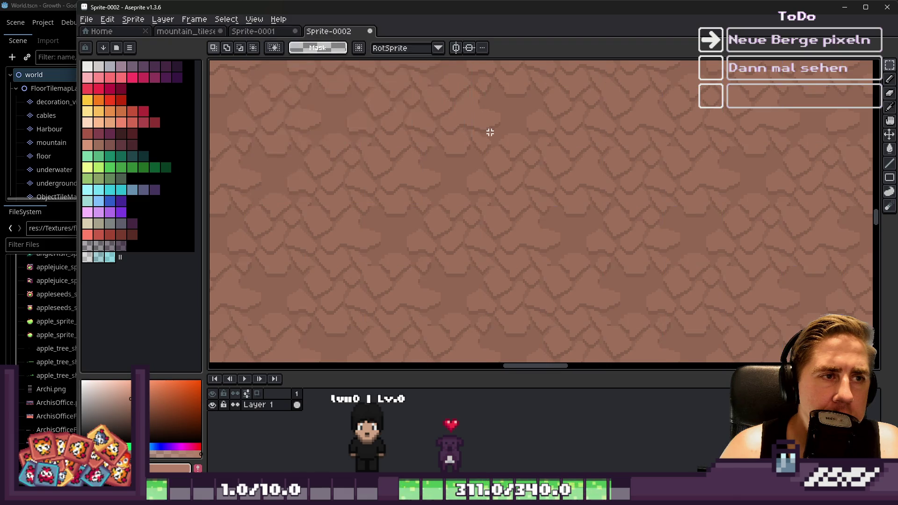
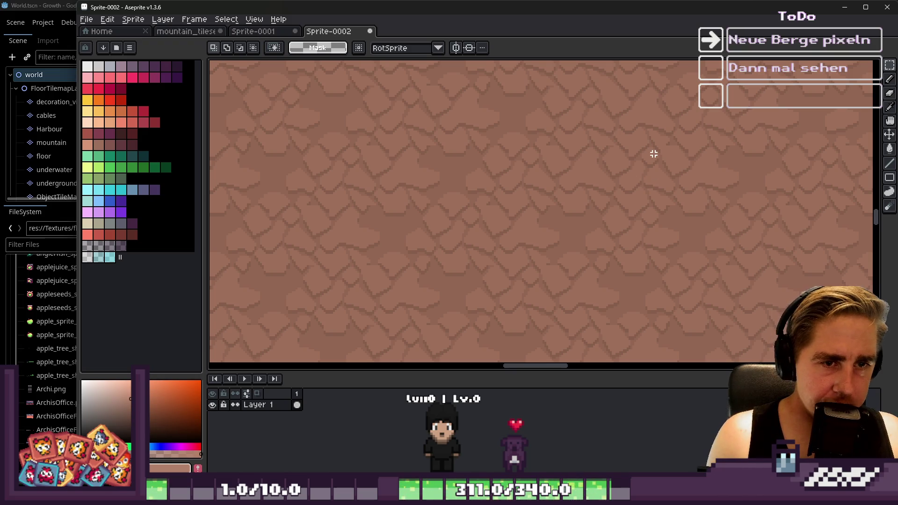
Step: Look over Sprite-0001, then return to the mountain_tileset.png document
key(b)
scroll(650, 188, down, 3)
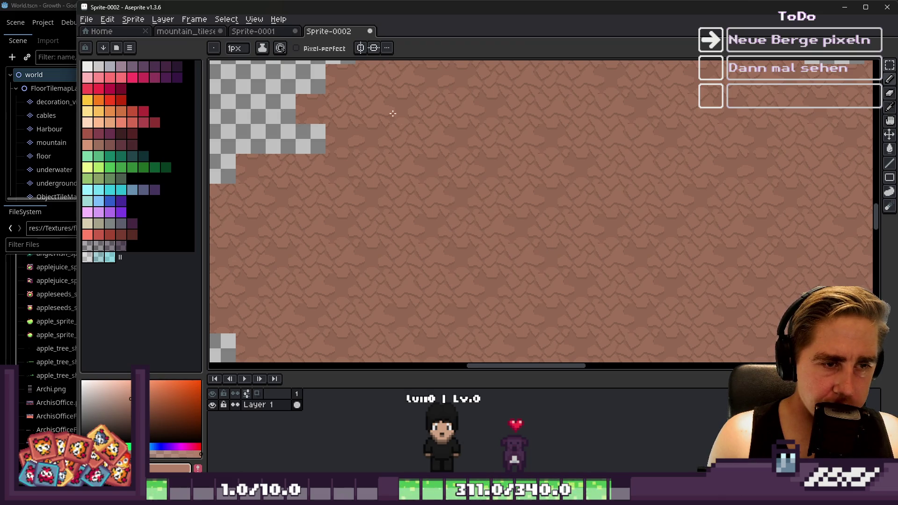
click(277, 32)
scroll(508, 154, down, 2)
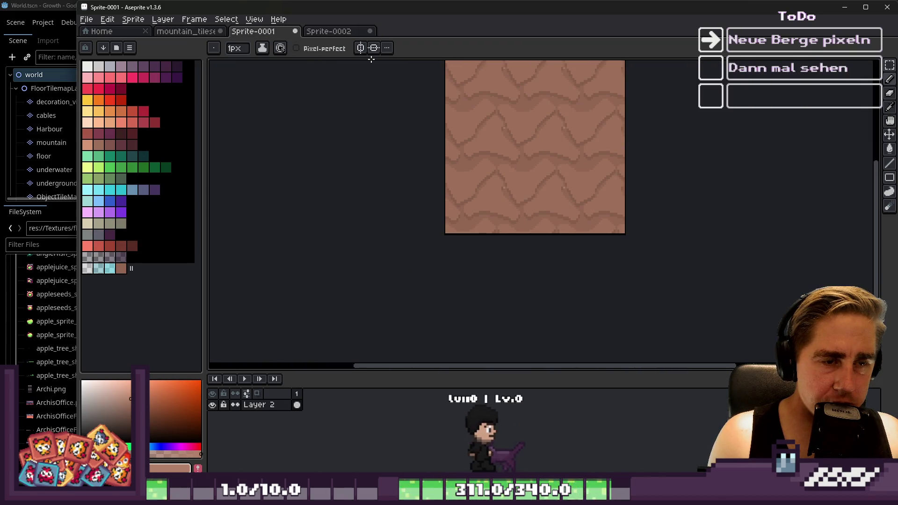
click(194, 19)
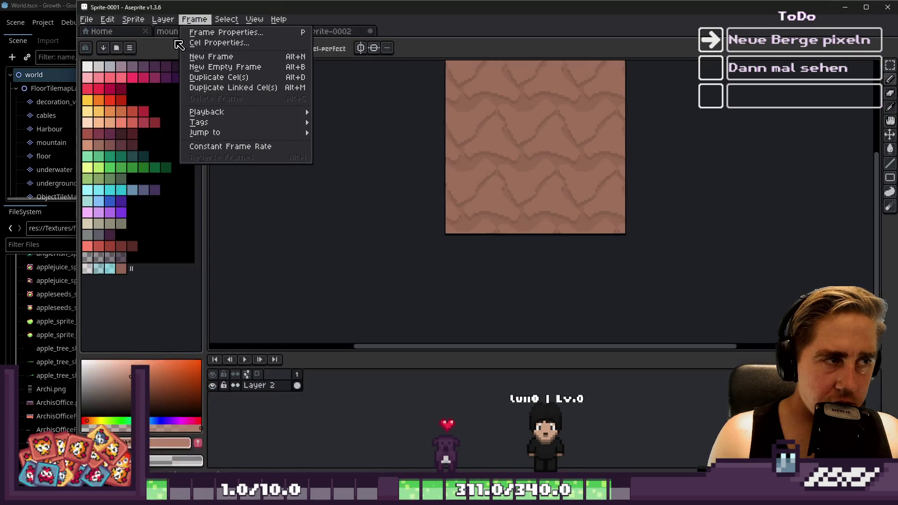
click(413, 153)
scroll(457, 166, down, 1)
scroll(457, 166, up, 2)
click(183, 31)
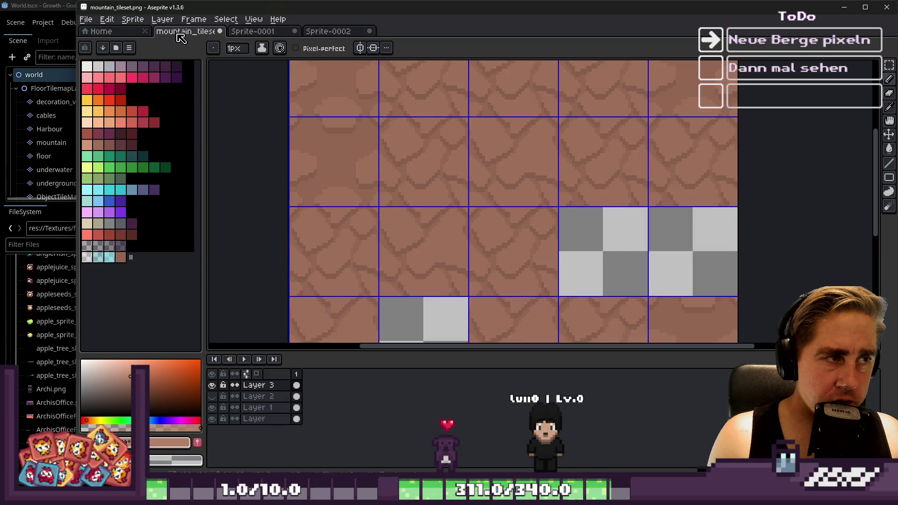
Step: Select a rock tile on mountain_tileset.png and paste it into Sprite-0002 and Sprite-0001
key(m)
click(360, 177)
click(343, 33)
key(ctrl+v)
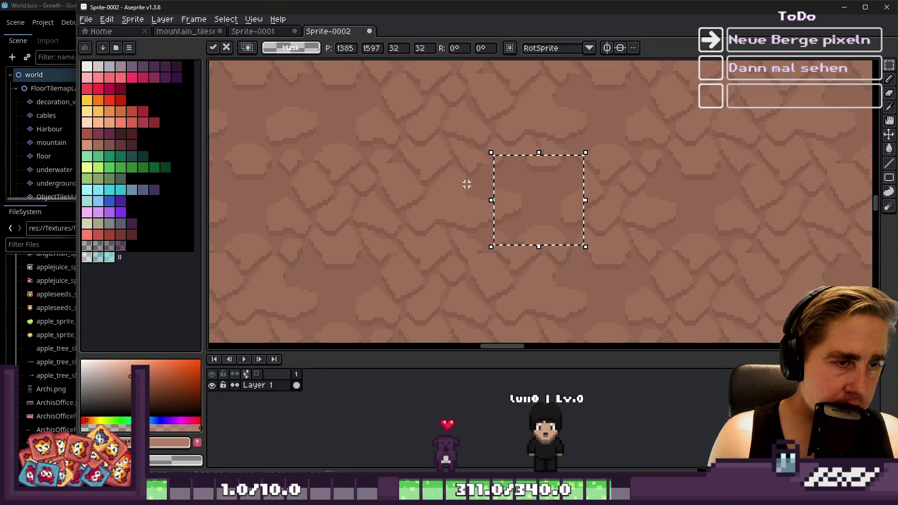
click(252, 31)
key(ctrl+v)
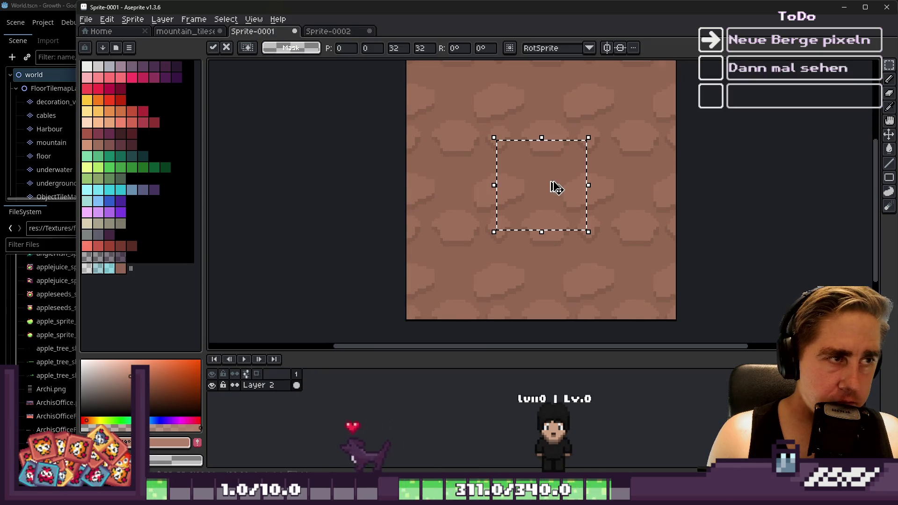
key(Return)
scroll(552, 184, down, 2)
scroll(557, 169, up, 4)
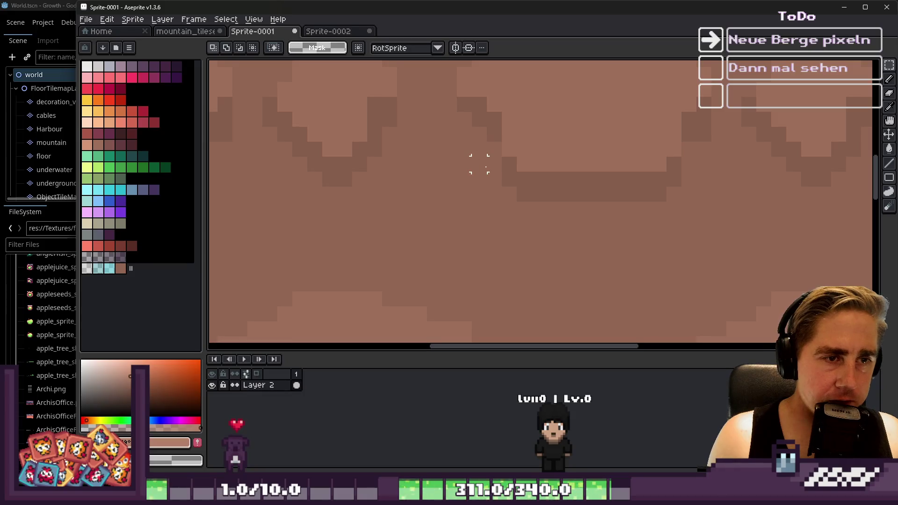
Step: Shift the tile's dark band up one pixel and fill the gap brown
drag(479, 164, 697, 245)
drag(572, 201, 571, 186)
key(Return)
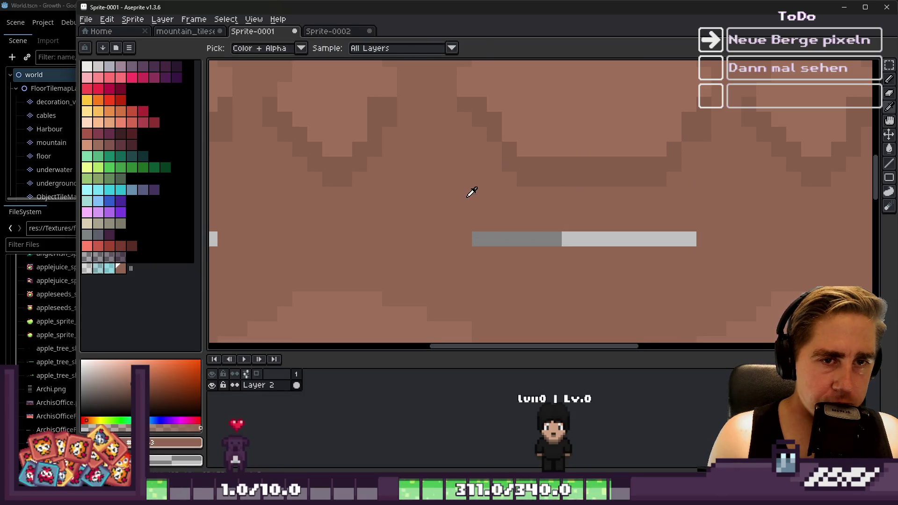
key(g)
click(515, 238)
scroll(516, 228, down, 4)
scroll(517, 228, down, 1)
scroll(521, 230, up, 1)
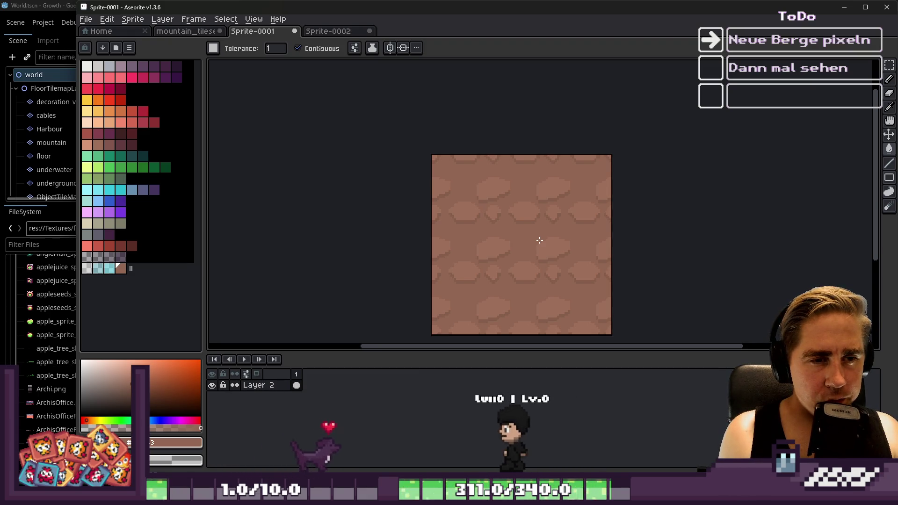
Step: Switch from the Paint Bucket to the Pencil while zooming around the tile
scroll(540, 240, up, 1)
scroll(538, 243, up, 1)
scroll(549, 246, up, 1)
key(g)
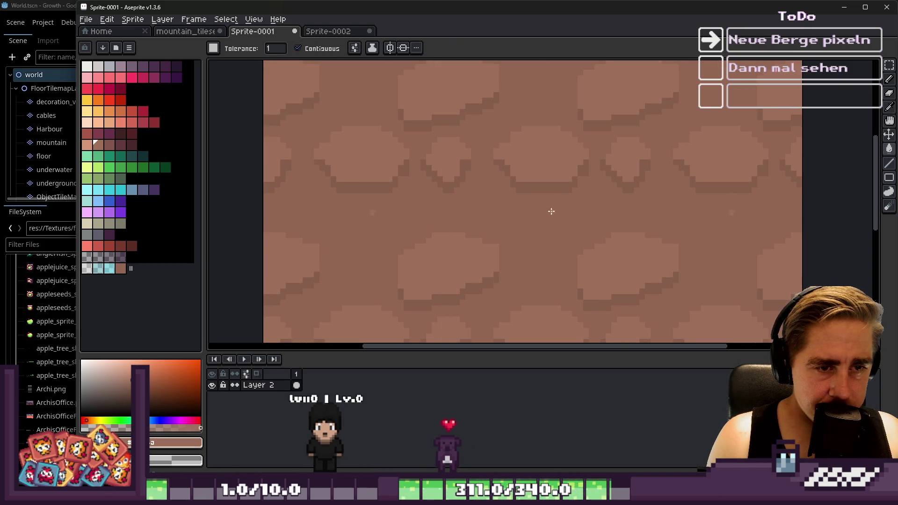
key(b)
scroll(461, 297, down, 1)
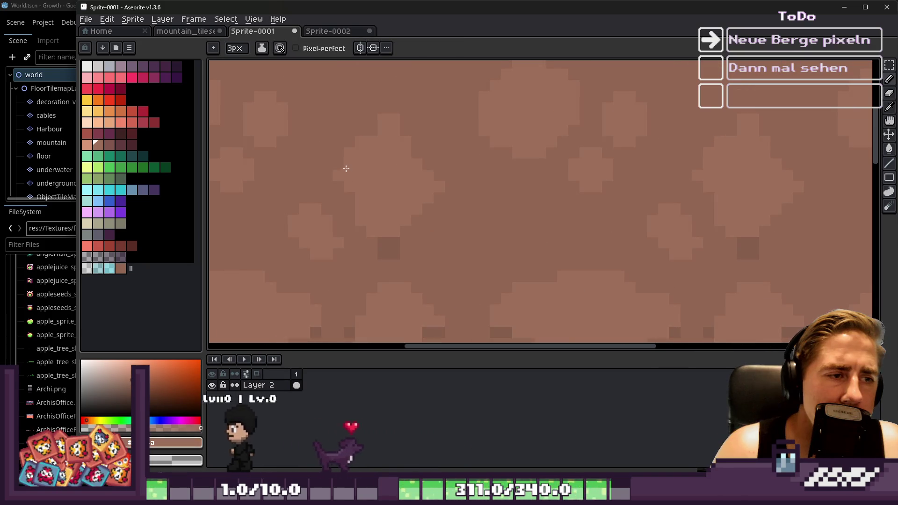
scroll(468, 119, down, 1)
scroll(468, 119, down, 2)
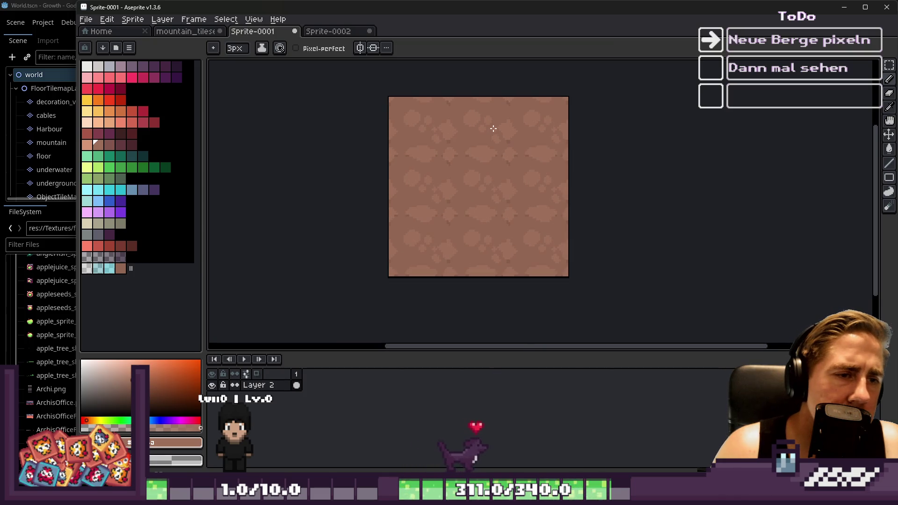
scroll(453, 160, up, 4)
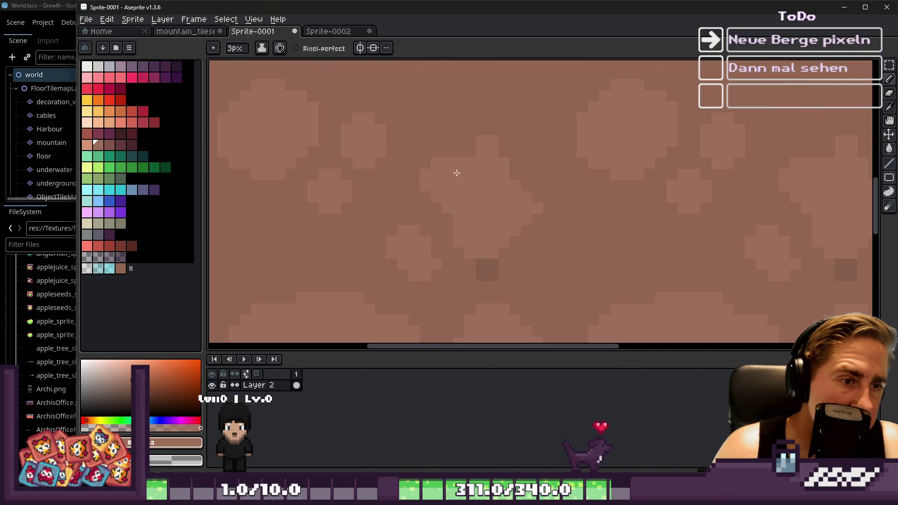
scroll(449, 155, down, 2)
scroll(453, 181, up, 2)
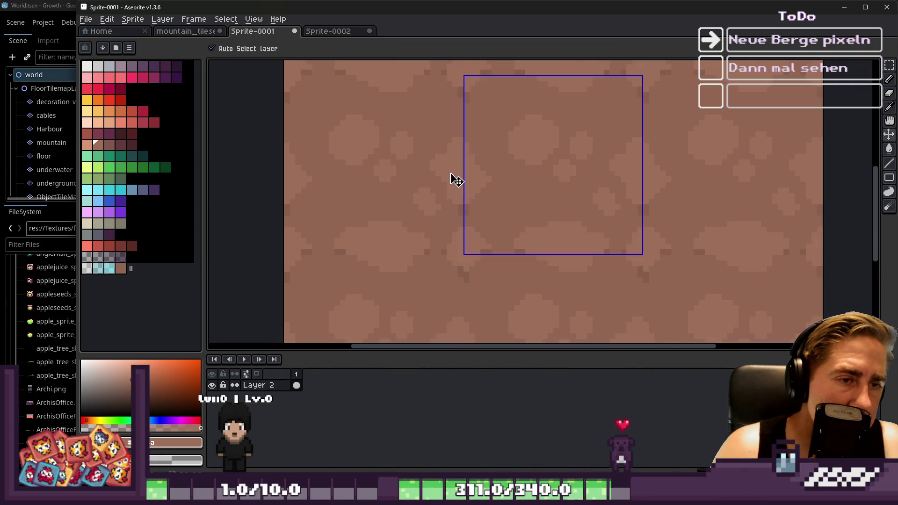
scroll(460, 188, up, 1)
Step: Select the whole sprite, paint a lighter brown stroke across the tile, then undo and deselect
key(ctrl+a)
scroll(422, 185, up, 2)
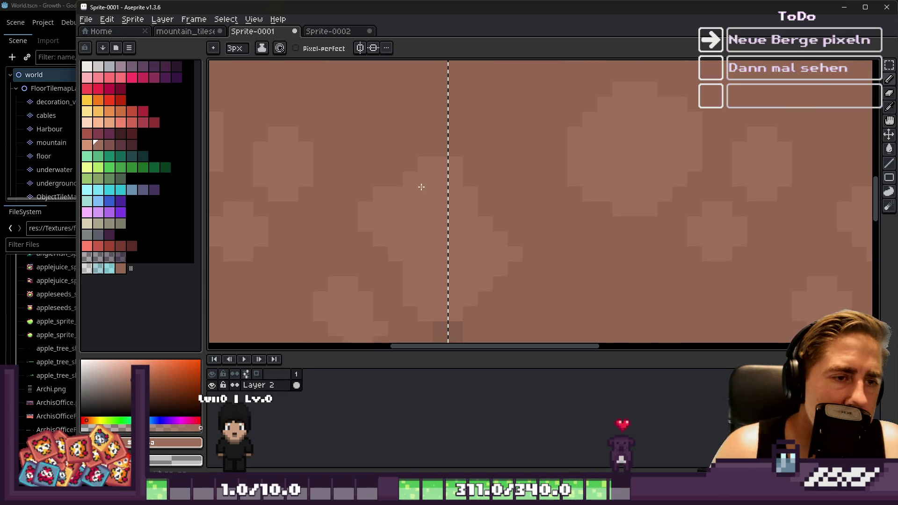
scroll(407, 140, down, 1)
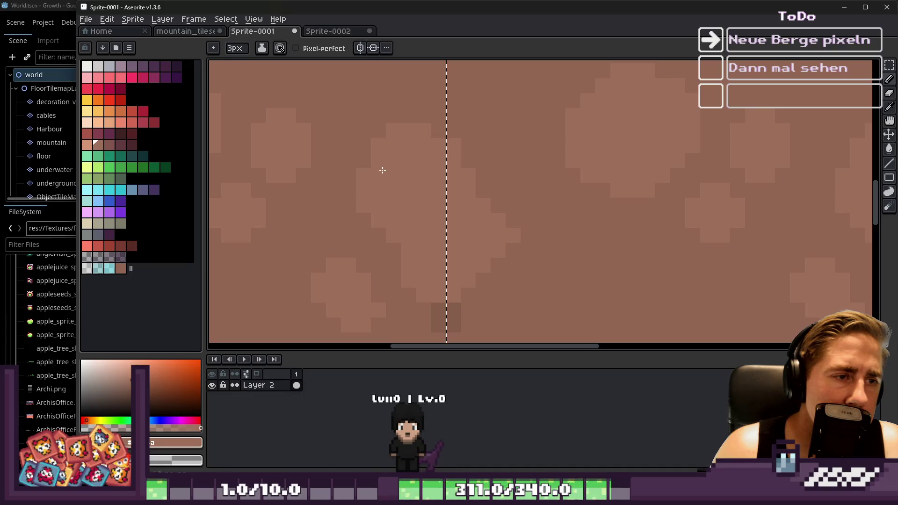
scroll(487, 239, down, 3)
scroll(481, 209, down, 1)
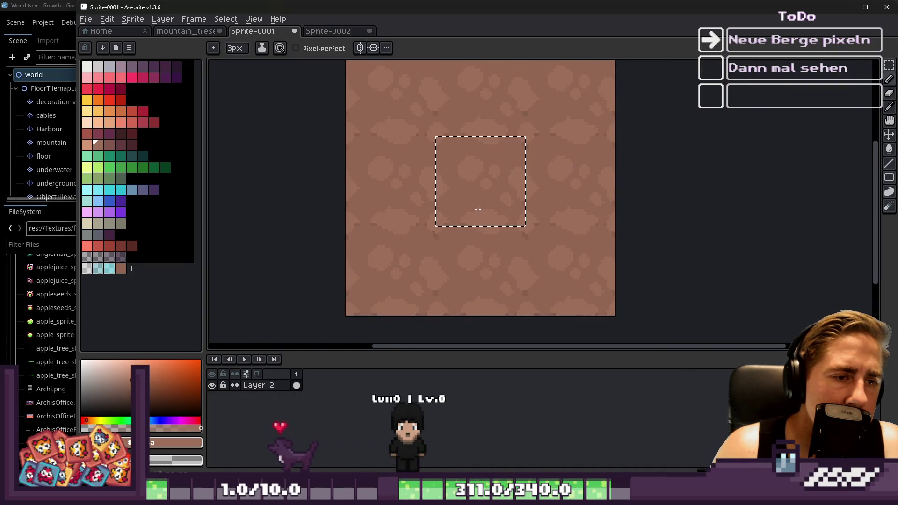
scroll(477, 208, up, 4)
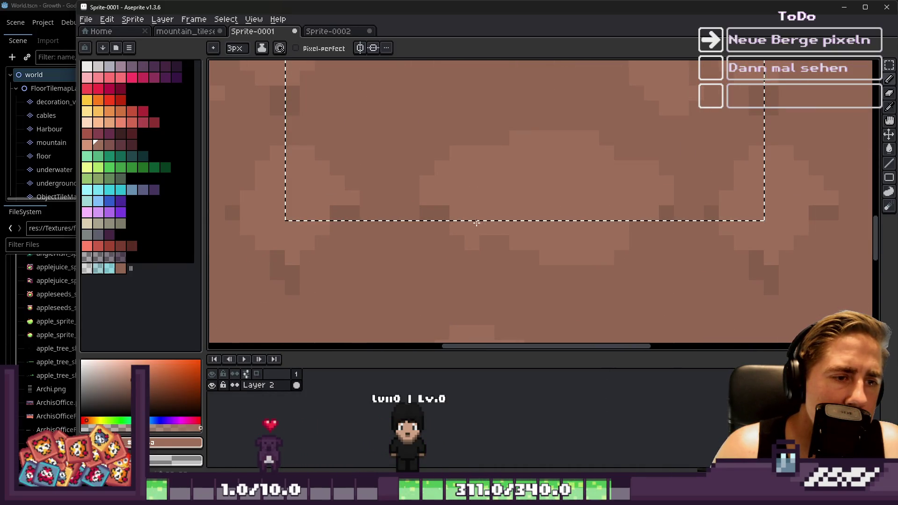
mouse_move(485, 231)
mouse_down()
mouse_move(513, 251)
mouse_move(590, 271)
mouse_up()
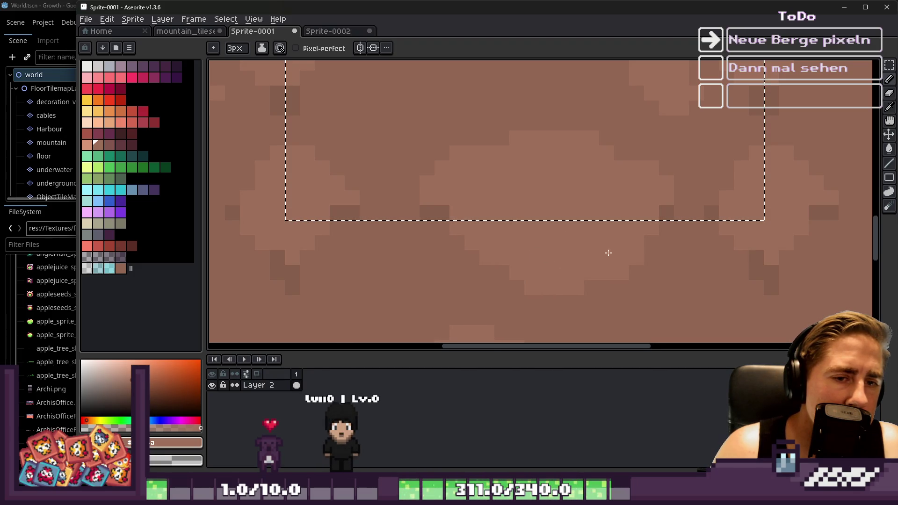
scroll(510, 212, down, 5)
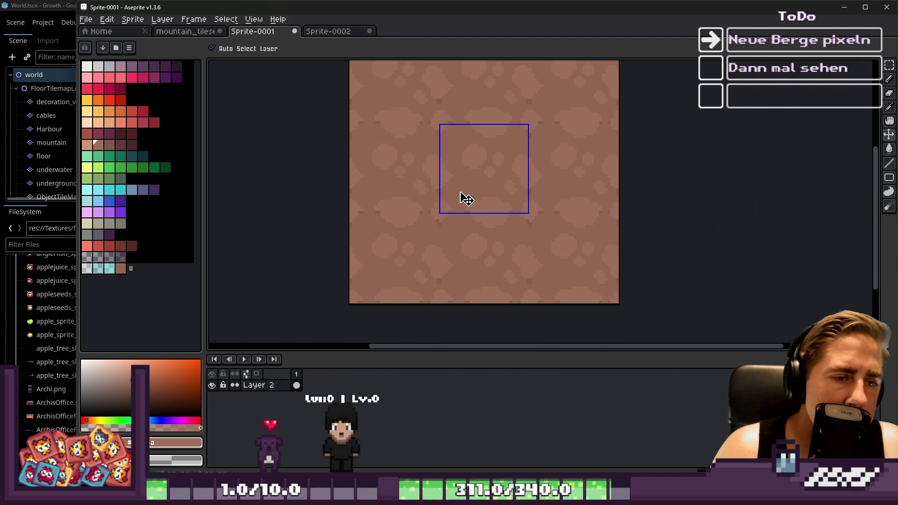
key(ctrl+z)
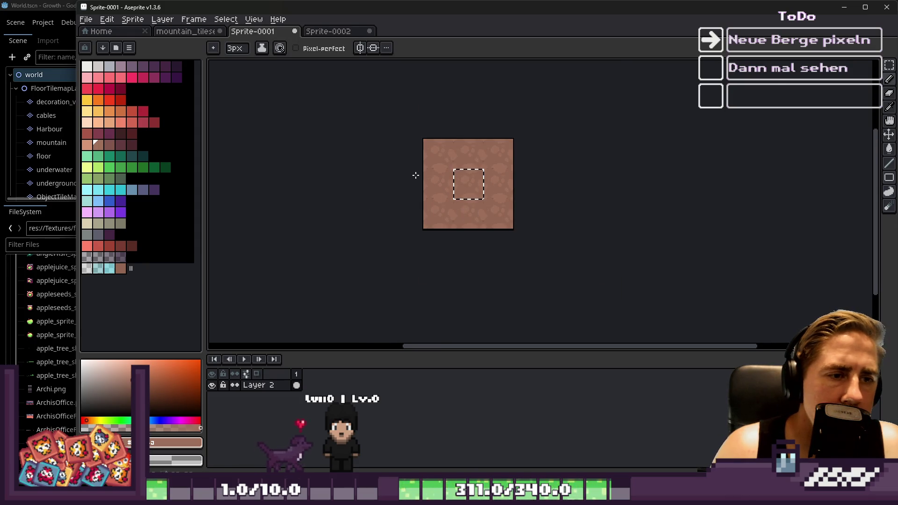
scroll(415, 175, up, 5)
scroll(582, 200, down, 2)
key(i)
key(ctrl+d)
Step: Try a colour selection on the canvas, then deselect it
key(b)
click(223, 20)
click(243, 75)
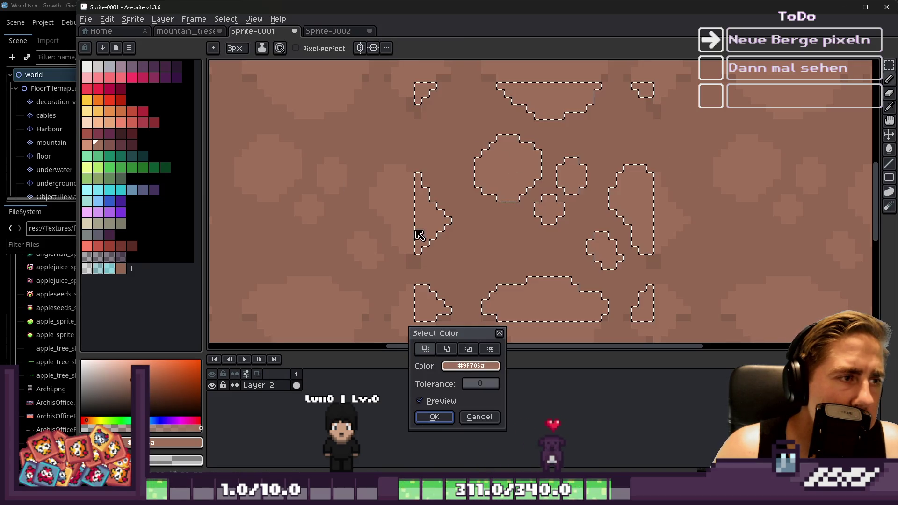
click(434, 417)
key(ctrl+d)
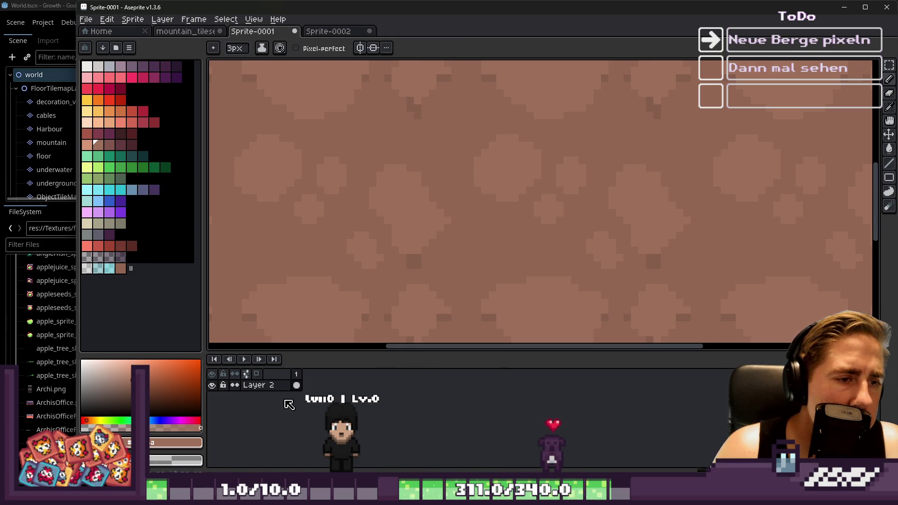
Step: Look through the Select menu commands without choosing one
key(i)
key(m)
click(226, 20)
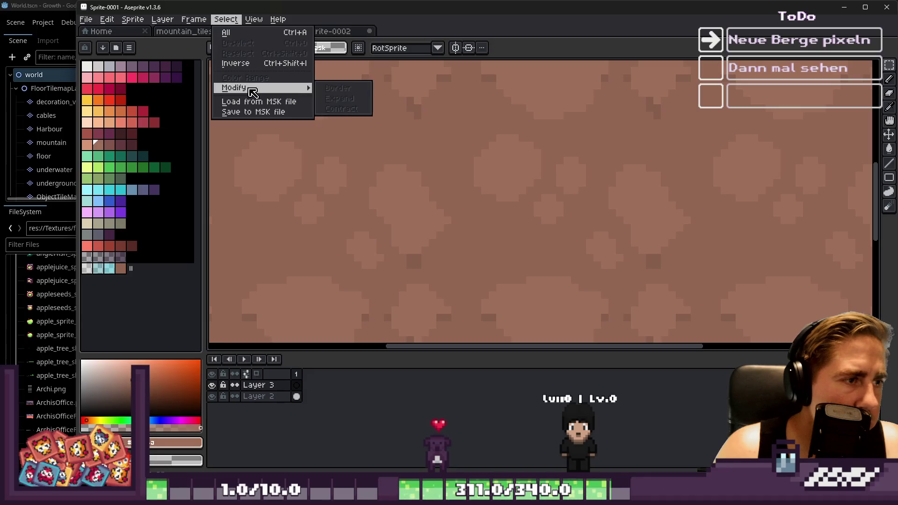
key(Escape)
key(i)
key(m)
click(226, 19)
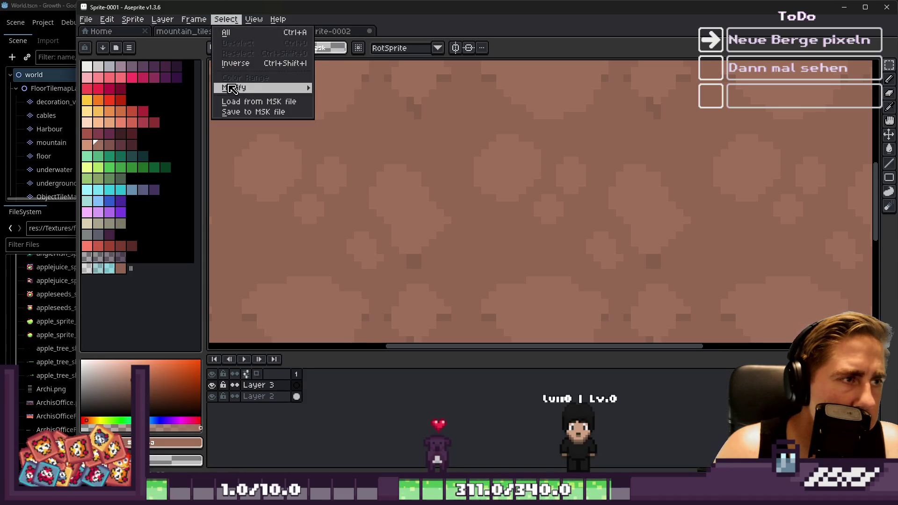
mouse_move(243, 88)
key(Escape)
Step: Make Layer 2 active and select its pixels with Color Range
click(257, 396)
key(i)
key(m)
click(226, 19)
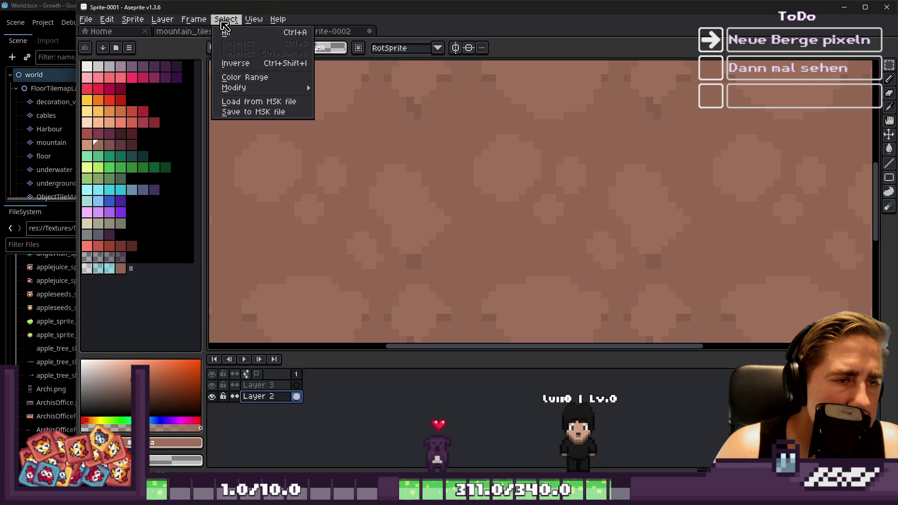
click(234, 80)
key(Return)
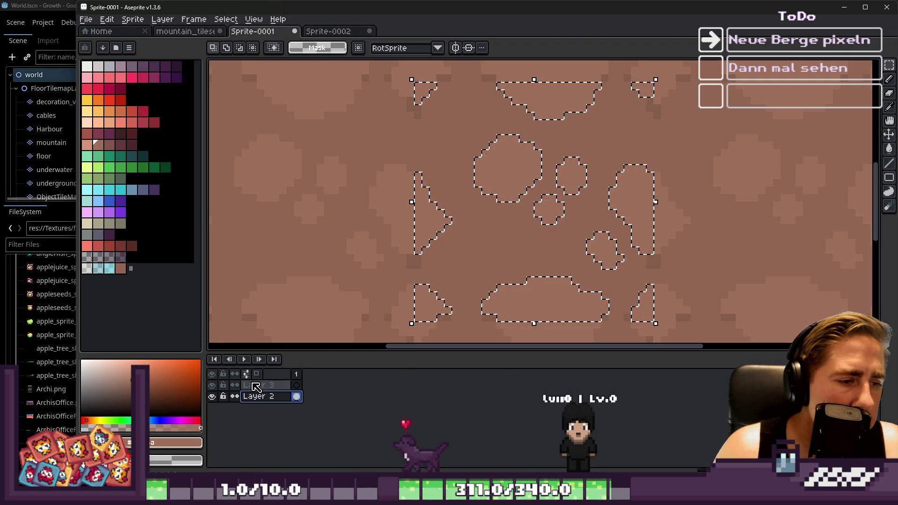
Step: Paste the selected pixels onto Layer 3 and shift the layer content into place
click(258, 385)
key(ctrl+v)
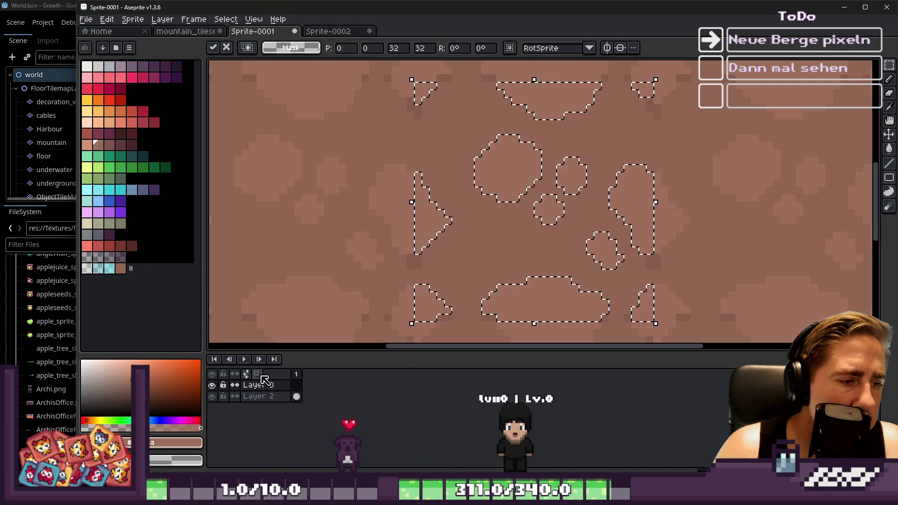
click(300, 335)
key(ctrl+shift+d)
mouse_move(495, 186)
mouse_down()
mouse_move(512, 172)
mouse_move(514, 186)
mouse_up()
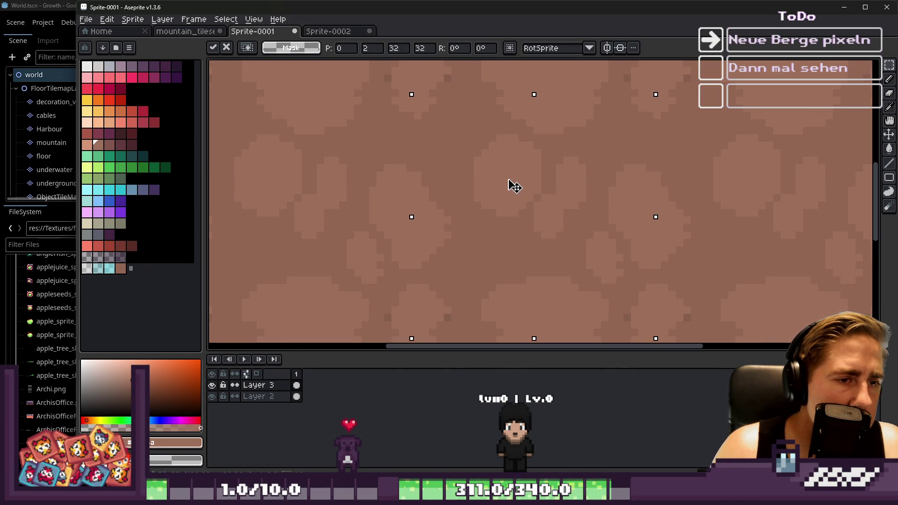
key(ctrl+d)
Step: Select the base brown on Layer 2 with Color Range and delete it
alt+click(500, 241)
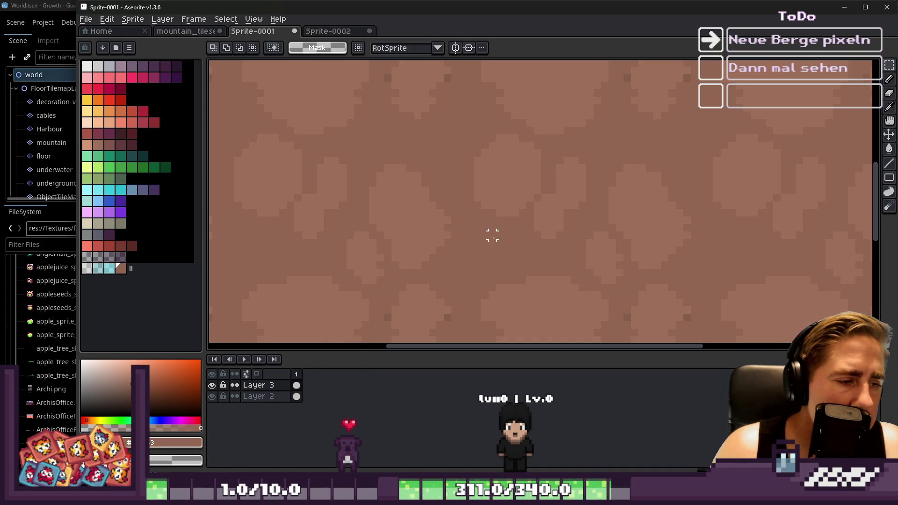
click(226, 19)
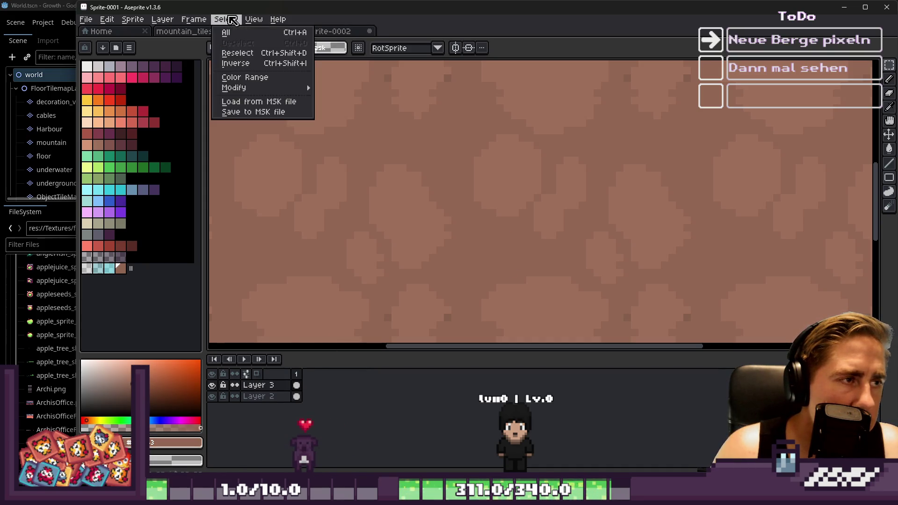
click(245, 77)
key(Escape)
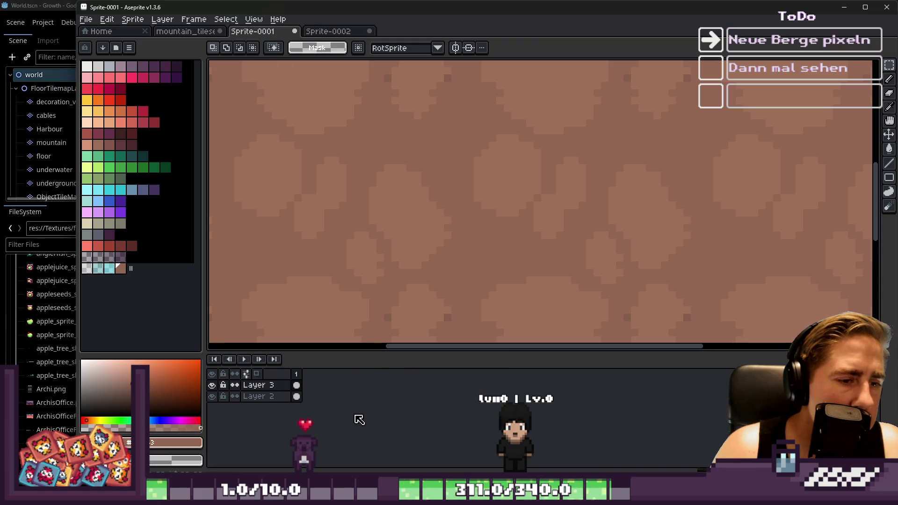
click(281, 398)
click(225, 21)
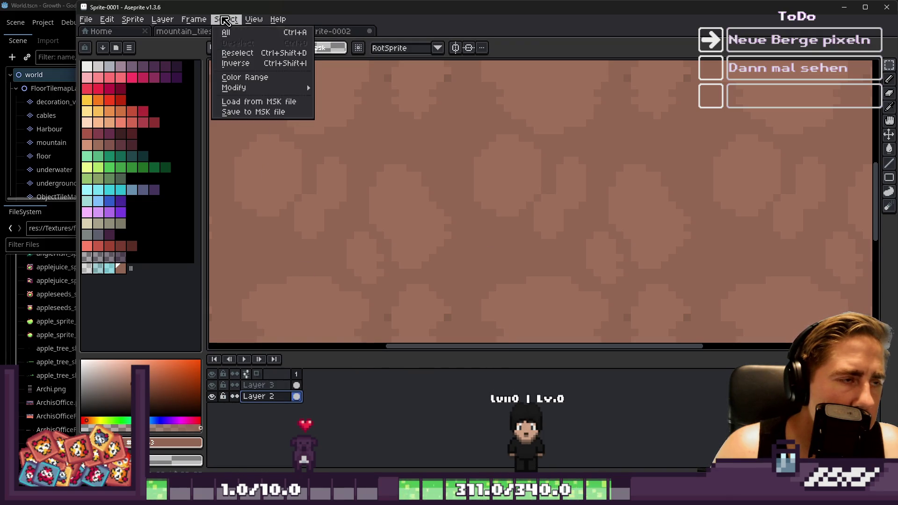
click(245, 78)
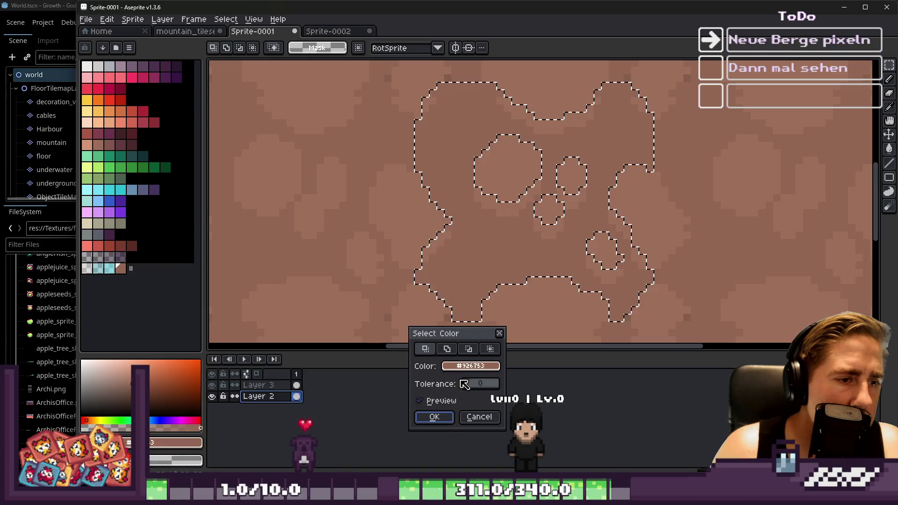
click(434, 416)
key(Delete)
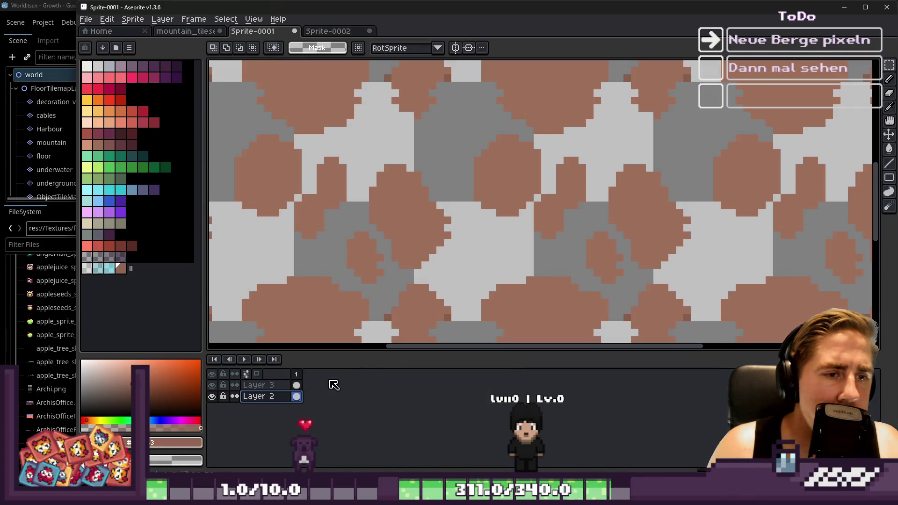
Step: Activate Layer 3, try moving it below Layer 2, and fill a blob edge dark brown
click(283, 386)
drag(283, 402, 283, 403)
scroll(422, 280, up, 2)
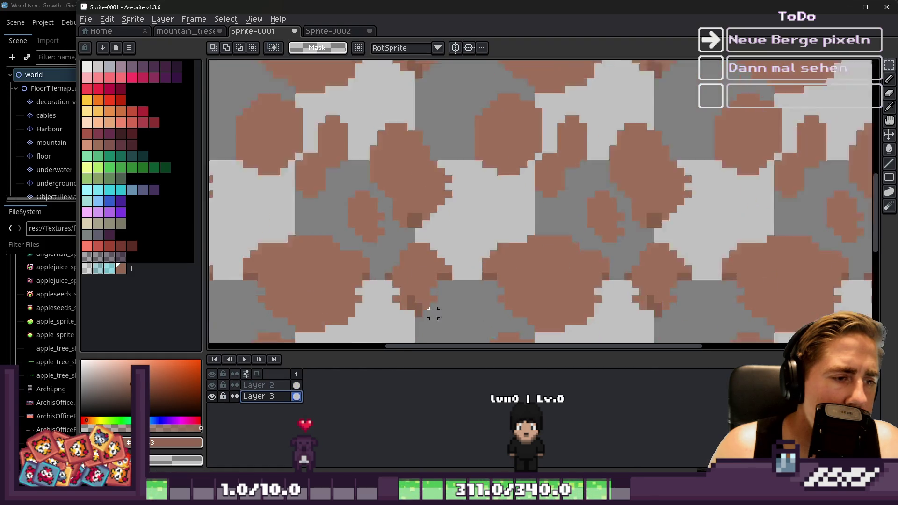
alt+click(405, 138)
scroll(407, 140, down, 2)
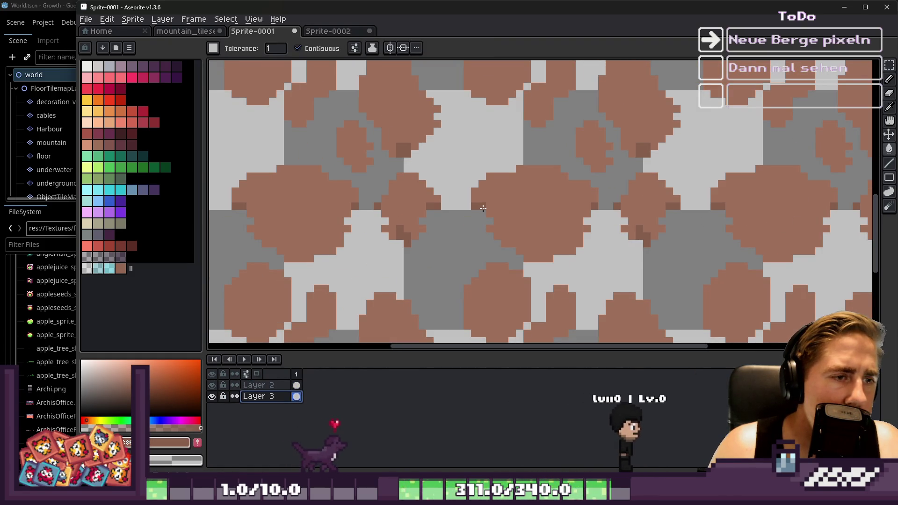
click(500, 236)
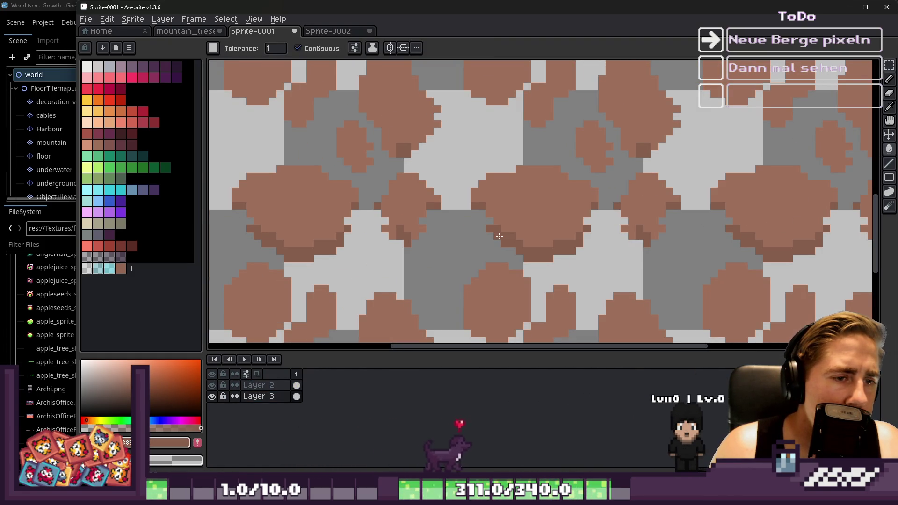
Step: Undo the layer reordering and hide Layer 2's brown base fill
key(v)
click(258, 385)
scroll(356, 248, up, 2)
key(ctrl+z)
key(ctrl+z)
key(ctrl+z)
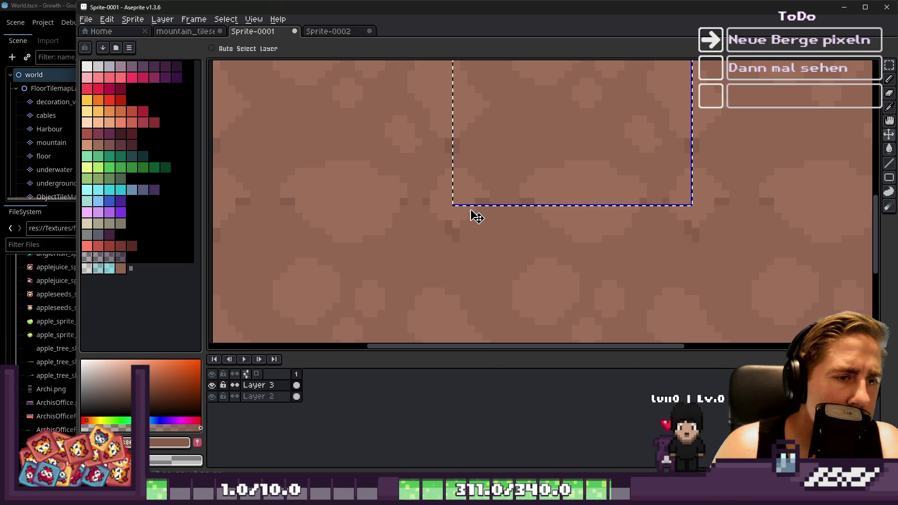
scroll(472, 210, down, 2)
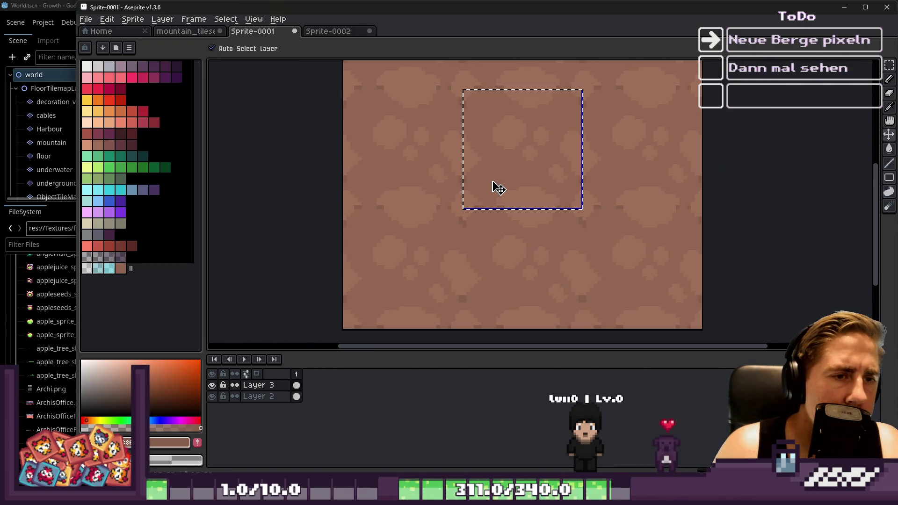
key(g)
click(212, 396)
scroll(544, 127, up, 1)
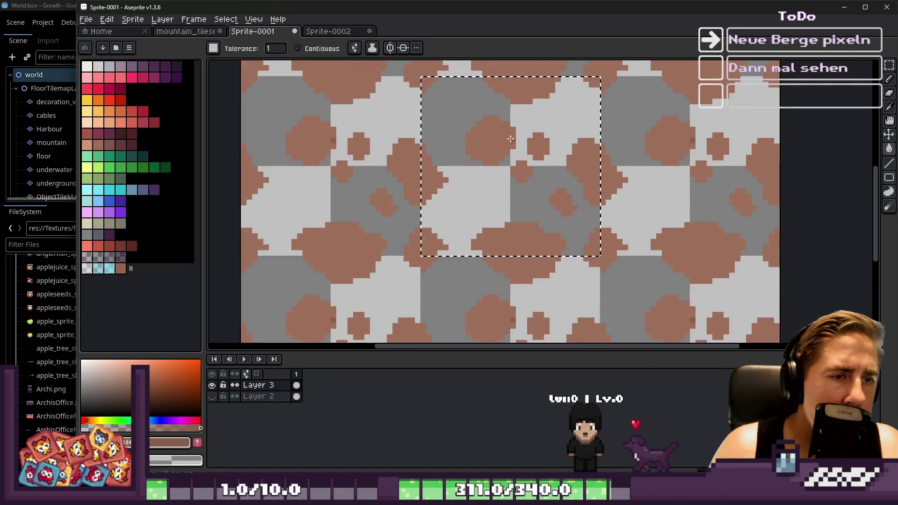
Step: Move the selected rock block down into line with its neighbours and commit it
key(v)
drag(497, 144, 500, 159)
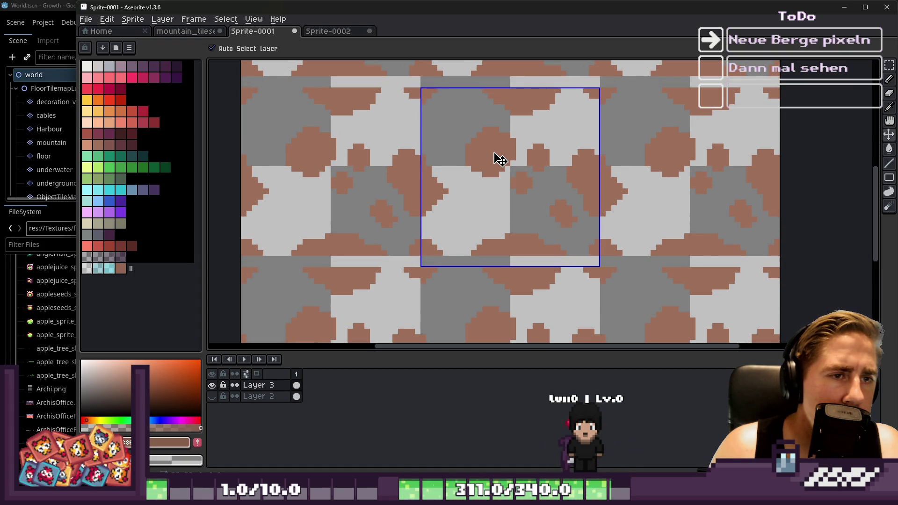
key(g)
scroll(495, 153, down, 1)
key(v)
mouse_move(499, 159)
mouse_down()
mouse_move(492, 155)
mouse_move(517, 167)
mouse_up()
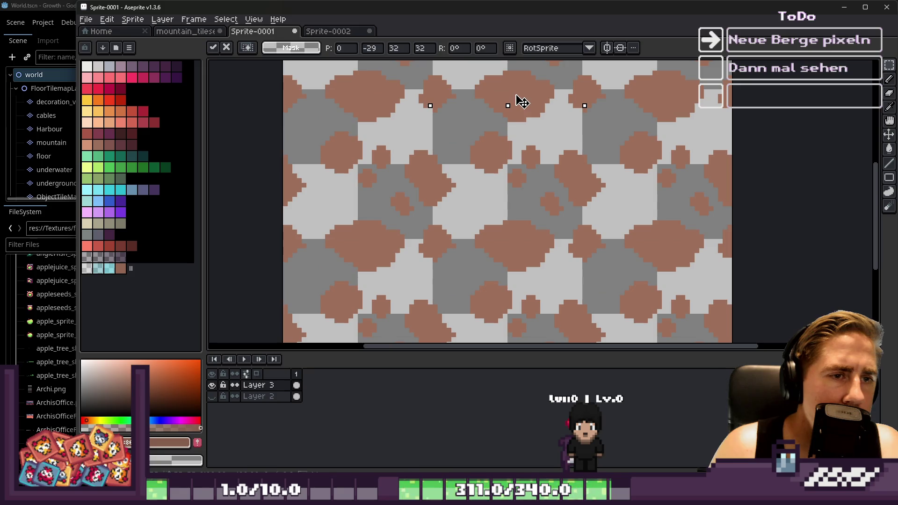
mouse_move(517, 93)
mouse_down()
mouse_move(519, 117)
mouse_move(519, 96)
mouse_up()
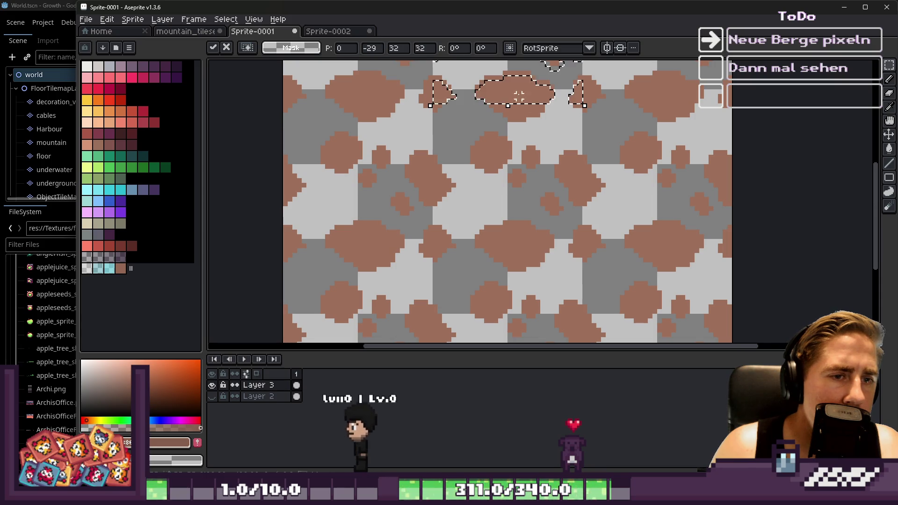
scroll(529, 85, up, 1)
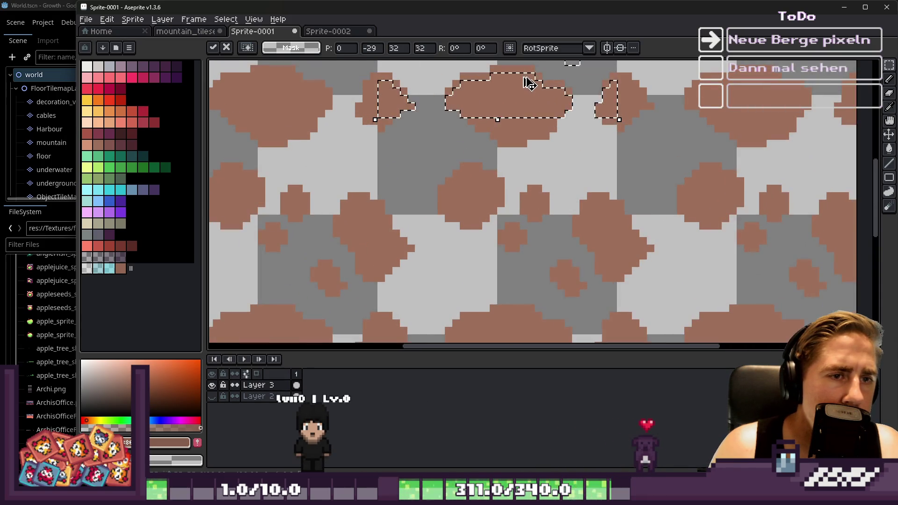
key(ctrl+d)
scroll(502, 126, down, 2)
scroll(488, 160, up, 2)
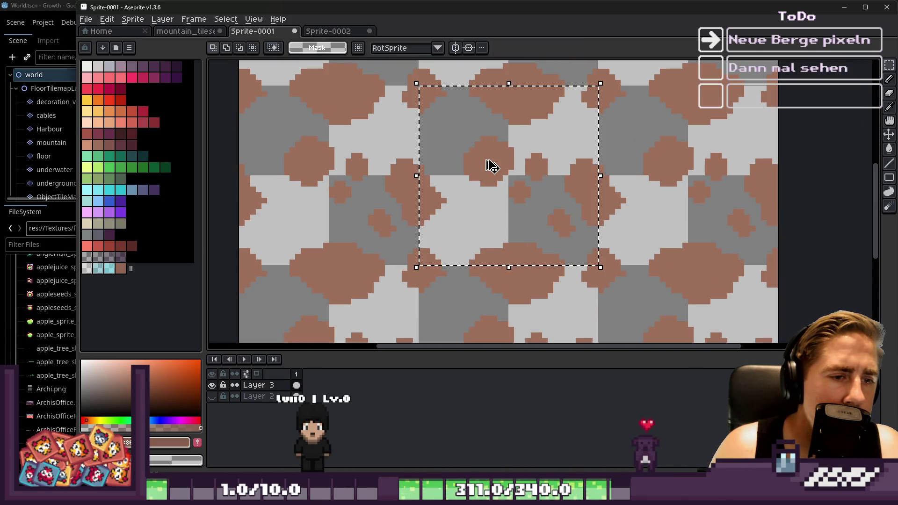
Step: Fill the brown blobs with a darker brown swatch, making fills affect all matching pixels
key(i)
click(122, 268)
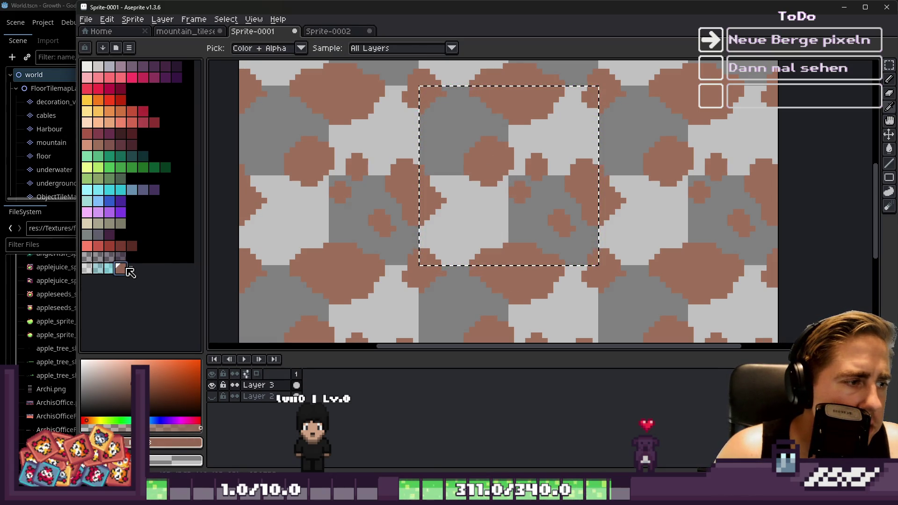
key(g)
click(490, 164)
click(532, 111)
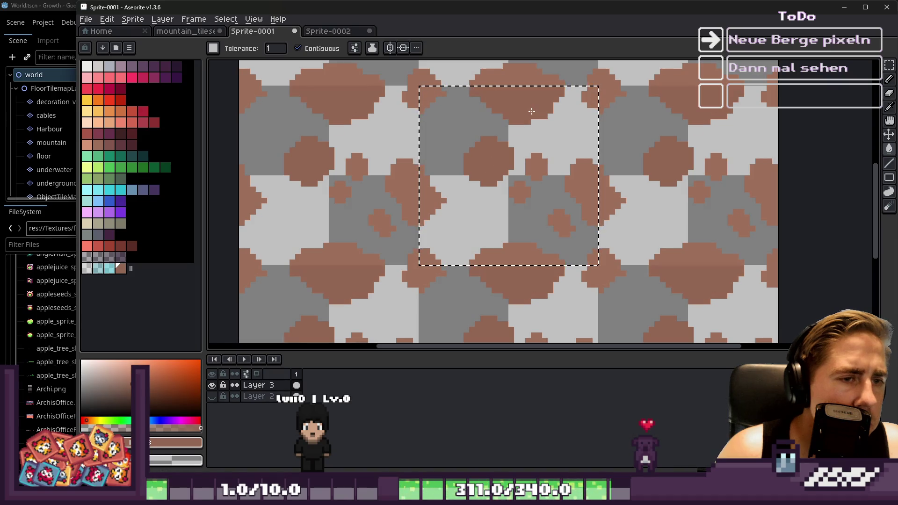
click(298, 49)
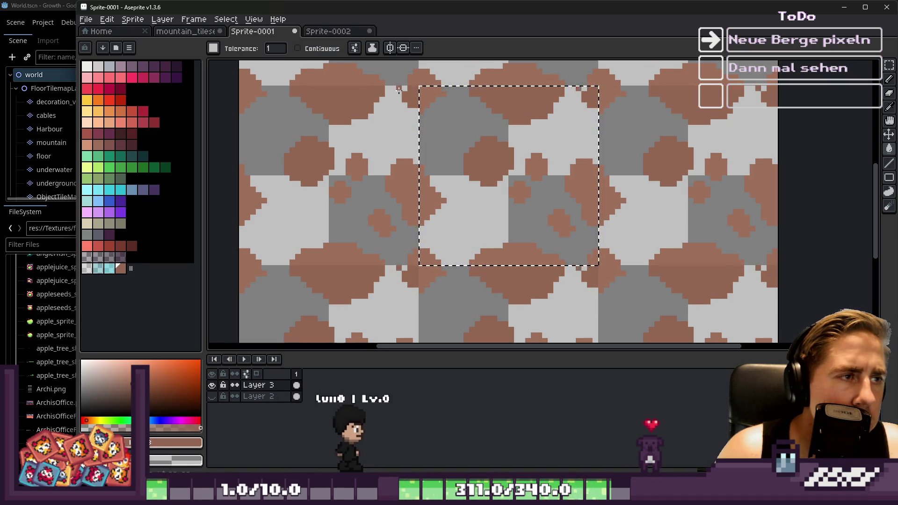
scroll(406, 88, up, 1)
scroll(437, 95, down, 2)
scroll(438, 95, up, 1)
Step: Deselect, show Layer 2 again, and drag Layer 3 below Layer 2
key(ctrl+d)
key(v)
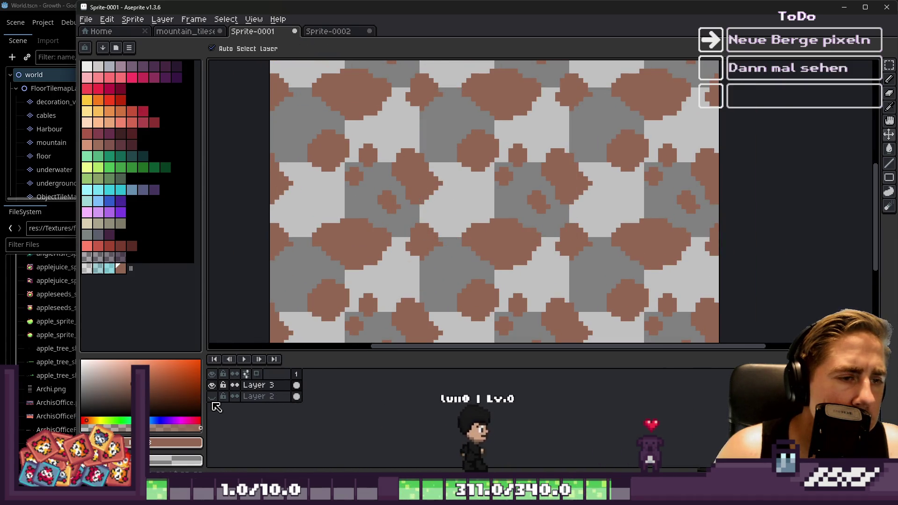
click(212, 396)
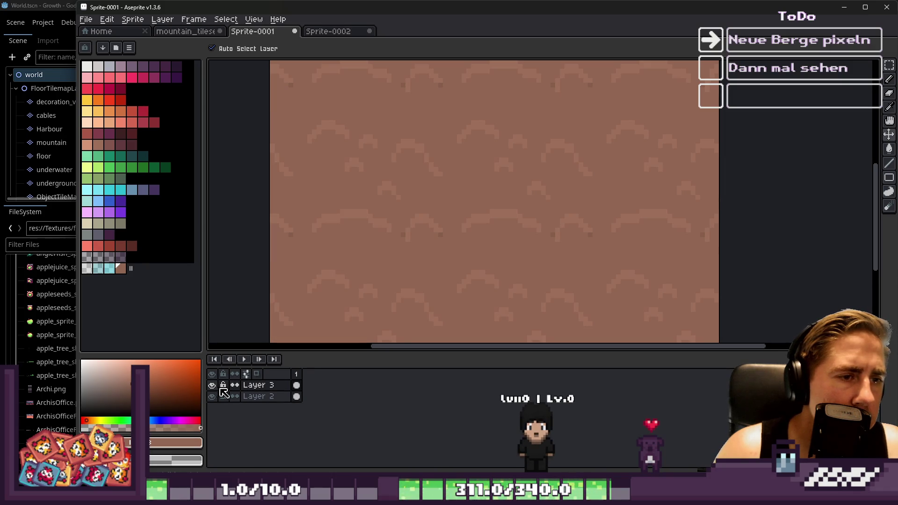
drag(273, 403, 271, 405)
Step: Select Sprite-0001's brown background by colour range on Layer 2 and delete it
key(g)
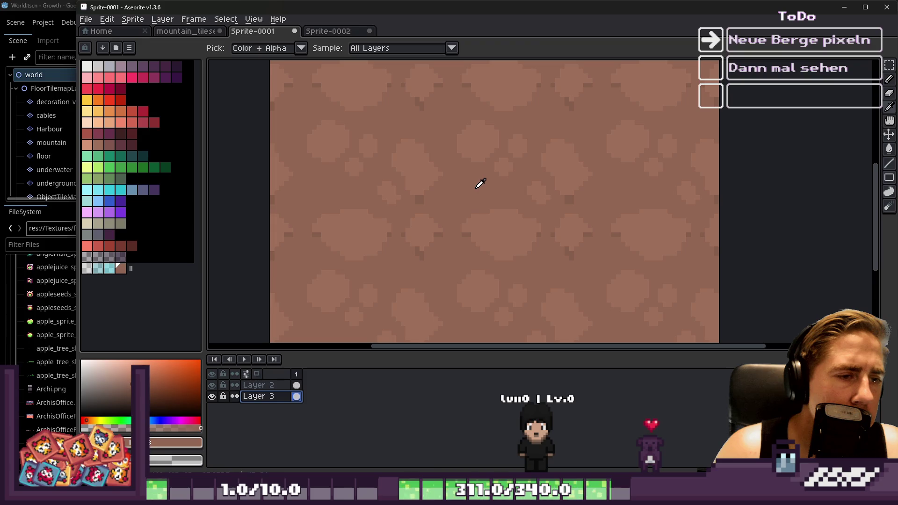
click(226, 19)
click(245, 77)
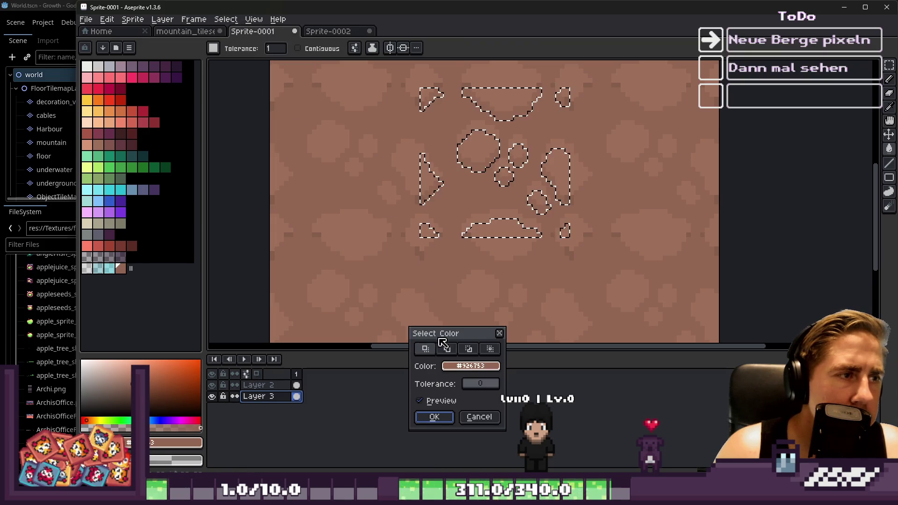
click(440, 418)
click(258, 385)
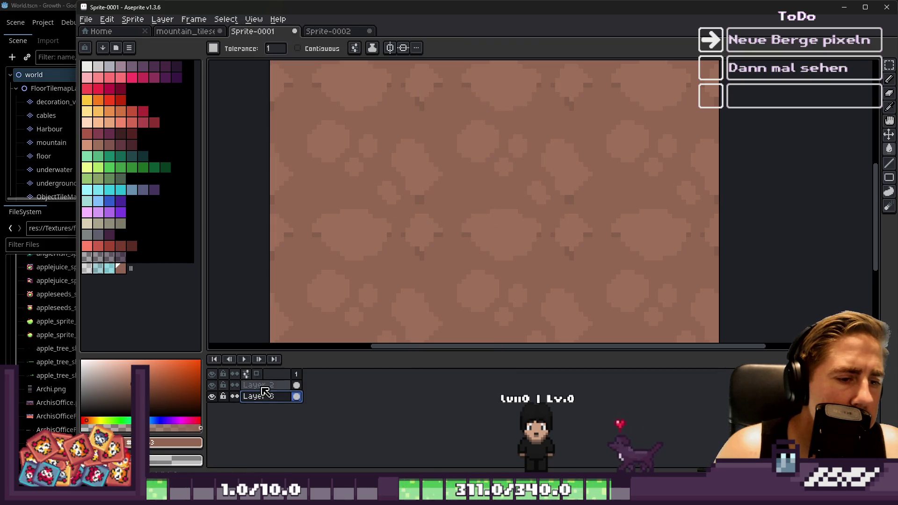
click(226, 19)
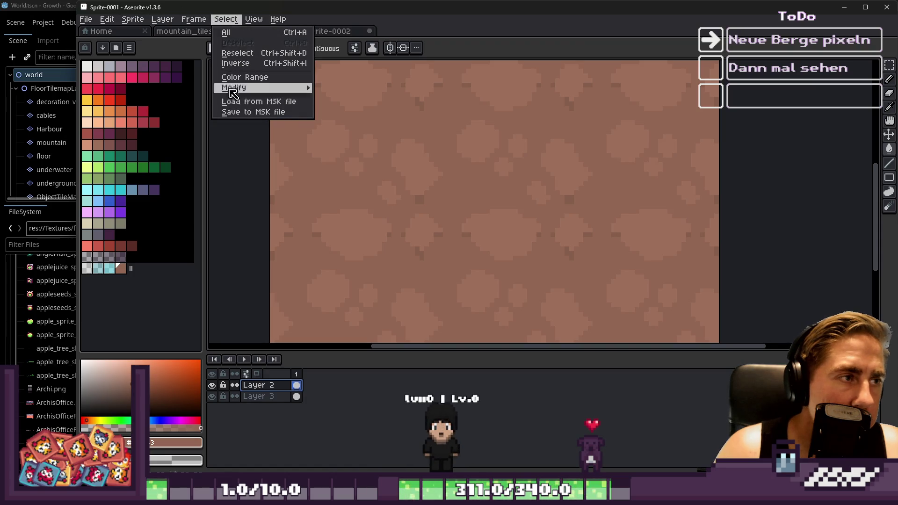
click(245, 77)
click(421, 416)
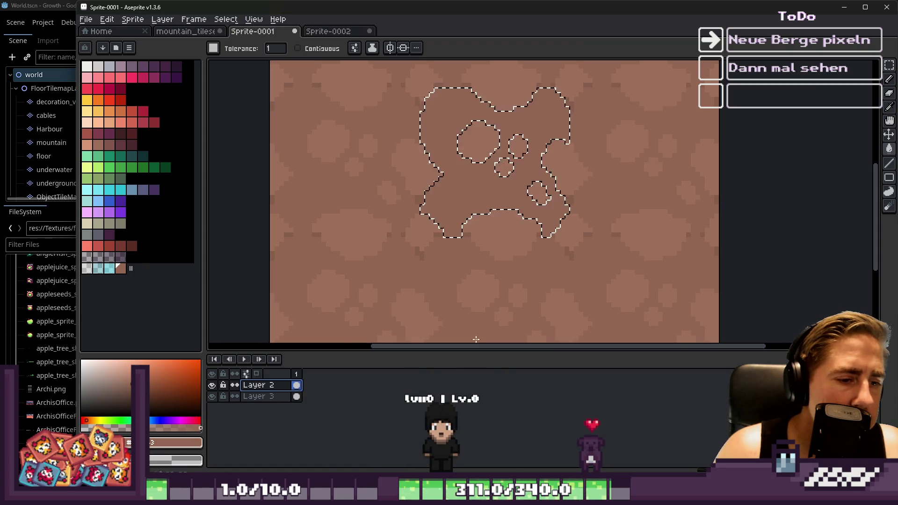
key(Delete)
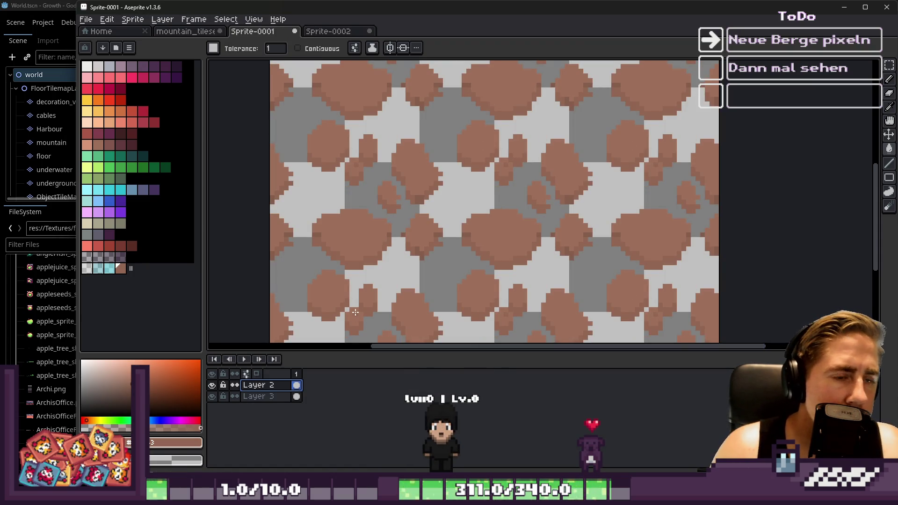
Step: Fill Sprite-0001's transparent pixels with brown, then undo that fill
click(191, 32)
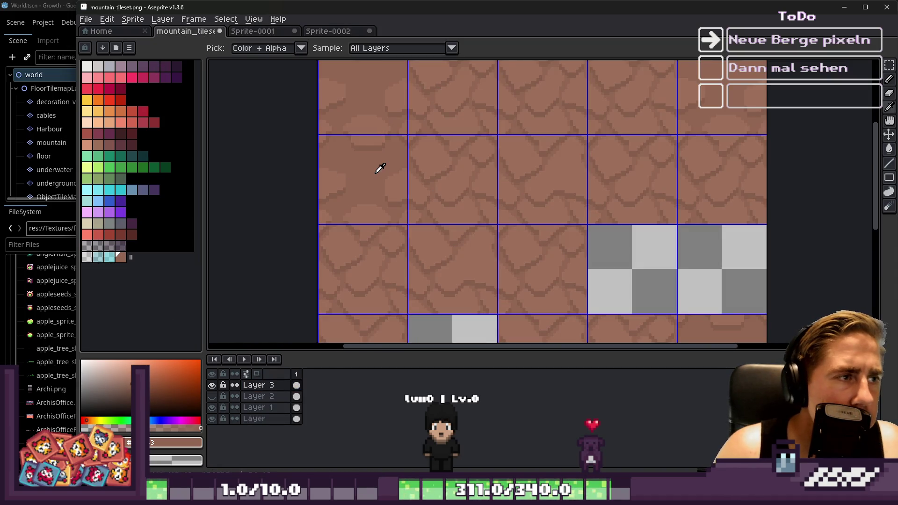
click(326, 31)
click(243, 34)
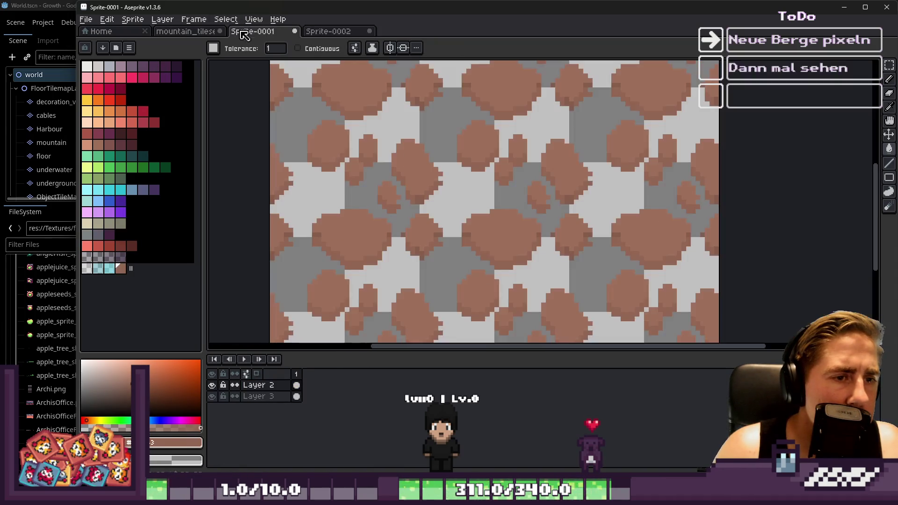
click(468, 197)
key(v)
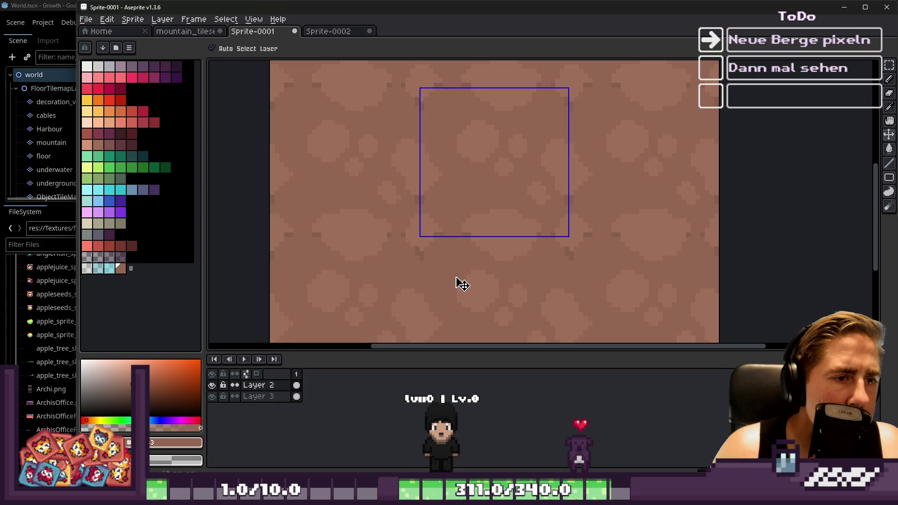
key(ctrl+z)
Step: Sample the rock brown from mountain_tileset with the eyedropper and return to Sprite-0001
click(183, 32)
key(i)
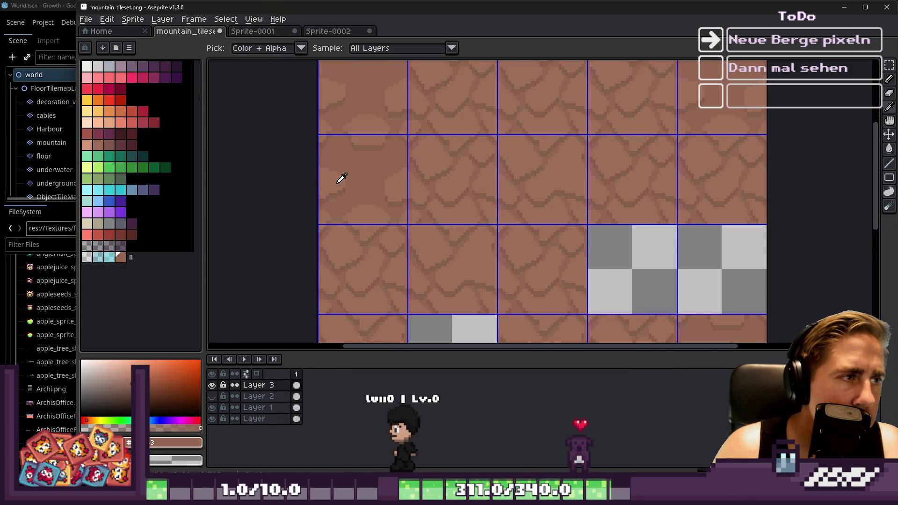
scroll(374, 206, up, 3)
click(397, 195)
key(g)
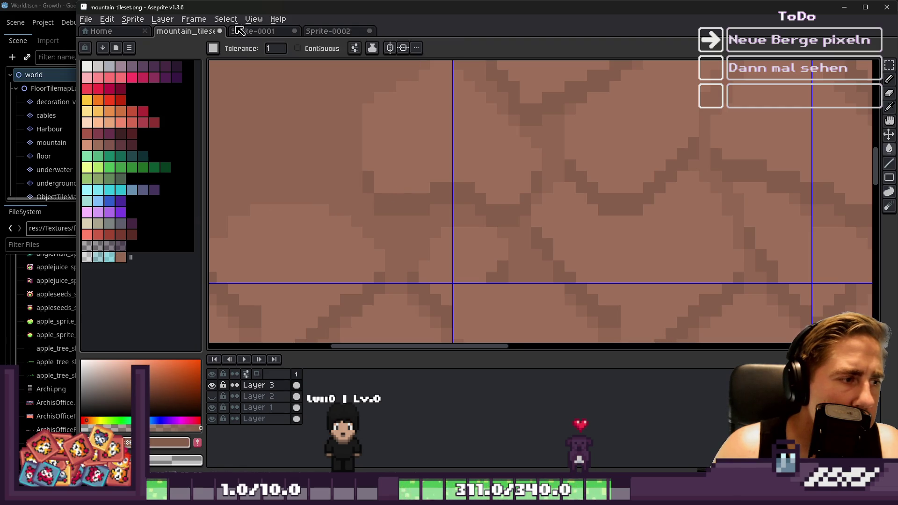
click(265, 32)
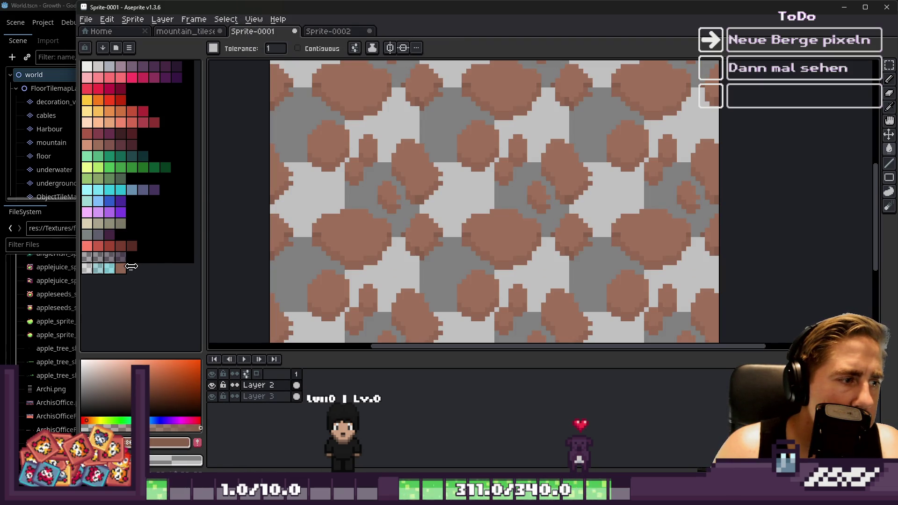
Step: Make Layer 3 the active layer and set up a 1-pixel pencil
scroll(416, 252, up, 2)
key(i)
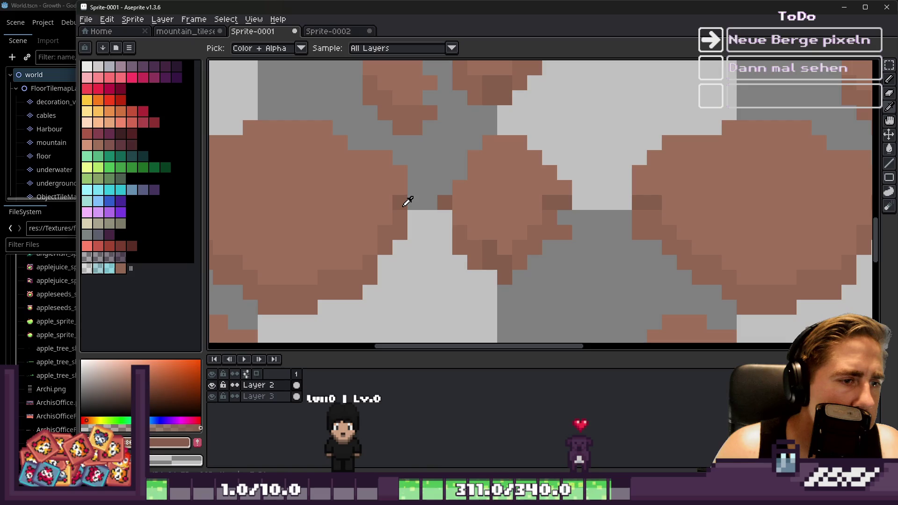
key(v)
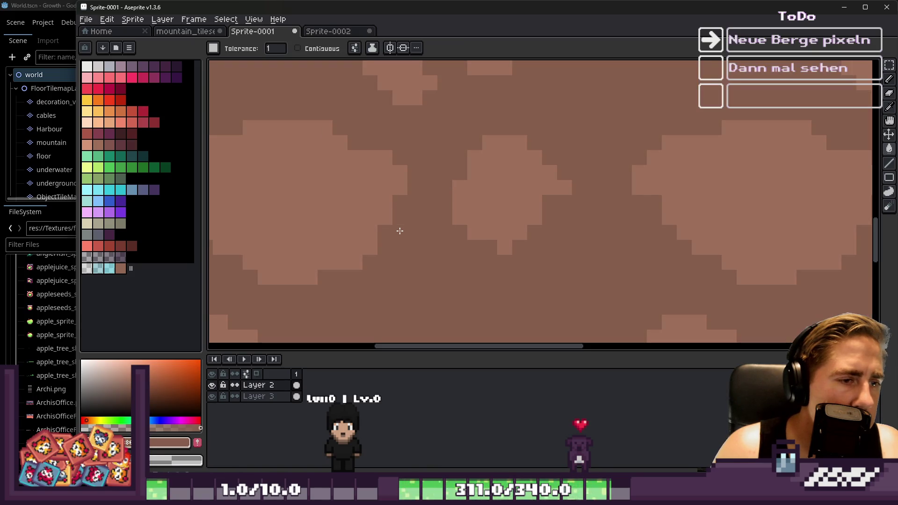
click(281, 397)
key(g)
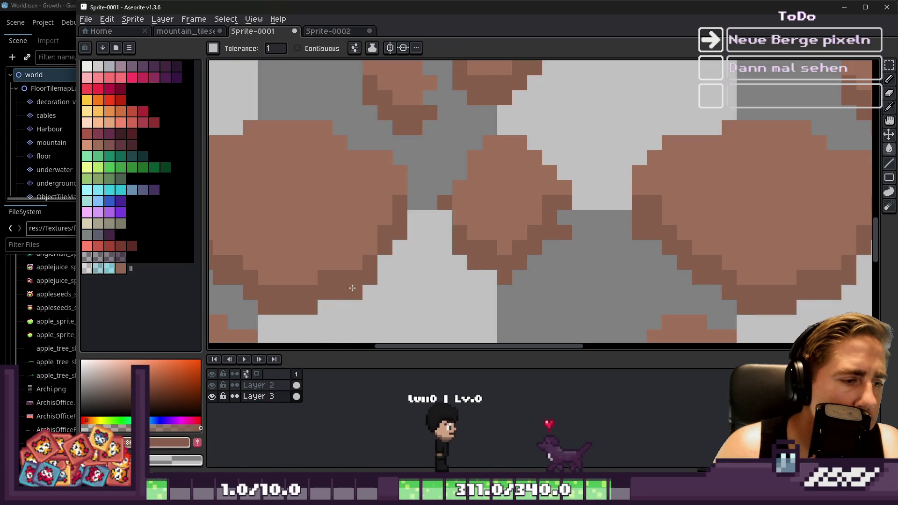
scroll(434, 253, down, 2)
scroll(433, 253, up, 1)
key(b)
scroll(468, 267, up, 1)
key(minus)
key(minus)
key(minus)
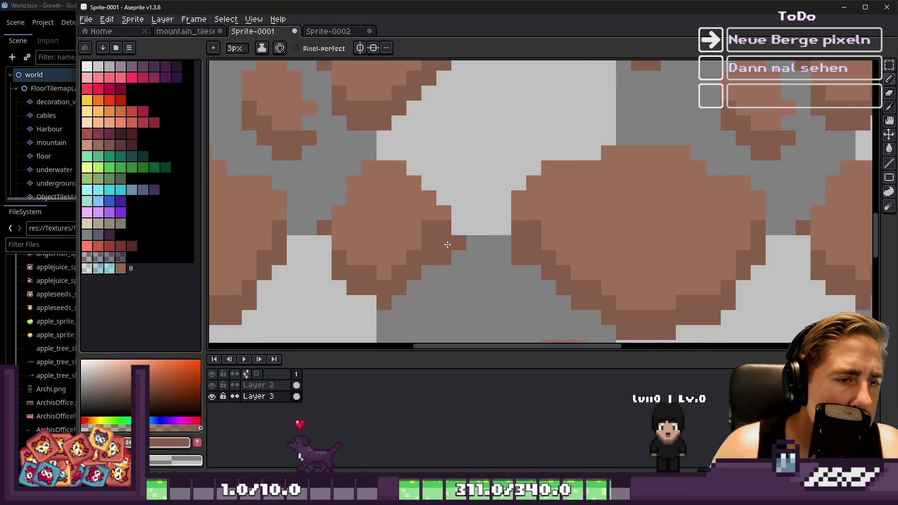
scroll(448, 179, down, 2)
scroll(449, 179, up, 5)
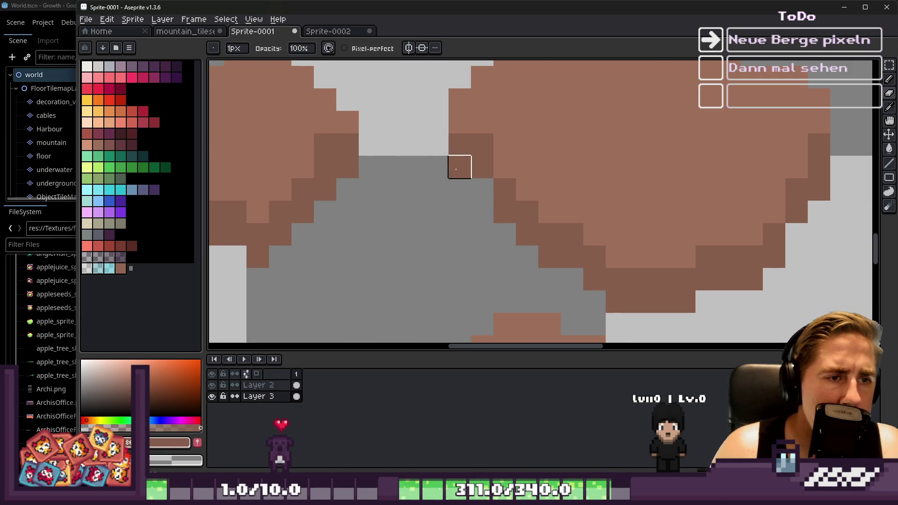
scroll(468, 155, down, 2)
scroll(551, 146, down, 1)
scroll(634, 162, up, 4)
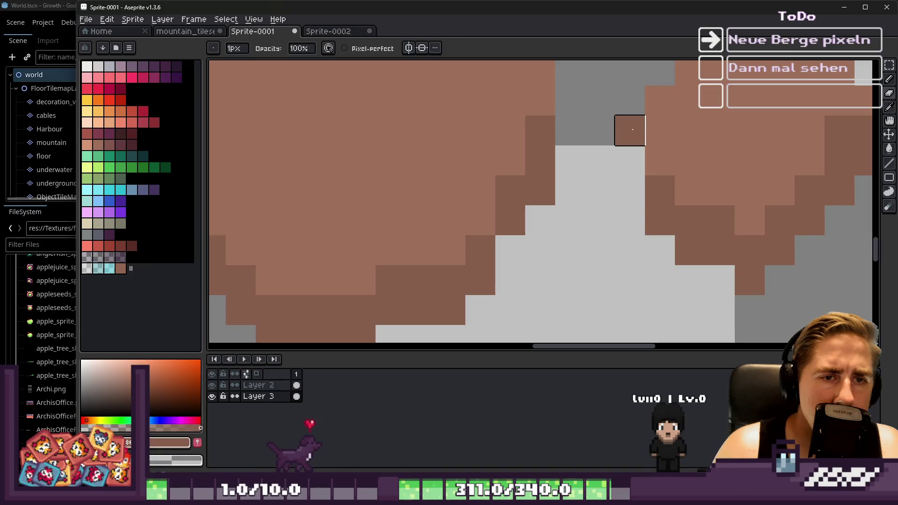
scroll(628, 128, down, 3)
scroll(569, 159, up, 2)
Step: Paint a pixel along the rock edge, sampling neighbouring and grey background colours
click(524, 93)
alt+click(533, 123)
scroll(533, 178, down, 4)
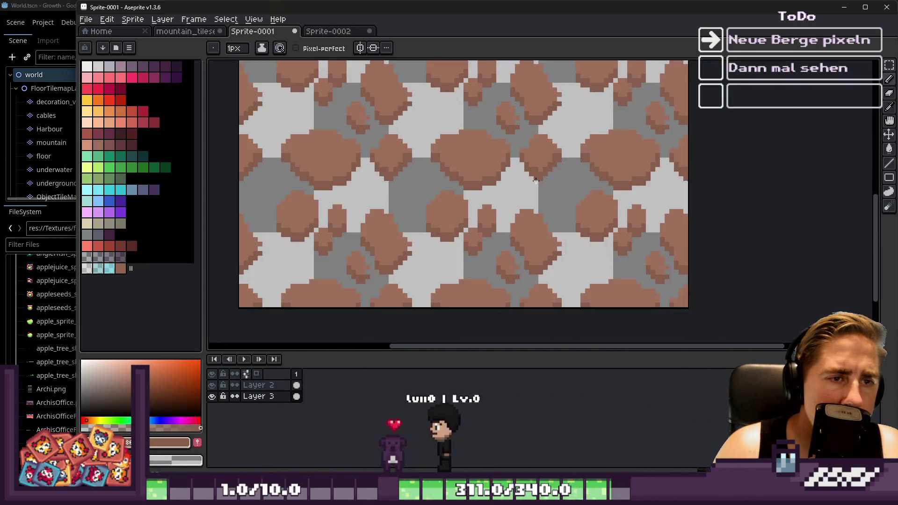
scroll(561, 192, up, 3)
alt+click(580, 224)
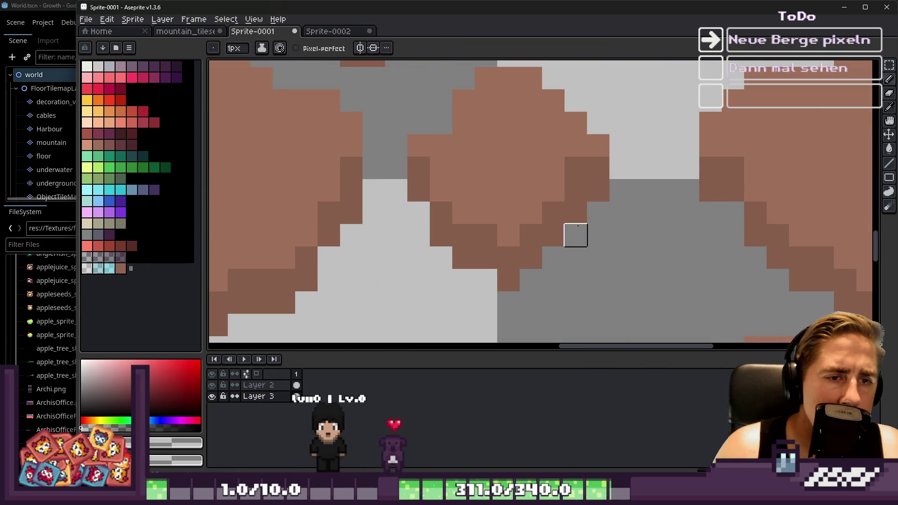
scroll(515, 149, down, 3)
scroll(528, 188, up, 3)
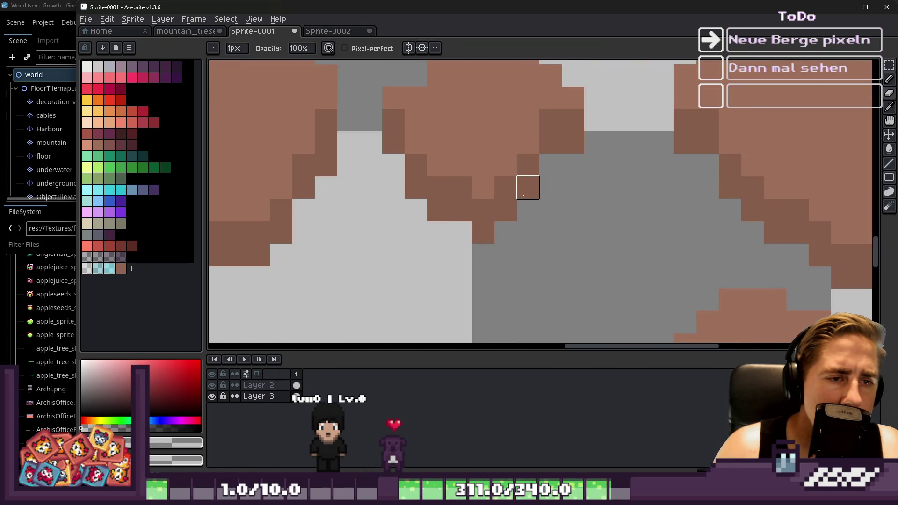
scroll(481, 192, down, 4)
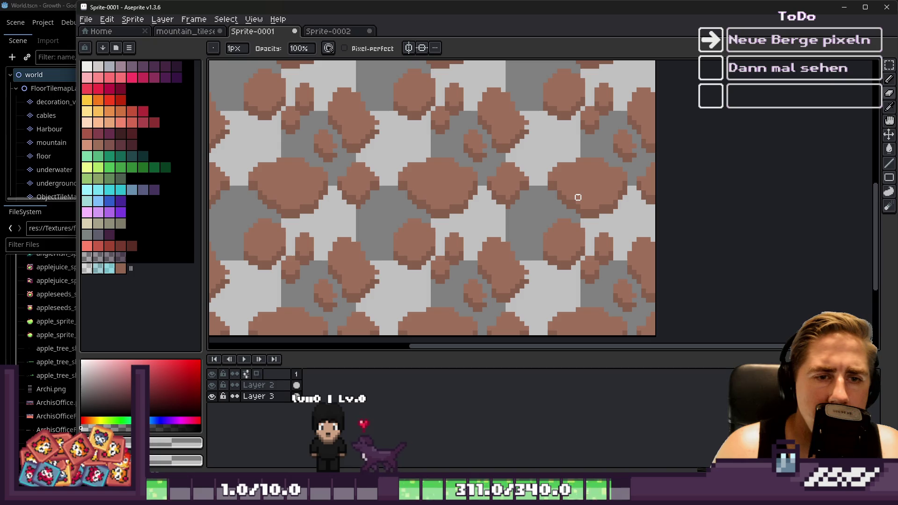
scroll(559, 226, down, 1)
scroll(515, 122, up, 3)
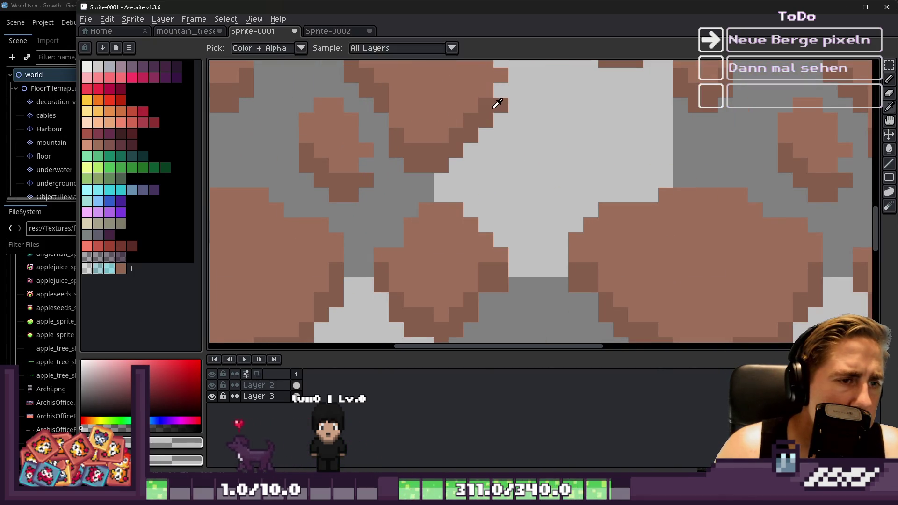
Step: Sample the rock brown from the canvas and add it as a new palette swatch
alt+click(501, 101)
scroll(507, 94, down, 2)
scroll(484, 162, up, 2)
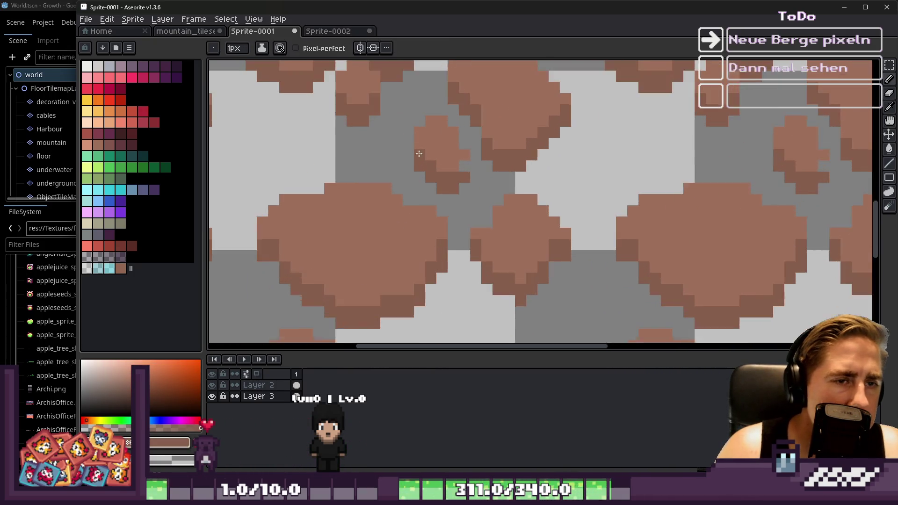
scroll(514, 240, down, 3)
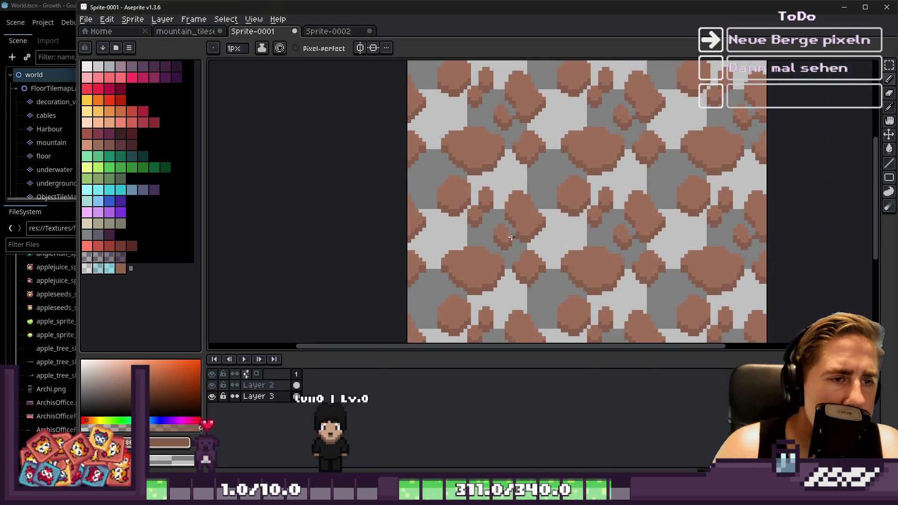
scroll(465, 139, down, 1)
scroll(523, 178, up, 2)
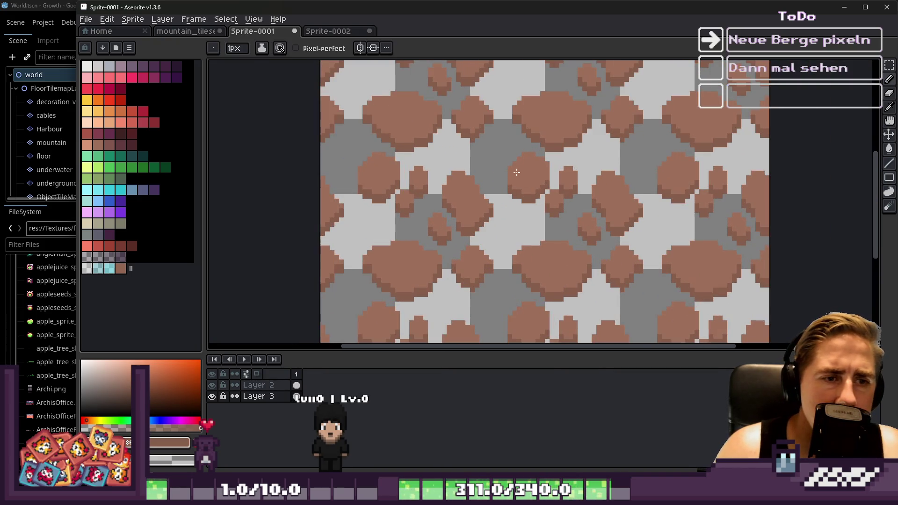
click(117, 270)
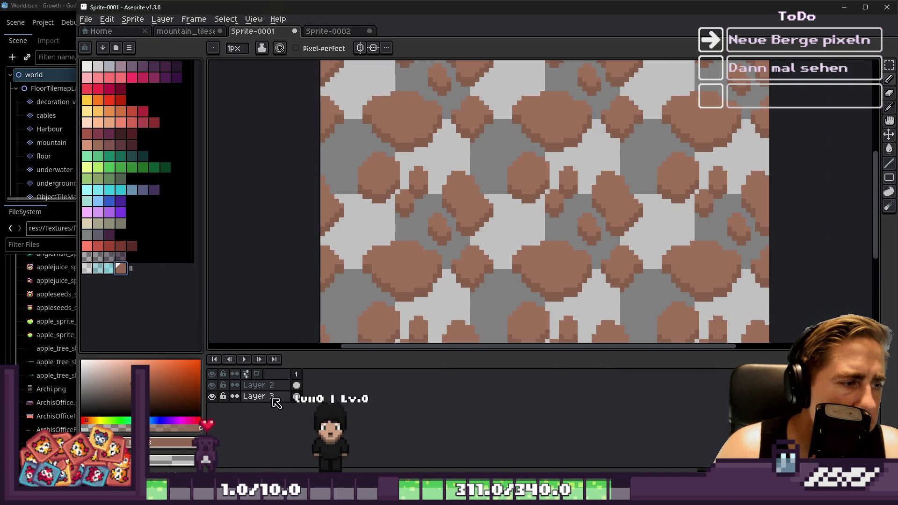
Step: Add a brown-filled Layer 4 below Layer 3 and flatten Layers 2–4 into one
key(shift+n)
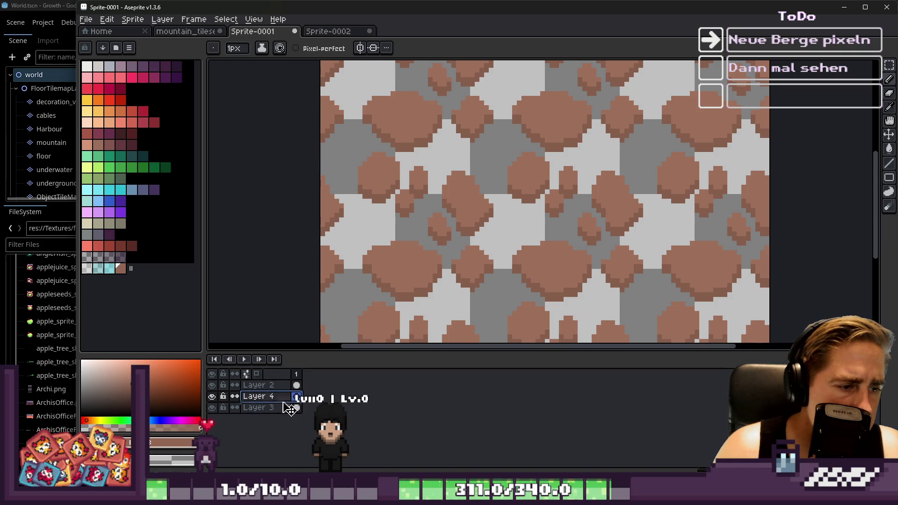
drag(287, 402, 318, 402)
key(g)
click(520, 204)
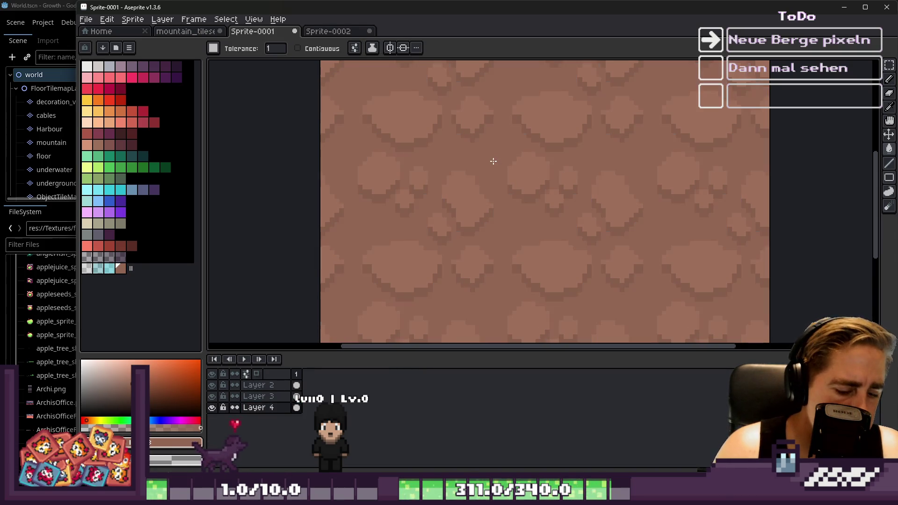
scroll(435, 189, down, 2)
drag(260, 385, 261, 409)
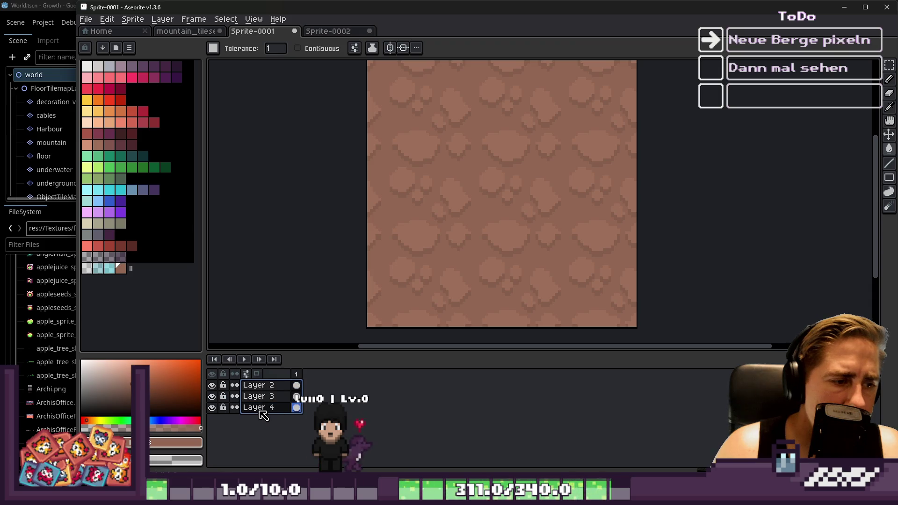
right_click(266, 390)
click(298, 464)
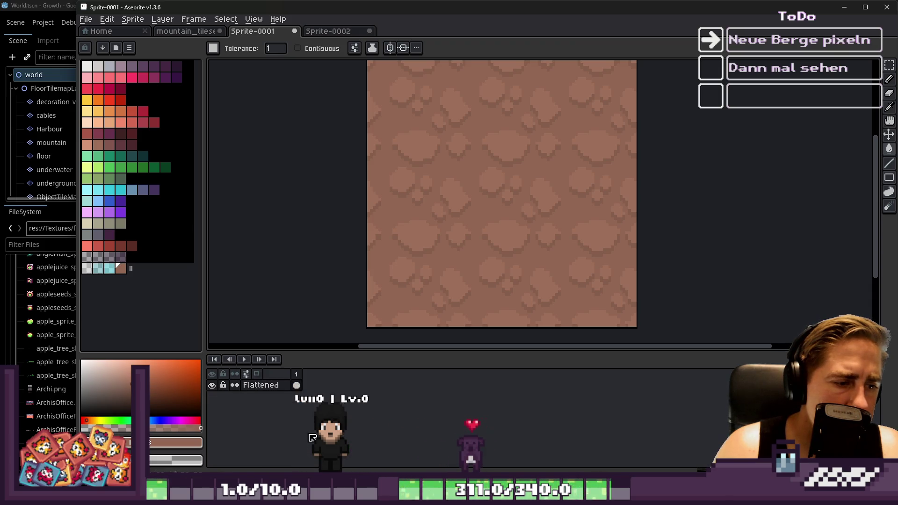
Step: Copy the rock tile from Sprite-0001 and paste it into Sprite-0002
key(ctrl+e)
click(481, 252)
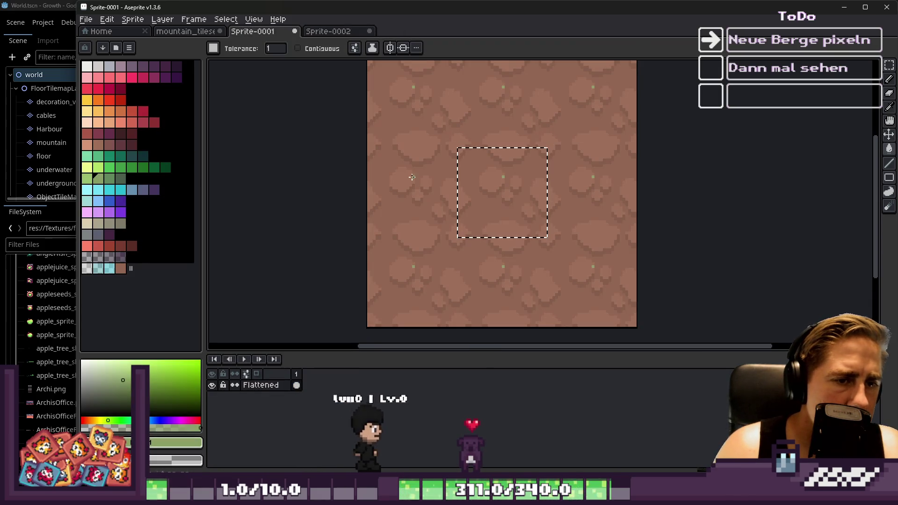
key(ctrl+d)
click(315, 31)
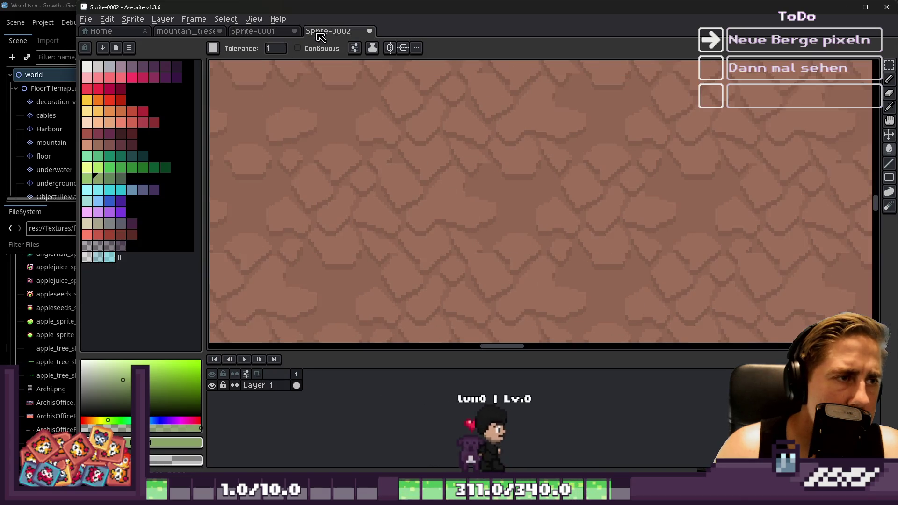
key(ctrl+v)
scroll(505, 204, down, 3)
scroll(505, 204, up, 5)
key(Return)
Step: Turn on snap to grid and move a grid-aligned tile area into place
click(253, 20)
mouse_move(328, 71)
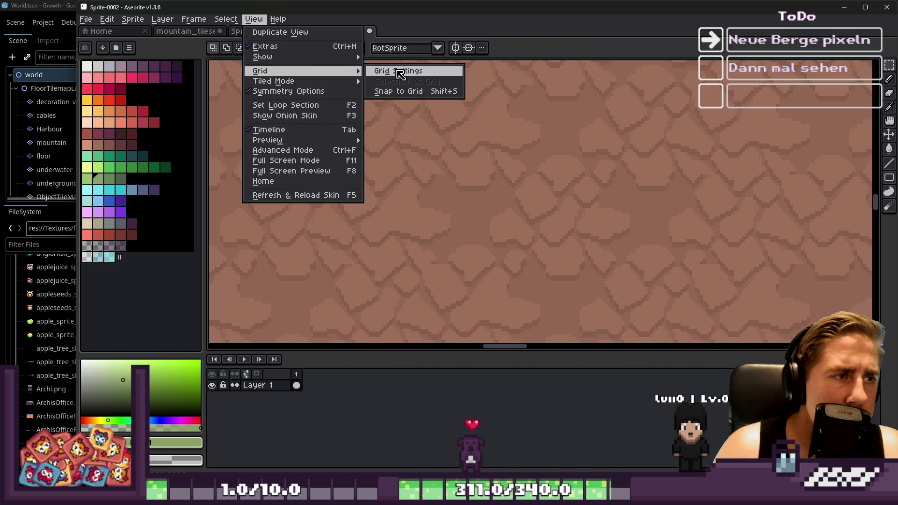
click(415, 91)
drag(493, 150, 585, 247)
mouse_move(527, 198)
mouse_down()
mouse_move(457, 181)
mouse_move(541, 226)
mouse_move(385, 214)
mouse_up()
key(Return)
Step: Paste two more tile copies and place them on the grid
scroll(371, 169, down, 3)
scroll(397, 178, up, 2)
key(ctrl+v)
mouse_move(527, 190)
mouse_down()
mouse_move(553, 267)
mouse_move(606, 214)
mouse_move(443, 194)
mouse_move(505, 201)
mouse_move(694, 154)
mouse_move(633, 155)
mouse_move(485, 195)
mouse_move(703, 205)
mouse_move(769, 180)
mouse_move(644, 162)
mouse_up()
key(Return)
key(ctrl+v)
mouse_move(562, 203)
mouse_down()
mouse_move(487, 215)
mouse_move(407, 145)
mouse_up()
key(Return)
Step: Paste another tile and try lining it up with the texture
scroll(494, 158, down, 3)
scroll(473, 146, up, 2)
key(ctrl+v)
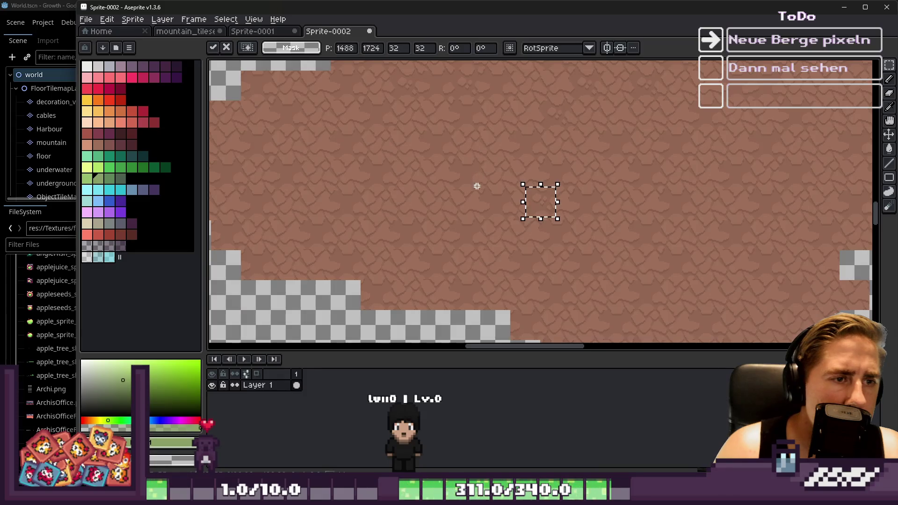
mouse_move(613, 247)
mouse_down()
mouse_move(537, 220)
mouse_move(541, 208)
mouse_up()
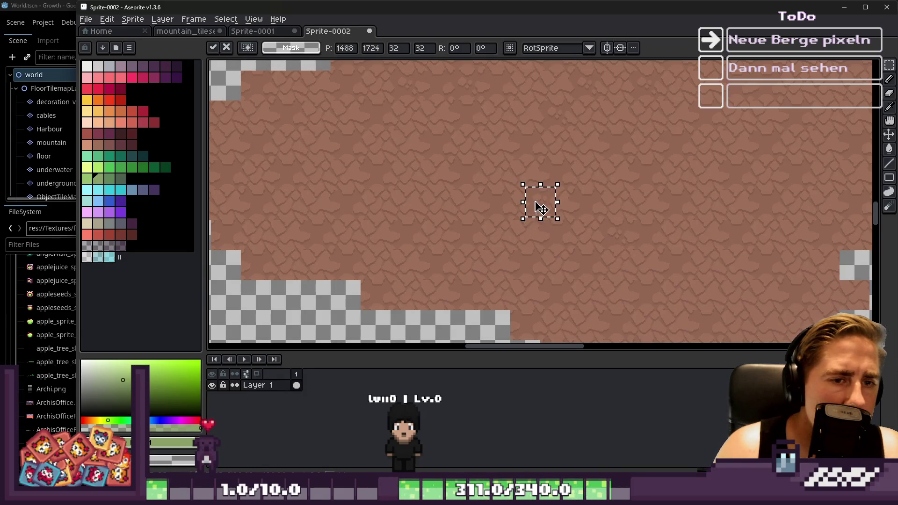
drag(509, 247, 547, 206)
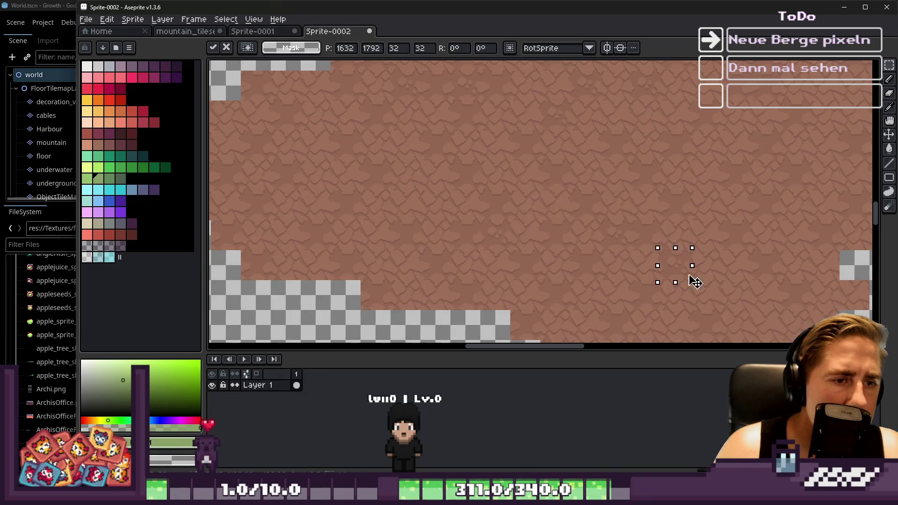
mouse_move(715, 291)
mouse_down()
mouse_move(574, 242)
mouse_move(495, 156)
mouse_move(547, 208)
mouse_move(735, 146)
mouse_up()
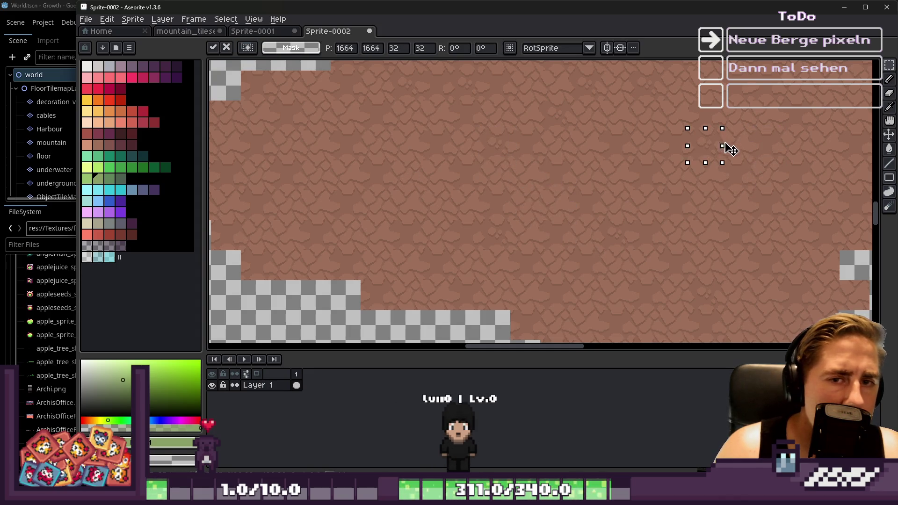
Step: Undo the rotated tile experiment and paste a fresh upright rock tile
key(ctrl+z)
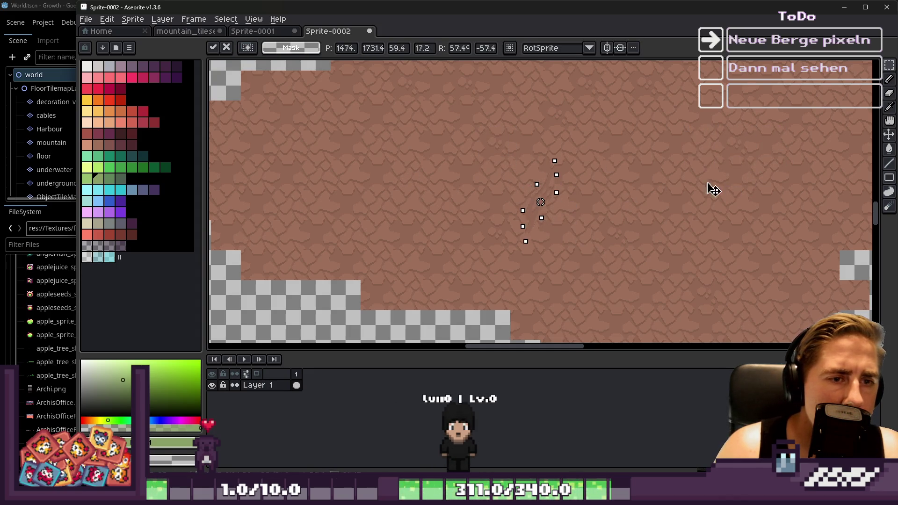
key(ctrl+z)
drag(534, 213, 696, 185)
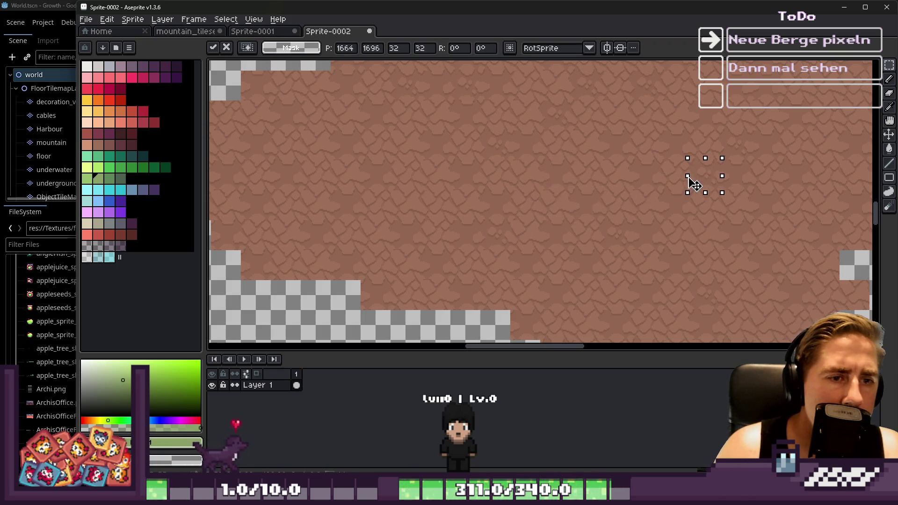
key(ctrl+z)
mouse_move(497, 205)
mouse_down()
mouse_move(572, 184)
mouse_move(597, 127)
mouse_up()
key(ctrl+z)
key(ctrl+z)
scroll(488, 137, up, 4)
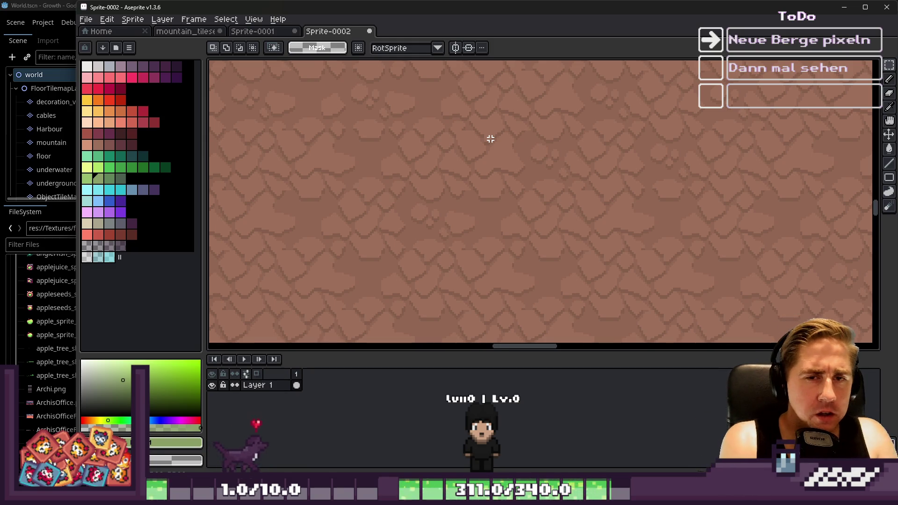
key(ctrl+v)
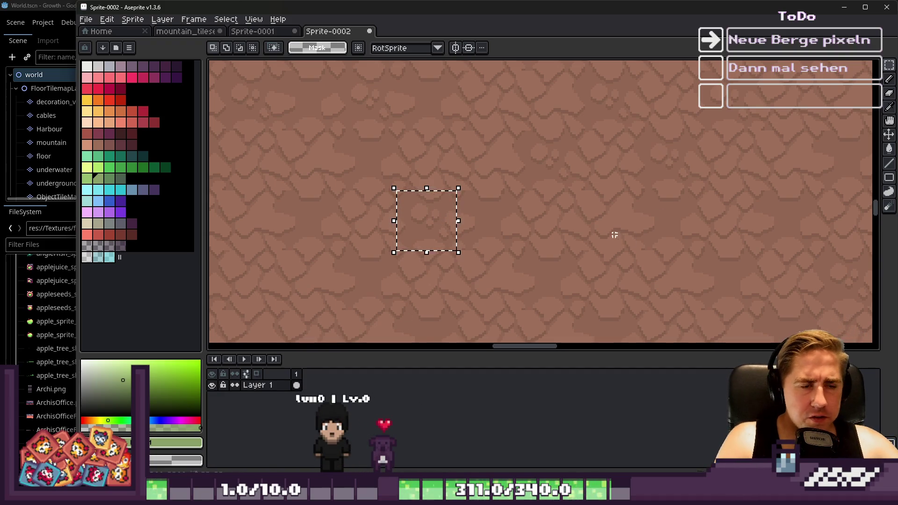
scroll(589, 237, up, 3)
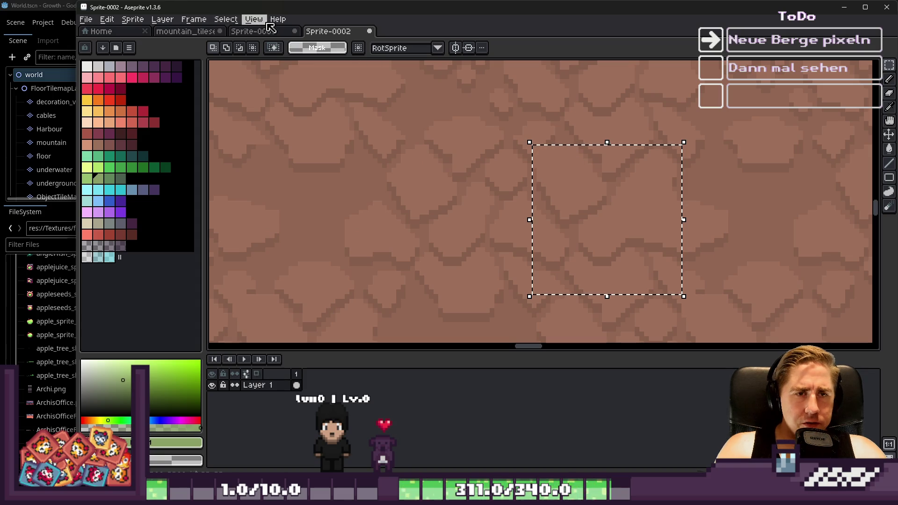
Step: Switch to mountain_tileset and select one rock tile in its grid
click(253, 19)
click(253, 19)
click(249, 32)
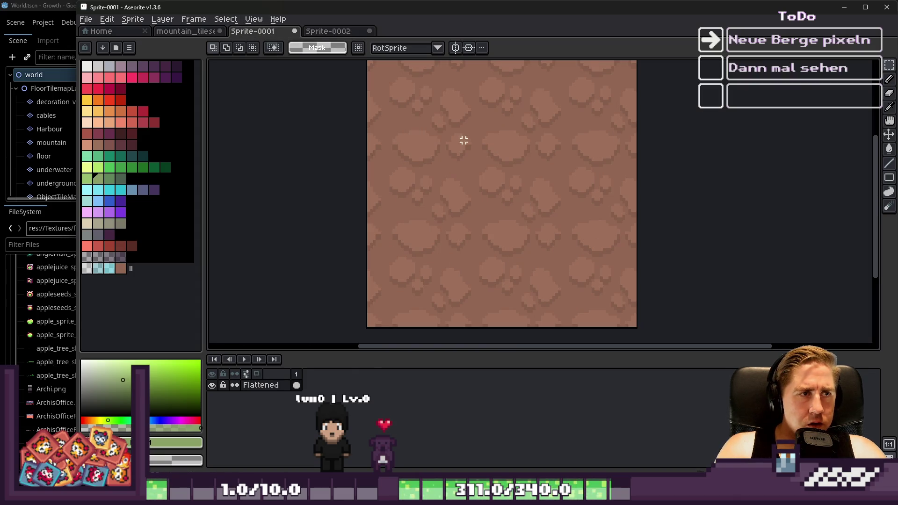
click(186, 31)
scroll(439, 226, down, 3)
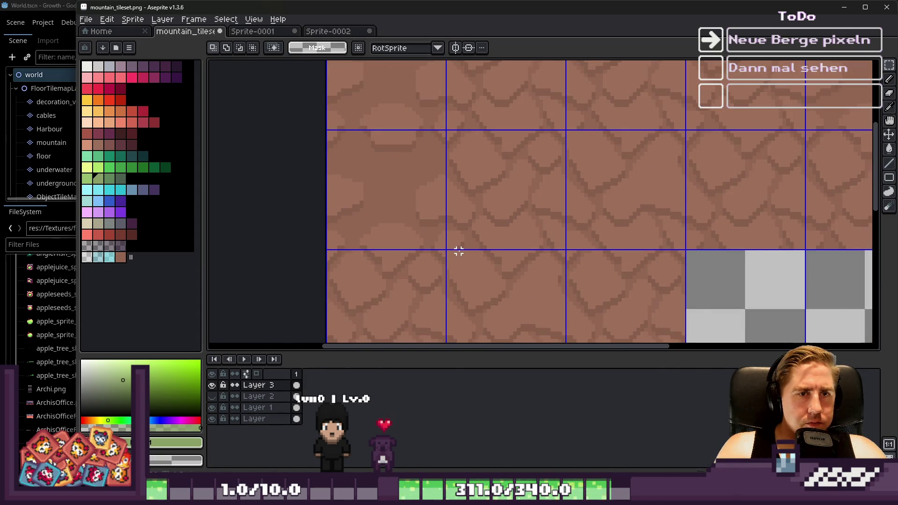
scroll(455, 202, down, 1)
scroll(466, 277, up, 2)
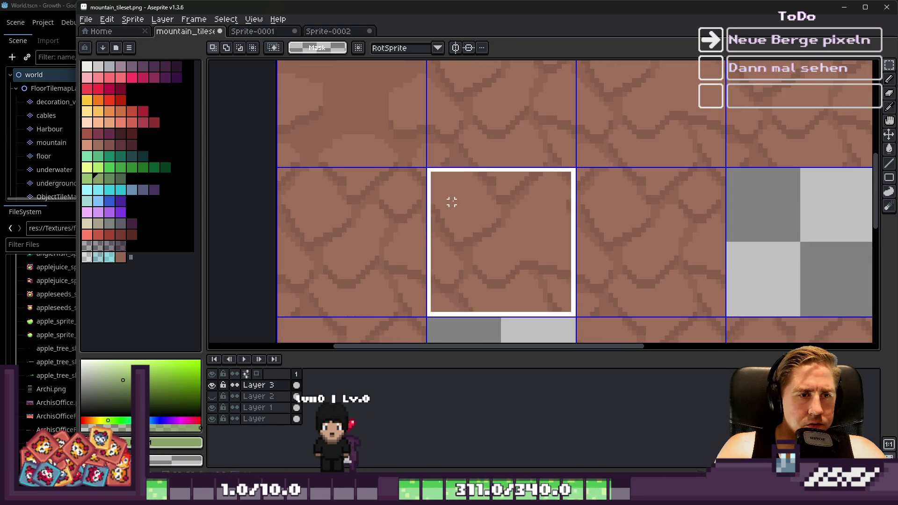
click(452, 202)
scroll(464, 185, up, 2)
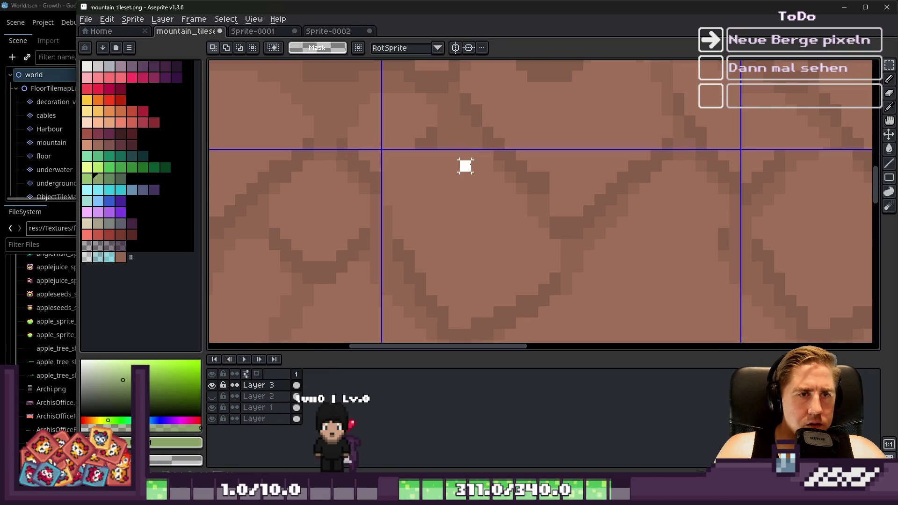
scroll(487, 156, down, 3)
Step: Pick several browns from the rock tile with the eyedropper
key(b)
scroll(460, 137, up, 2)
scroll(460, 137, up, 1)
scroll(459, 136, down, 1)
scroll(457, 150, up, 1)
key(i)
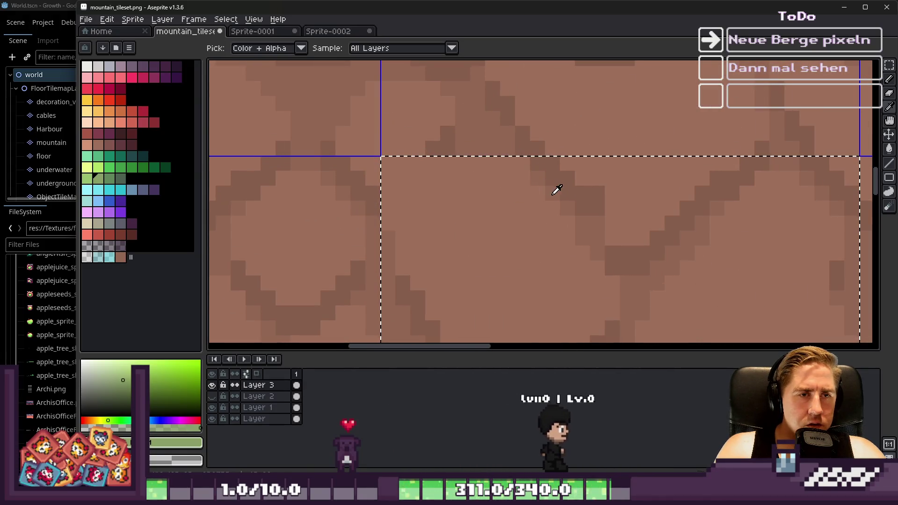
click(584, 213)
key(b)
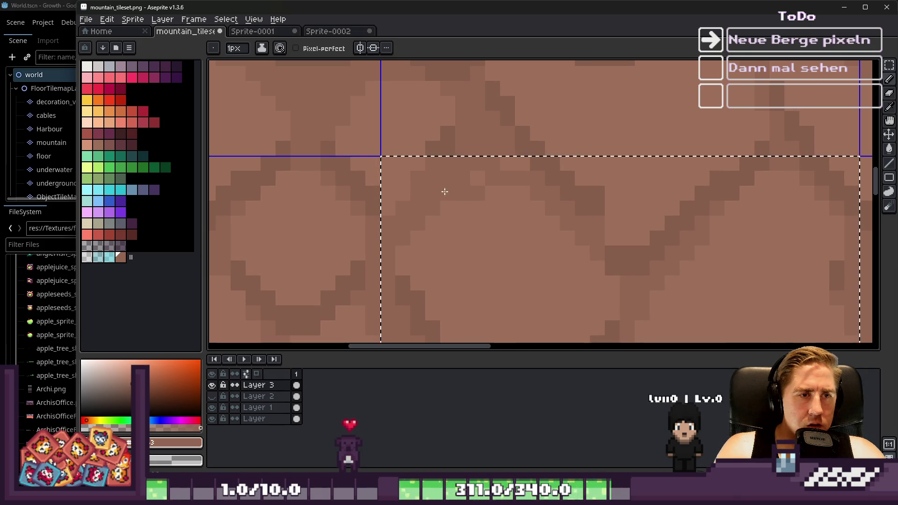
alt+click(438, 163)
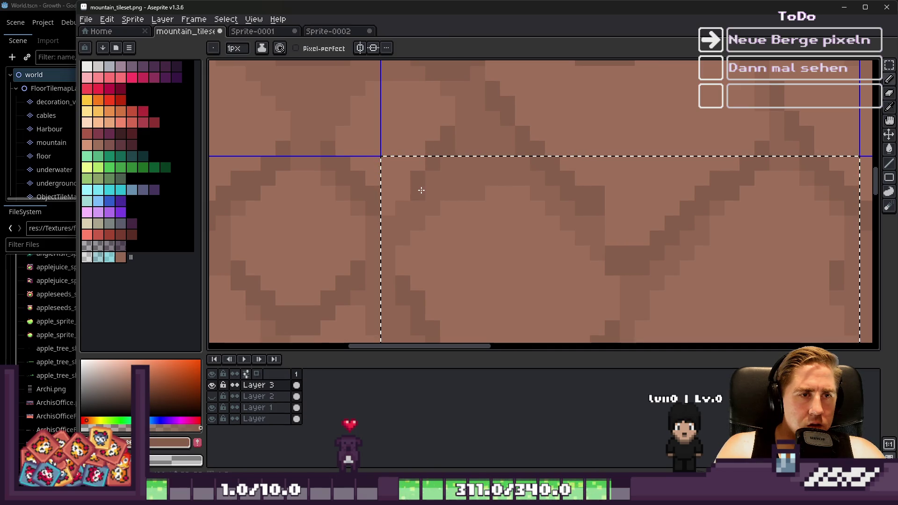
alt+click(398, 235)
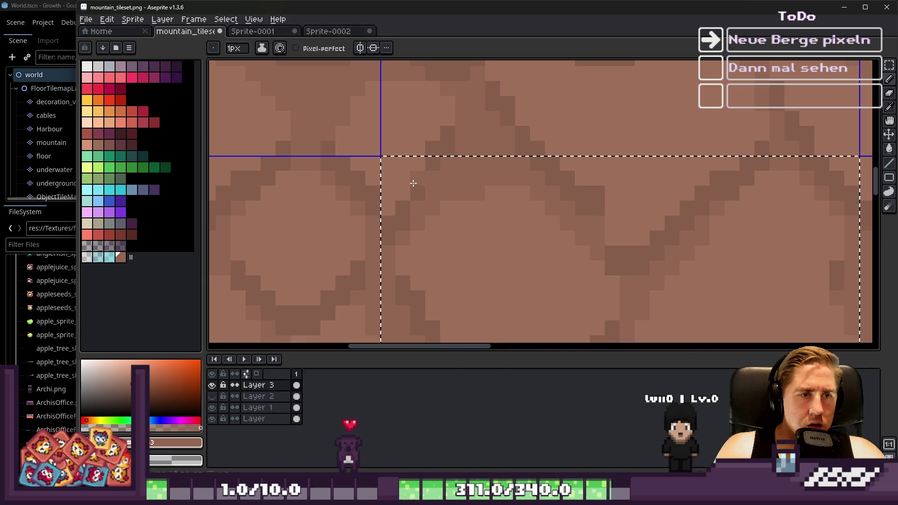
scroll(412, 185, down, 5)
Step: Reselect the centre tile and return to Sprite-0002
key(ctrl+d)
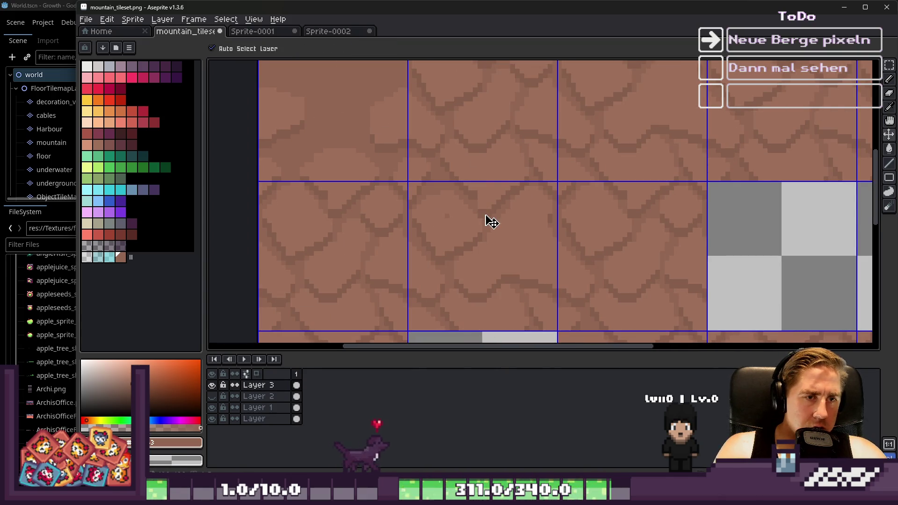
key(ctrl+z)
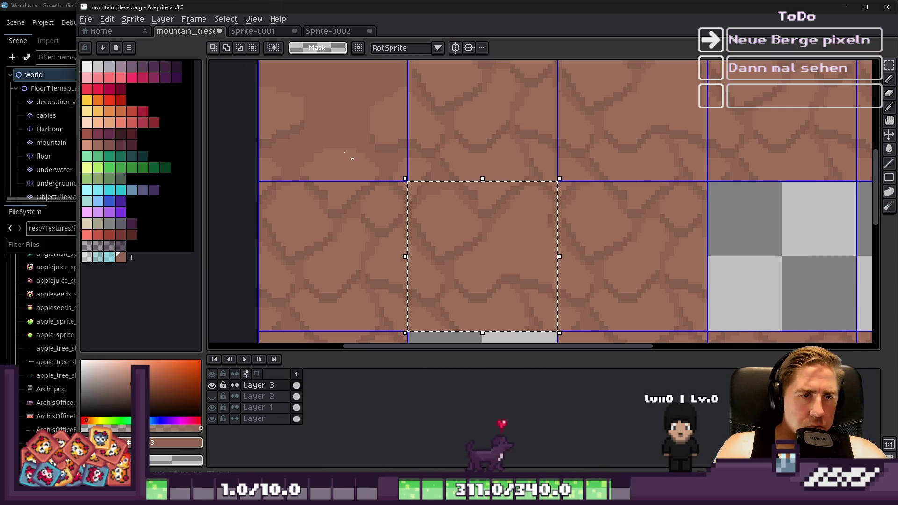
click(257, 33)
click(342, 37)
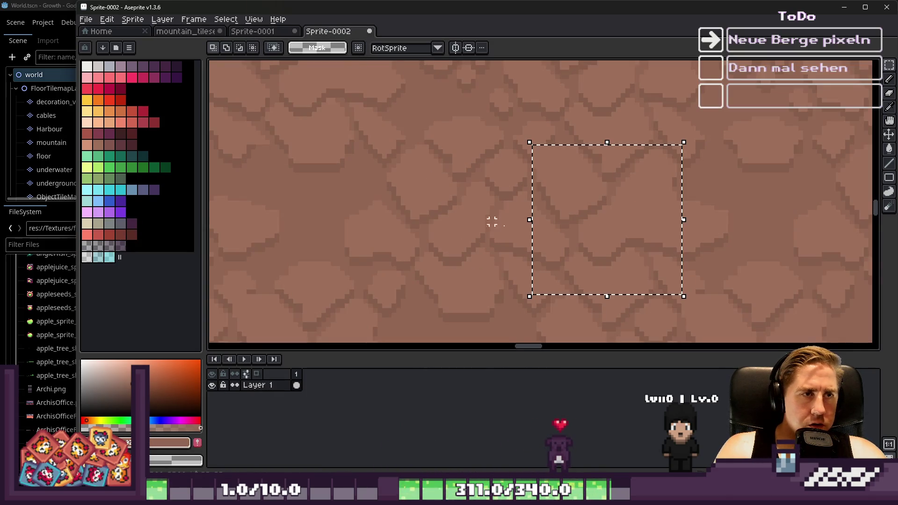
Step: Paste the copied rock tile and commit it in a grid position
scroll(614, 257, up, 1)
key(ctrl+v)
mouse_move(535, 195)
mouse_down()
mouse_move(590, 197)
mouse_move(552, 212)
mouse_move(455, 216)
mouse_move(563, 209)
mouse_up()
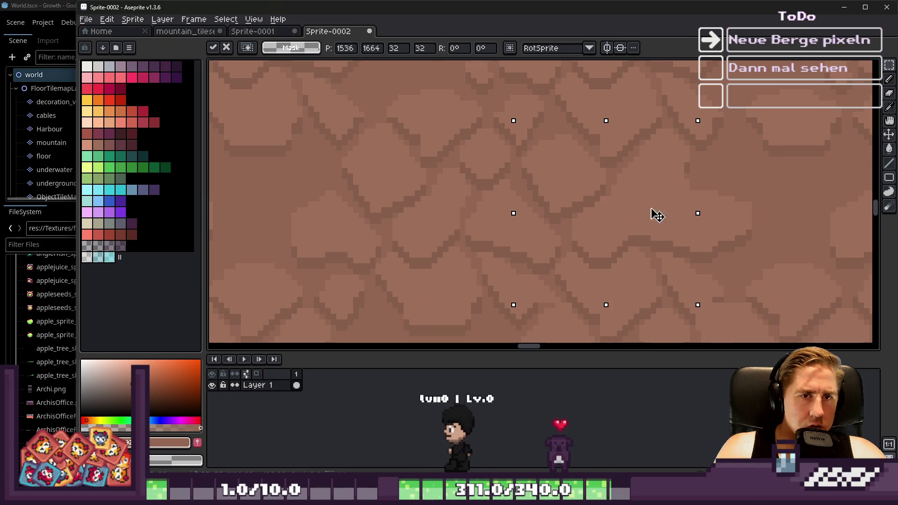
scroll(534, 207, down, 3)
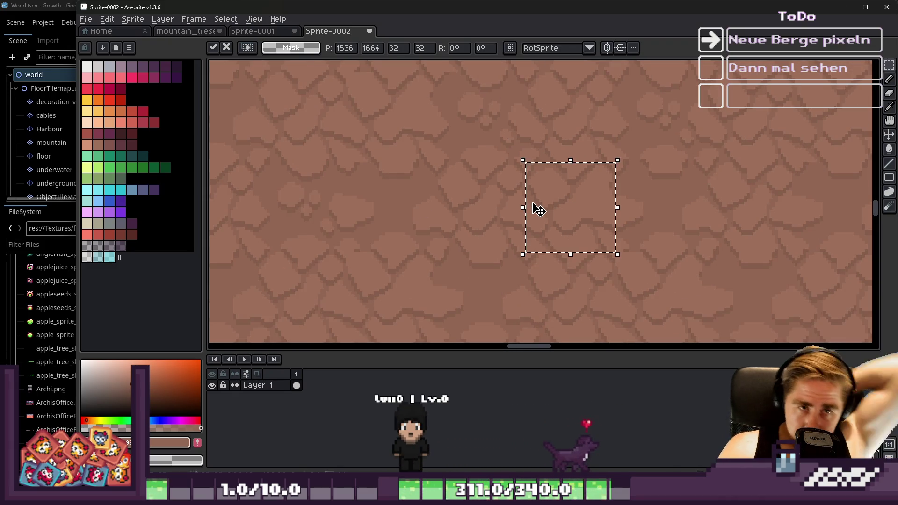
click(482, 211)
Step: Paste another rock tile and place it down and right on the grid
scroll(519, 225, down, 2)
key(ctrl+v)
mouse_move(528, 187)
mouse_down()
mouse_move(543, 321)
mouse_move(543, 287)
mouse_move(649, 308)
mouse_move(545, 307)
mouse_up()
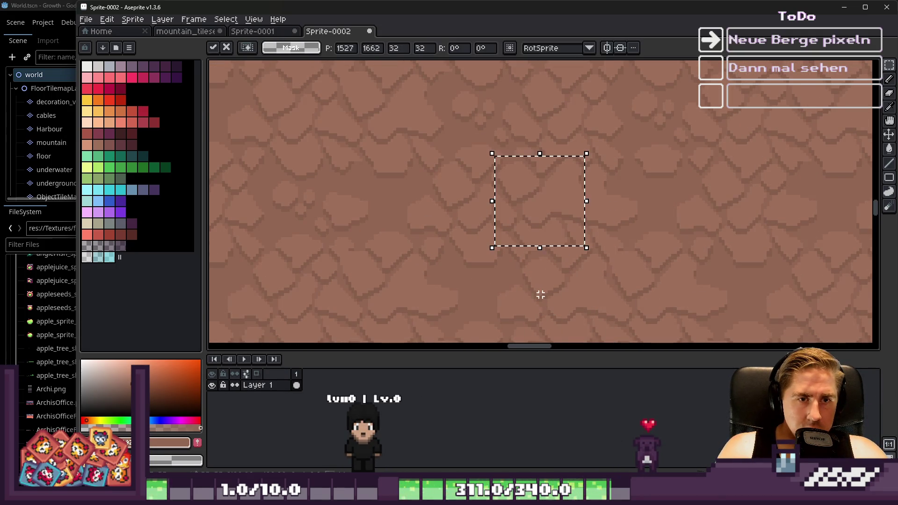
key(Return)
scroll(454, 196, down, 3)
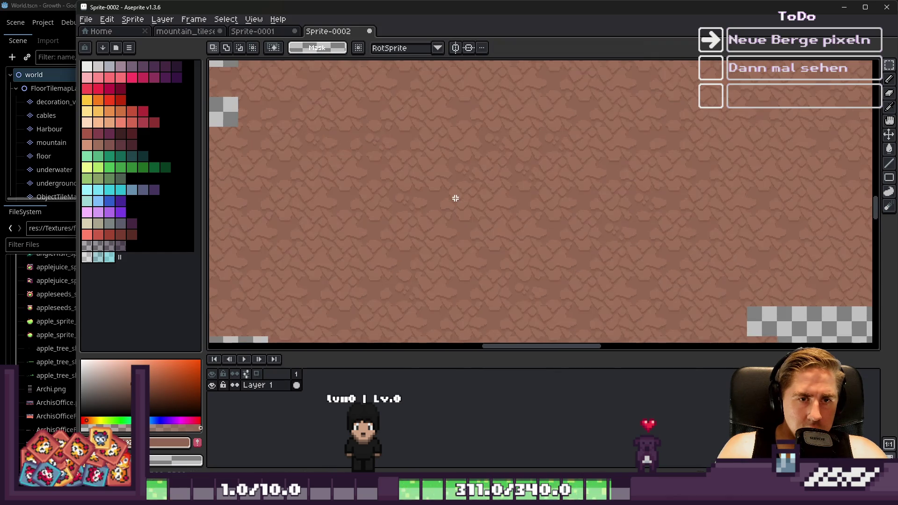
scroll(458, 225, up, 3)
scroll(655, 194, down, 2)
scroll(476, 215, up, 2)
scroll(454, 216, down, 3)
scroll(602, 225, up, 5)
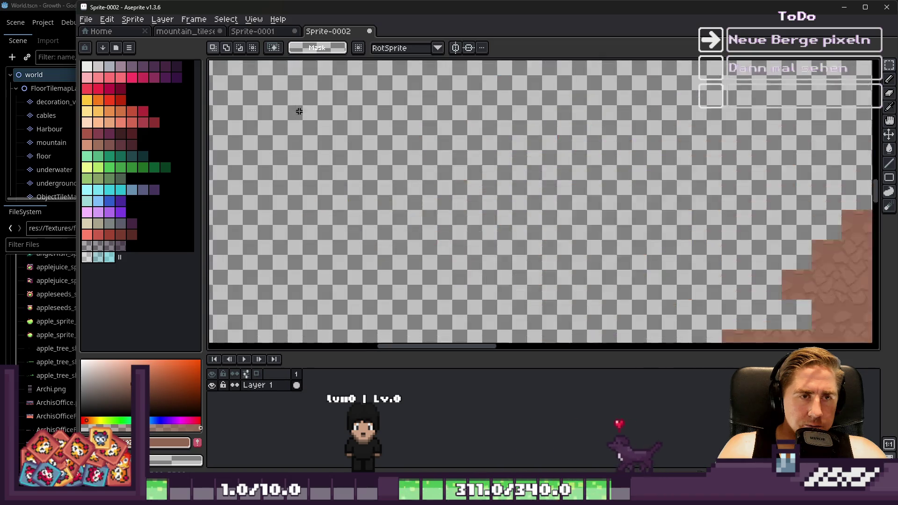
Step: Paste a fresh 32x32 tile, undo the misplaced one, and re-place it grid-aligned beside its neighbour
key(ctrl+v)
mouse_move(499, 202)
mouse_down()
mouse_move(584, 189)
mouse_move(582, 275)
mouse_move(576, 189)
mouse_move(487, 187)
mouse_move(370, 204)
mouse_up()
key(Return)
key(ctrl+z)
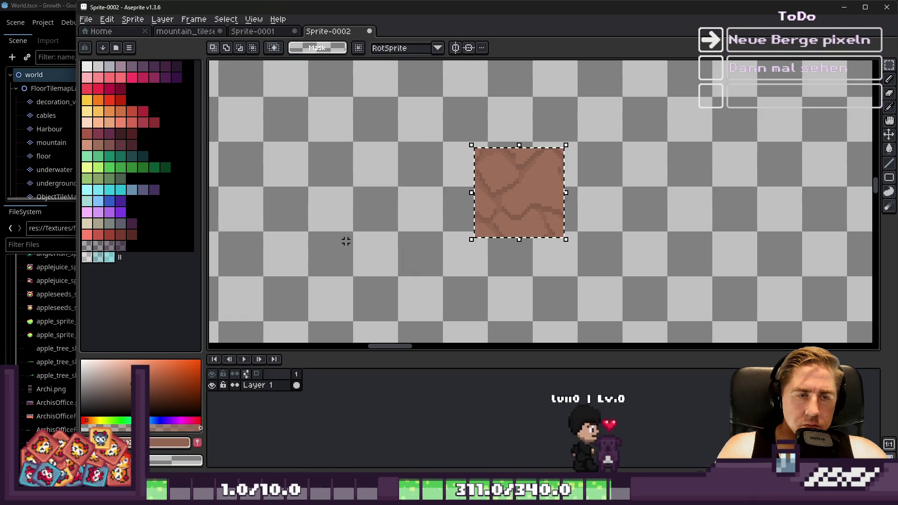
key(ctrl+x)
key(ctrl+v)
mouse_move(503, 216)
mouse_down()
mouse_move(499, 172)
mouse_move(525, 185)
mouse_up()
key(Return)
Step: Select a 224×224 block of the rock area and copy it to the left
scroll(543, 203, down, 3)
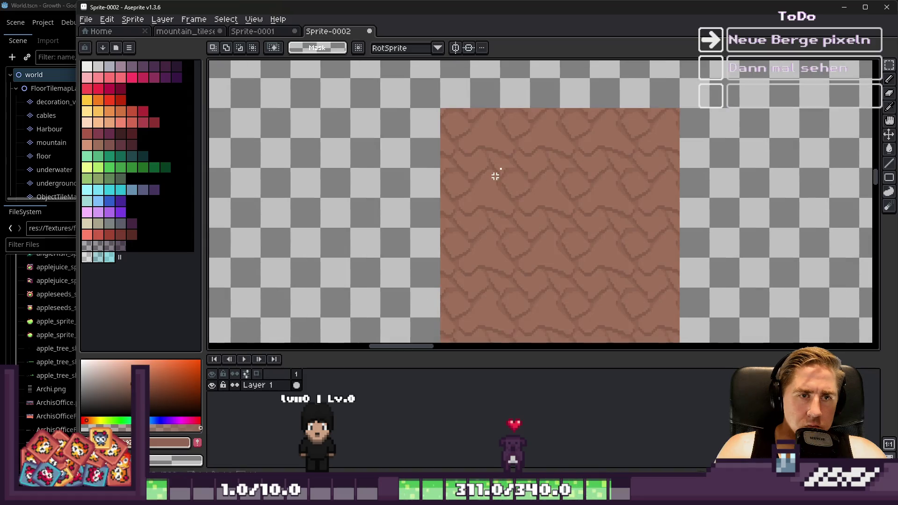
drag(534, 230, 653, 317)
mouse_move(596, 261)
mouse_down()
mouse_move(466, 245)
mouse_move(435, 220)
mouse_up()
key(ctrl+d)
Step: Duplicate a large rock section to the right and move the block up above the right part
mouse_move(351, 136)
mouse_down()
mouse_move(617, 314)
mouse_move(628, 291)
mouse_up()
mouse_move(458, 245)
mouse_down()
mouse_move(684, 260)
mouse_move(682, 234)
mouse_up()
key(Return)
scroll(589, 198, down, 2)
drag(590, 198, 584, 140)
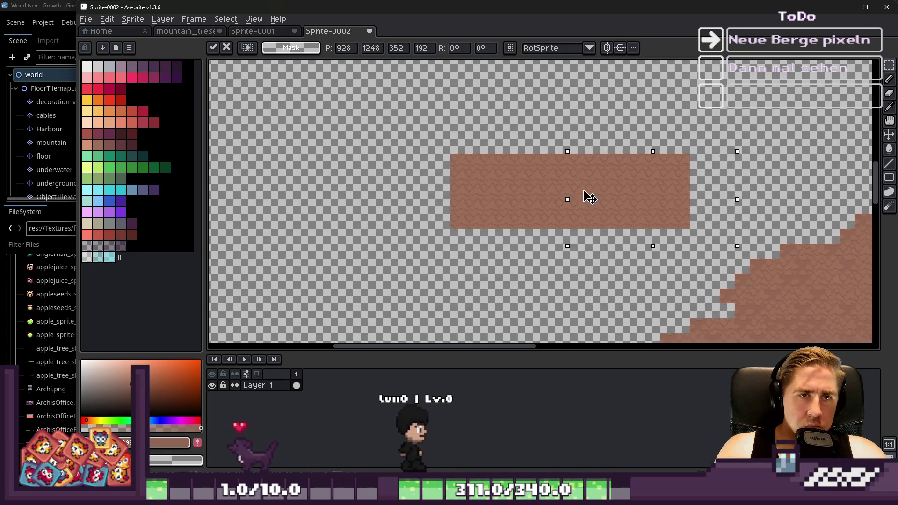
key(ctrl+d)
key(ctrl+shift+d)
Step: Copy the whole L-shaped rock area 256 px to the left
mouse_move(433, 77)
mouse_down()
mouse_move(737, 260)
mouse_move(723, 246)
mouse_up()
drag(642, 193, 519, 184)
key(Return)
Step: Select another rock block and move it up about 160 px
scroll(360, 105, down, 1)
scroll(374, 122, up, 1)
mouse_move(375, 122)
mouse_down()
mouse_move(379, 137)
mouse_move(836, 313)
mouse_up()
mouse_move(601, 280)
mouse_down()
mouse_move(612, 195)
mouse_move(608, 211)
mouse_up()
mouse_move(584, 238)
mouse_down()
mouse_move(579, 70)
mouse_move(571, 91)
mouse_move(584, 97)
mouse_up()
key(Return)
scroll(525, 202, up, 5)
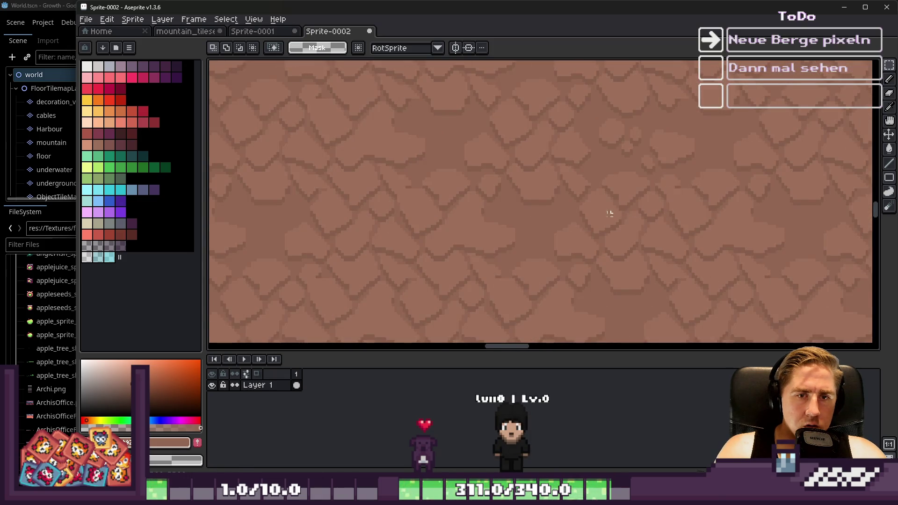
Step: Move the selected rock pieces down about 40 px and drop them
scroll(620, 212, down, 3)
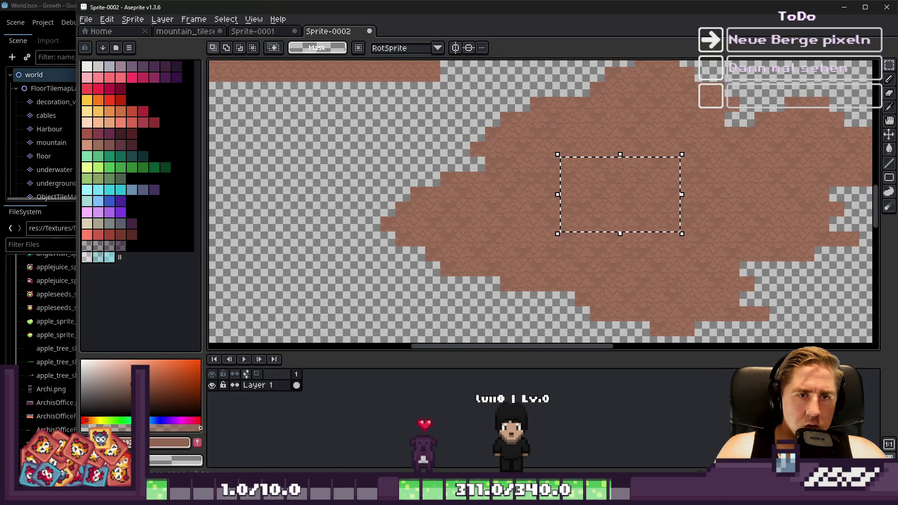
scroll(616, 216, up, 4)
scroll(561, 143, down, 1)
scroll(374, 152, up, 1)
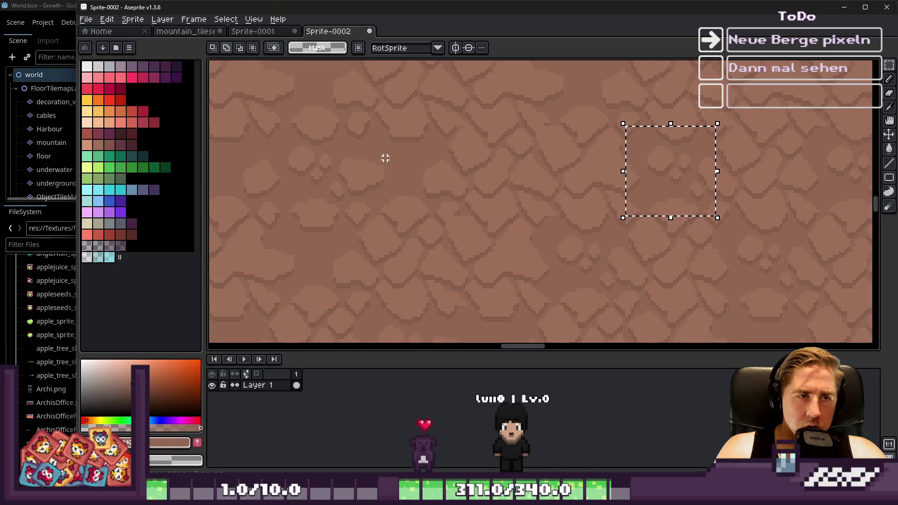
scroll(437, 228, down, 3)
scroll(496, 131, up, 2)
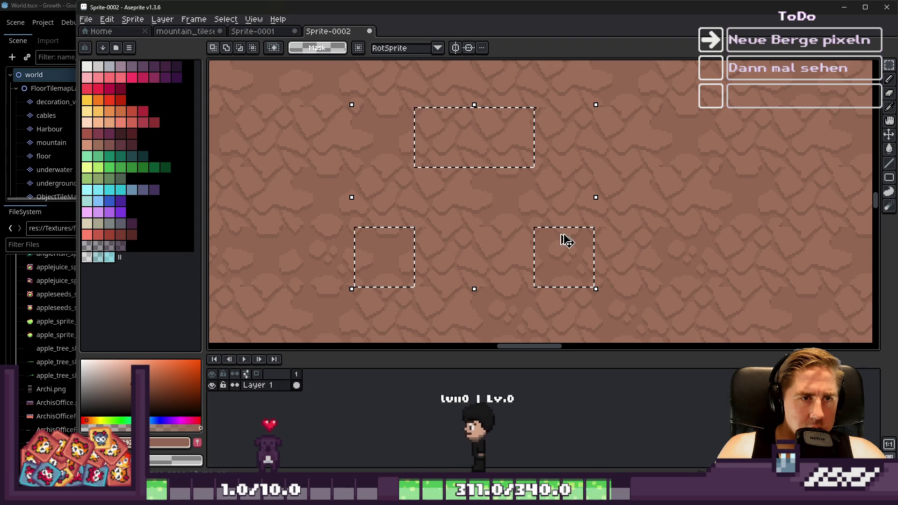
scroll(564, 237, down, 4)
scroll(383, 108, up, 5)
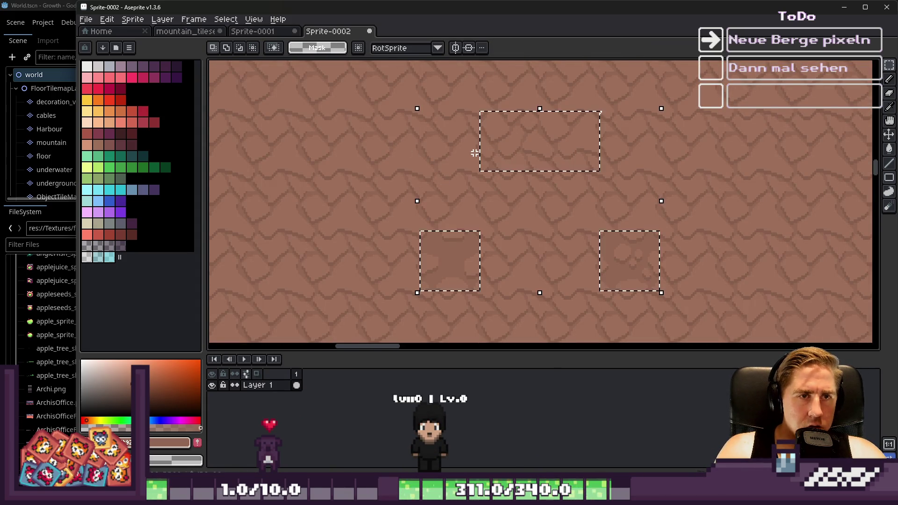
drag(542, 157, 542, 176)
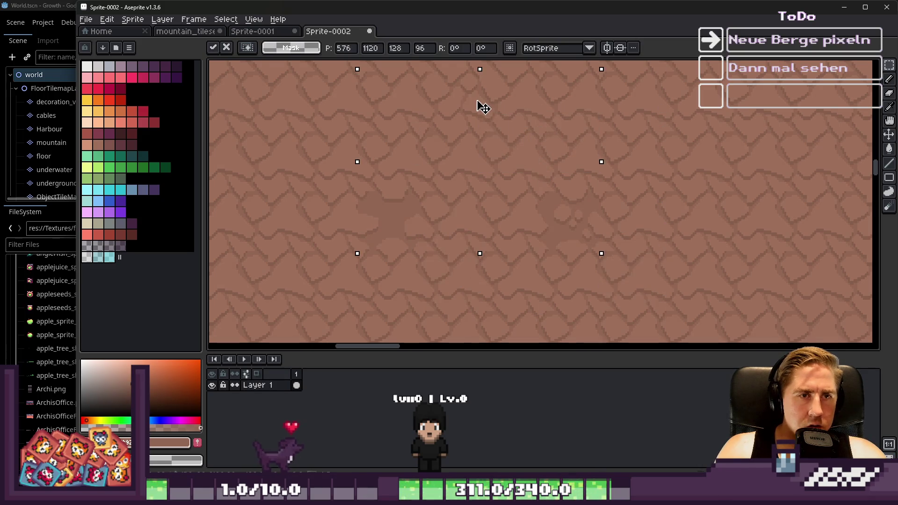
key(ctrl+d)
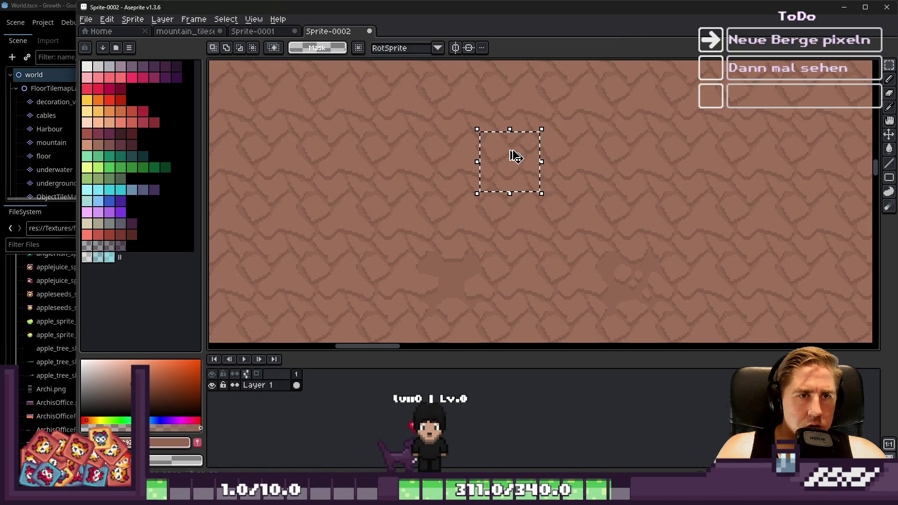
Step: Try shifting a block right and back left, then undo and clear the selection
click(516, 155)
drag(316, 188, 502, 185)
drag(635, 159, 519, 162)
key(ctrl+z)
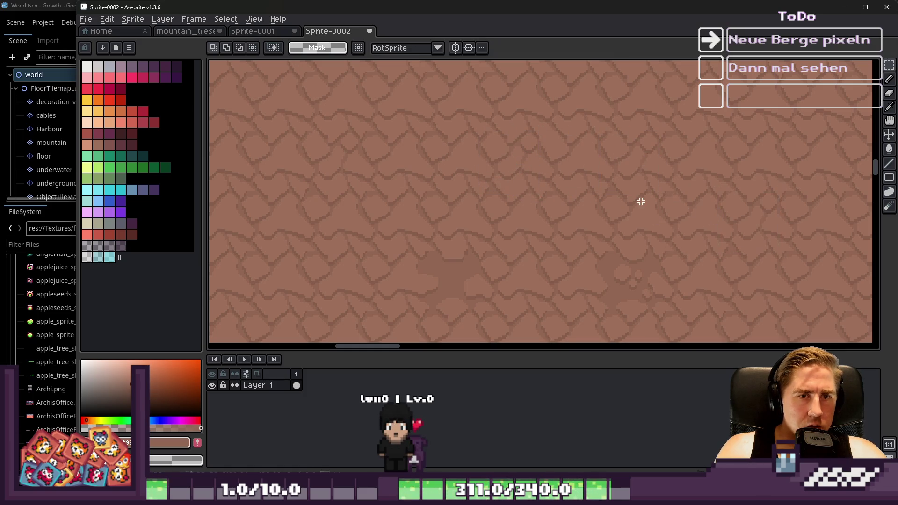
click(628, 262)
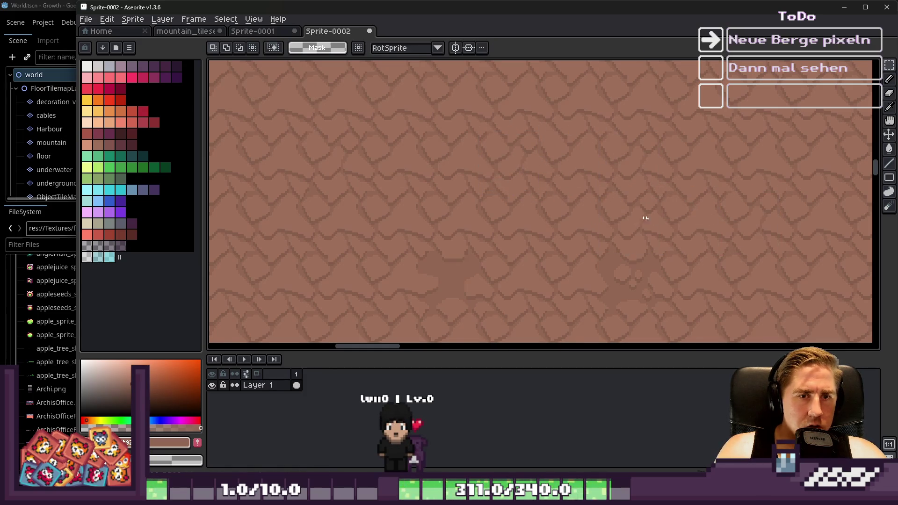
Step: Move the selected block up and left along the grid
scroll(463, 232, down, 1)
scroll(449, 217, up, 1)
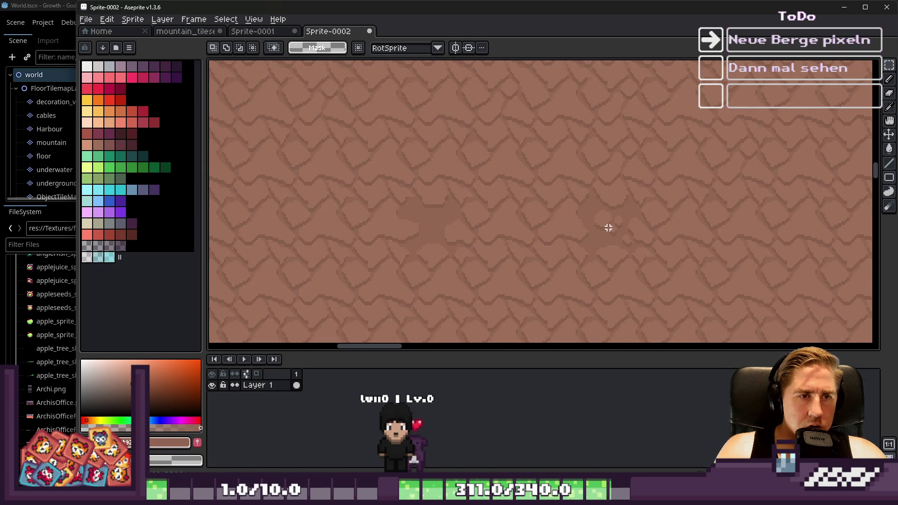
drag(610, 231, 499, 237)
key(ctrl+z)
mouse_move(617, 248)
mouse_down()
mouse_move(387, 185)
mouse_move(433, 193)
mouse_up()
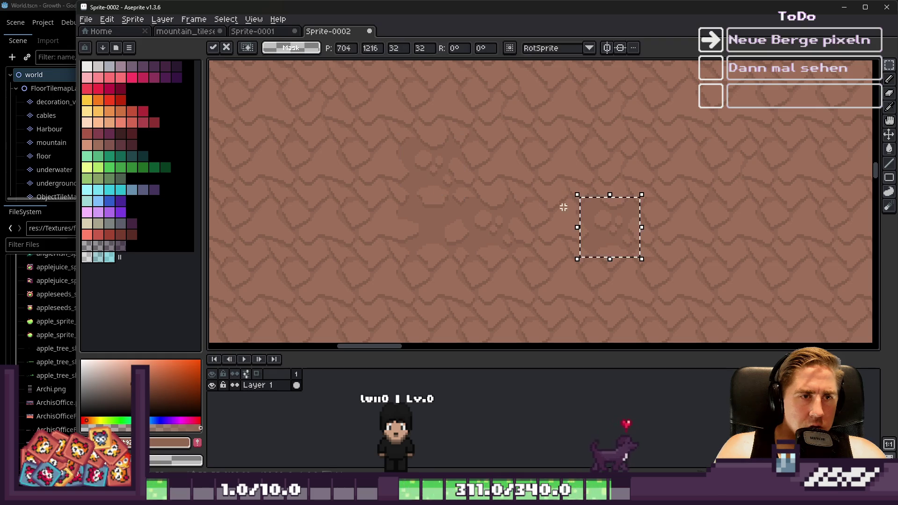
mouse_move(584, 229)
mouse_down()
mouse_move(465, 156)
mouse_move(601, 207)
mouse_move(421, 254)
mouse_move(372, 201)
mouse_move(596, 226)
mouse_move(443, 286)
mouse_up()
key(ctrl+d)
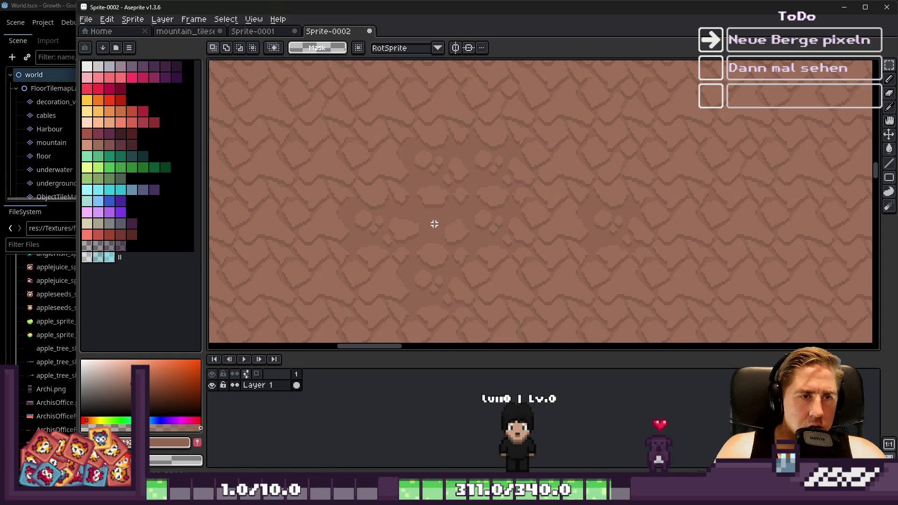
Step: Move the selection down one block row and commit it
mouse_move(445, 230)
mouse_down()
mouse_move(419, 240)
mouse_move(445, 280)
mouse_up()
key(ctrl+z)
mouse_move(399, 226)
mouse_down()
mouse_move(398, 287)
mouse_move(381, 275)
mouse_up()
key(Return)
scroll(411, 189, down, 3)
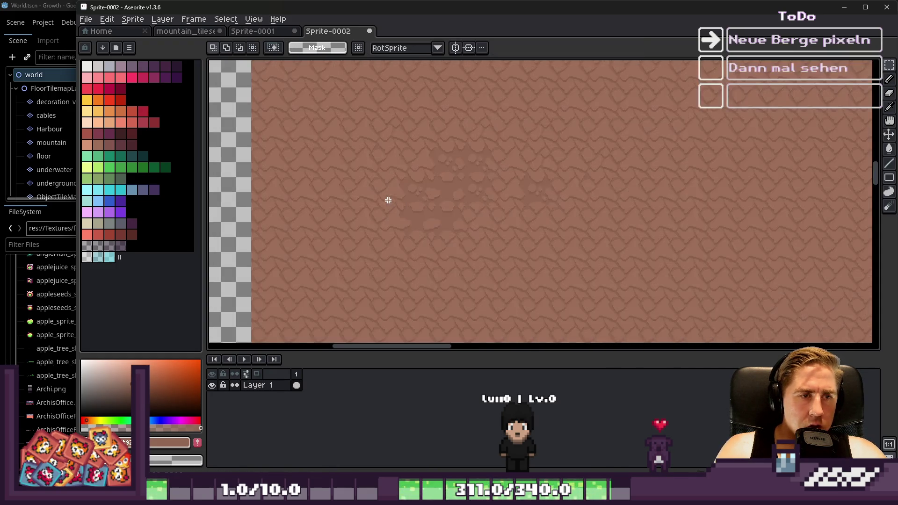
scroll(390, 192, up, 2)
scroll(535, 167, down, 2)
scroll(533, 125, up, 2)
Step: Reposition a small rock block, settling it up and to the right
mouse_move(549, 171)
mouse_down()
mouse_move(538, 179)
mouse_move(374, 150)
mouse_up()
click(377, 145)
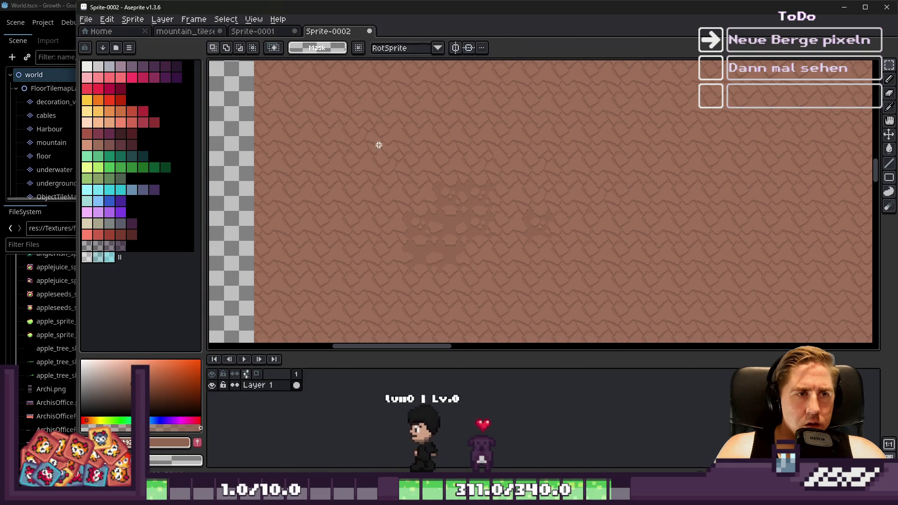
scroll(377, 145, up, 2)
key(ctrl+z)
drag(561, 181, 401, 161)
key(ctrl+z)
drag(579, 179, 530, 313)
scroll(508, 136, down, 1)
scroll(411, 216, up, 1)
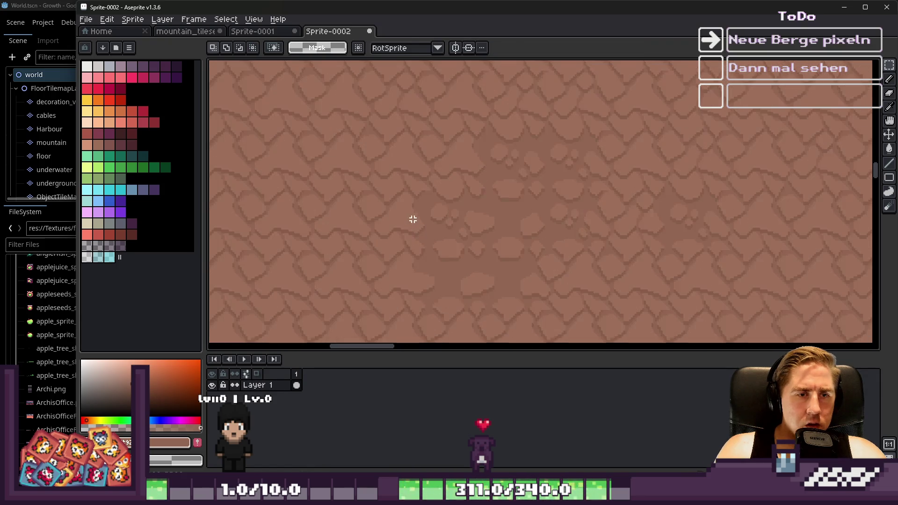
drag(589, 236, 655, 106)
key(Return)
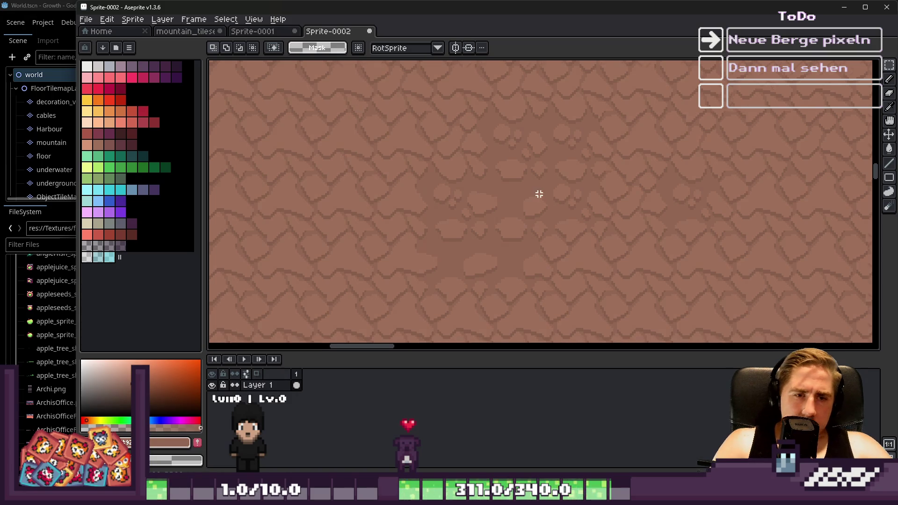
Step: Paste a 32×32 rock block and place it lower left
scroll(540, 194, up, 2)
key(ctrl+v)
drag(678, 206, 586, 326)
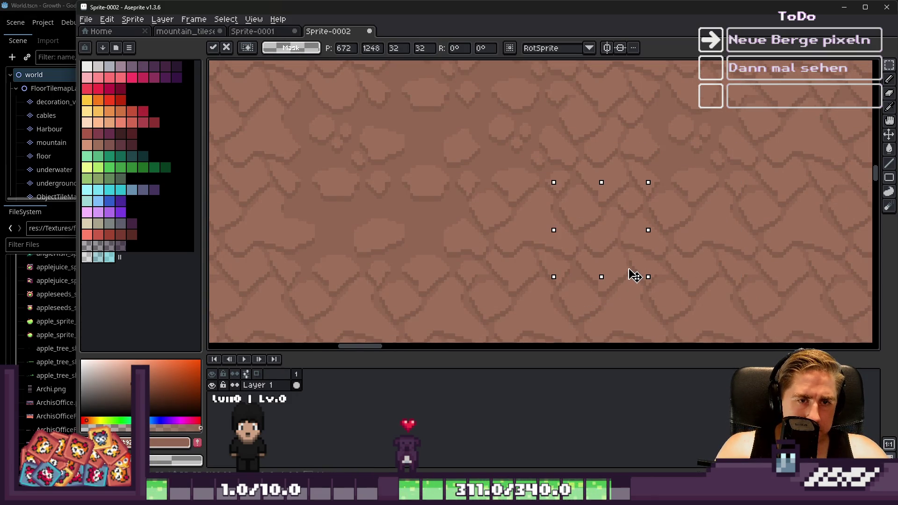
key(Return)
Step: Copy a larger texture area and paste it down and to the right
scroll(519, 194, down, 2)
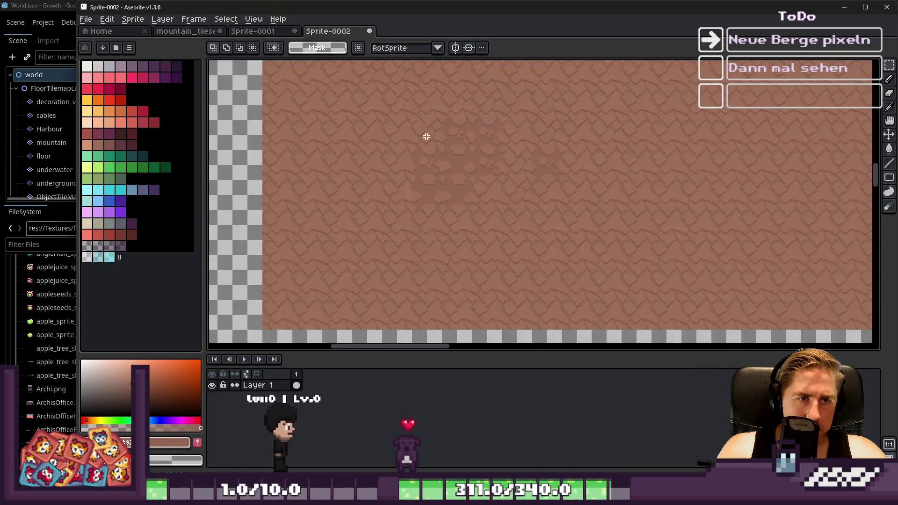
mouse_move(410, 118)
mouse_down()
mouse_move(532, 208)
mouse_move(565, 213)
mouse_move(462, 185)
mouse_move(458, 233)
mouse_move(557, 171)
mouse_up()
key(ctrl+c)
key(ctrl+v)
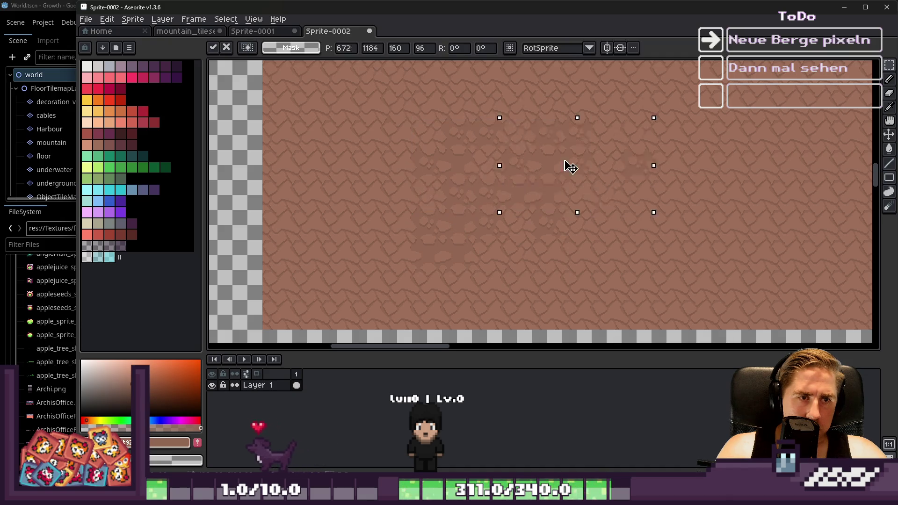
key(Escape)
key(ctrl+v)
key(Escape)
key(ctrl+v)
key(Escape)
key(ctrl+v)
drag(496, 174, 581, 264)
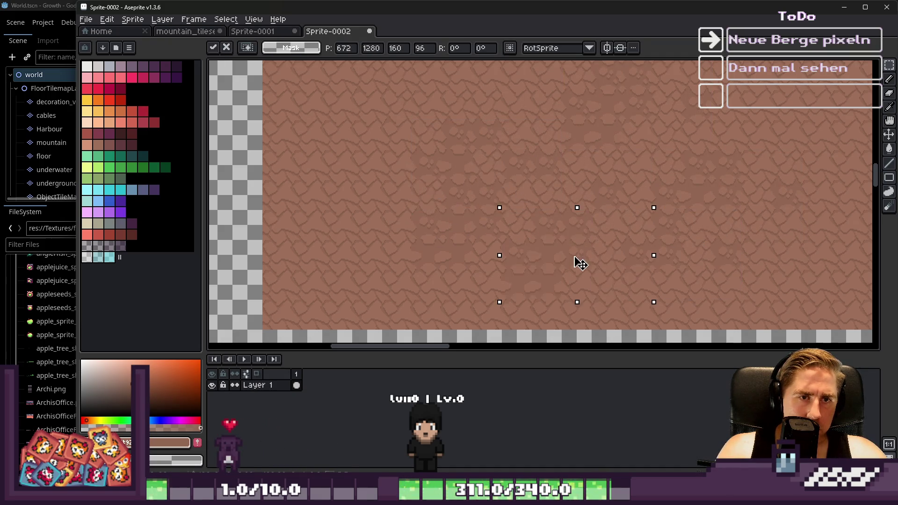
key(Return)
Step: Shift a small texture block up and right, then one tile up-left
scroll(501, 182, down, 1)
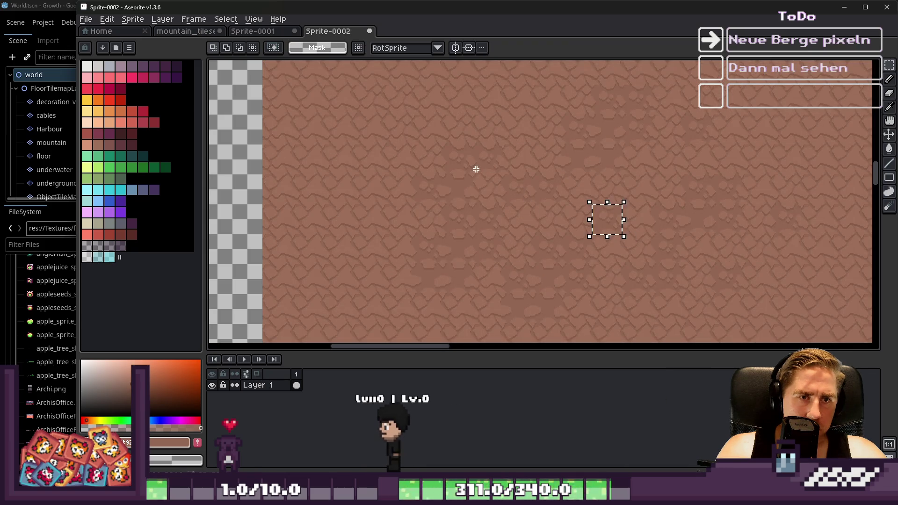
drag(473, 175, 672, 295)
mouse_move(503, 227)
mouse_down()
mouse_move(682, 223)
mouse_move(656, 202)
mouse_up()
key(ctrl+d)
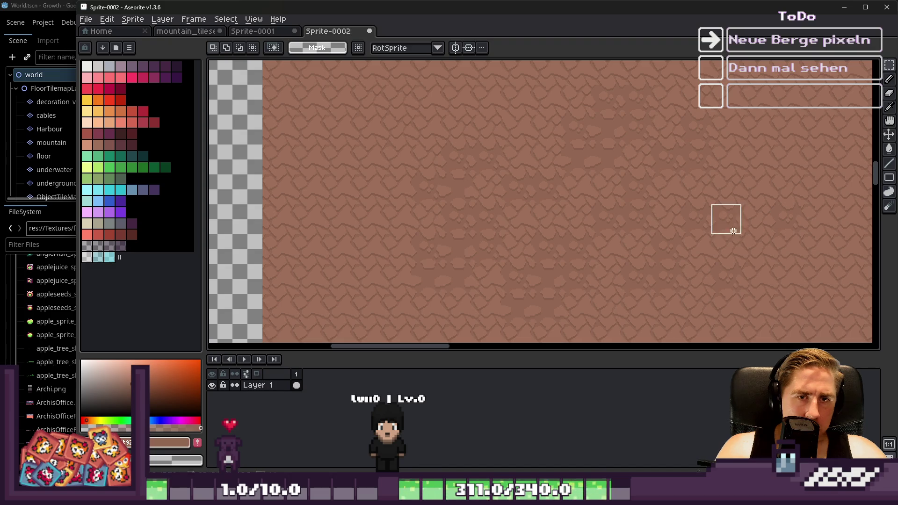
drag(759, 254, 700, 229)
click(620, 169)
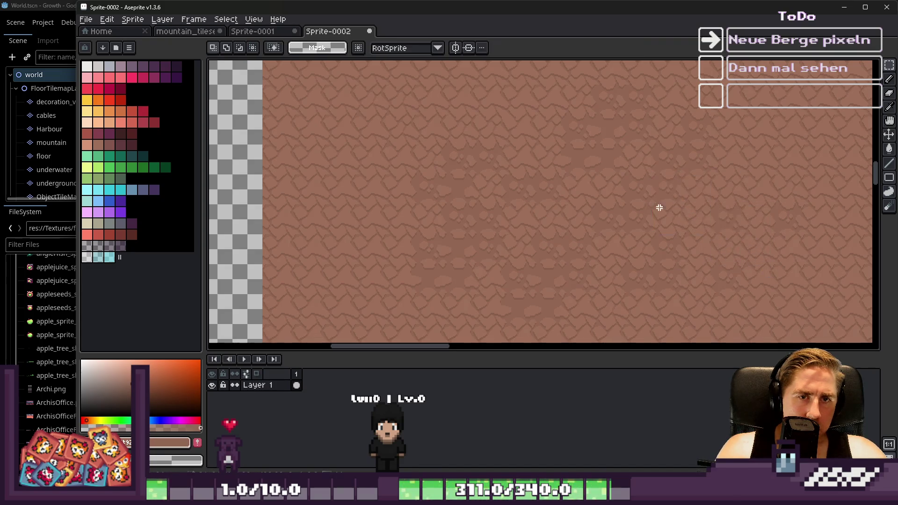
Step: Move a larger texture area from the right up and to the left, then inspect the result
drag(590, 143, 744, 267)
mouse_move(693, 230)
mouse_down()
mouse_move(441, 224)
mouse_move(409, 168)
mouse_move(387, 172)
mouse_up()
click(446, 239)
key(ctrl+z)
mouse_move(620, 169)
mouse_down()
mouse_move(501, 100)
mouse_move(440, 94)
mouse_up()
click(493, 173)
scroll(521, 173, up, 2)
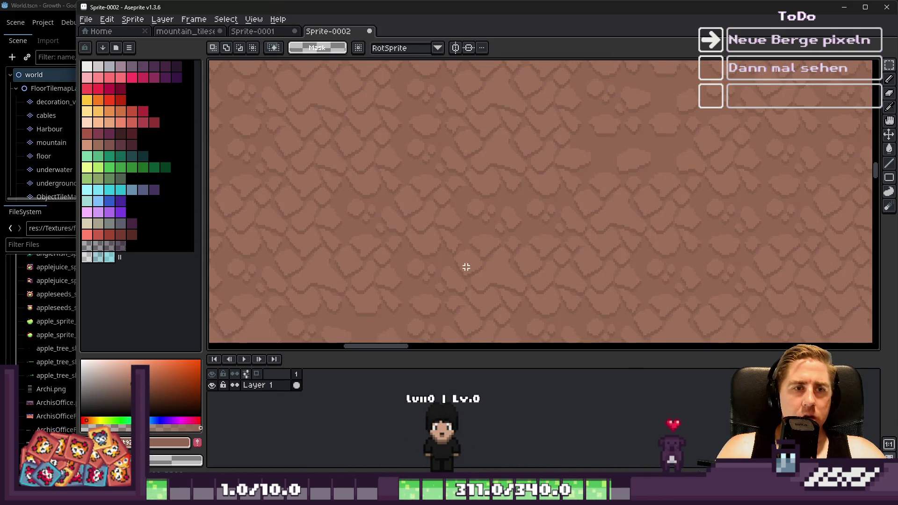
mouse_move(540, 192)
mouse_down()
mouse_move(527, 240)
mouse_move(549, 290)
mouse_up()
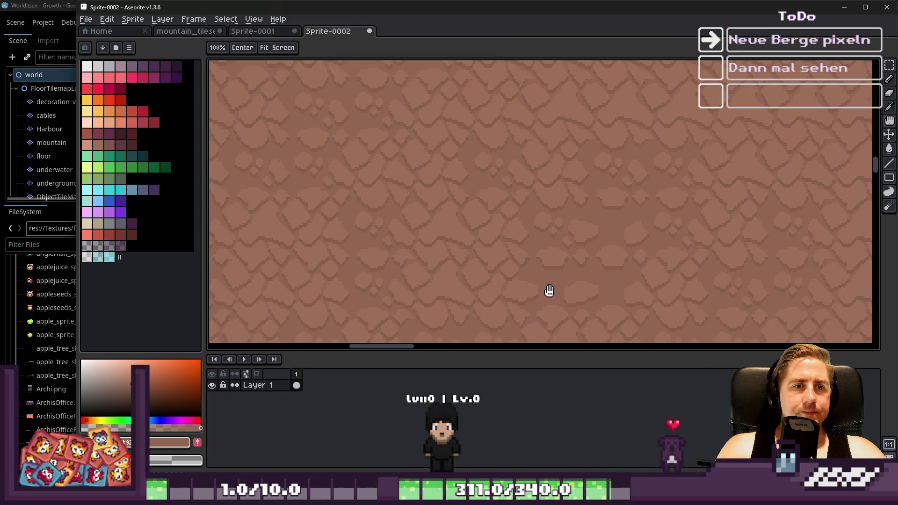
scroll(397, 140, up, 1)
scroll(399, 140, down, 3)
scroll(436, 132, up, 3)
Step: Marquee-select an L-shaped region plus a square of the rock texture
drag(472, 167, 348, 289)
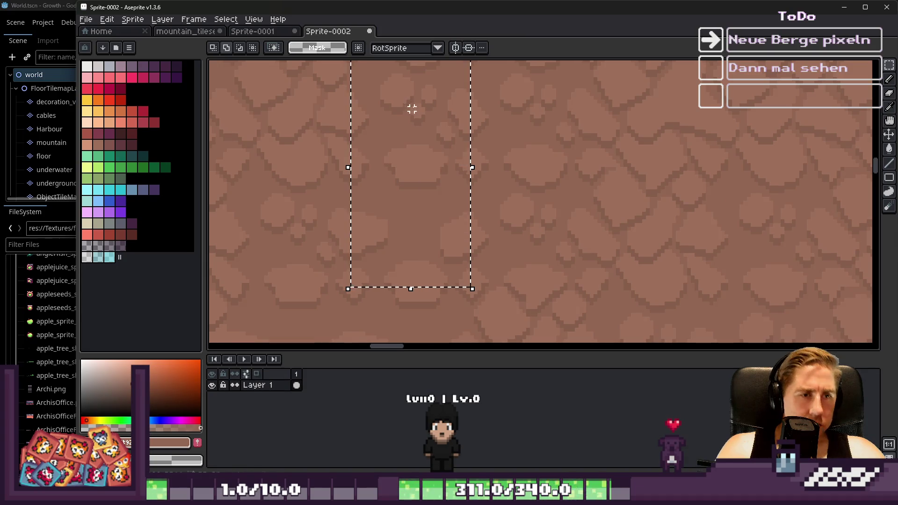
scroll(412, 109, down, 1)
scroll(459, 185, down, 1)
drag(343, 114, 404, 175)
mouse_move(475, 166)
mouse_down()
mouse_move(570, 128)
mouse_move(552, 144)
mouse_move(579, 138)
mouse_up()
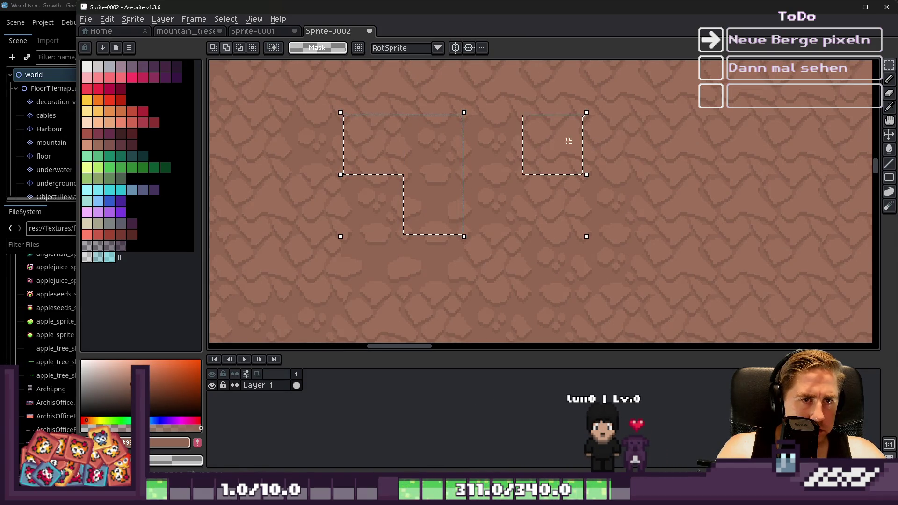
scroll(451, 179, down, 3)
scroll(607, 121, up, 3)
Step: Paste the copied rock pieces into empty space and fit the lower piece beside the others
key(ctrl+v)
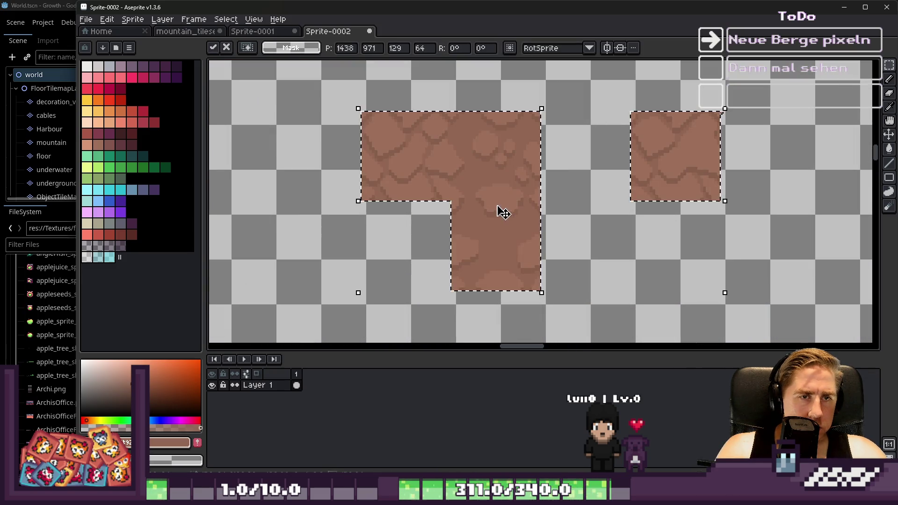
click(606, 187)
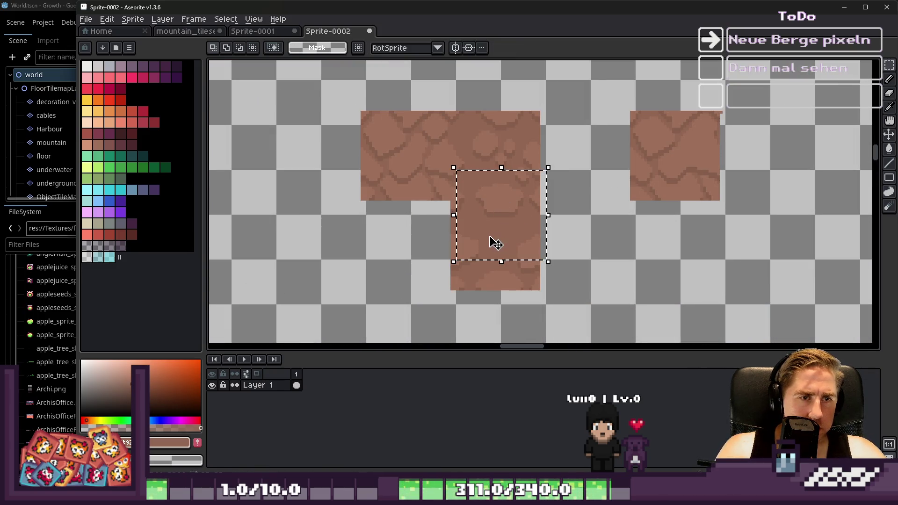
key(ctrl+z)
key(ctrl+z)
key(ctrl+v)
drag(519, 200, 524, 169)
key(Return)
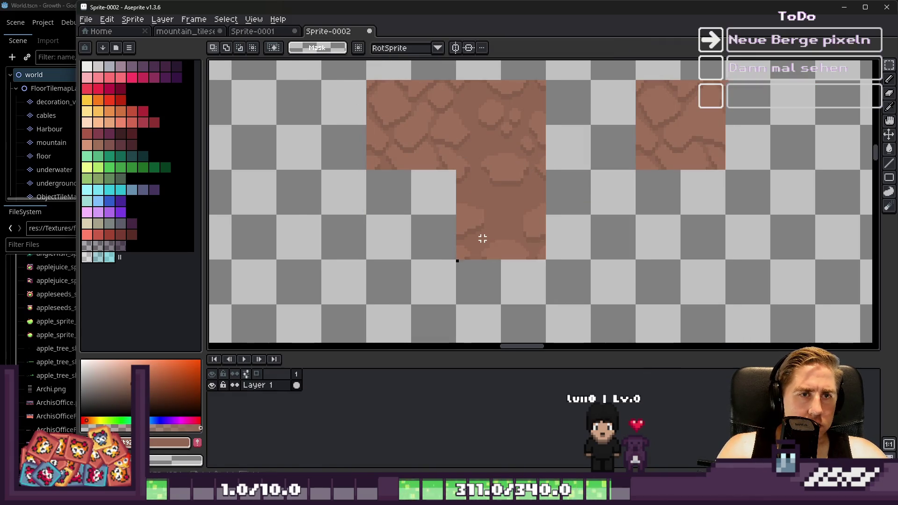
Step: Close the gap between tiles and move the rightmost tile to the strip's left end
mouse_move(501, 224)
mouse_down()
mouse_move(592, 134)
mouse_move(661, 183)
mouse_up()
scroll(457, 237, down, 1)
scroll(479, 256, up, 1)
scroll(483, 170, down, 1)
click(483, 170)
scroll(543, 211, up, 1)
drag(680, 221, 317, 219)
key(Return)
Step: Select the whole rock strip and reposition it, dropping it in place
scroll(376, 217, down, 1)
click(402, 200)
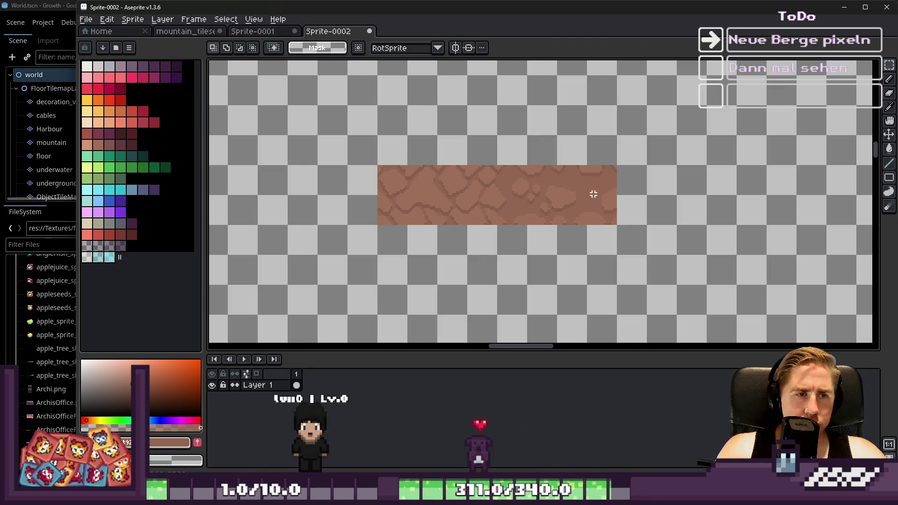
drag(362, 153, 737, 284)
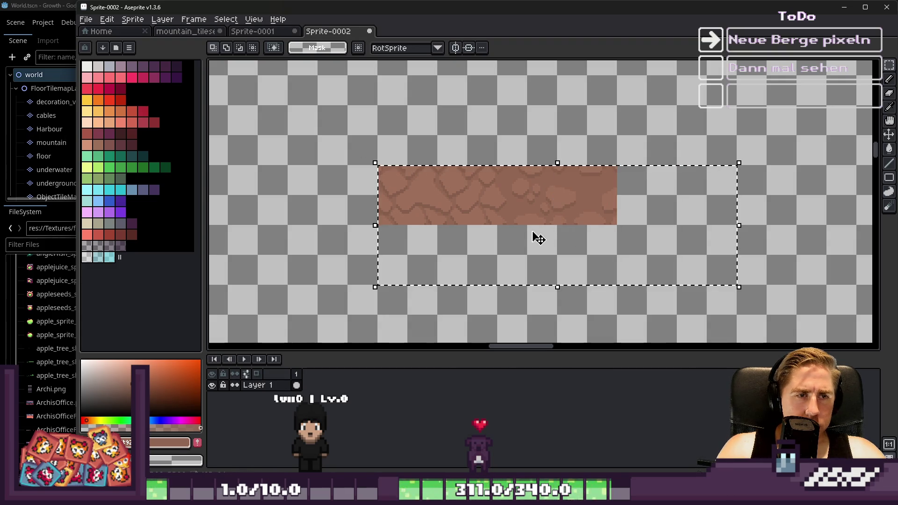
drag(559, 223, 311, 225)
key(Return)
scroll(569, 200, up, 2)
drag(232, 99, 831, 279)
mouse_move(561, 201)
mouse_down()
mouse_move(678, 202)
mouse_move(717, 174)
mouse_move(444, 193)
mouse_up()
key(ctrl+d)
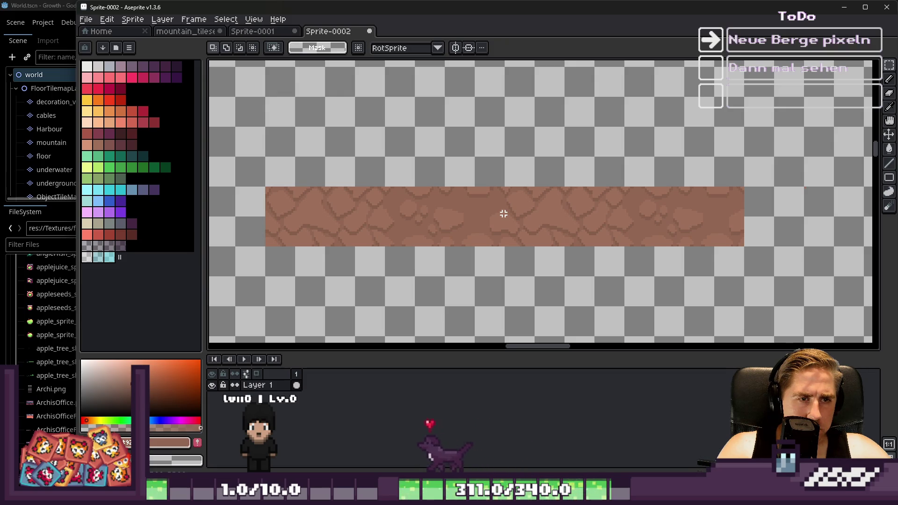
scroll(305, 215, up, 2)
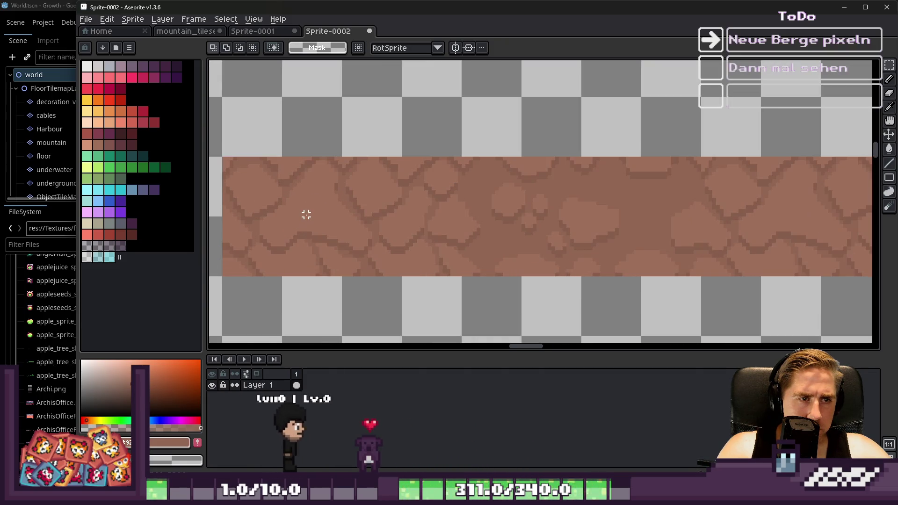
Step: Select the leftmost tile cell and pick a brown colour from the rock strip
drag(305, 214, 311, 221)
key(b)
key(ctrl+d)
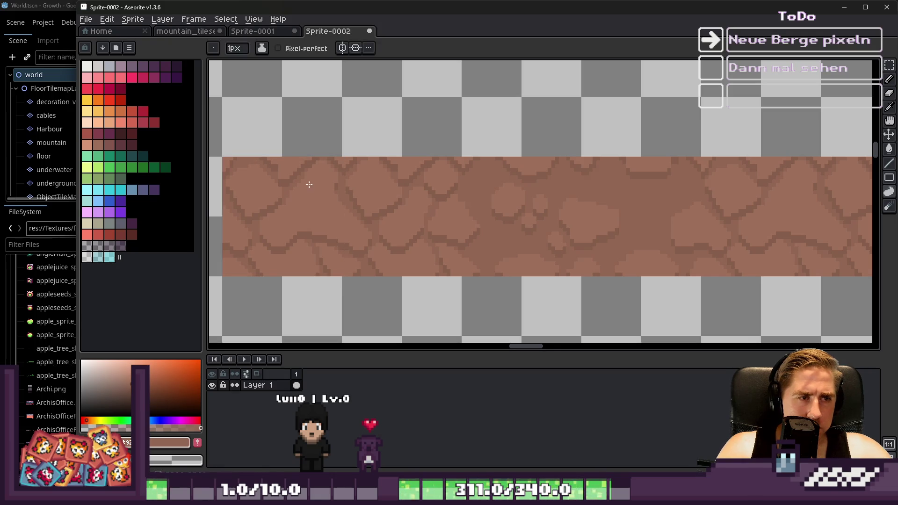
alt+click(303, 210)
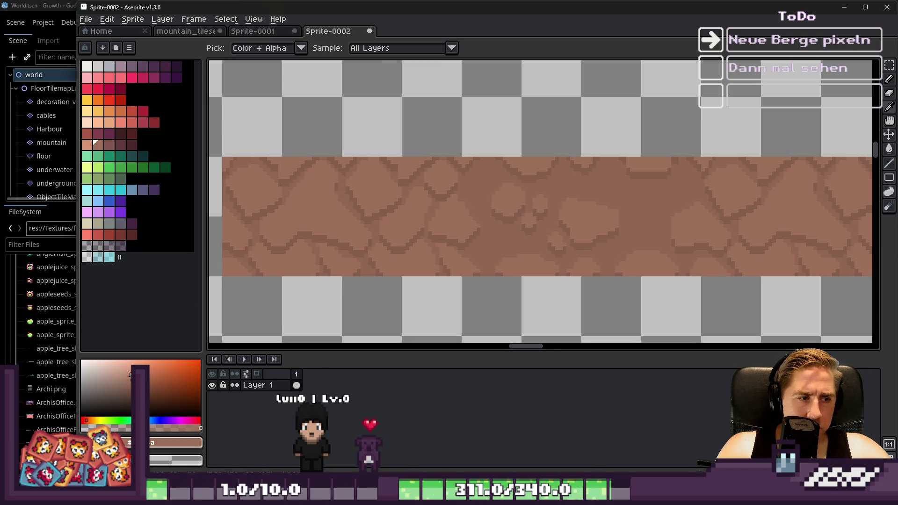
Step: Refill two light patches in the tile using the Paint Bucket with Contiguous enabled
scroll(293, 217, down, 2)
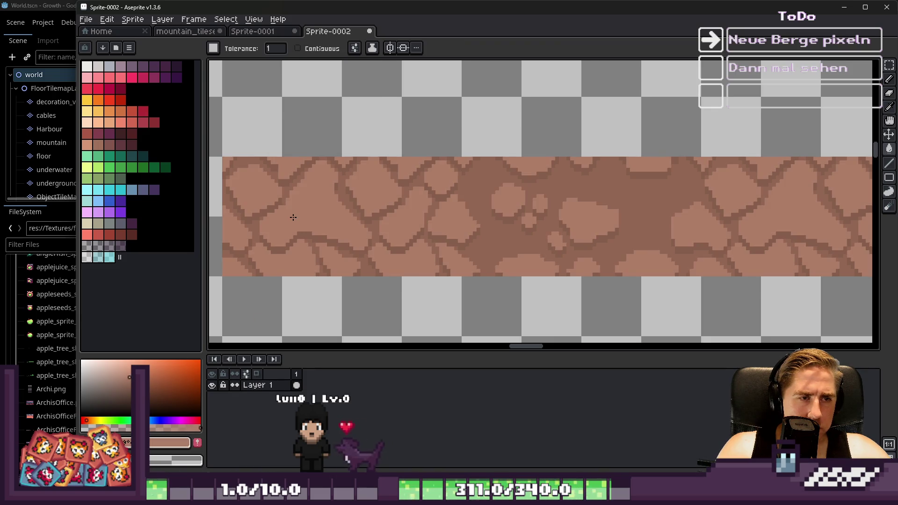
key(v)
key(ctrl+a)
scroll(304, 215, down, 2)
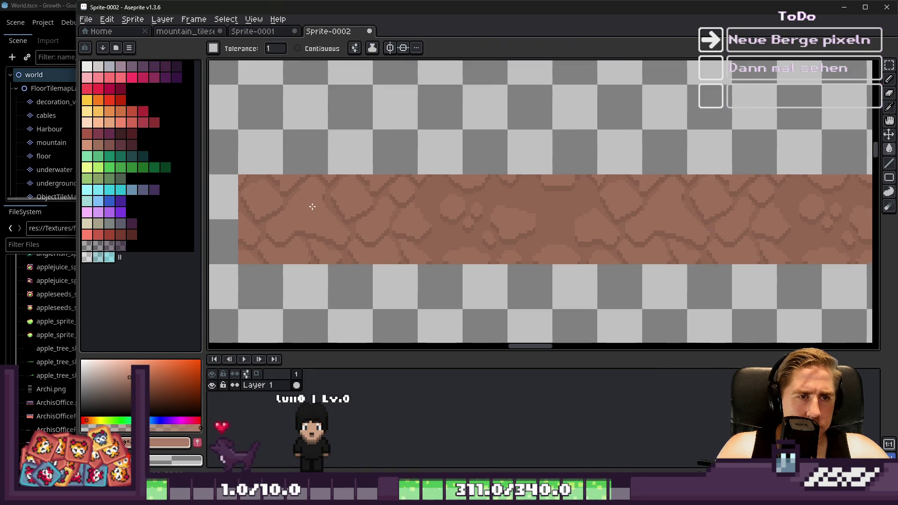
scroll(312, 206, up, 2)
scroll(314, 220, up, 2)
key(g)
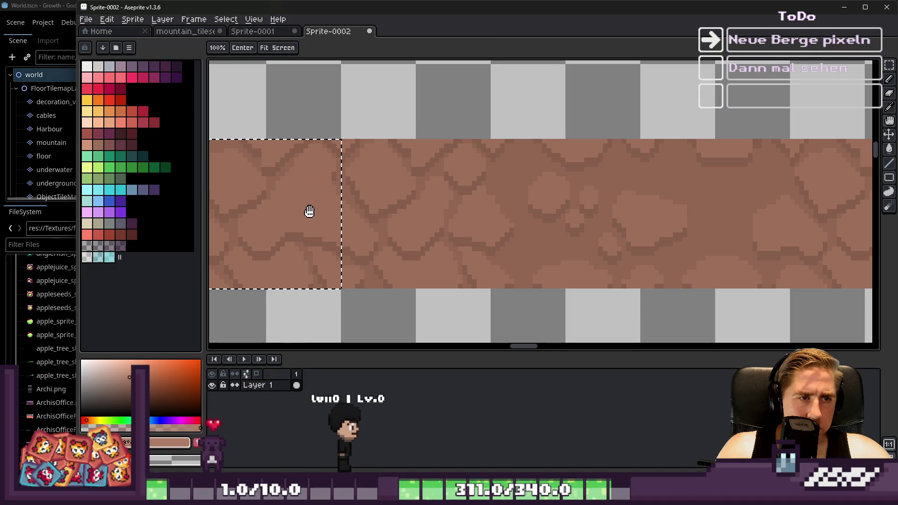
scroll(310, 211, down, 1)
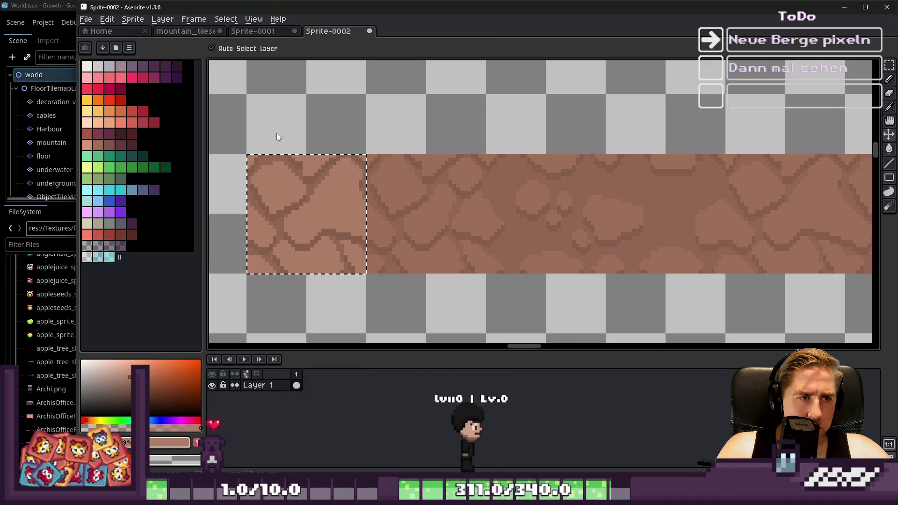
click(309, 48)
click(319, 202)
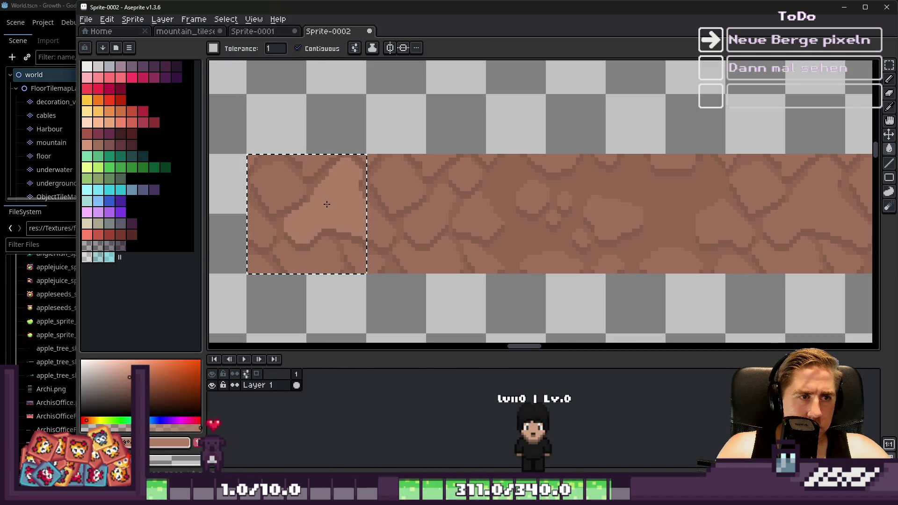
scroll(369, 230, up, 1)
click(246, 237)
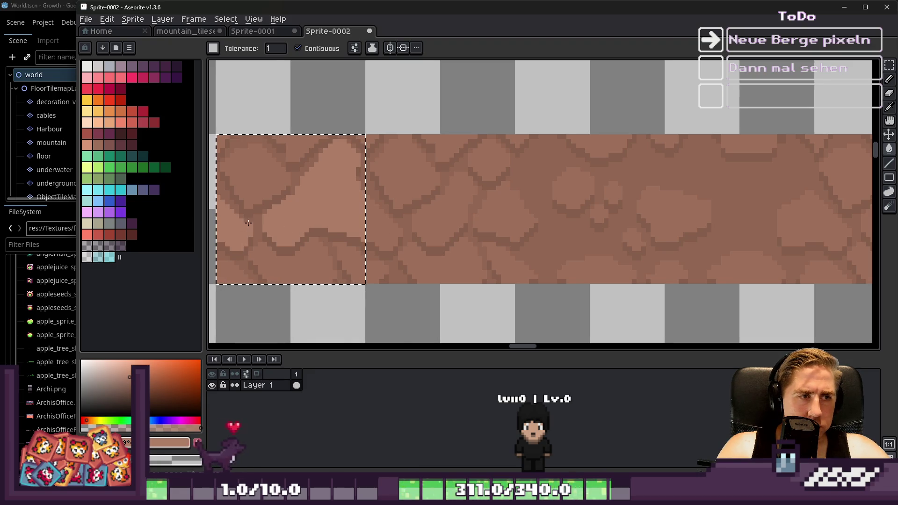
Step: Drop the tile selection and undo the stray light blob fill
scroll(246, 236, down, 1)
key(v)
key(Tab)
key(Tab)
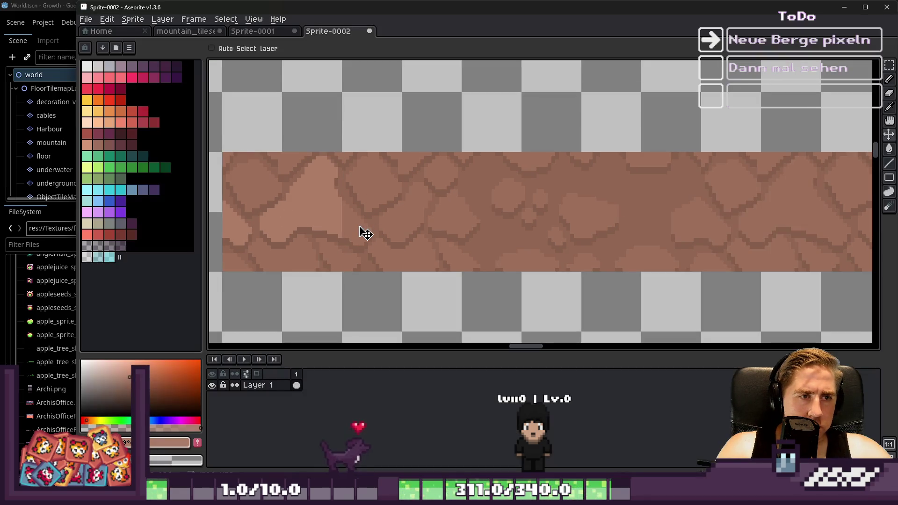
key(g)
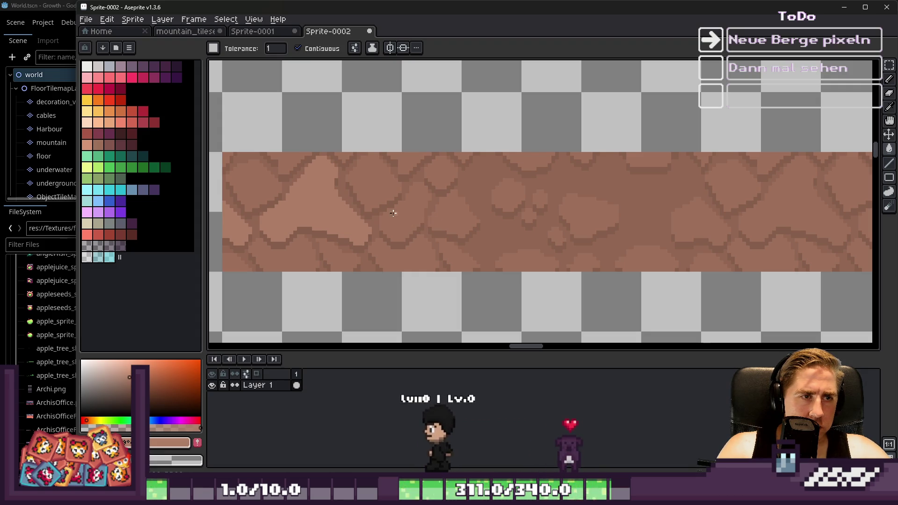
scroll(363, 216, down, 1)
scroll(364, 217, up, 1)
scroll(454, 220, down, 1)
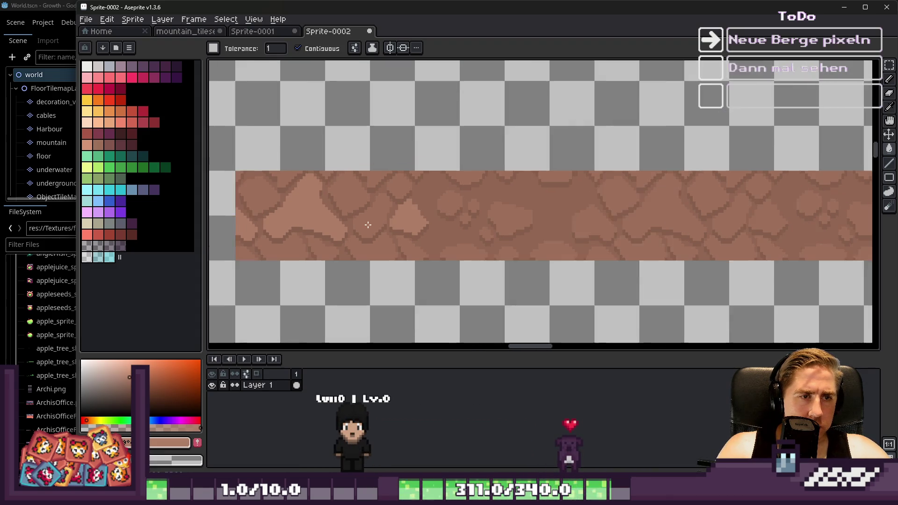
scroll(565, 224, up, 1)
scroll(510, 220, down, 1)
scroll(431, 204, down, 1)
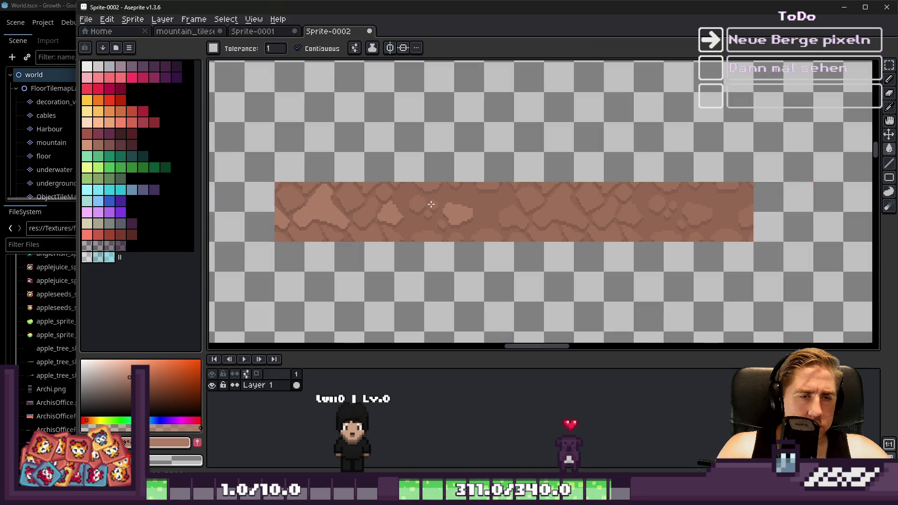
scroll(519, 193, up, 1)
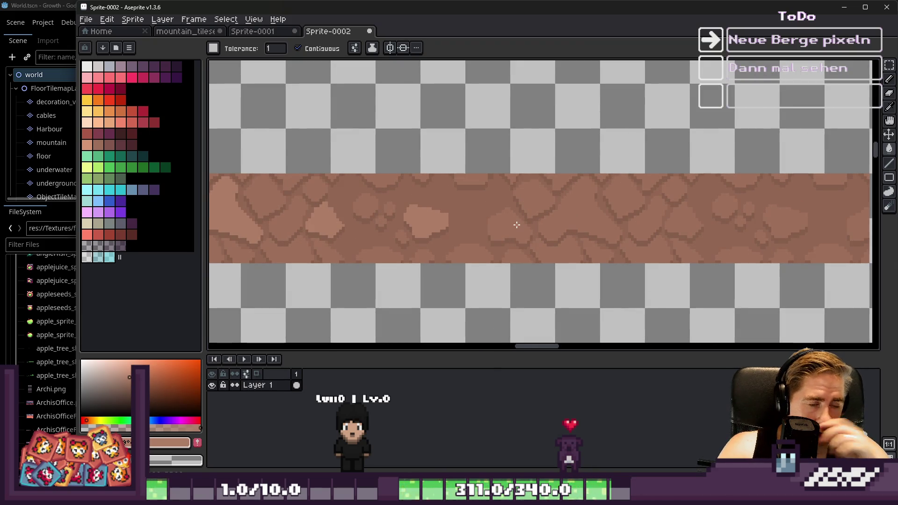
key(ctrl+z)
click(257, 20)
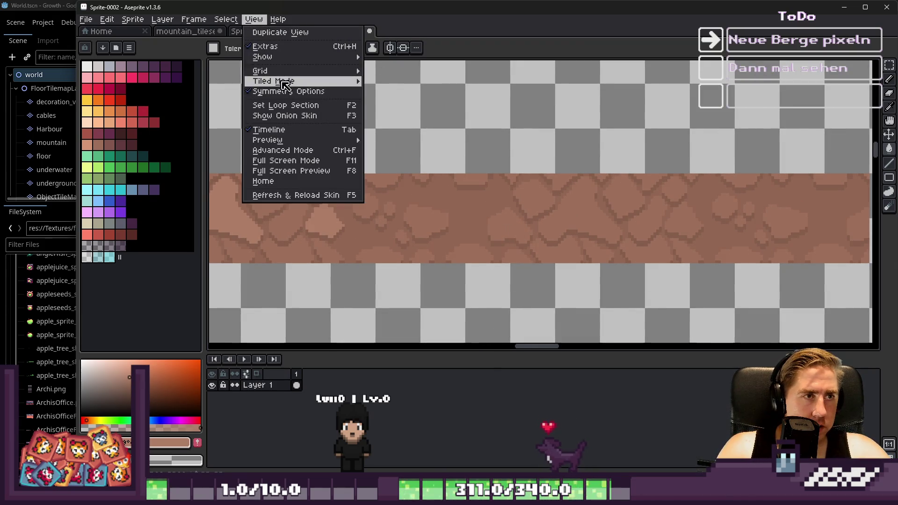
Step: Turn on the grid over the canvas via View > Show > Grid
mouse_move(335, 71)
mouse_move(281, 57)
click(388, 77)
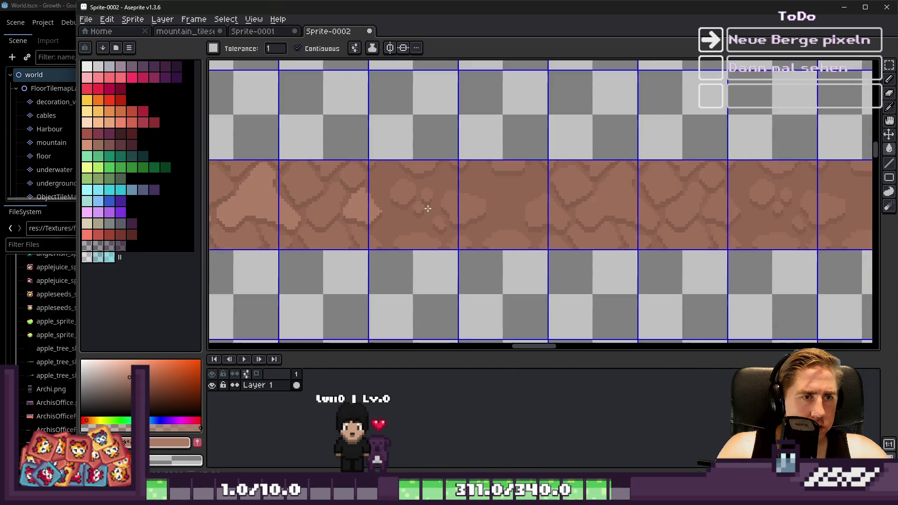
scroll(429, 208, up, 2)
scroll(542, 204, right, 2)
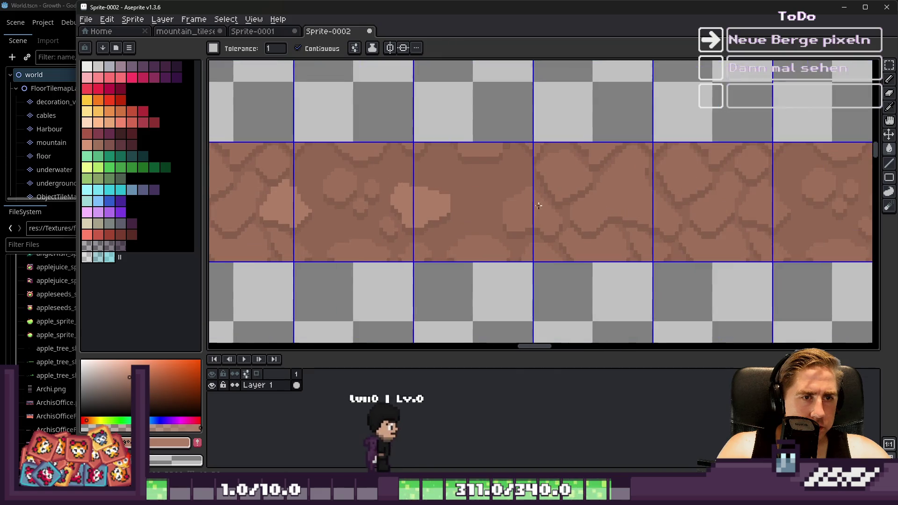
scroll(521, 211, down, 1)
Step: Fill the remaining light patch with darker brown
key(v)
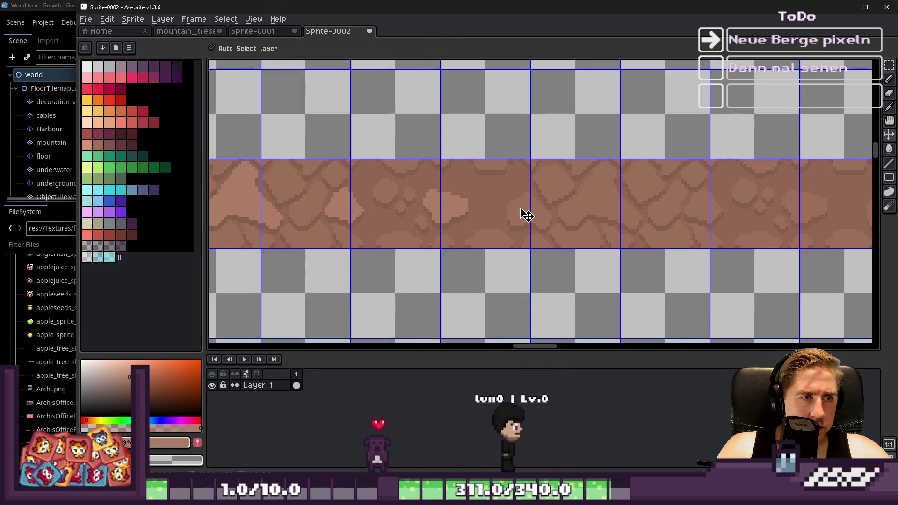
key(g)
click(447, 206)
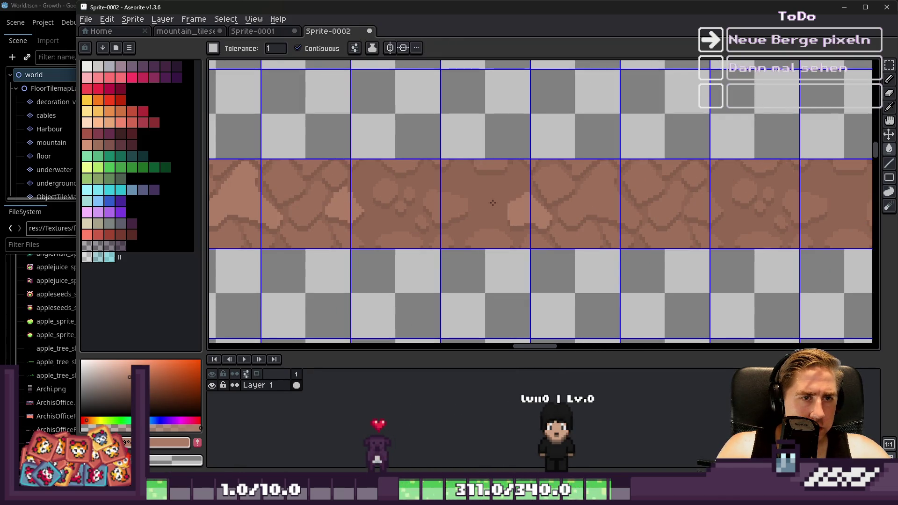
scroll(451, 197, down, 2)
scroll(539, 192, up, 3)
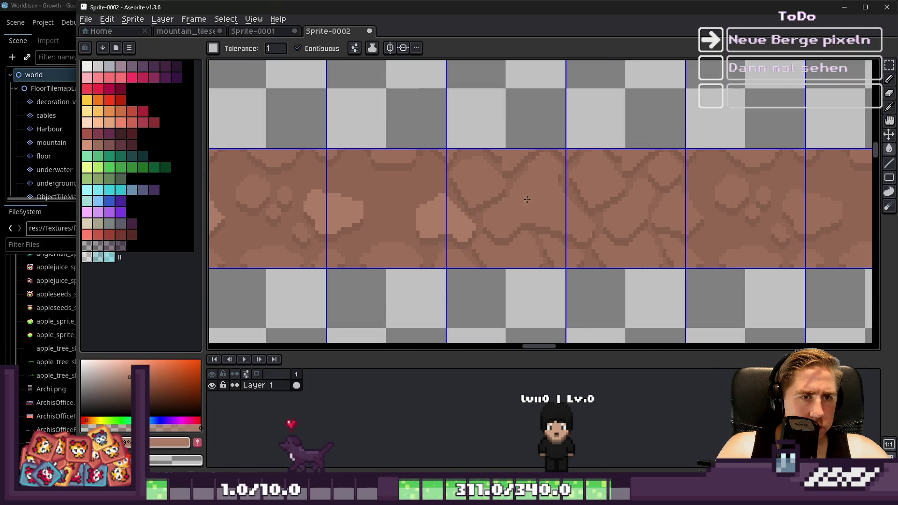
scroll(528, 200, down, 1)
scroll(657, 212, up, 1)
scroll(569, 203, down, 3)
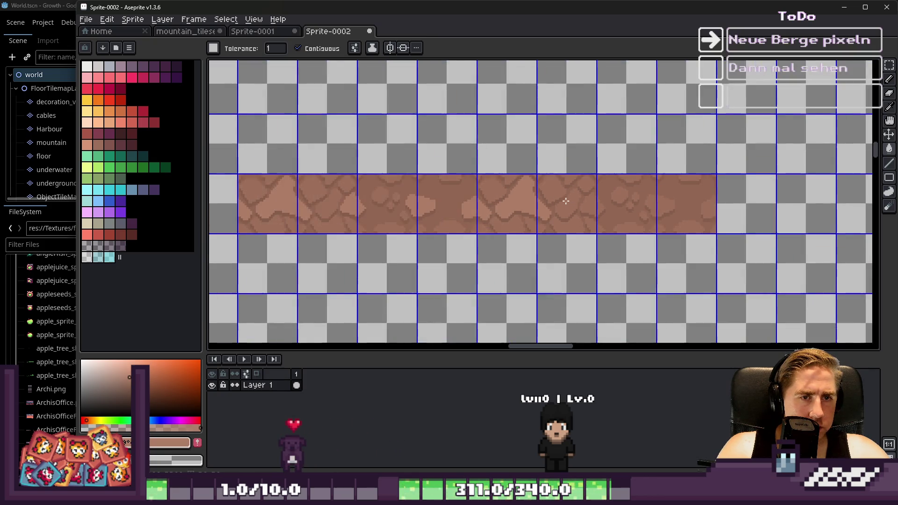
Step: Delete the surplus right-hand tiles from the rock strip
click(569, 200)
key(Delete)
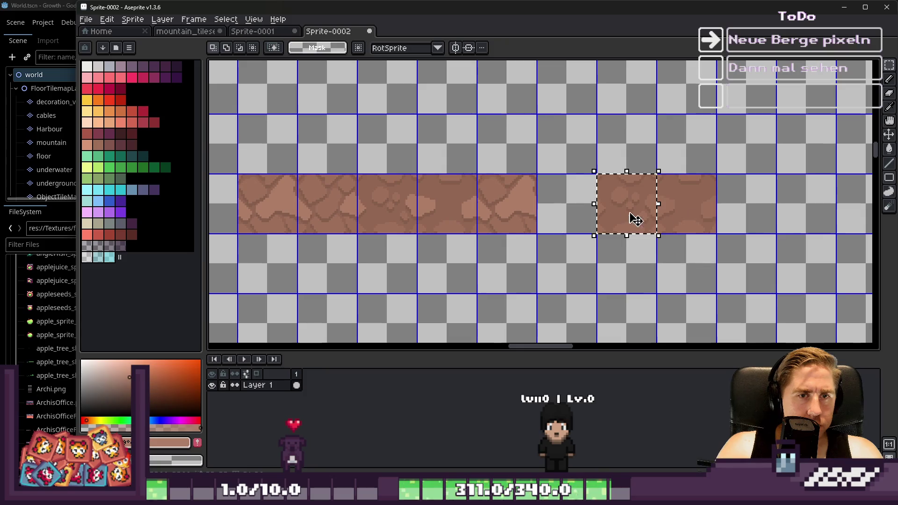
key(Delete)
click(688, 213)
key(Delete)
click(531, 216)
scroll(533, 210, up, 1)
scroll(356, 206, down, 1)
scroll(393, 193, up, 1)
Step: Marquee-select the whole four-tile rock strip
key(w)
scroll(393, 192, up, 1)
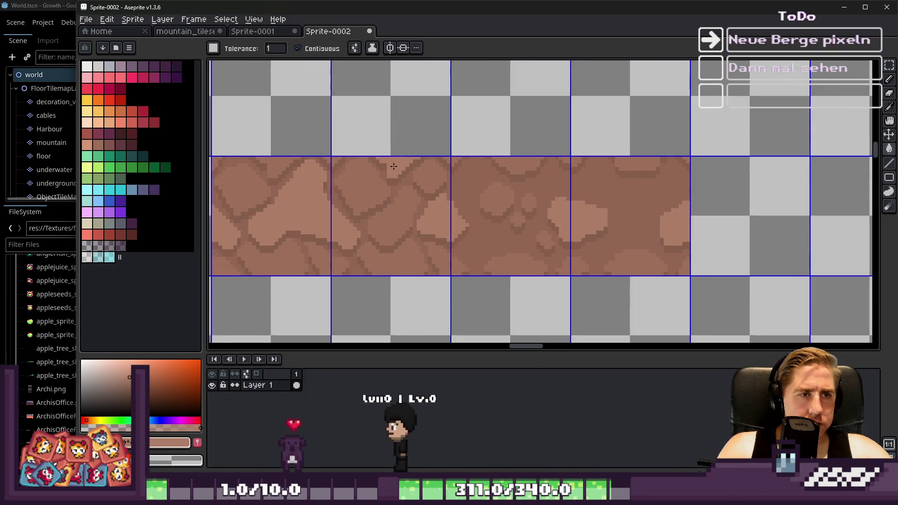
scroll(484, 216, down, 1)
scroll(507, 248, up, 1)
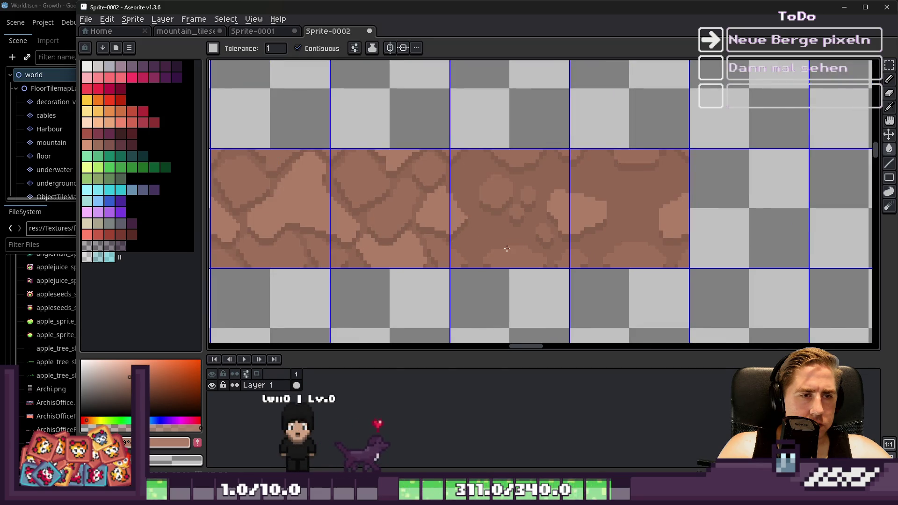
scroll(557, 172, down, 3)
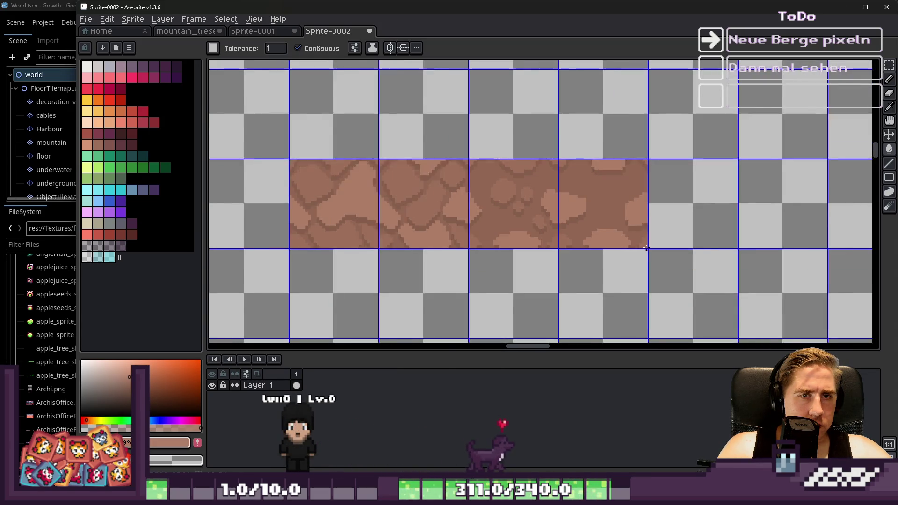
scroll(486, 220, up, 3)
scroll(487, 220, down, 4)
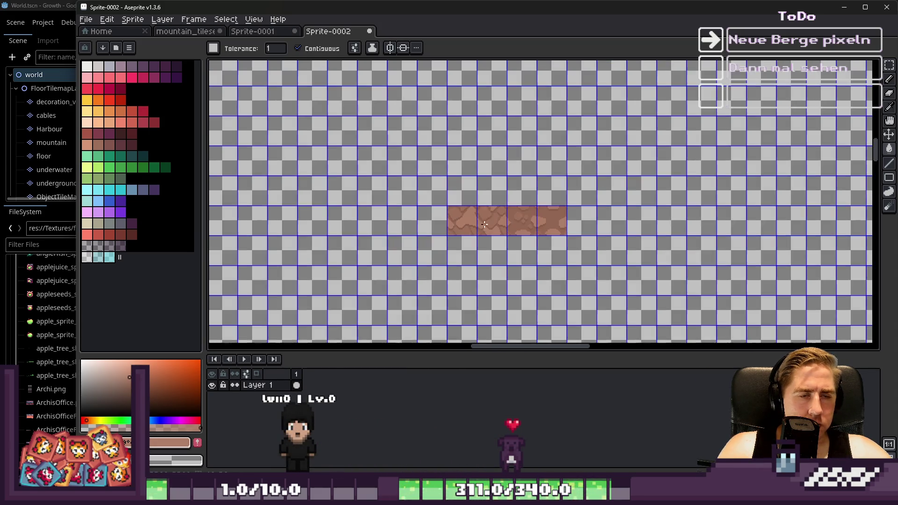
scroll(496, 218, up, 6)
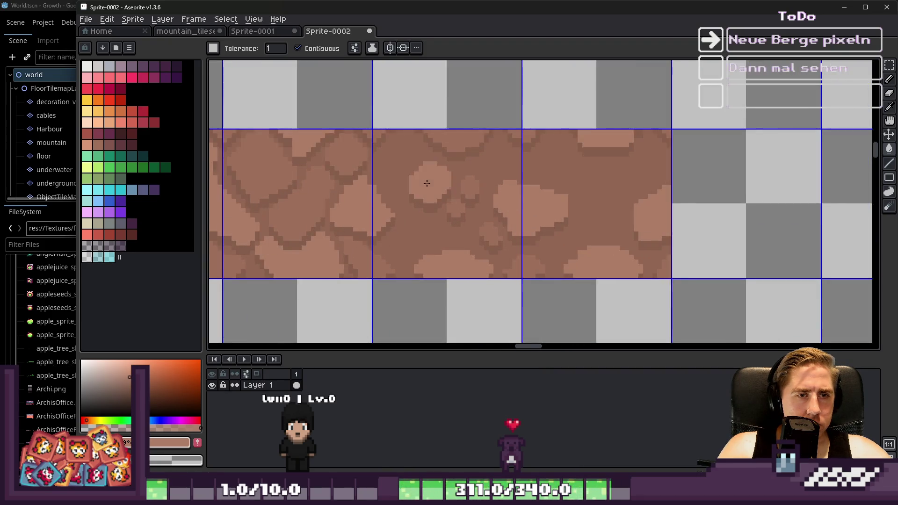
scroll(630, 216, down, 4)
scroll(484, 200, up, 1)
scroll(481, 204, down, 1)
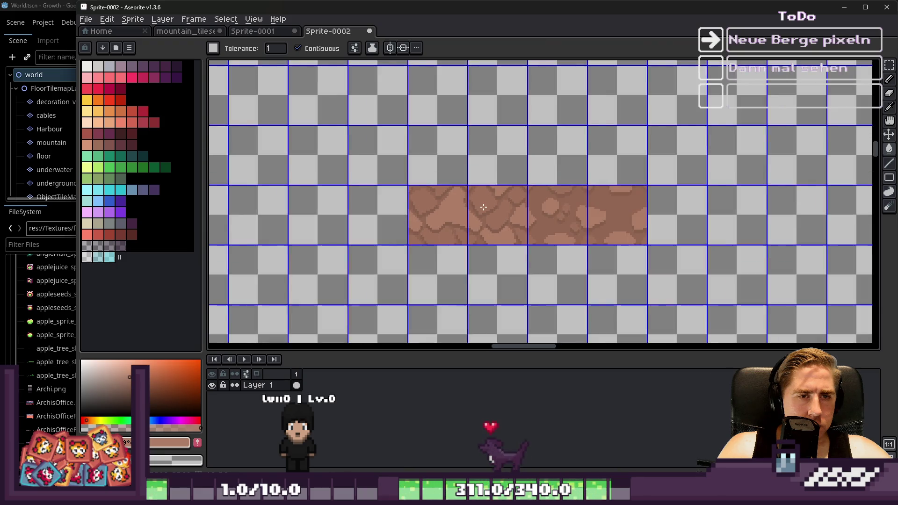
scroll(484, 207, up, 1)
key(m)
drag(331, 134, 714, 269)
scroll(685, 202, down, 3)
scroll(470, 283, up, 1)
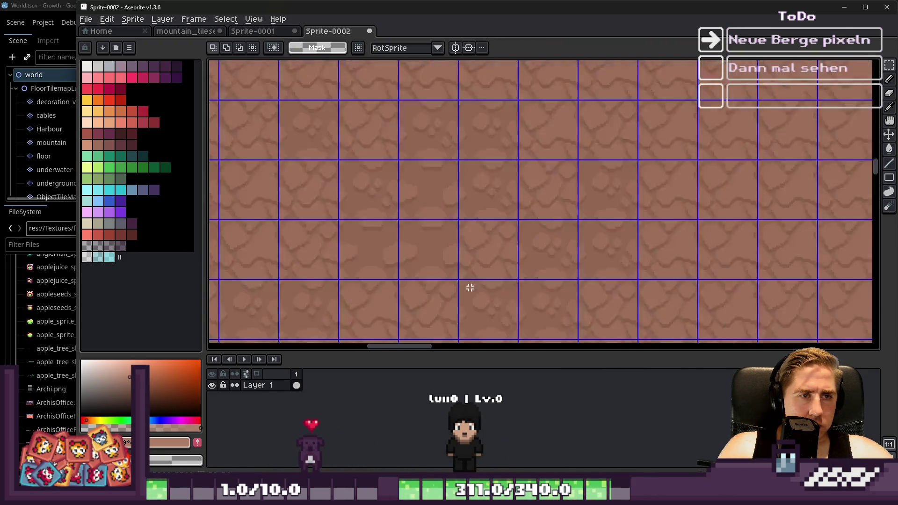
scroll(480, 256, down, 1)
scroll(446, 177, down, 1)
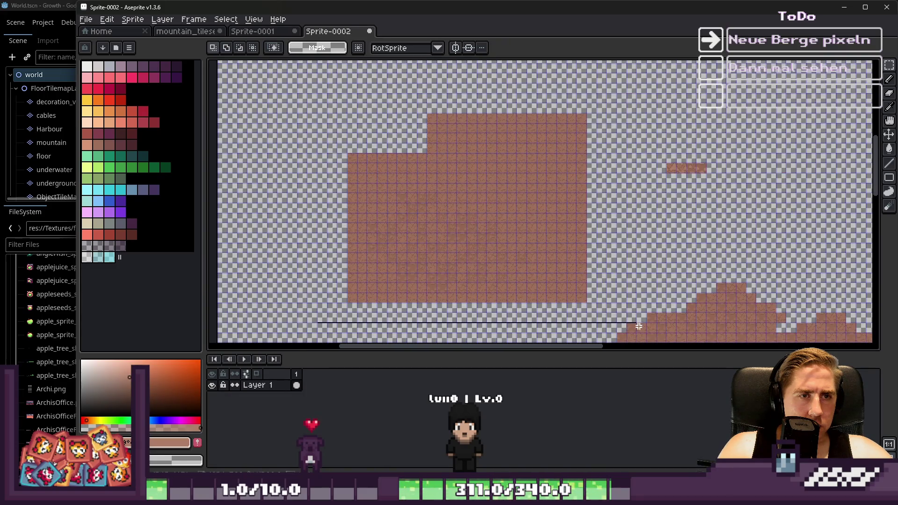
Step: Undo the large brown painted area and paste a copy of the rock tile
key(ctrl+z)
scroll(666, 164, up, 5)
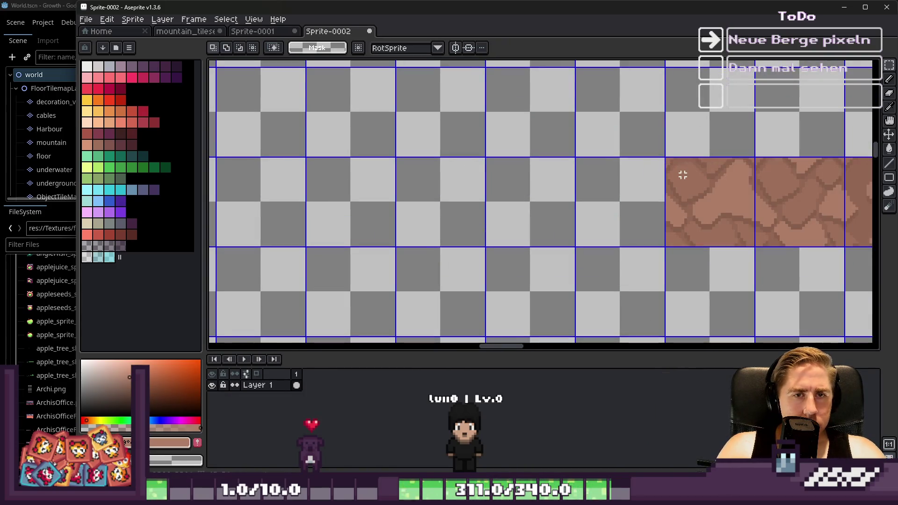
scroll(703, 166, down, 4)
key(ctrl+v)
scroll(463, 179, up, 2)
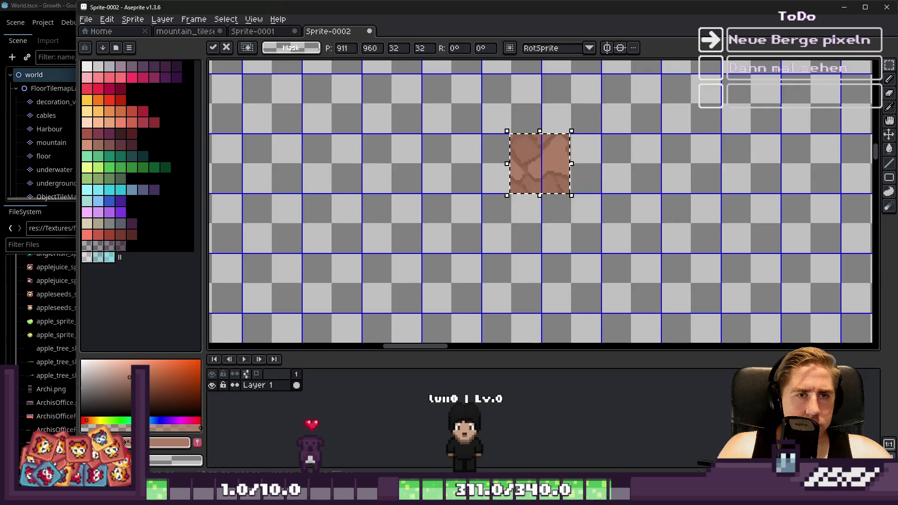
Step: Place the pasted tile in a grid cell and duplicate it into a 2x2 block
scroll(514, 180, up, 3)
mouse_move(541, 170)
mouse_down()
mouse_move(380, 171)
mouse_move(501, 185)
mouse_up()
key(Return)
mouse_move(408, 140)
mouse_down()
mouse_move(417, 141)
mouse_move(407, 236)
mouse_up()
key(ctrl+d)
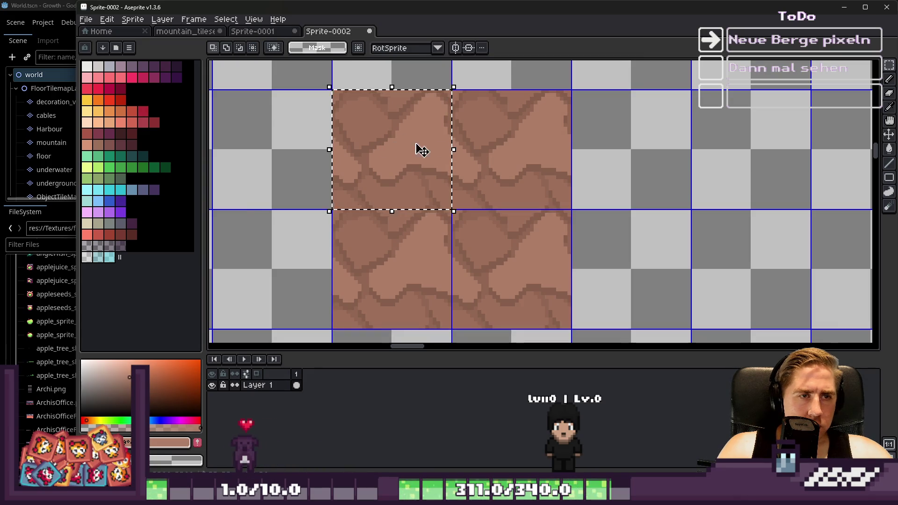
Step: Keep copying the block sideways and downward, doubling it up to 8x8 tiles
scroll(447, 142, down, 2)
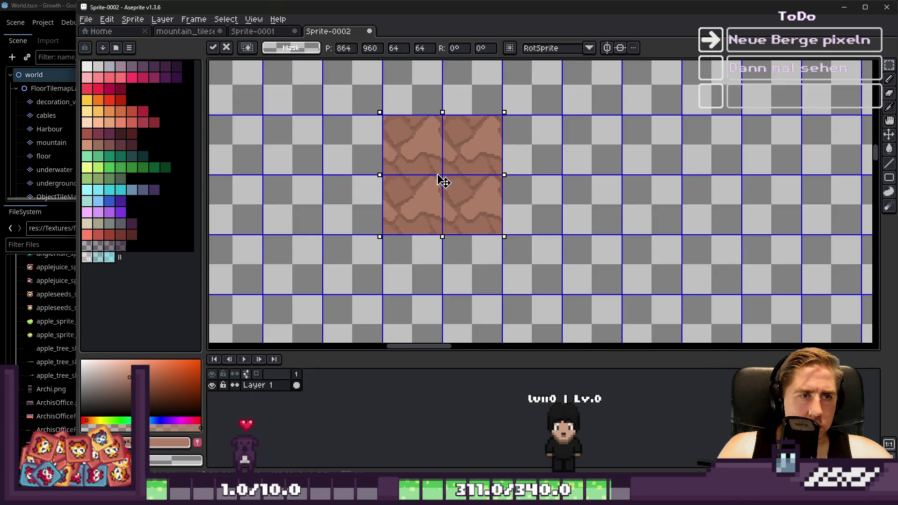
drag(457, 180, 311, 176)
key(ctrl+d)
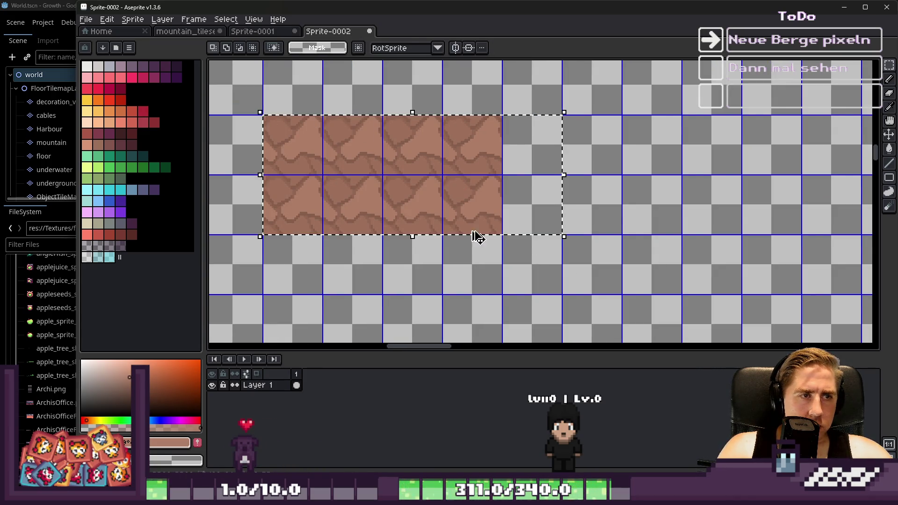
drag(421, 171, 421, 291)
key(ctrl+d)
scroll(575, 208, down, 1)
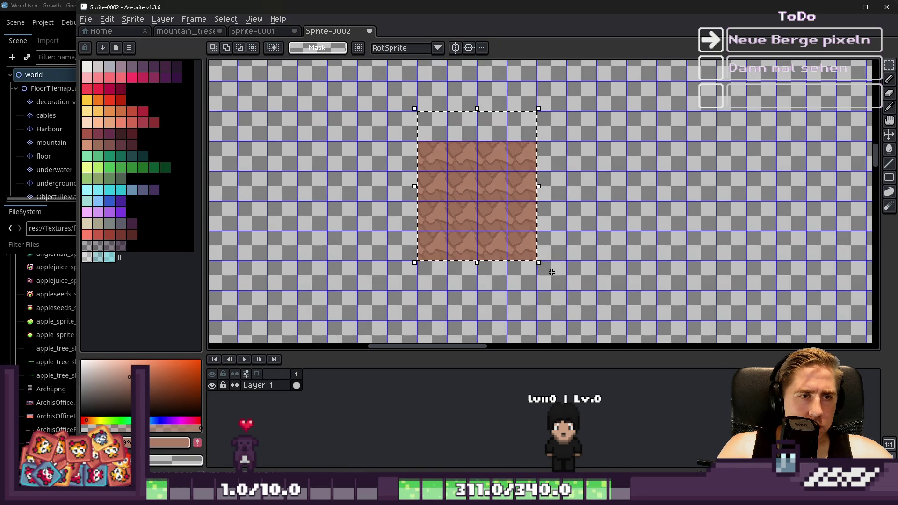
mouse_move(437, 192)
mouse_down()
mouse_move(597, 226)
mouse_move(567, 227)
mouse_move(525, 120)
mouse_move(525, 84)
mouse_move(521, 164)
mouse_up()
key(ctrl+d)
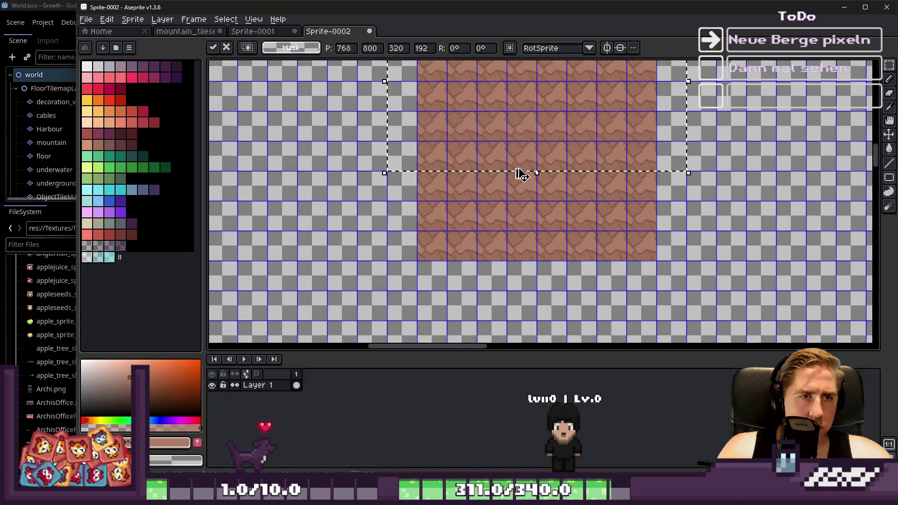
key(ctrl+d)
Step: Copy the whole block leftward to make it 16x8, then copy that below it
scroll(492, 169, down, 1)
drag(437, 97, 591, 253)
mouse_move(537, 184)
mouse_down()
mouse_move(387, 185)
mouse_move(412, 179)
mouse_up()
key(ctrl+d)
drag(302, 97, 577, 268)
mouse_move(445, 168)
mouse_down()
mouse_move(448, 298)
mouse_move(440, 281)
mouse_up()
key(Return)
scroll(801, 167, up, 2)
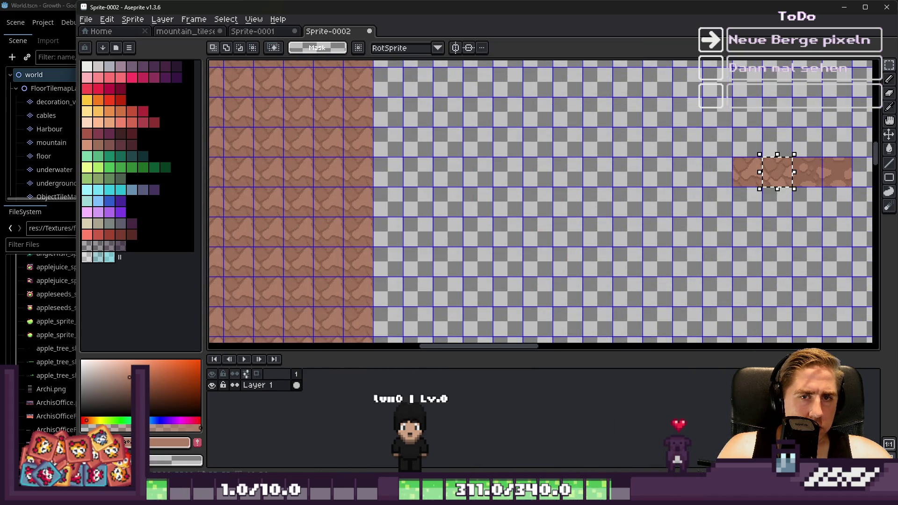
Step: Copy a piece of the rock strip, paste it, and drag it over the texture
key(ctrl+c)
scroll(843, 182, down, 2)
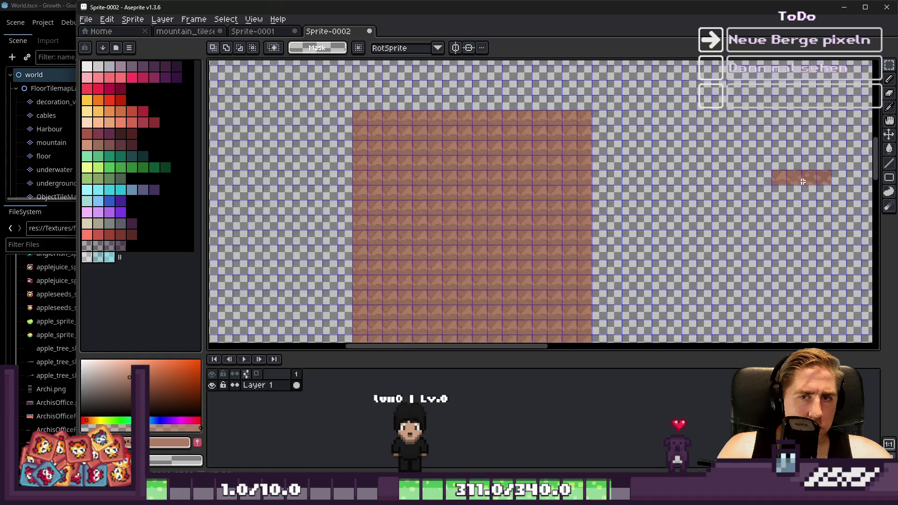
scroll(622, 227, up, 4)
key(ctrl+v)
mouse_move(497, 198)
mouse_down()
mouse_move(515, 181)
mouse_move(489, 171)
mouse_move(407, 283)
mouse_move(300, 257)
mouse_move(466, 251)
mouse_move(451, 206)
mouse_move(458, 231)
mouse_move(453, 220)
mouse_move(618, 327)
mouse_up()
Step: Drag the pasted rock strip to its final spot on the texture and commit it
scroll(465, 251, down, 2)
scroll(452, 206, up, 2)
scroll(453, 220, down, 1)
scroll(457, 225, down, 1)
scroll(573, 201, down, 2)
scroll(591, 195, up, 2)
mouse_move(592, 194)
mouse_down()
mouse_move(563, 215)
mouse_move(723, 193)
mouse_up()
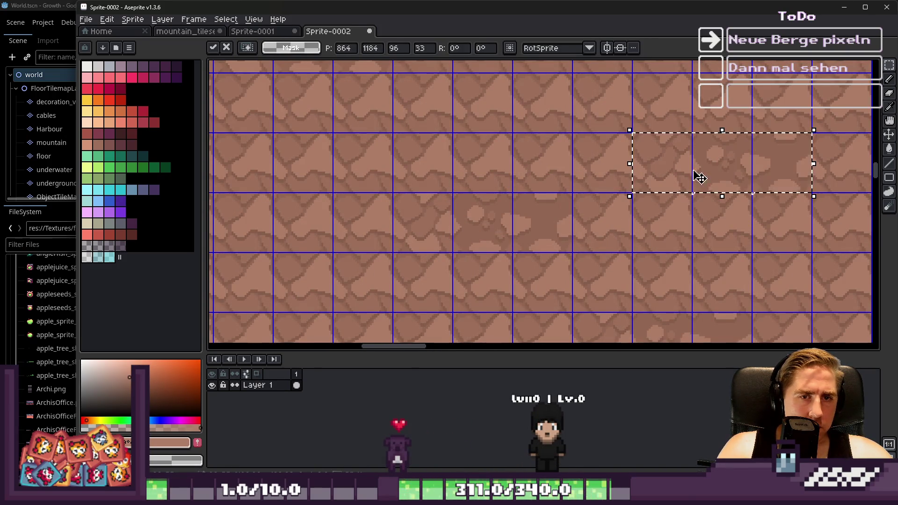
scroll(560, 213, down, 2)
scroll(560, 212, up, 1)
mouse_move(560, 213)
mouse_down()
mouse_move(602, 194)
mouse_move(716, 182)
mouse_move(678, 168)
mouse_up()
scroll(679, 169, down, 1)
scroll(517, 176, up, 2)
mouse_move(517, 176)
mouse_down()
mouse_move(534, 120)
mouse_move(478, 150)
mouse_move(518, 172)
mouse_move(535, 226)
mouse_move(527, 210)
mouse_move(608, 181)
mouse_up()
key(Return)
Step: Move the dark variant tile one cell left, cancelling an earlier misplaced move
scroll(407, 160, up, 2)
click(533, 168)
click(425, 162)
mouse_move(425, 162)
mouse_down()
mouse_move(451, 160)
mouse_move(445, 233)
mouse_move(453, 173)
mouse_move(662, 261)
mouse_up()
click(449, 173)
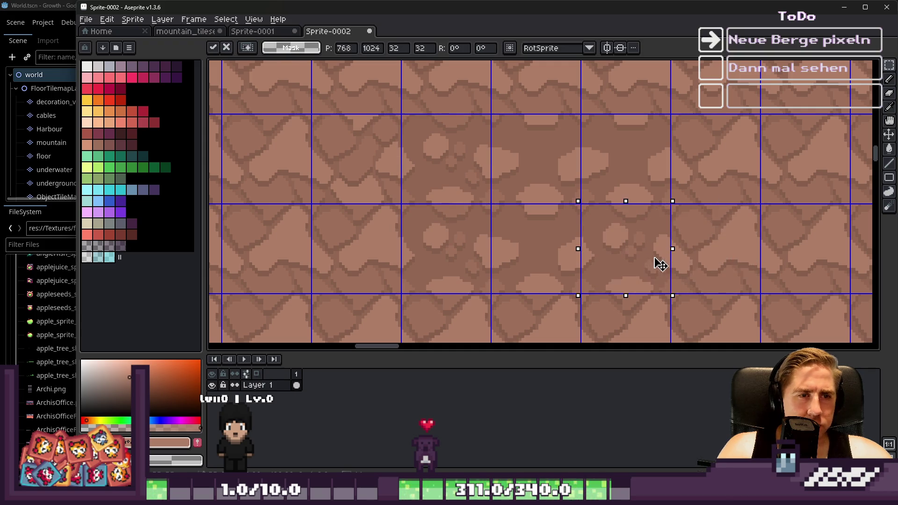
scroll(485, 185, down, 1)
mouse_move(430, 182)
mouse_down()
mouse_move(490, 122)
mouse_move(541, 117)
mouse_up()
key(Escape)
click(427, 192)
mouse_move(427, 191)
mouse_down()
mouse_move(678, 125)
mouse_move(511, 156)
mouse_move(601, 144)
mouse_move(538, 252)
mouse_move(608, 322)
mouse_move(427, 136)
mouse_move(473, 136)
mouse_move(563, 262)
mouse_move(437, 275)
mouse_up()
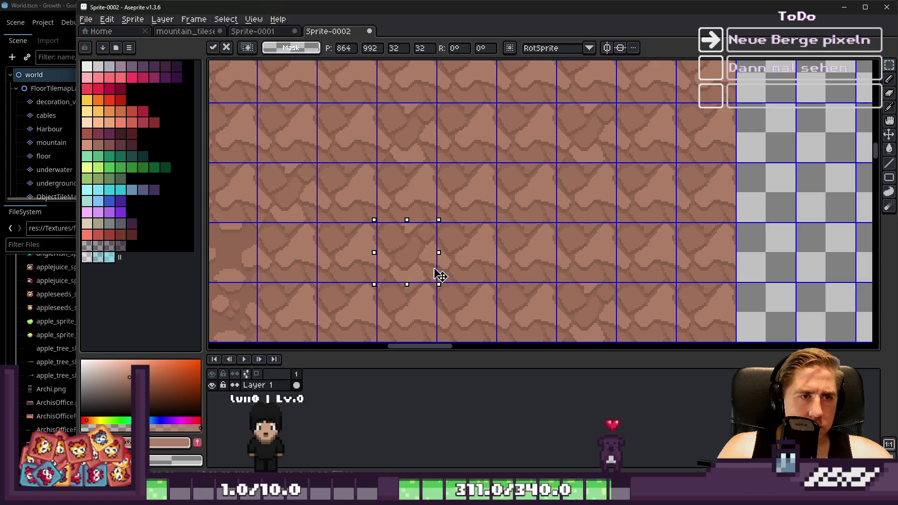
scroll(556, 203, down, 3)
click(557, 195)
scroll(545, 183, up, 3)
scroll(545, 183, down, 2)
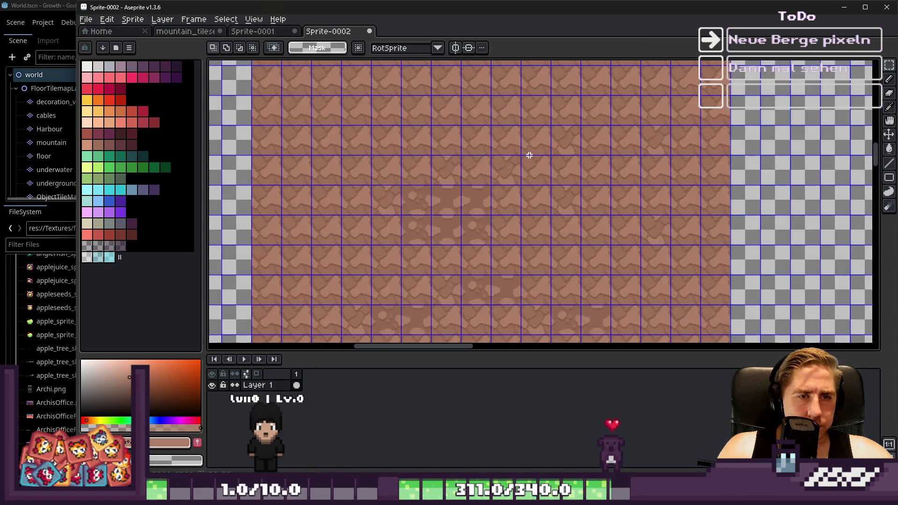
scroll(496, 176, up, 2)
Step: Shift several single rock tiles to new cells: up-right, three right, and down-right
mouse_move(328, 156)
mouse_down()
mouse_move(384, 196)
mouse_move(461, 147)
mouse_up()
click(424, 188)
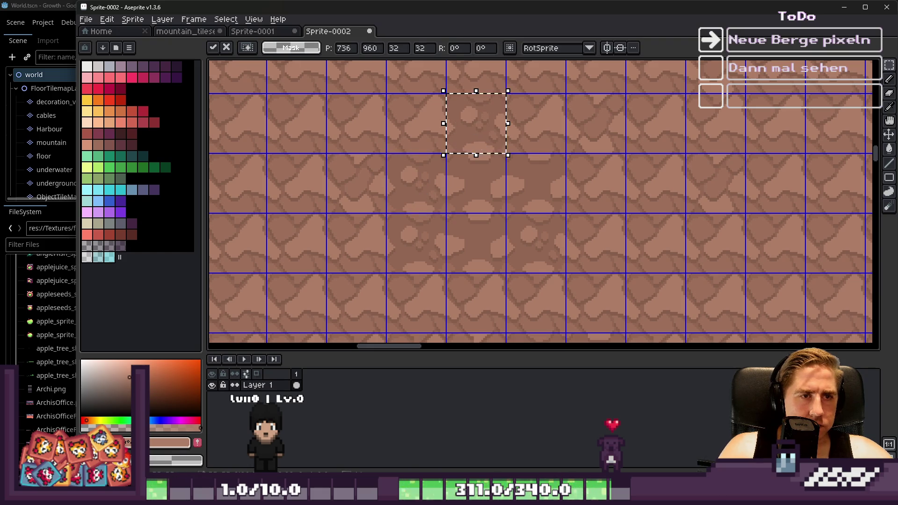
click(368, 197)
mouse_move(355, 202)
mouse_down()
mouse_move(482, 76)
mouse_move(442, 160)
mouse_move(385, 181)
mouse_move(547, 118)
mouse_up()
click(475, 130)
drag(475, 130, 580, 185)
click(517, 225)
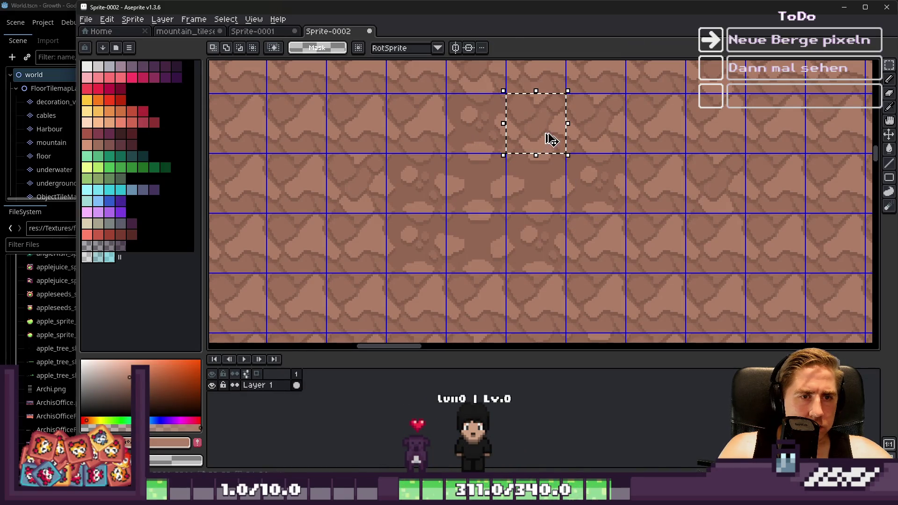
drag(552, 136, 534, 133)
click(481, 174)
Step: Move the selected tiles lower in the texture and commit the final placement
scroll(481, 175, down, 4)
scroll(477, 187, up, 2)
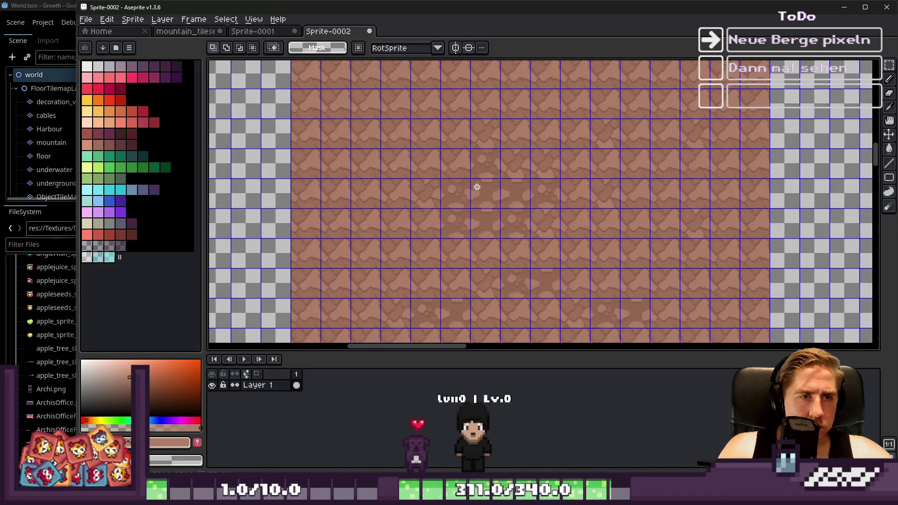
mouse_move(555, 264)
mouse_down()
mouse_move(682, 281)
mouse_move(538, 236)
mouse_up()
click(517, 202)
drag(517, 202, 664, 317)
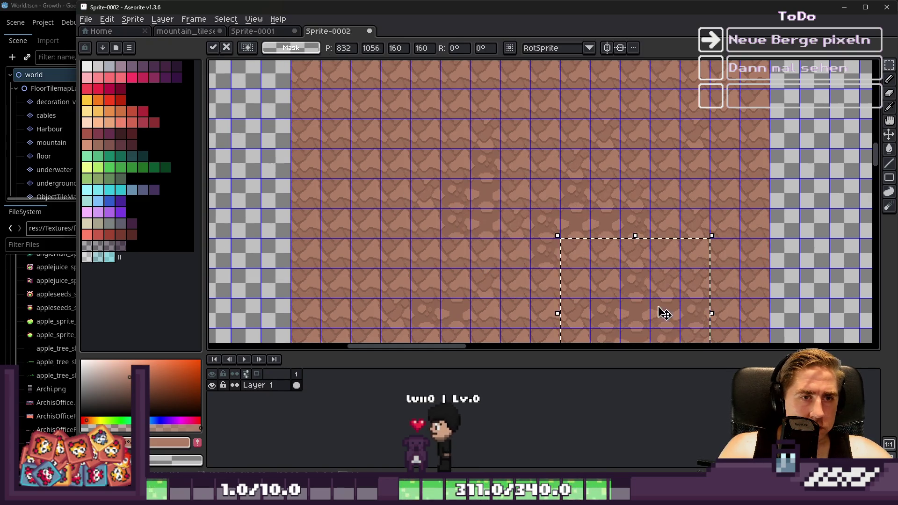
scroll(664, 317, down, 2)
scroll(557, 177, up, 2)
mouse_move(557, 178)
mouse_down()
mouse_move(498, 298)
mouse_move(439, 324)
mouse_move(482, 279)
mouse_move(552, 287)
mouse_move(532, 285)
mouse_move(449, 215)
mouse_move(481, 214)
mouse_move(355, 325)
mouse_move(503, 212)
mouse_move(456, 257)
mouse_up()
scroll(532, 286, down, 3)
scroll(449, 215, up, 3)
scroll(503, 212, down, 3)
scroll(505, 213, up, 2)
key(Return)
scroll(477, 214, down, 2)
scroll(520, 171, up, 3)
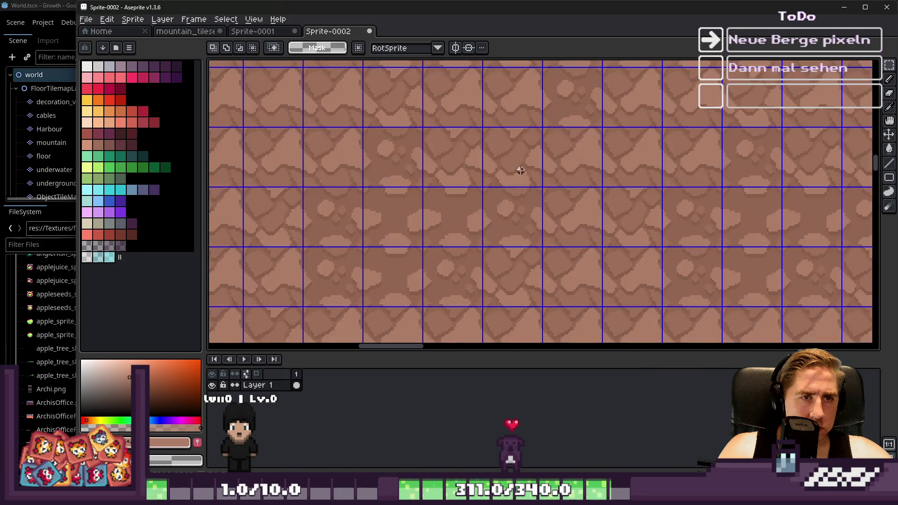
scroll(538, 173, up, 2)
key(i)
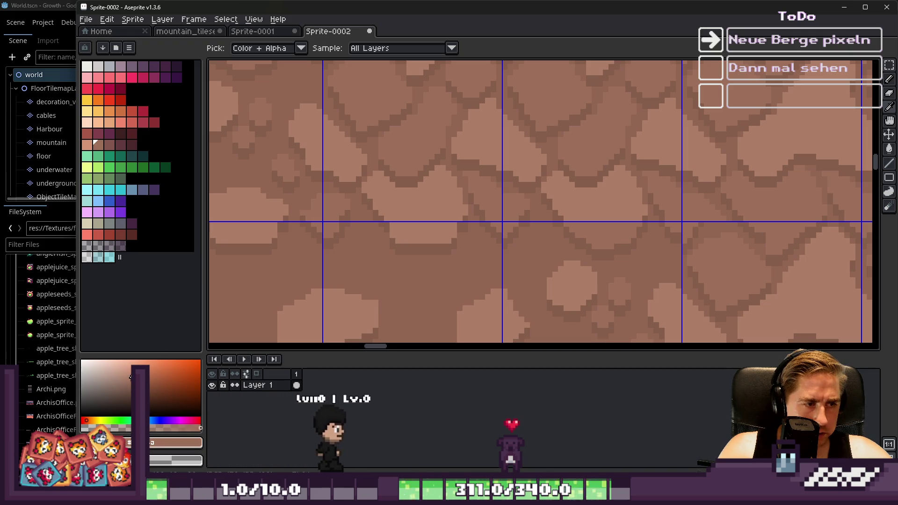
Step: Sample a rock colour from the texture with the eyedropper and switch to the Paint Bucket
key(g)
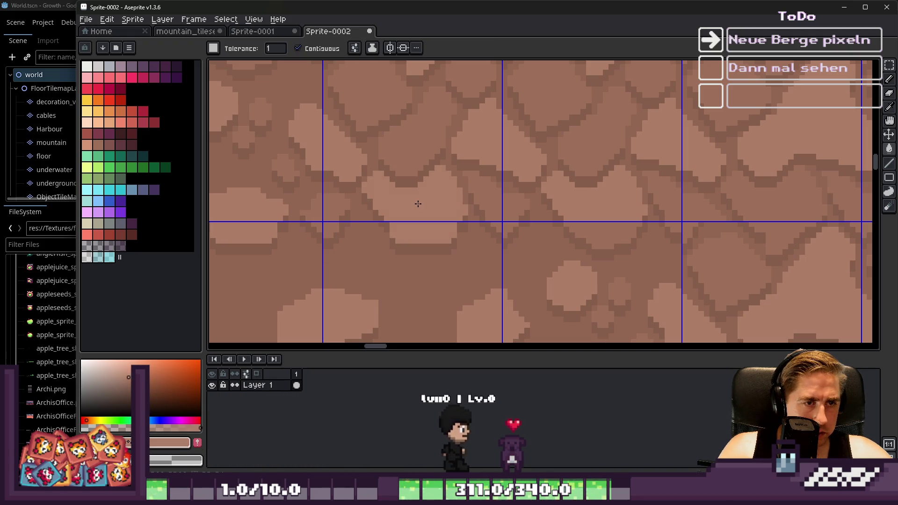
scroll(505, 234, up, 4)
key(i)
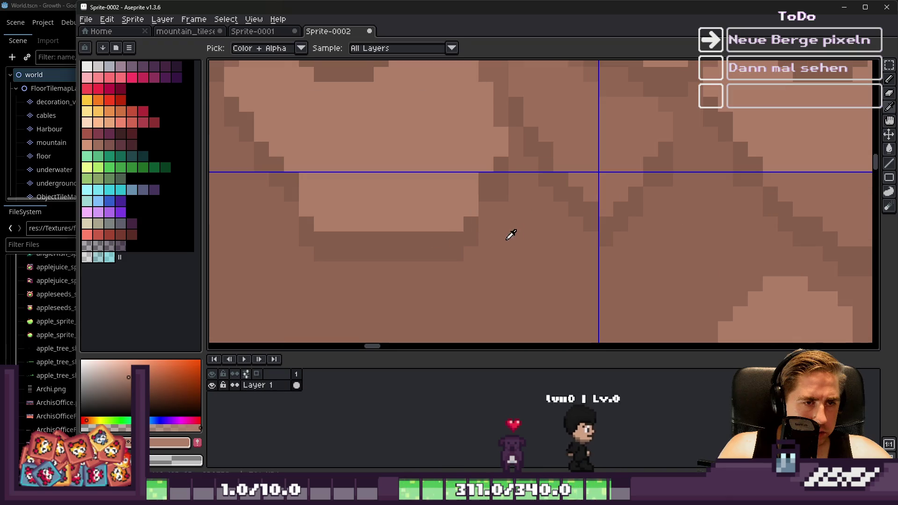
click(575, 120)
key(g)
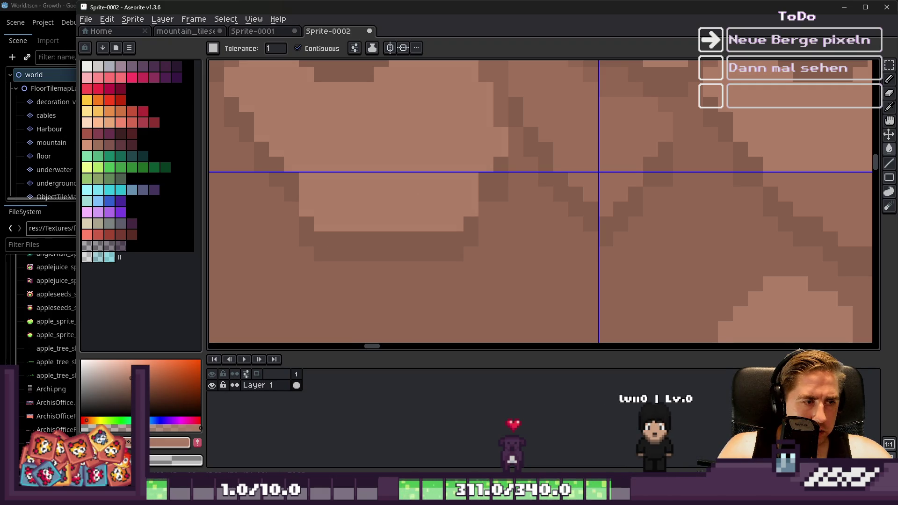
Step: Inspect the repeated brown rock field spanning the whole canvas
scroll(394, 206, down, 3)
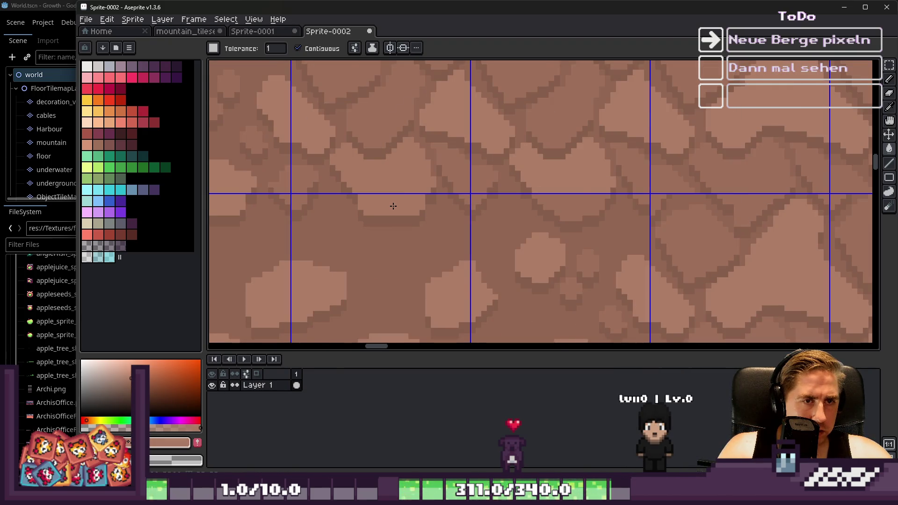
key(g)
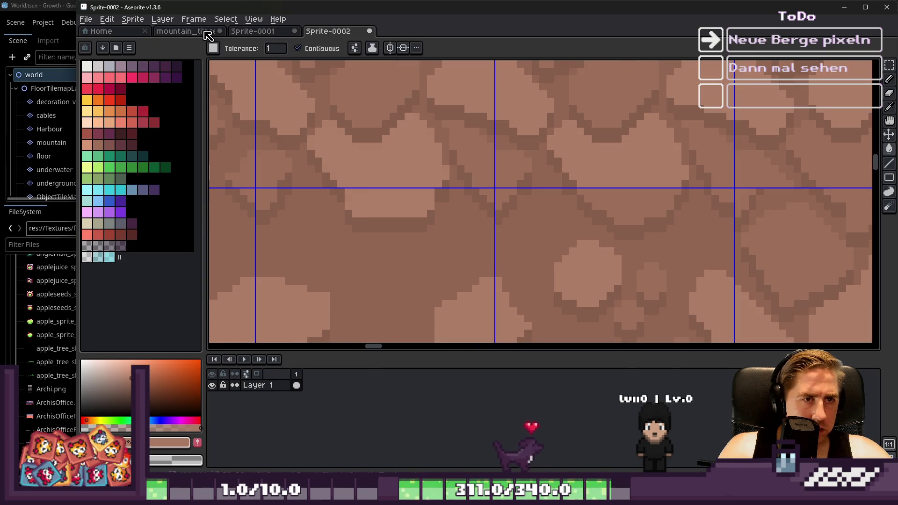
scroll(379, 176, up, 2)
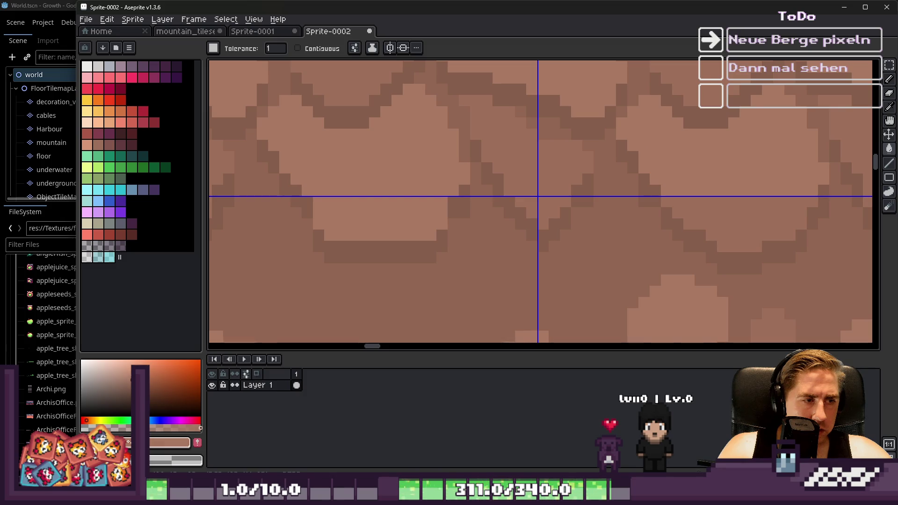
scroll(380, 185, up, 1)
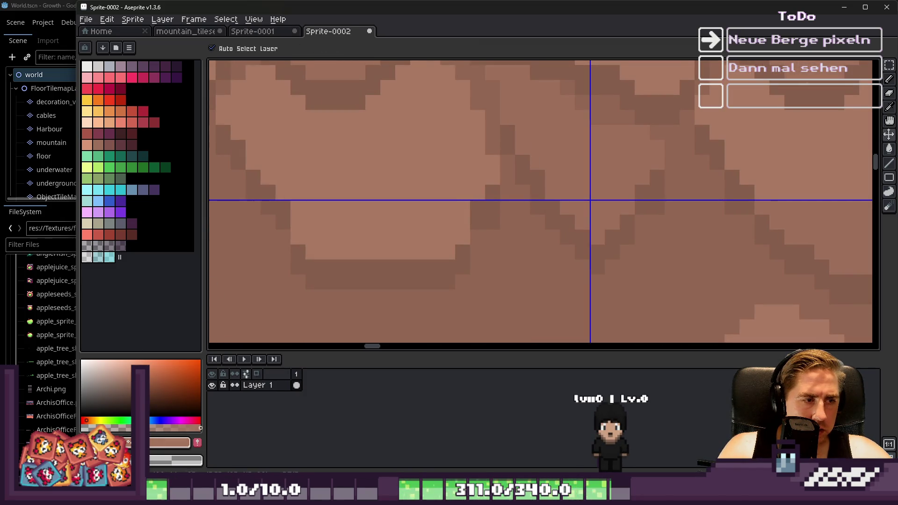
scroll(383, 180, down, 3)
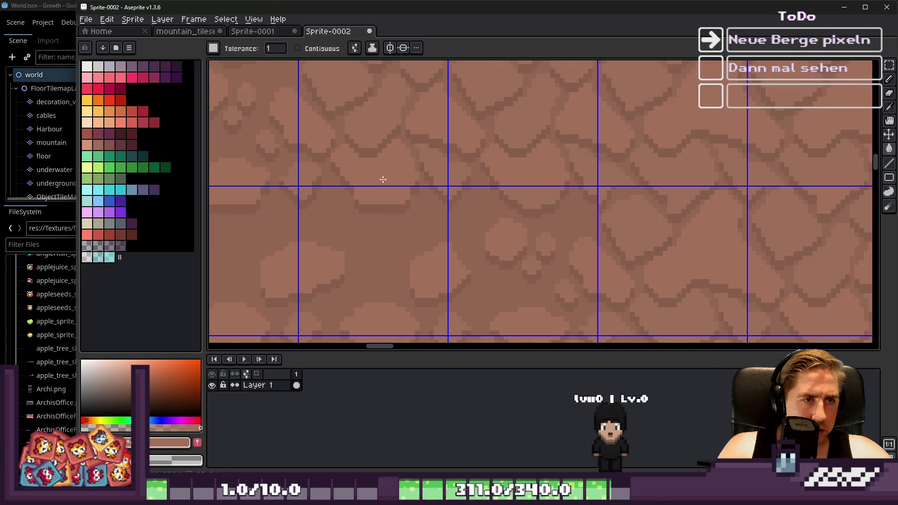
scroll(385, 176, up, 2)
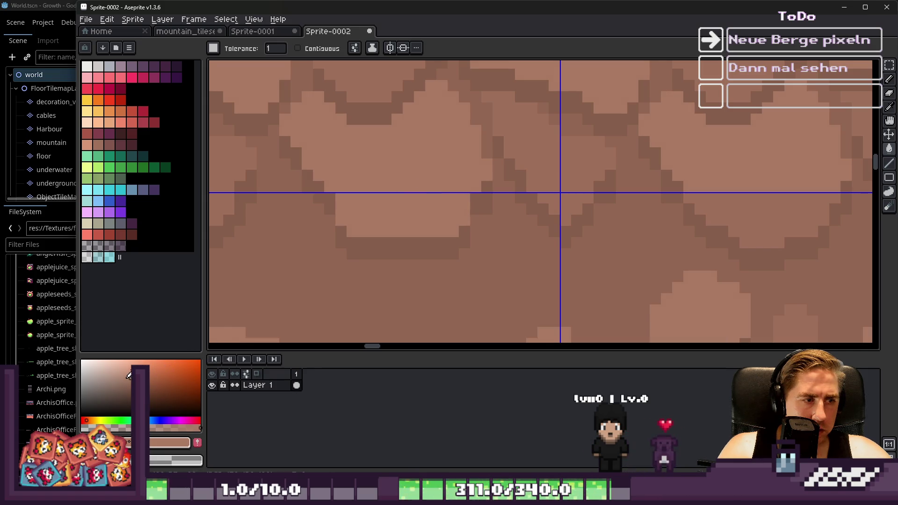
scroll(378, 209, down, 3)
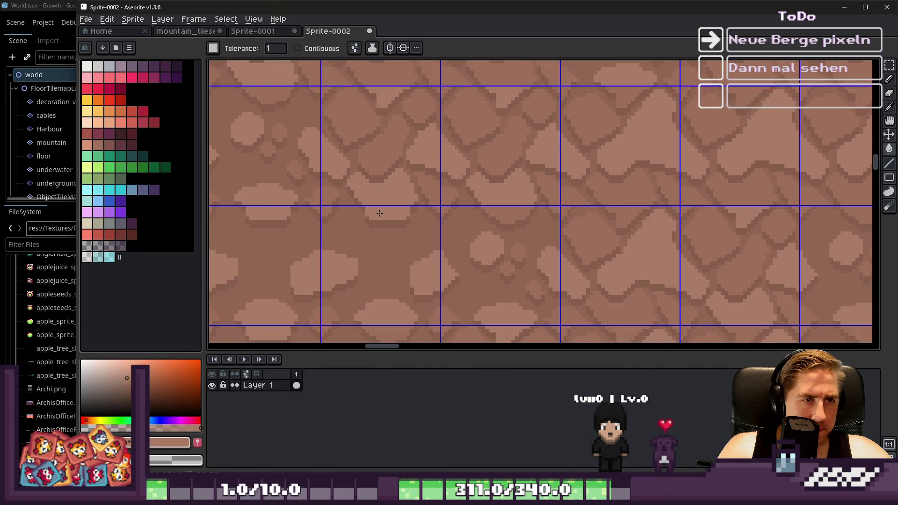
scroll(388, 170, up, 5)
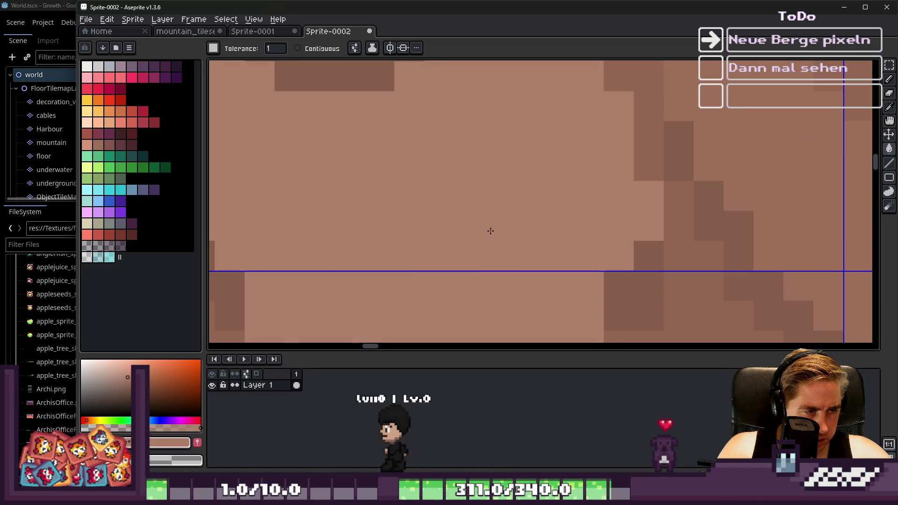
scroll(396, 185, down, 6)
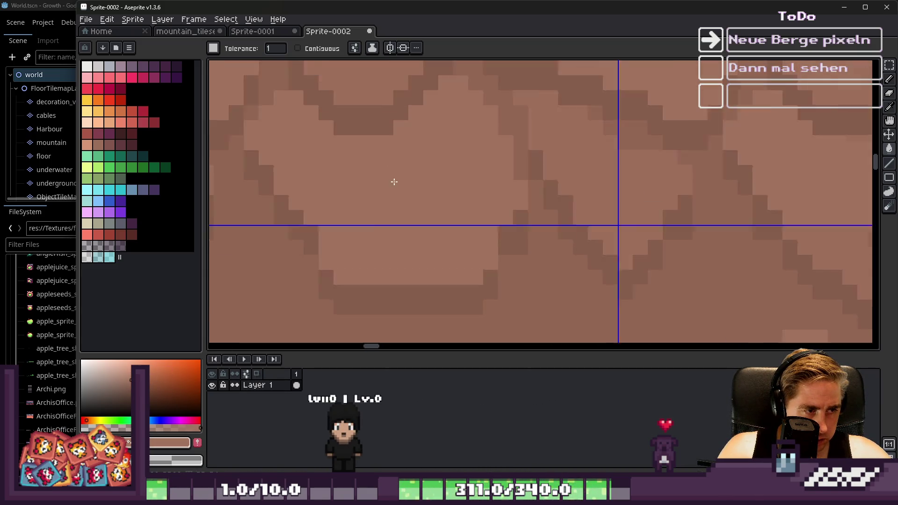
scroll(407, 215, up, 3)
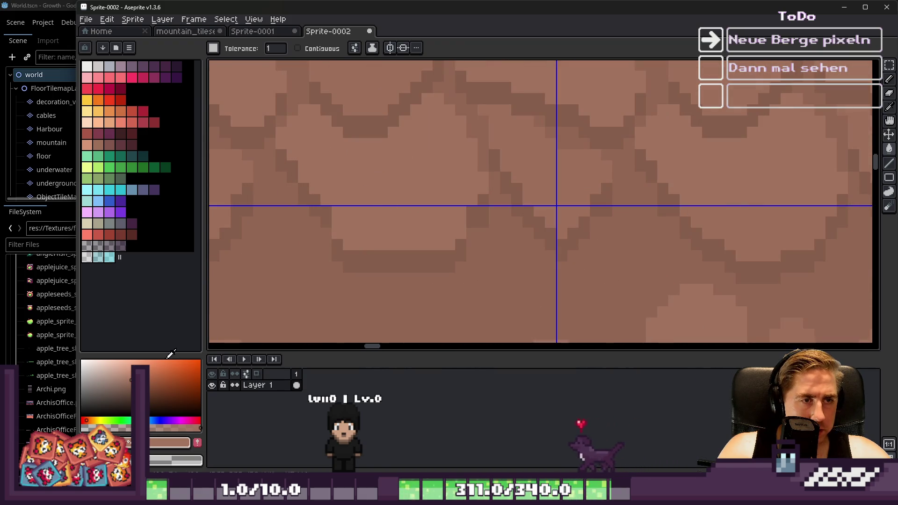
scroll(406, 192, down, 4)
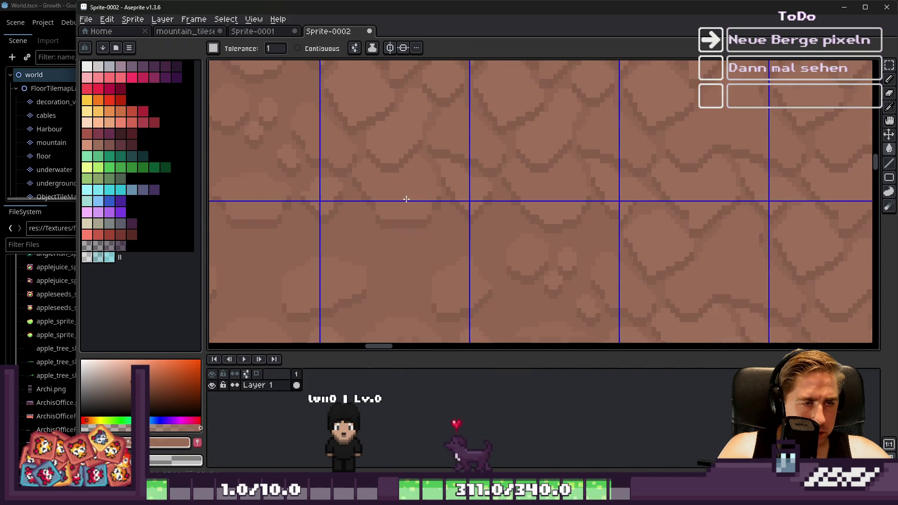
scroll(331, 159, up, 2)
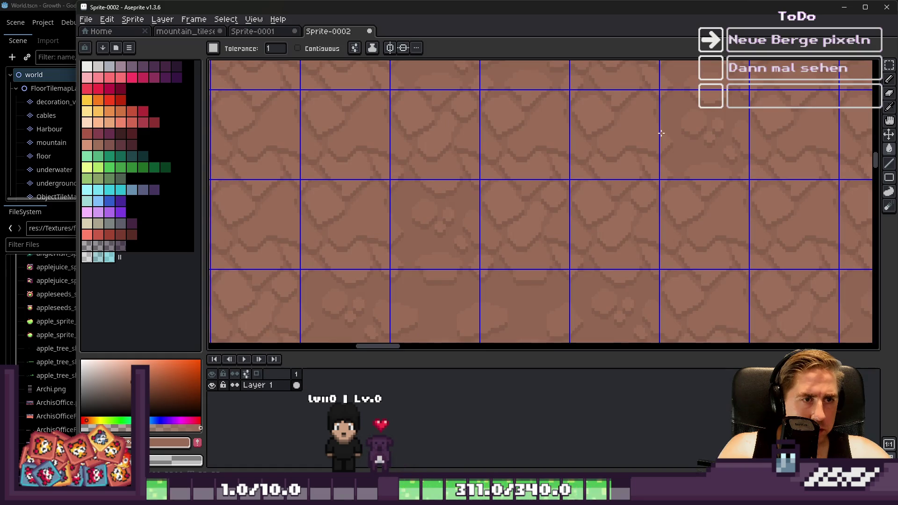
scroll(572, 112, down, 3)
scroll(536, 100, up, 3)
click(226, 19)
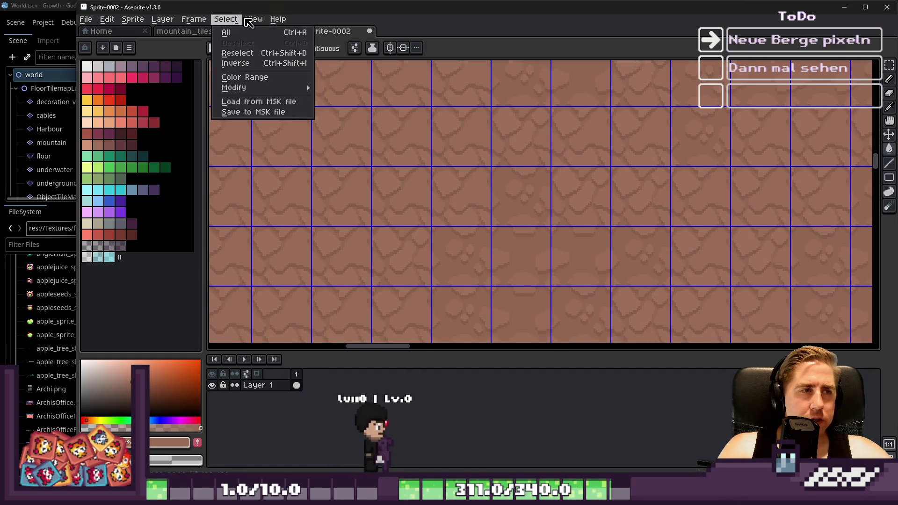
Step: Uncheck Grid under View > Show so the tile boundaries disappear
mouse_move(280, 72)
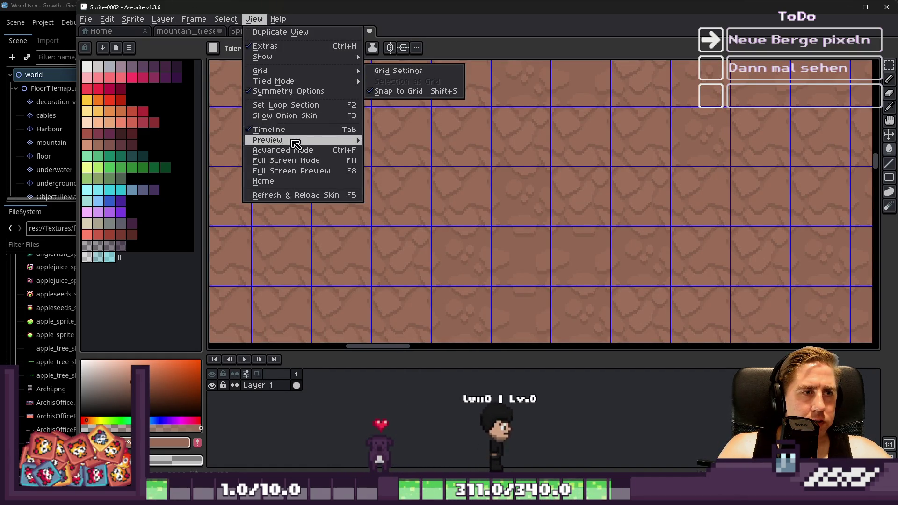
mouse_move(303, 62)
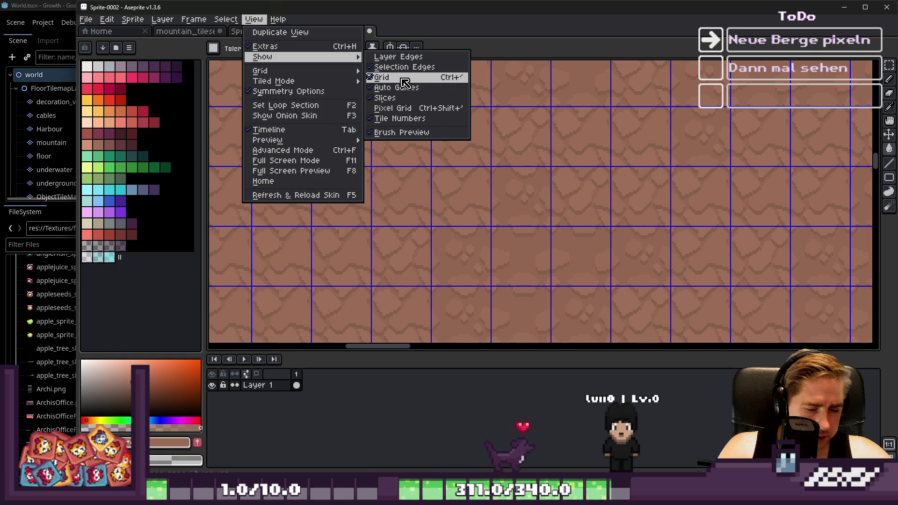
click(405, 79)
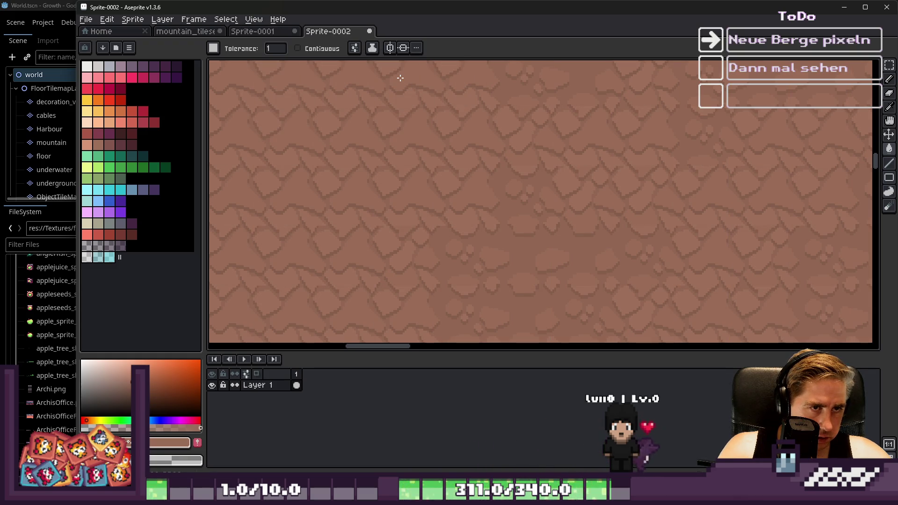
key(ctrl+apostrophe)
key(ctrl+apostrophe)
key(ctrl+apostrophe)
key(ctrl+apostrophe)
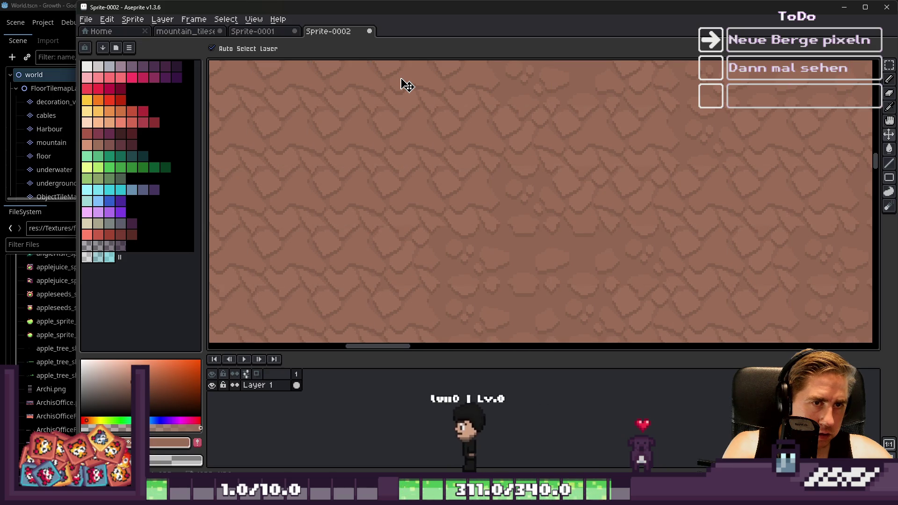
Step: Flood-fill the light rock blobs with the mid-tone brown
key(g)
scroll(481, 154, down, 2)
scroll(522, 174, up, 3)
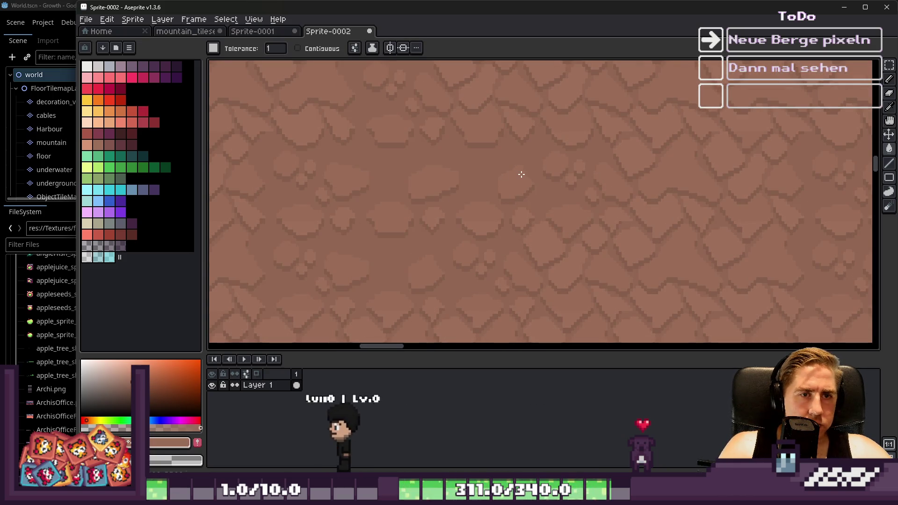
scroll(465, 247, up, 1)
scroll(456, 201, down, 1)
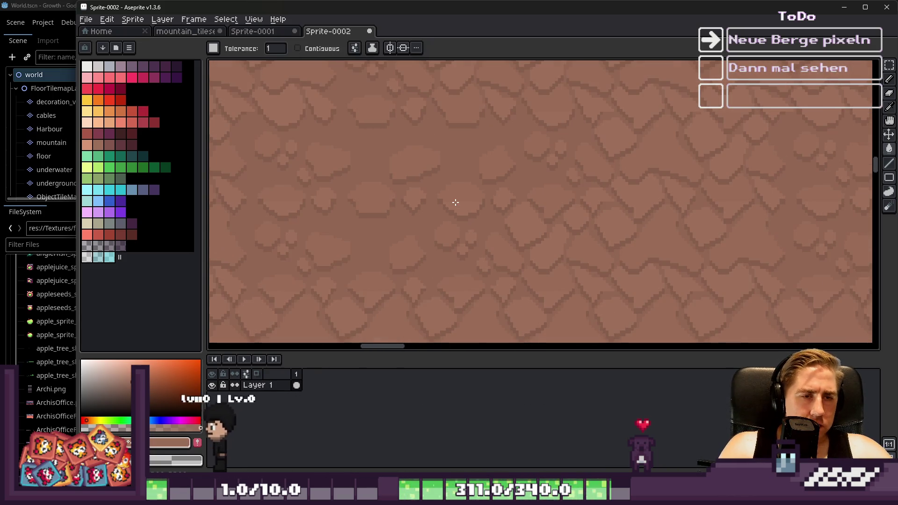
scroll(456, 204, up, 2)
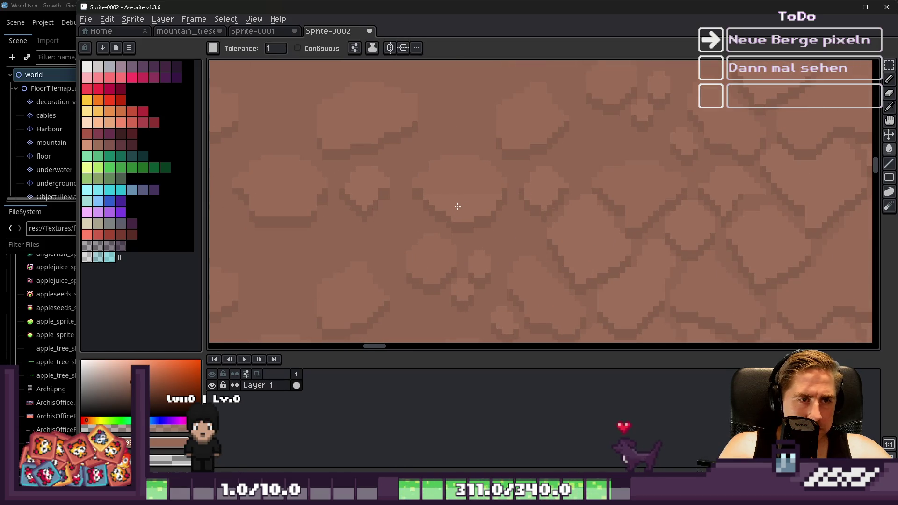
scroll(458, 206, down, 2)
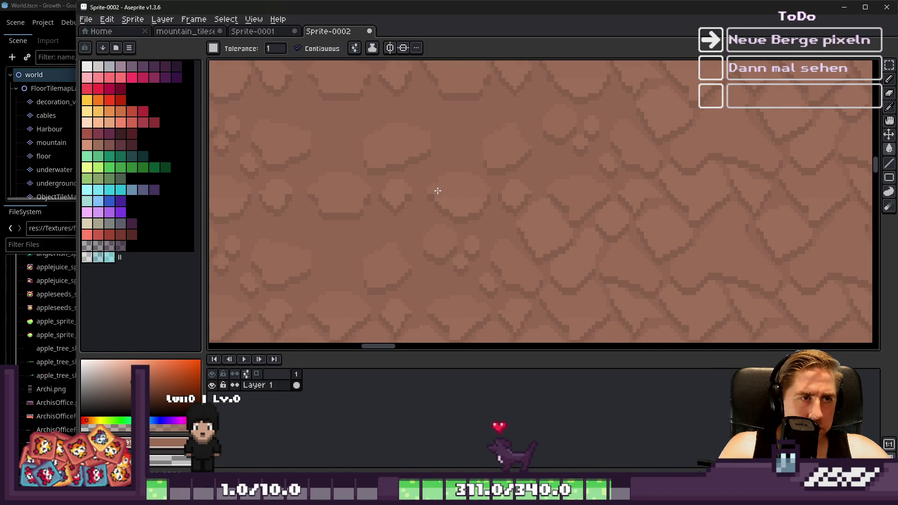
scroll(450, 200, up, 2)
key(v)
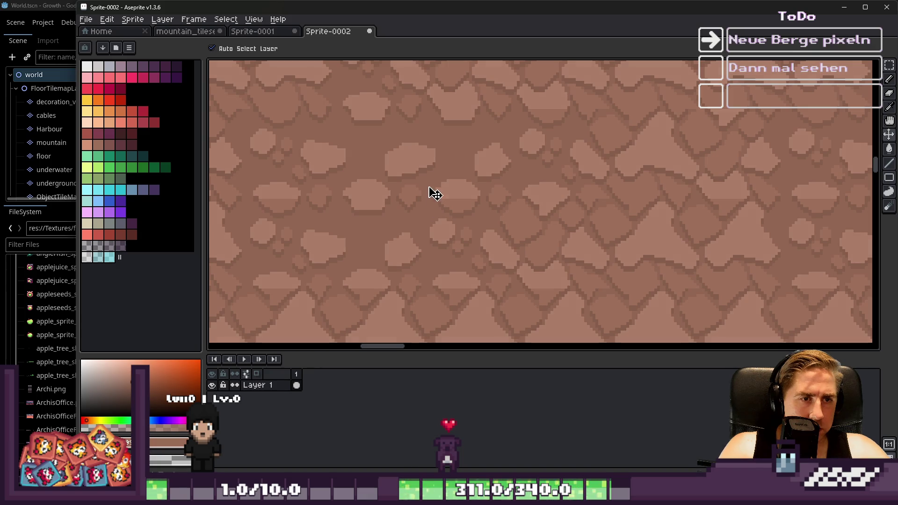
scroll(394, 181, down, 1)
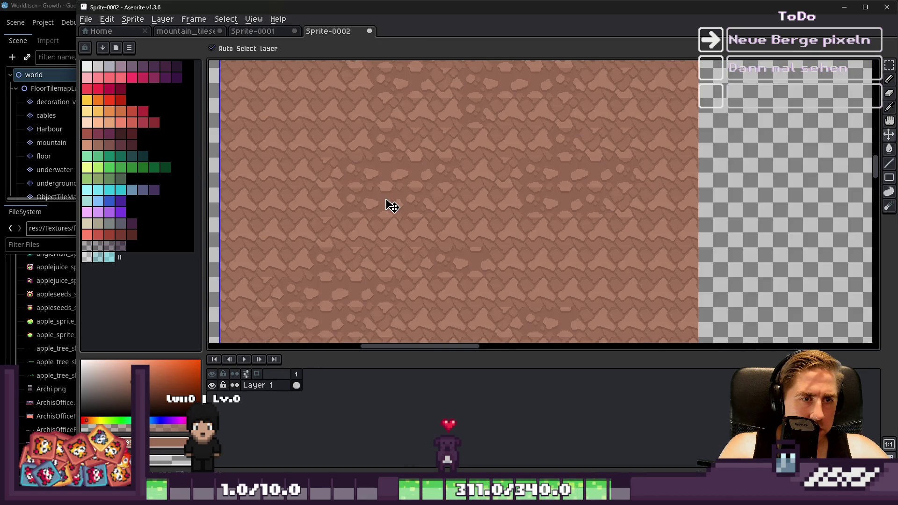
scroll(387, 202, up, 2)
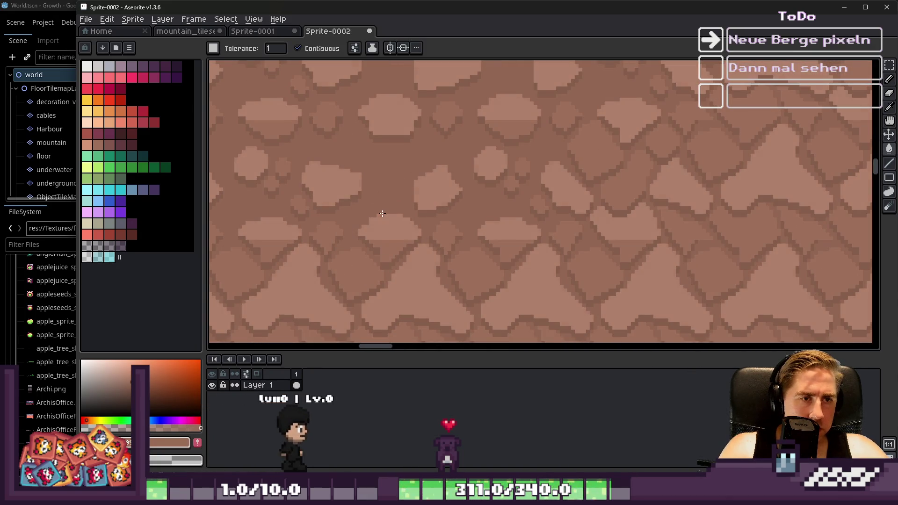
click(383, 214)
scroll(453, 237, up, 1)
Step: Undo and redo the blob fill, then undo back to the single pasted rock block
key(ctrl+z)
key(ctrl+y)
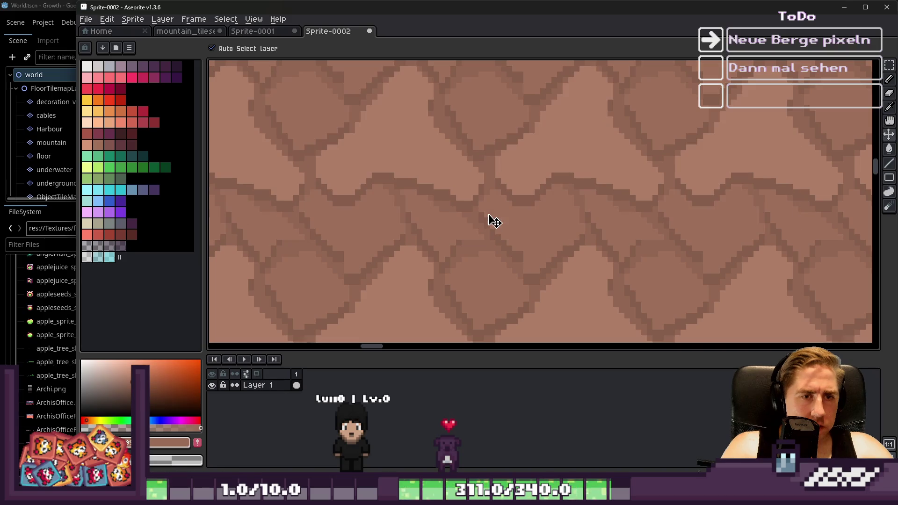
key(ctrl+z)
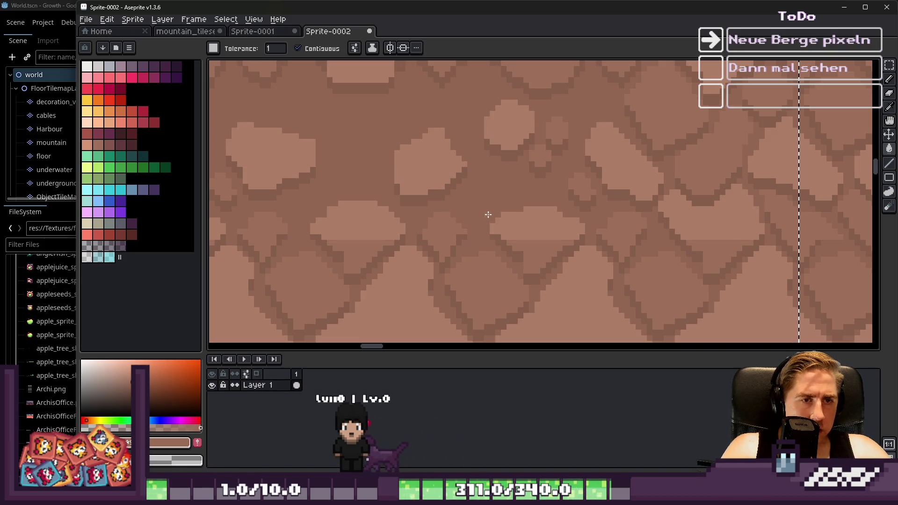
key(ctrl+z)
key(ctrl+z)
key(ctrl+z)
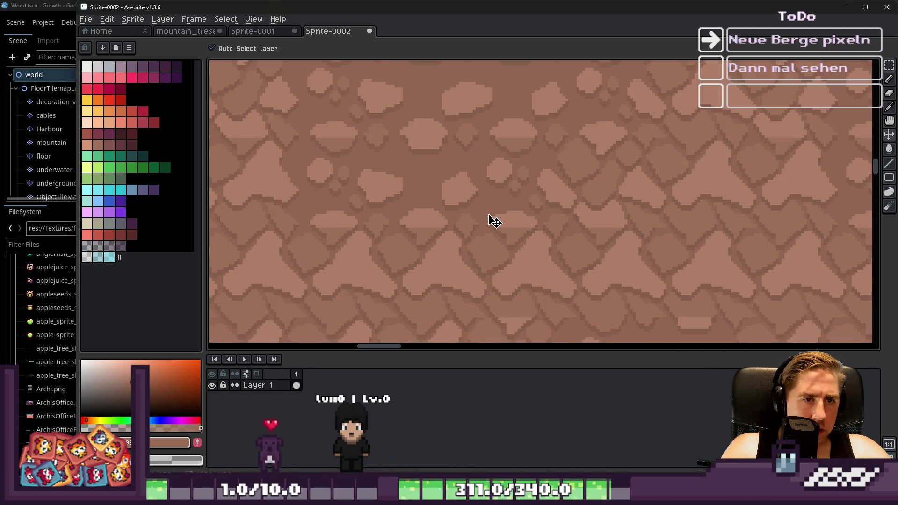
key(ctrl+z)
key(ctrl+z)
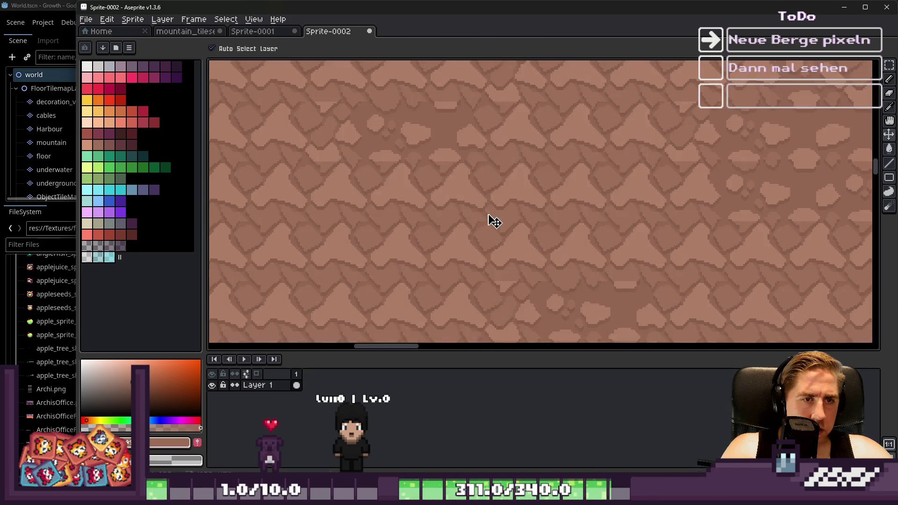
Step: Paste the 160x160 rock block, drag it left and up, then undo the move
key(ctrl+v)
mouse_move(489, 216)
mouse_down()
mouse_move(421, 191)
mouse_move(421, 205)
mouse_up()
key(ctrl+z)
scroll(407, 206, up, 2)
scroll(515, 176, down, 2)
scroll(505, 159, up, 5)
scroll(692, 154, down, 2)
scroll(526, 167, up, 2)
scroll(682, 161, up, 1)
scroll(698, 123, up, 1)
Step: Pick a brown from the rock texture and switch to the Paint Bucket
key(i)
click(698, 123)
key(g)
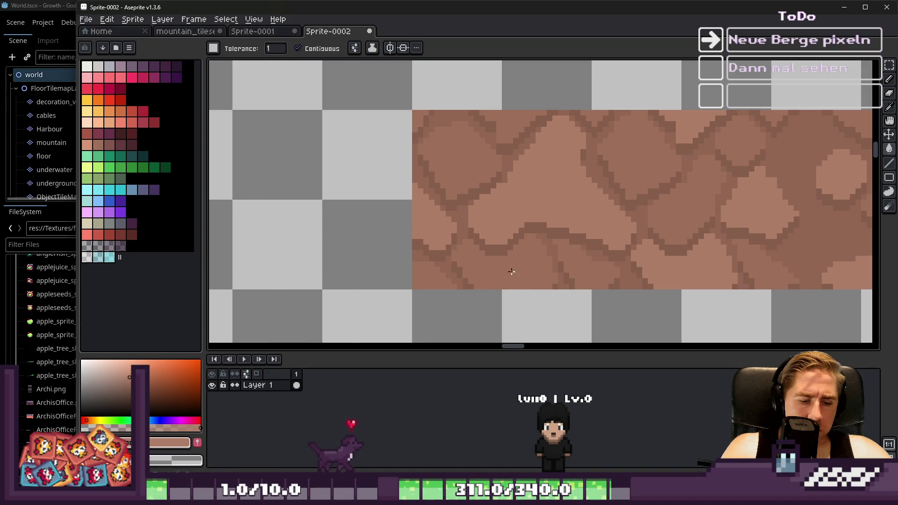
scroll(507, 270, down, 1)
scroll(477, 266, down, 1)
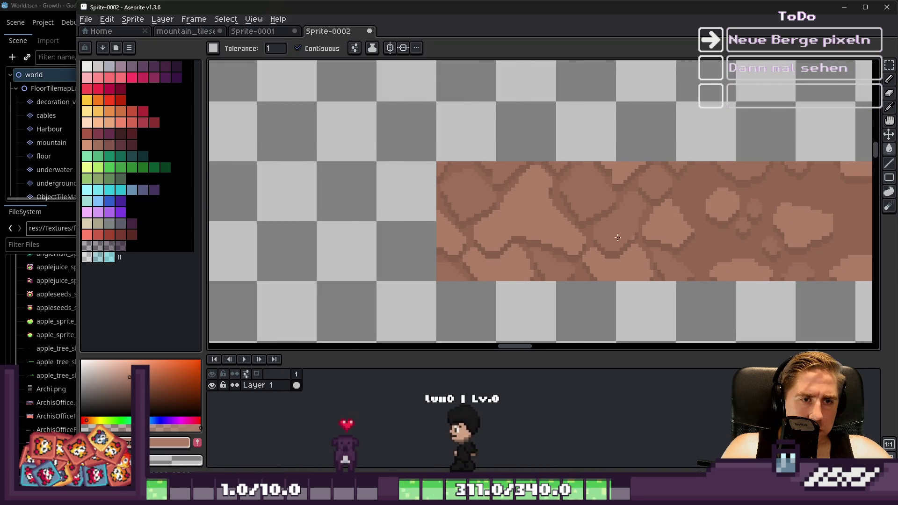
scroll(665, 242, down, 1)
scroll(509, 268, up, 2)
scroll(598, 262, down, 1)
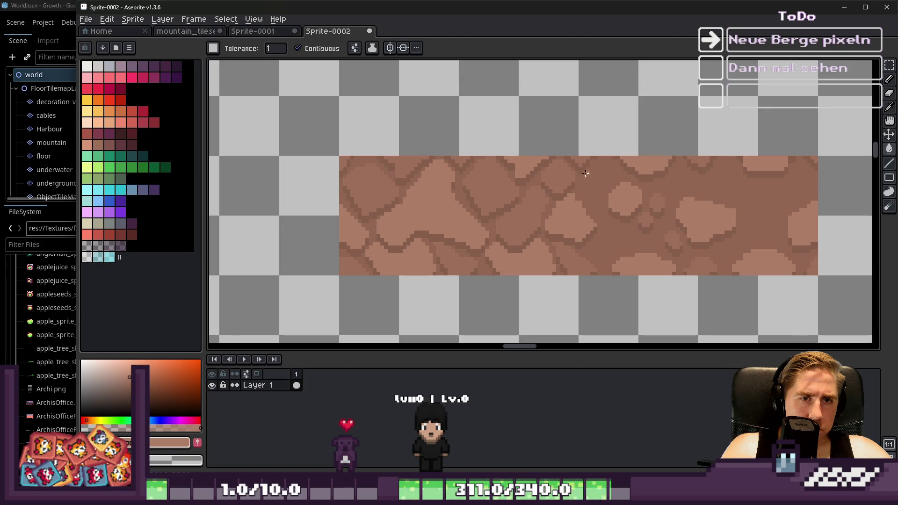
scroll(405, 169, down, 2)
scroll(412, 178, down, 2)
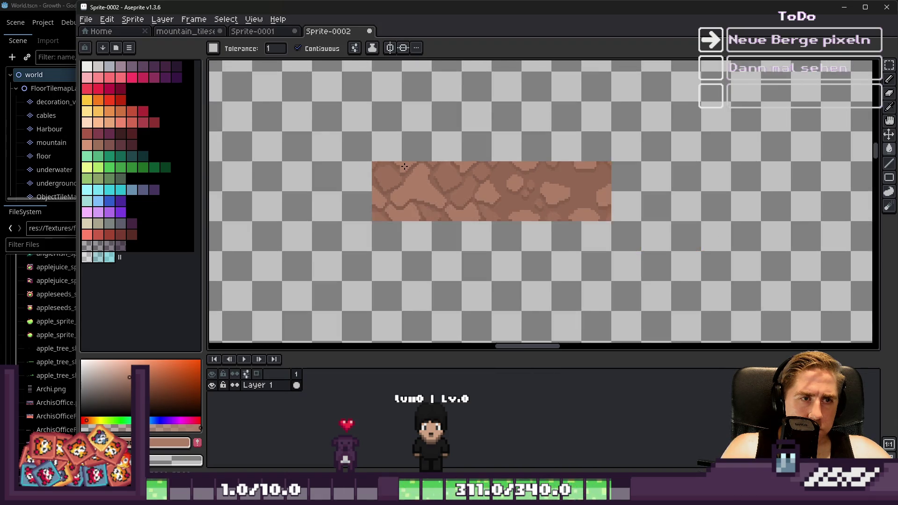
scroll(418, 187, up, 2)
scroll(425, 197, up, 2)
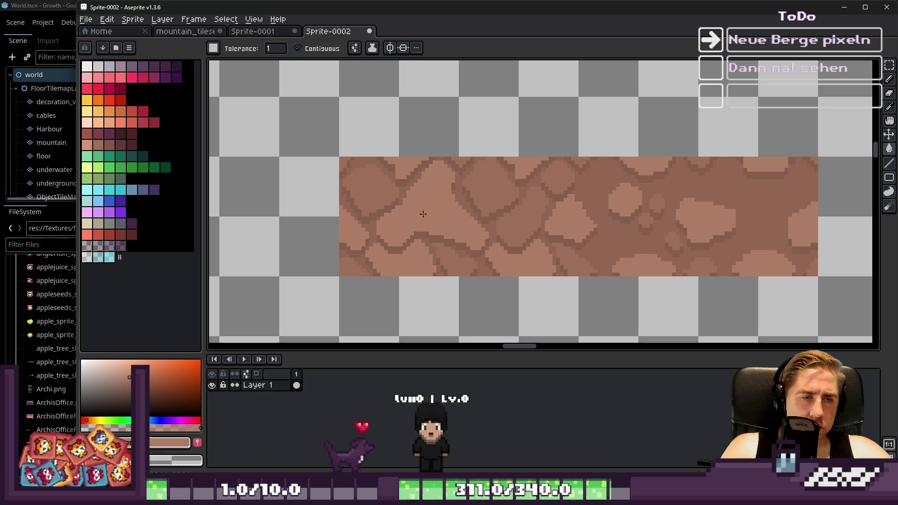
scroll(473, 204, down, 3)
scroll(463, 216, up, 6)
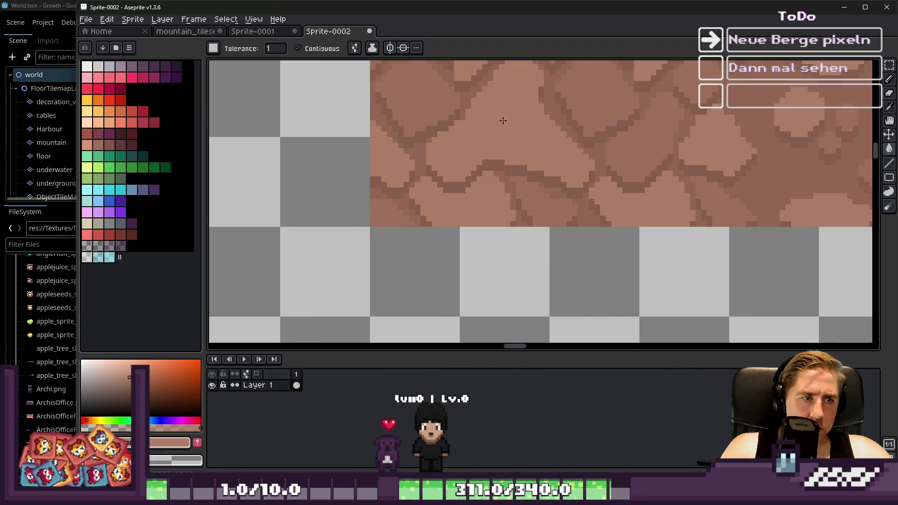
Step: Sample a lighter brown from the rock texture for filling
key(i)
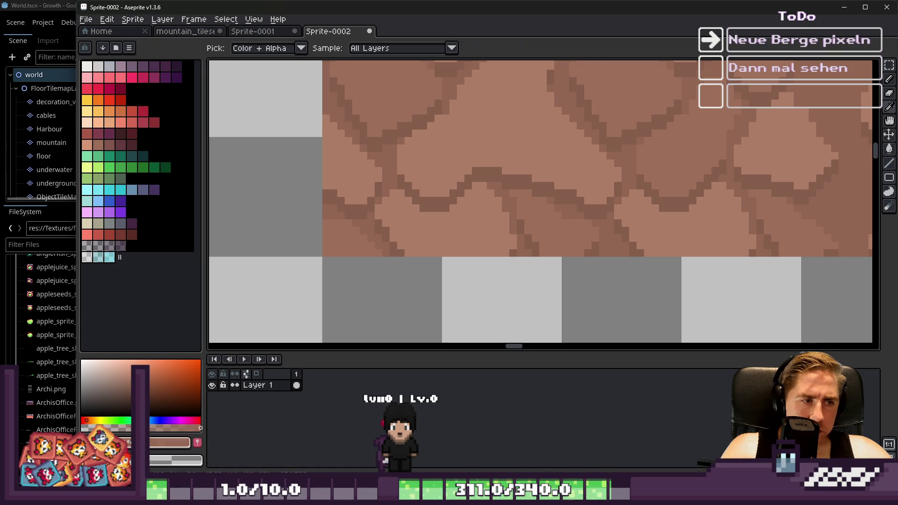
key(v)
scroll(427, 211, down, 1)
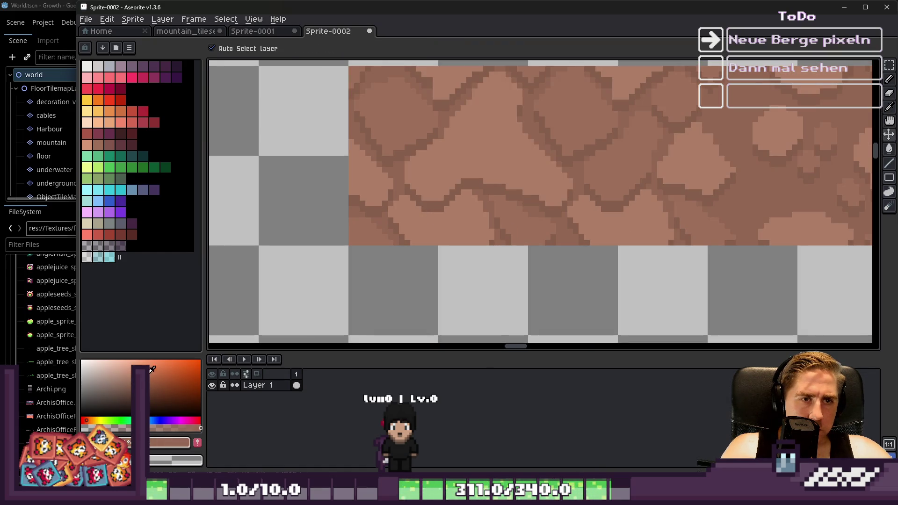
scroll(478, 145, down, 2)
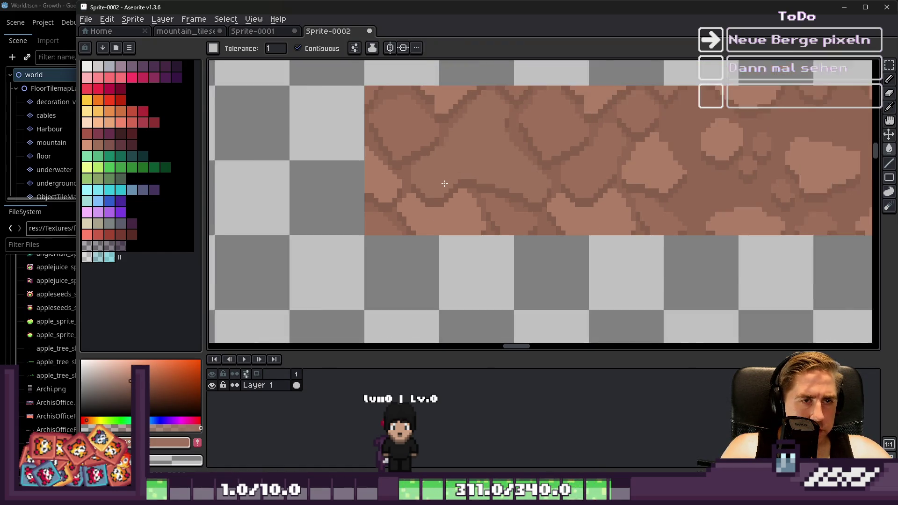
scroll(468, 207, up, 2)
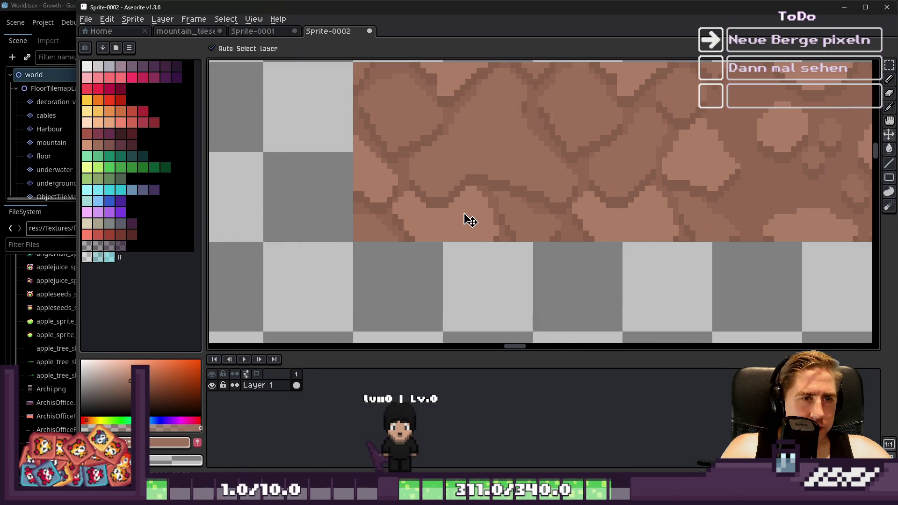
alt+click(473, 206)
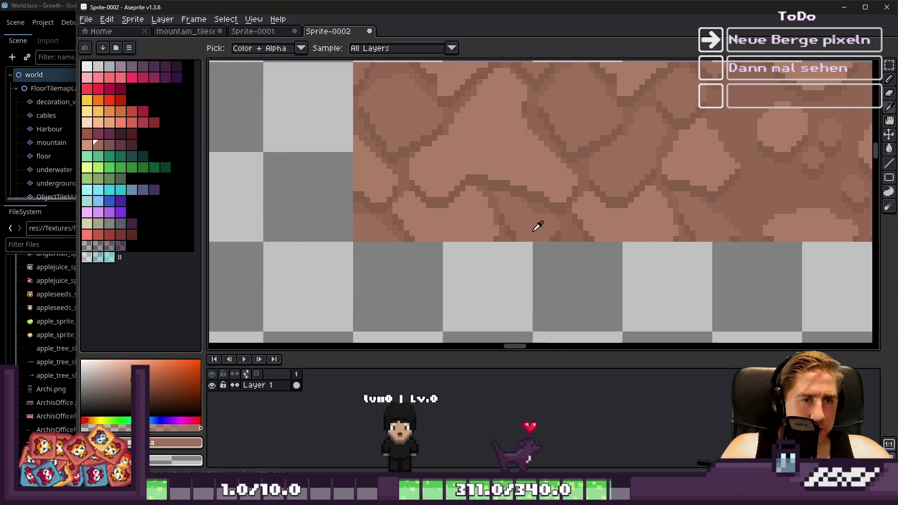
key(g)
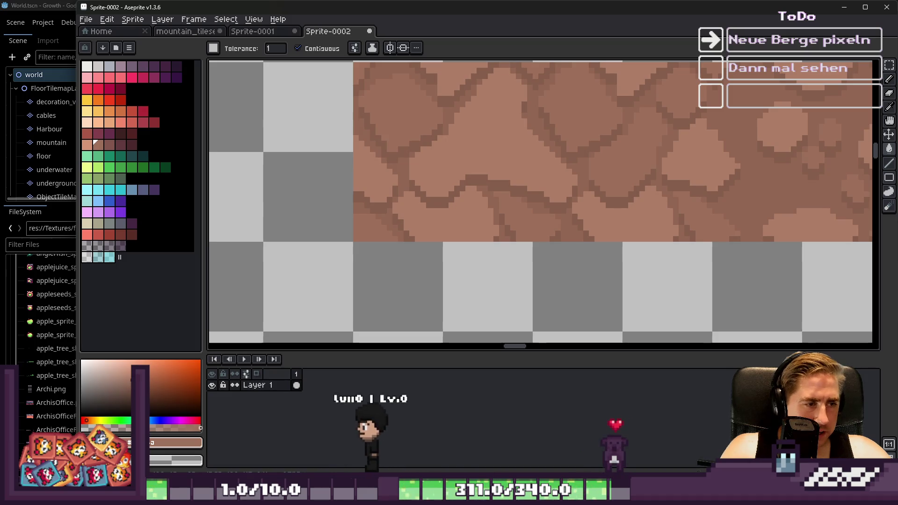
Step: Flood-fill two light rock patches with darker brown, undoing each fill
click(457, 167)
key(ctrl+z)
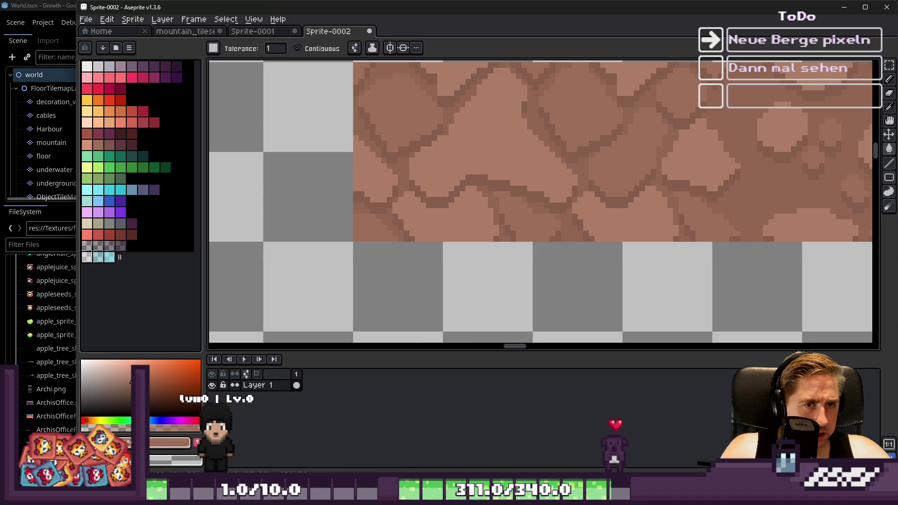
click(463, 142)
scroll(449, 163, down, 2)
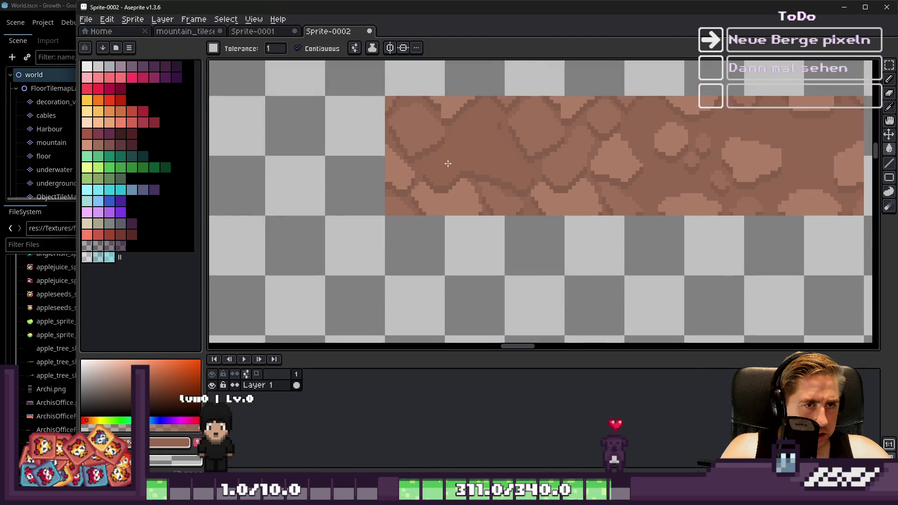
key(ctrl+z)
scroll(455, 159, up, 2)
scroll(497, 179, down, 4)
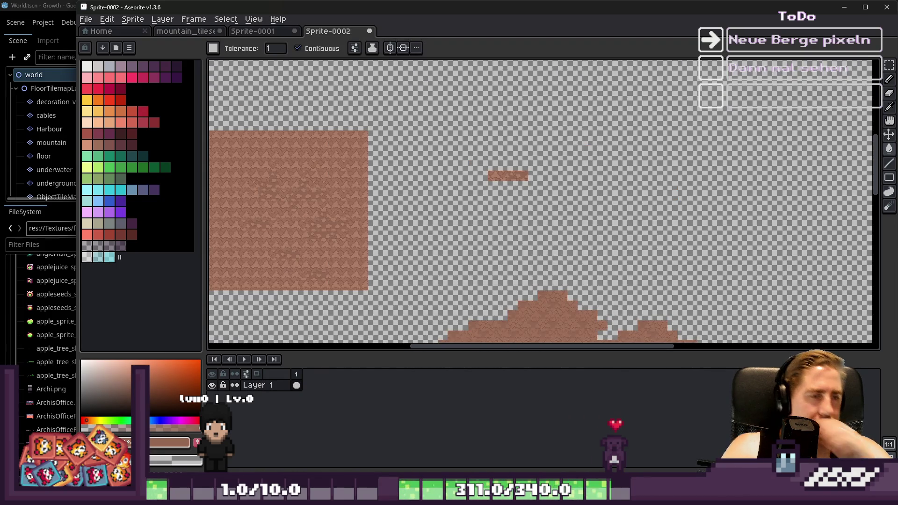
scroll(315, 156, up, 4)
key(alt)
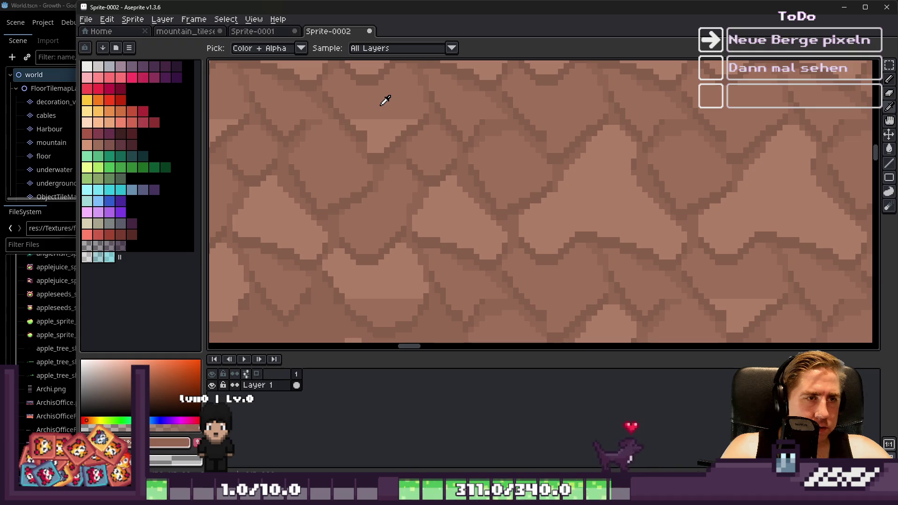
alt+click(384, 101)
scroll(595, 113, down, 3)
scroll(596, 113, up, 4)
scroll(449, 190, down, 2)
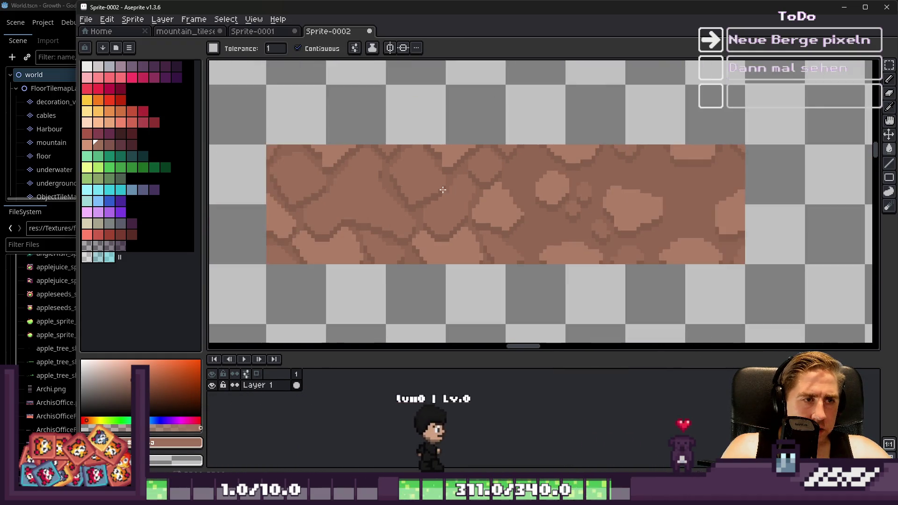
scroll(450, 190, up, 6)
key(alt)
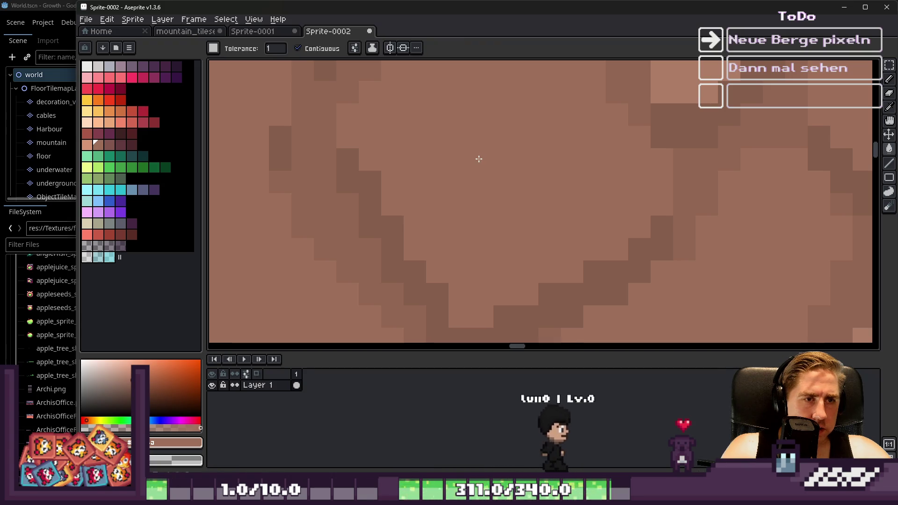
scroll(487, 157, down, 5)
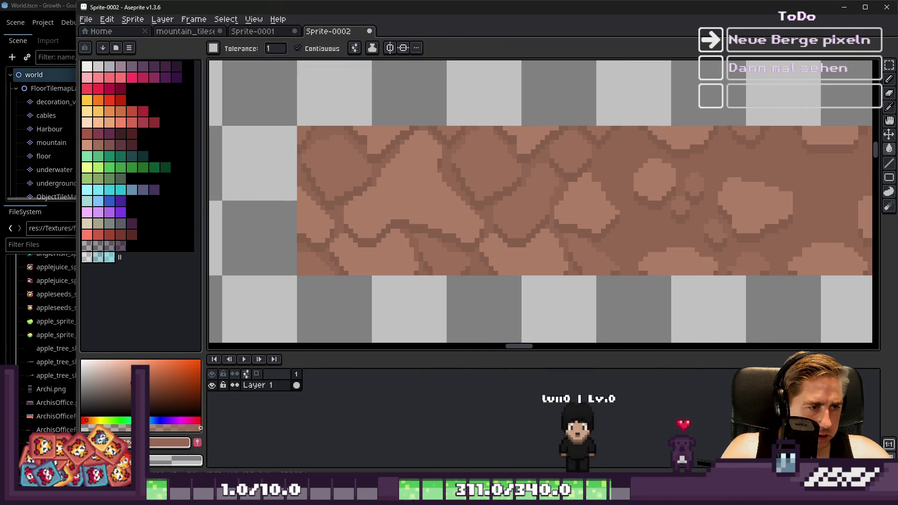
click(417, 197)
key(ctrl+z)
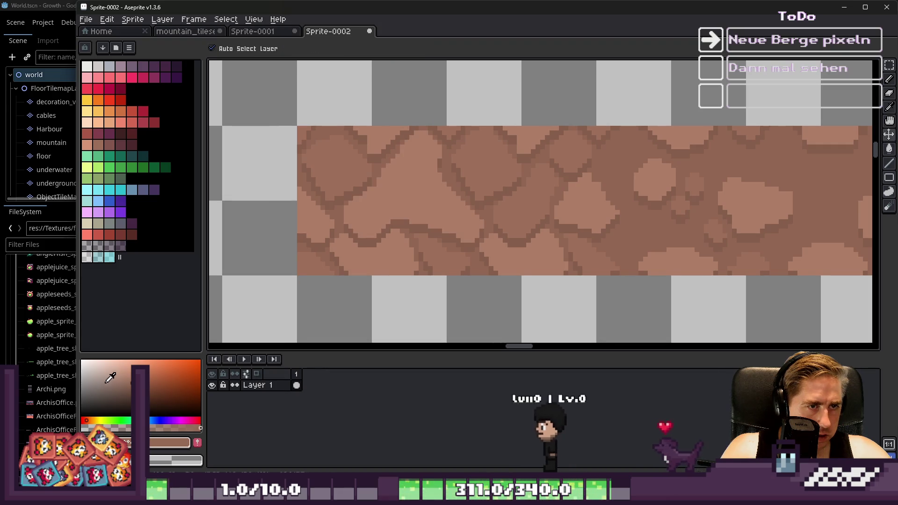
click(431, 196)
scroll(431, 195, down, 2)
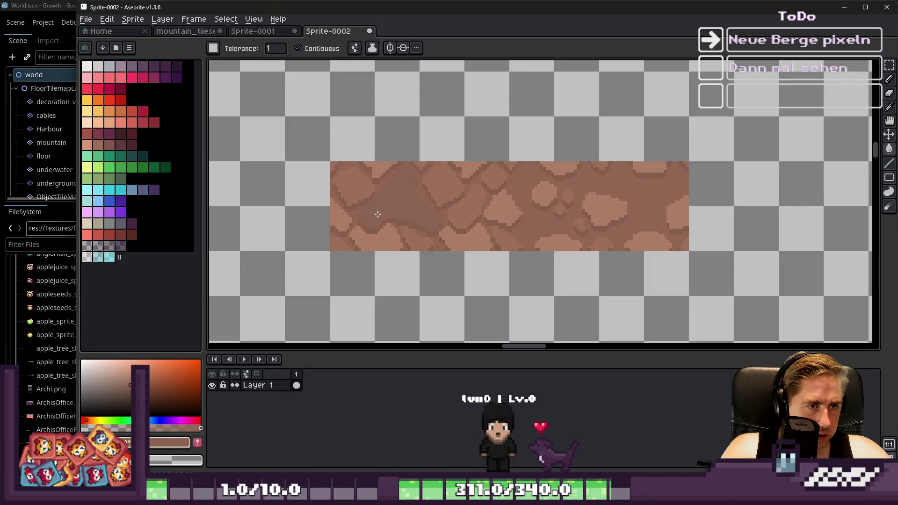
scroll(405, 196, up, 2)
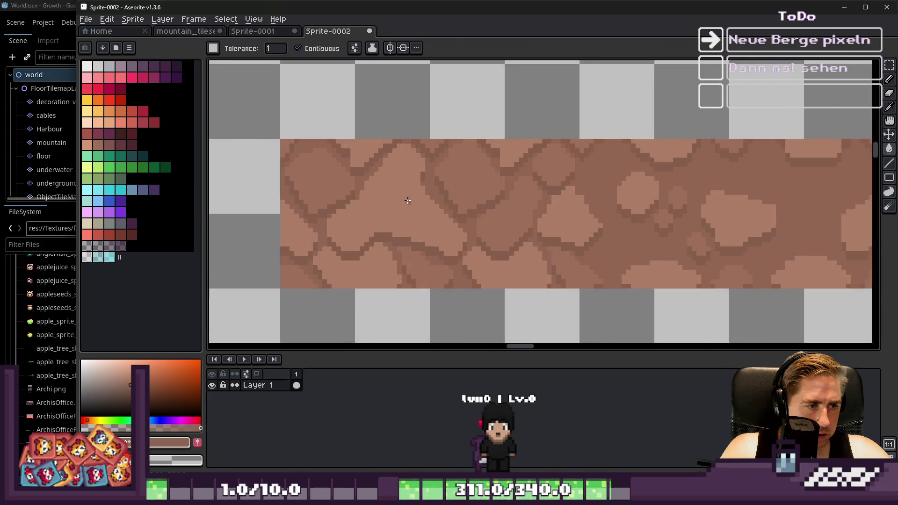
key(i)
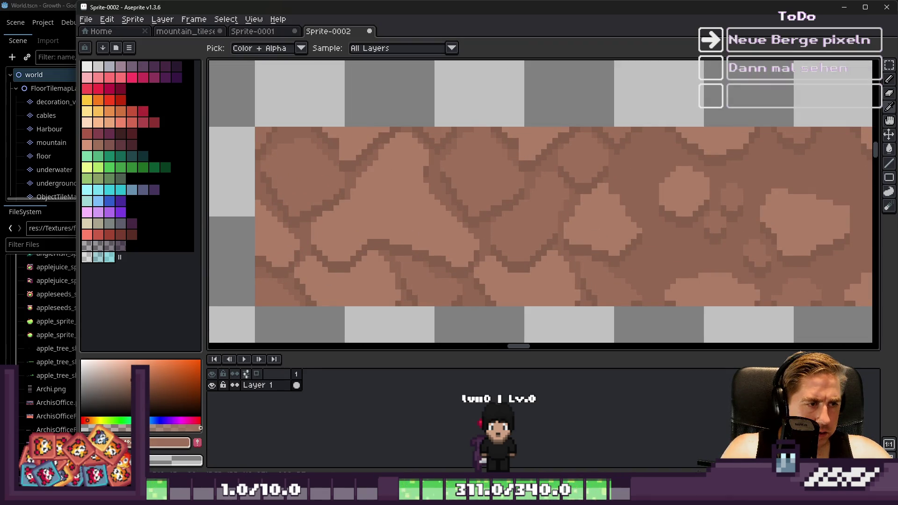
key(g)
click(387, 211)
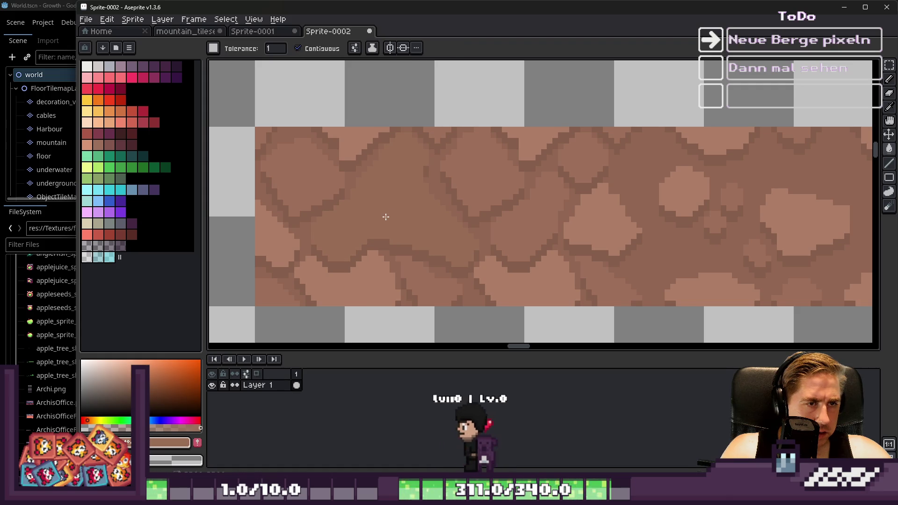
scroll(385, 220, down, 3)
scroll(384, 225, down, 5)
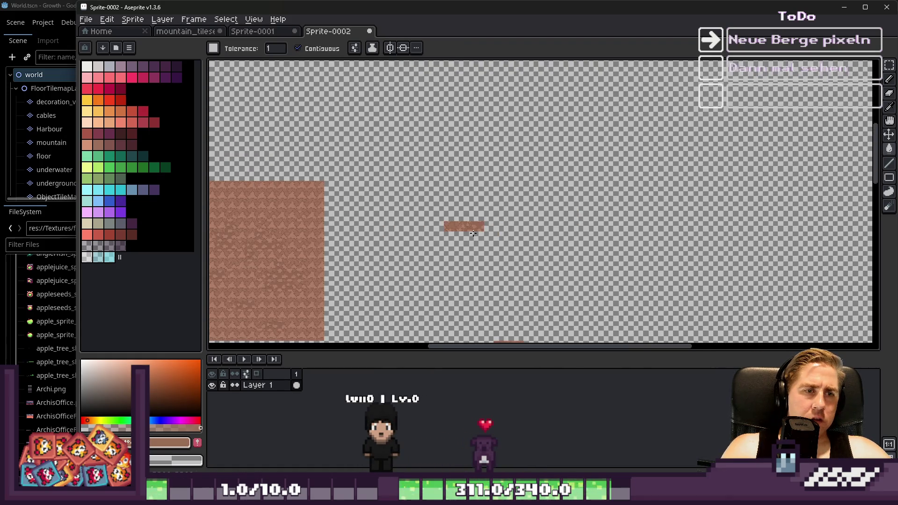
scroll(259, 280, up, 5)
scroll(444, 218, down, 1)
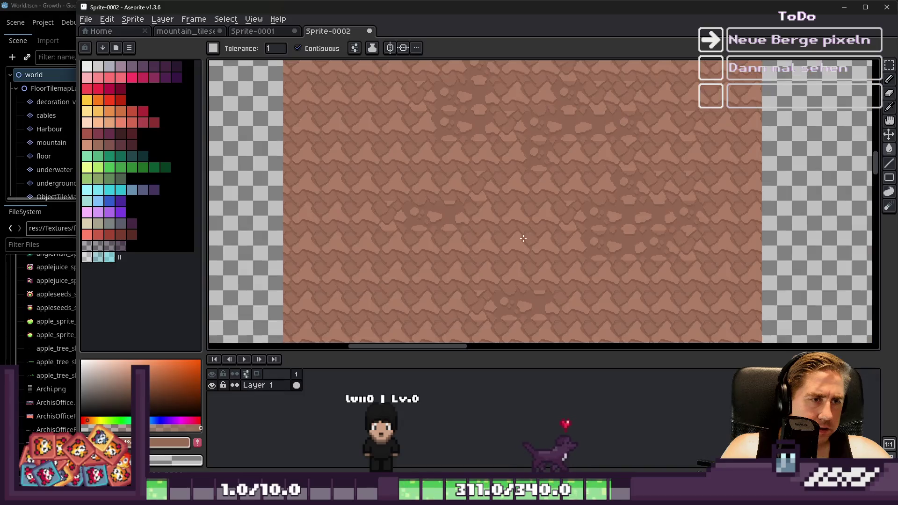
scroll(444, 219, up, 1)
scroll(444, 218, up, 1)
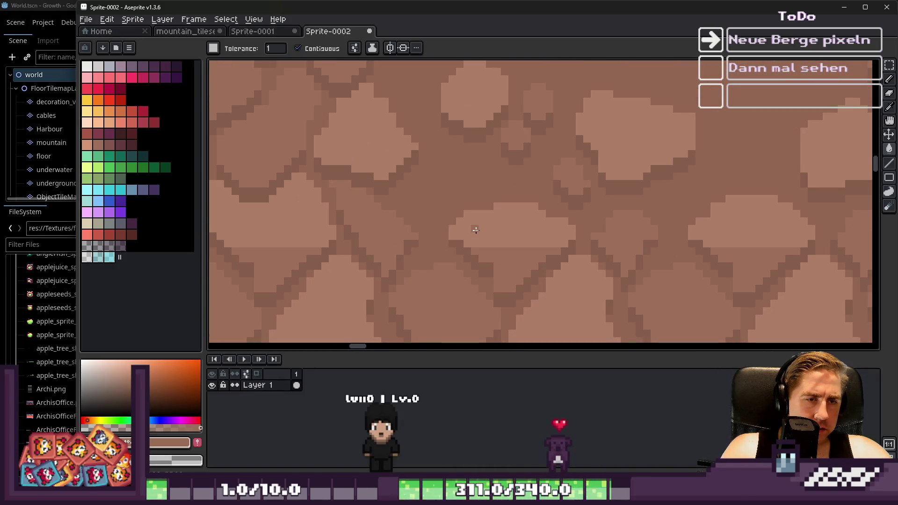
scroll(489, 243, down, 4)
key(i)
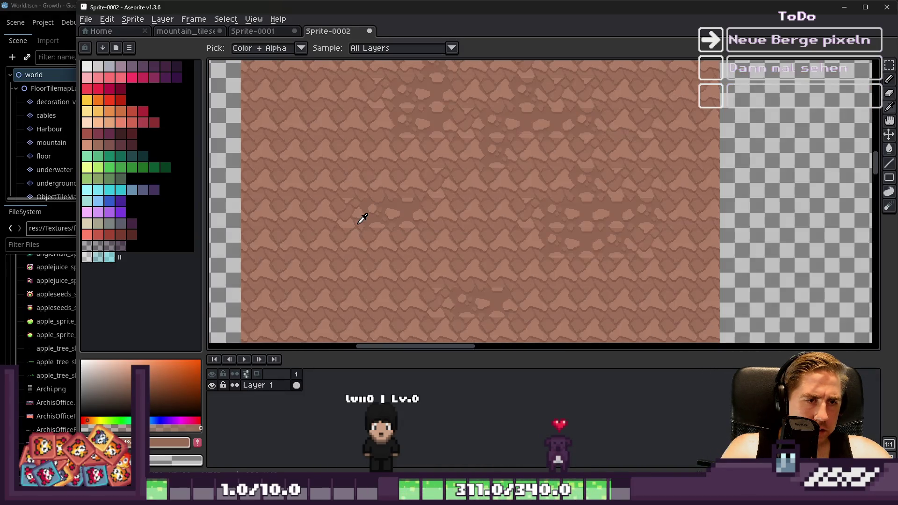
key(g)
scroll(357, 224, down, 2)
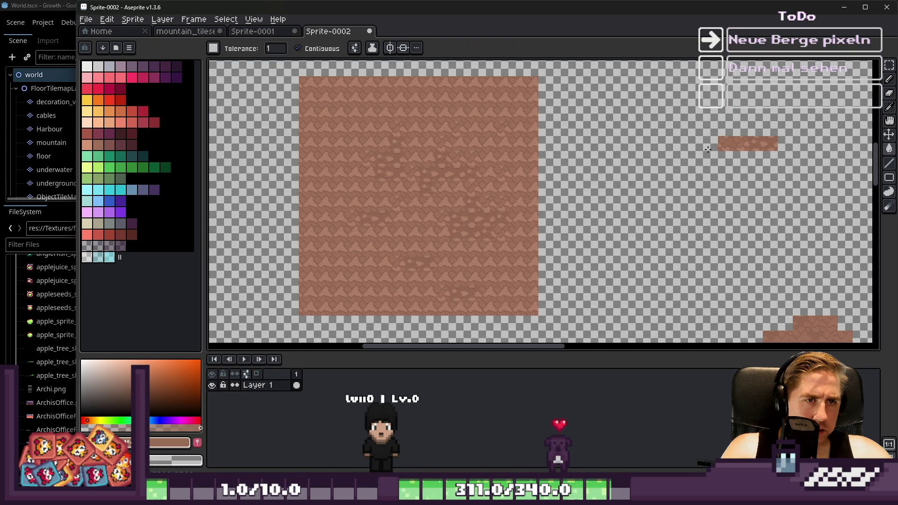
scroll(705, 151, up, 5)
key(i)
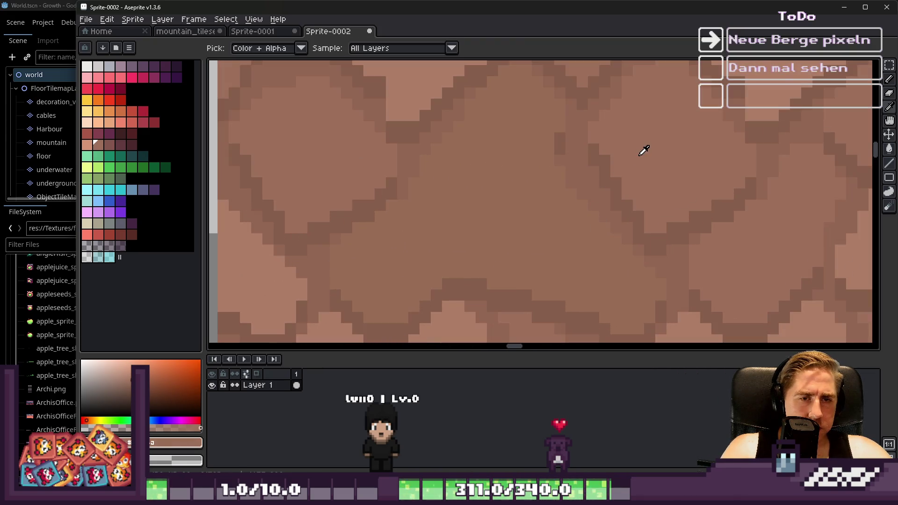
key(g)
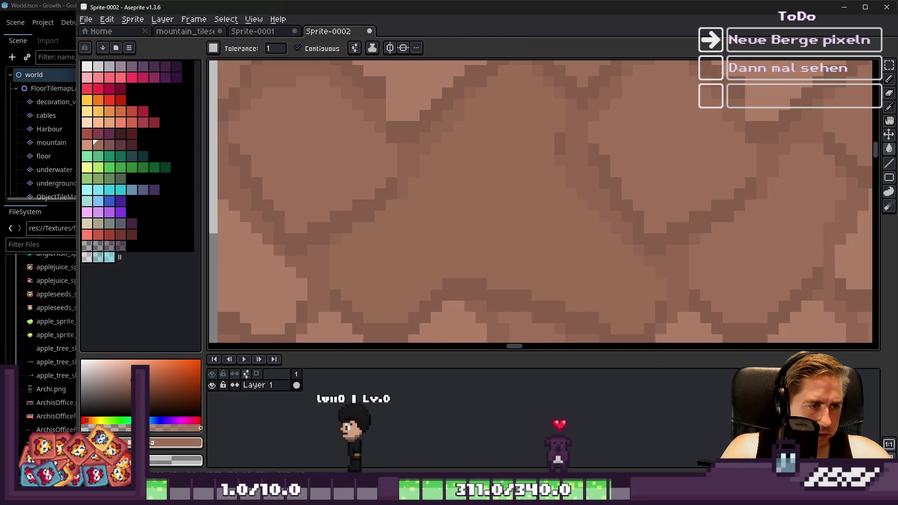
alt+click(355, 294)
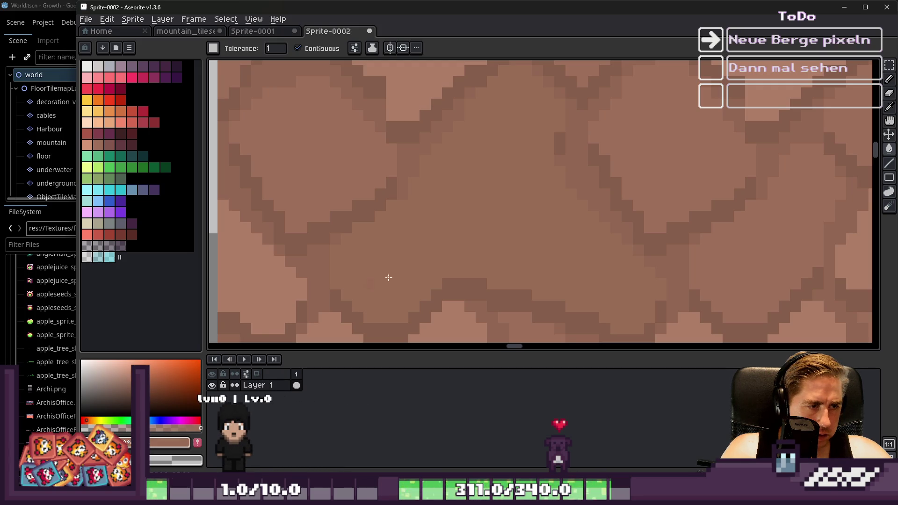
scroll(452, 222, down, 3)
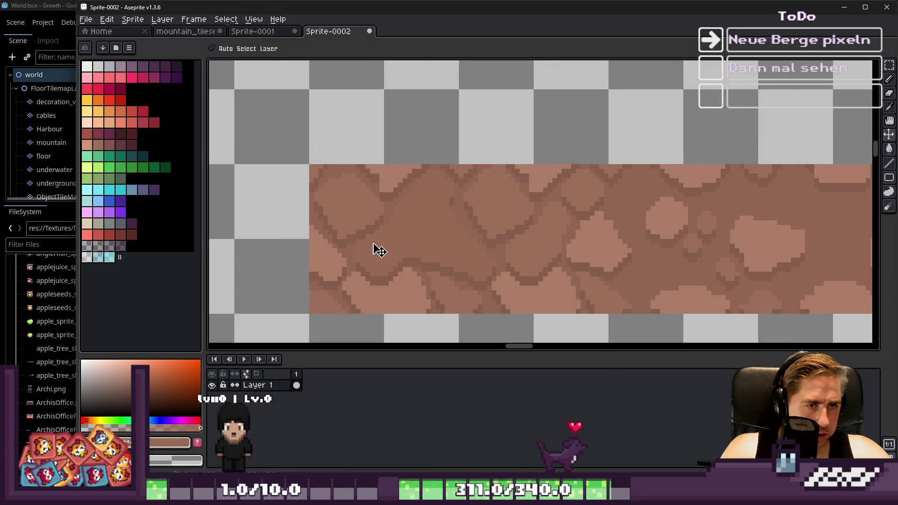
scroll(501, 211, up, 3)
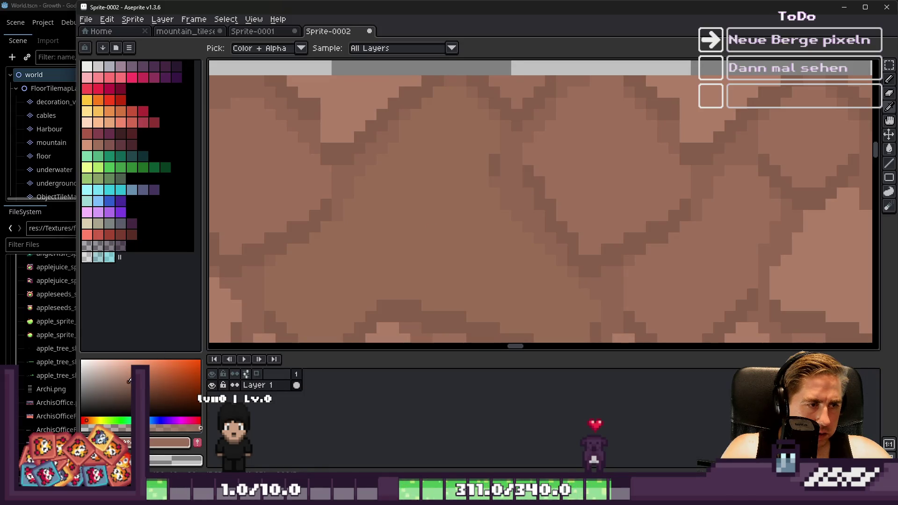
scroll(365, 240, down, 4)
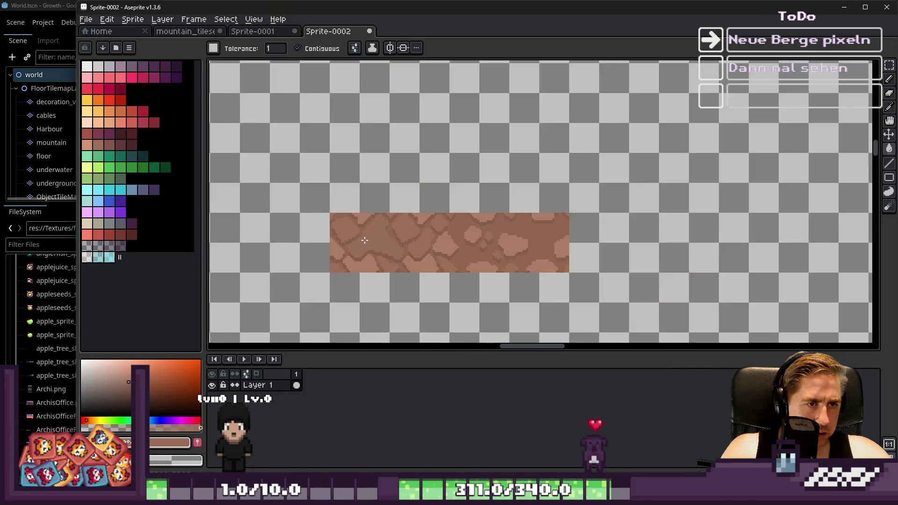
scroll(365, 240, up, 3)
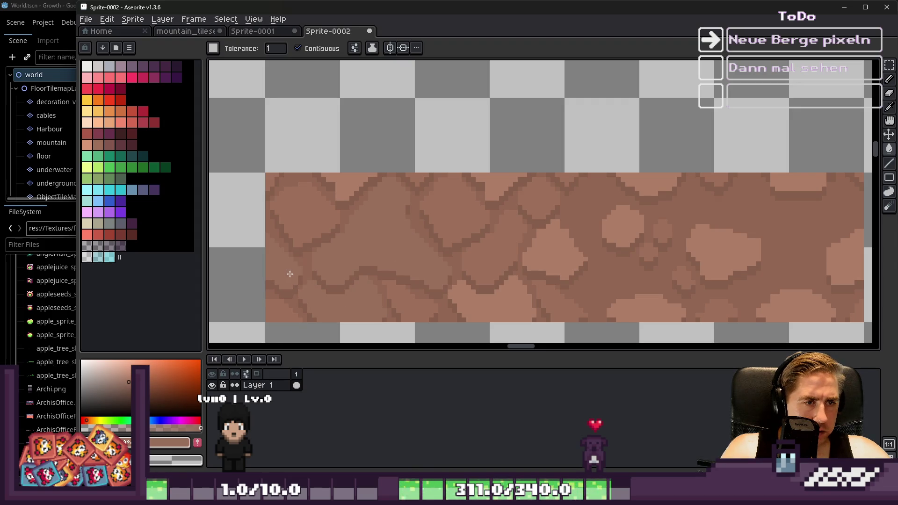
click(299, 49)
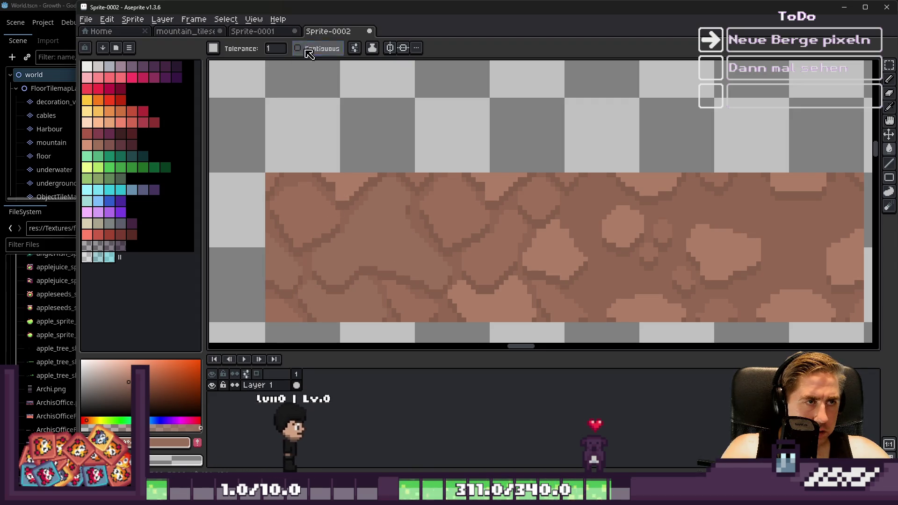
click(354, 179)
scroll(354, 179, down, 4)
scroll(376, 238, up, 6)
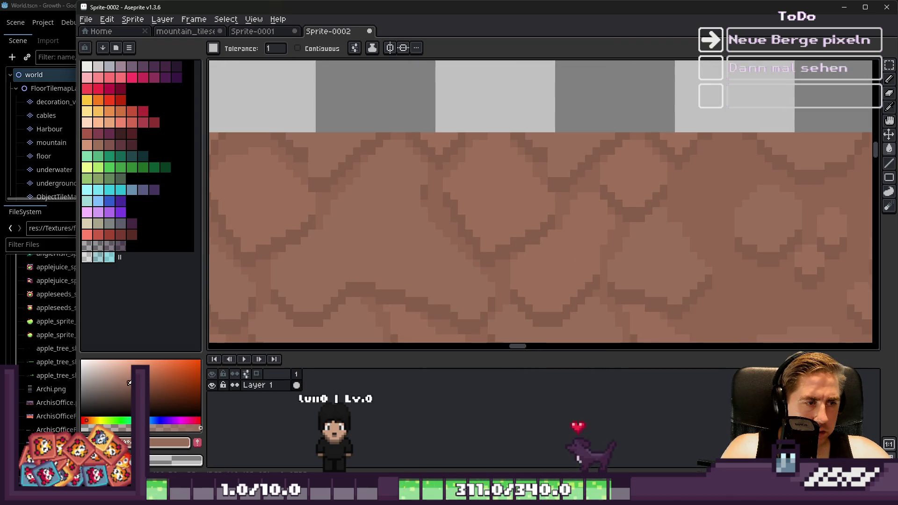
scroll(354, 245, down, 3)
scroll(354, 245, up, 2)
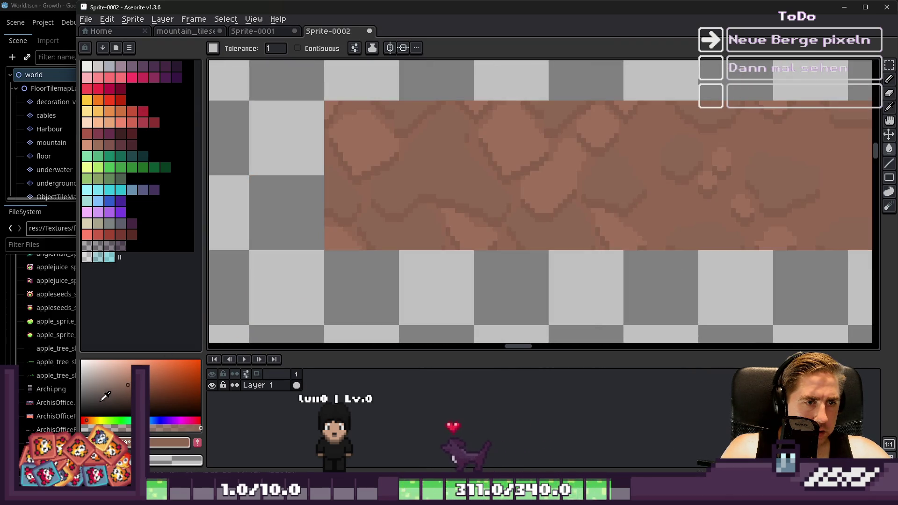
click(449, 206)
scroll(392, 168, down, 3)
scroll(392, 171, up, 4)
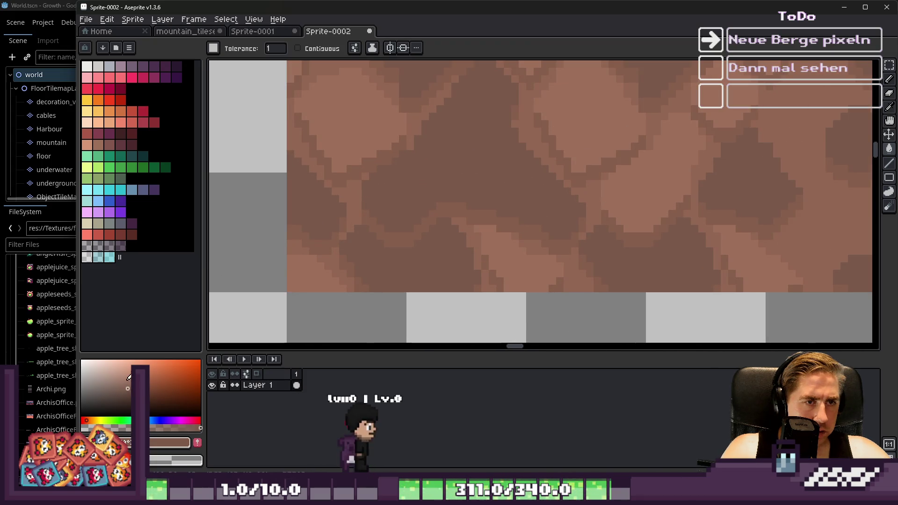
click(129, 377)
click(423, 209)
scroll(423, 208, down, 3)
scroll(307, 282, up, 3)
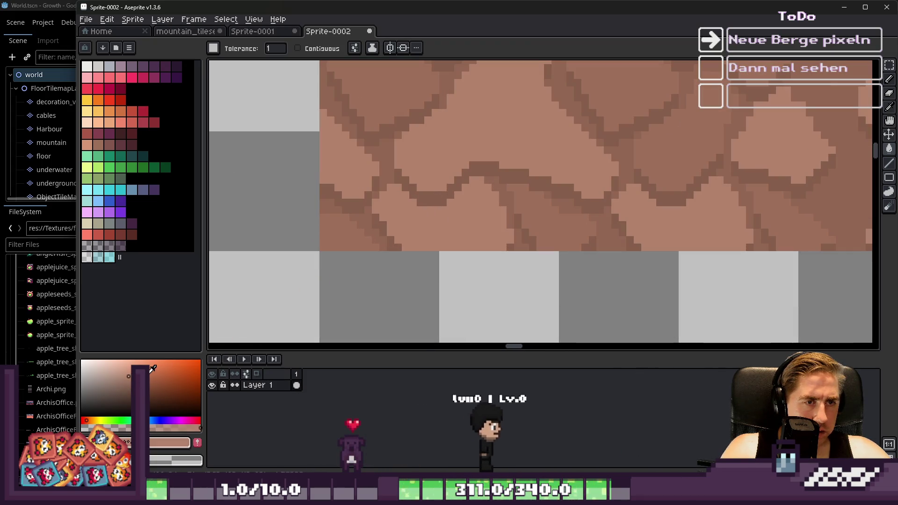
scroll(495, 122, down, 2)
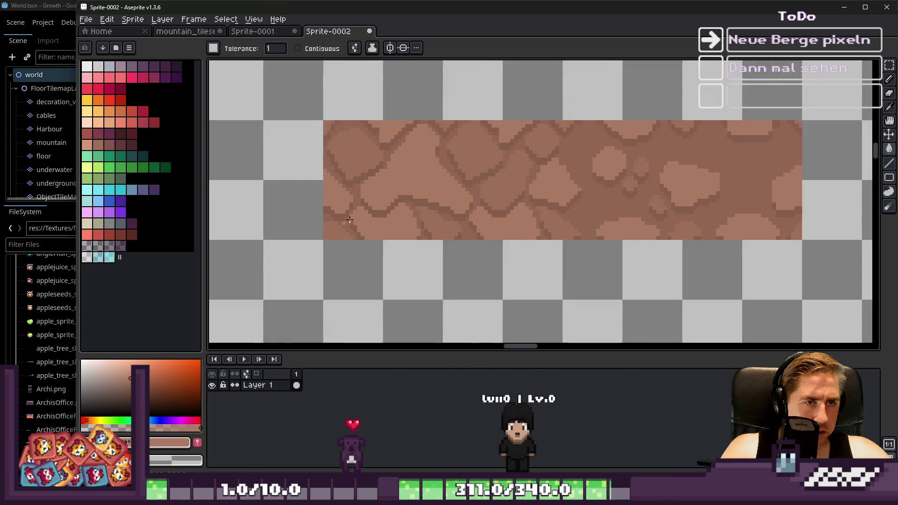
scroll(333, 224, up, 1)
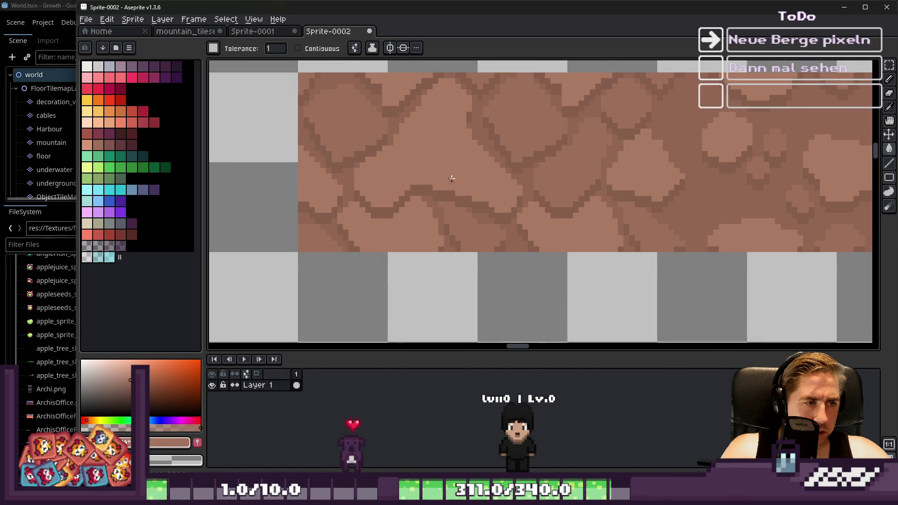
scroll(281, 194, down, 3)
scroll(247, 314, up, 3)
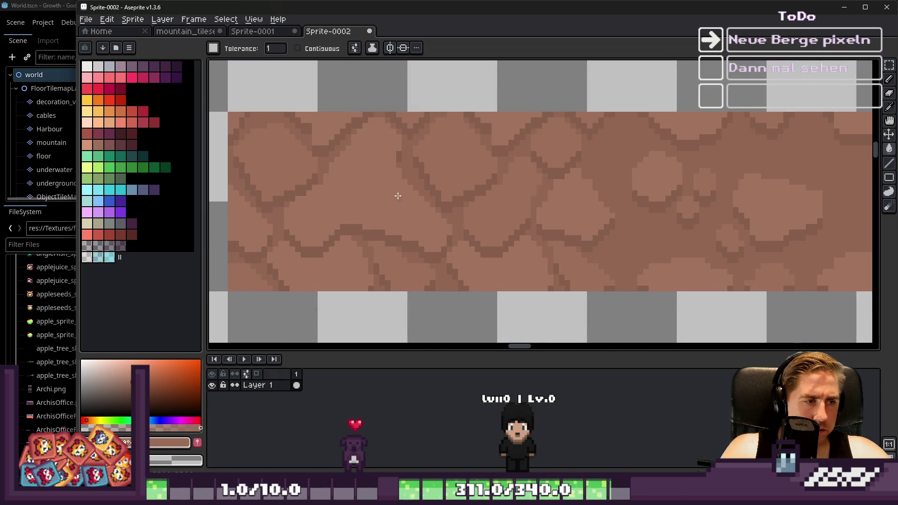
scroll(348, 212, down, 2)
scroll(346, 210, up, 2)
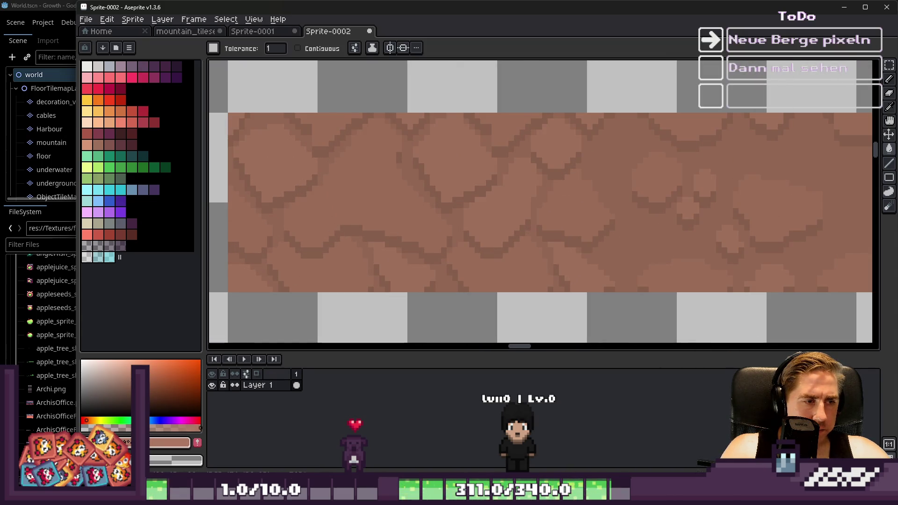
scroll(358, 195, down, 1)
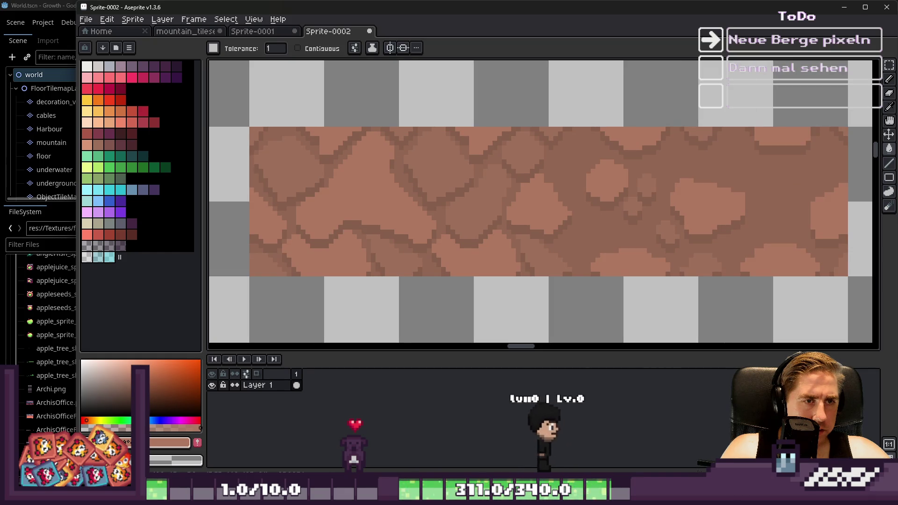
scroll(340, 232, down, 3)
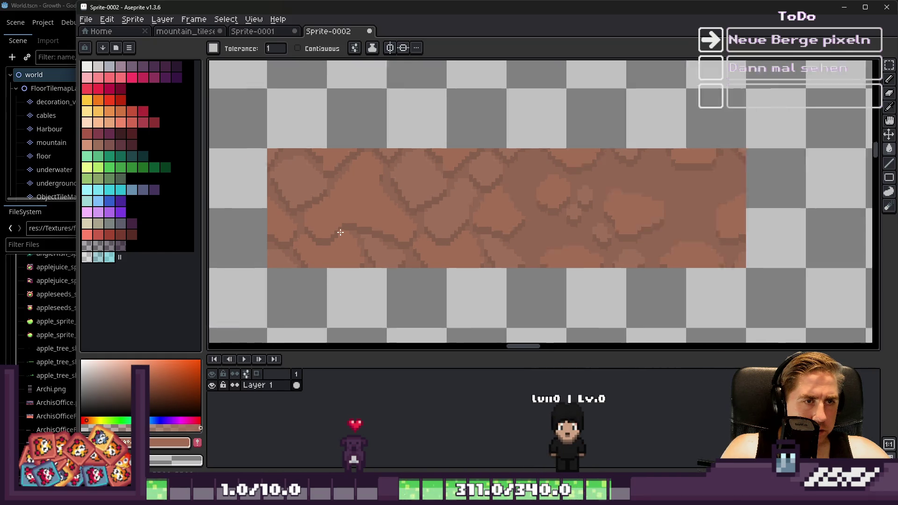
scroll(340, 232, up, 2)
scroll(341, 232, up, 1)
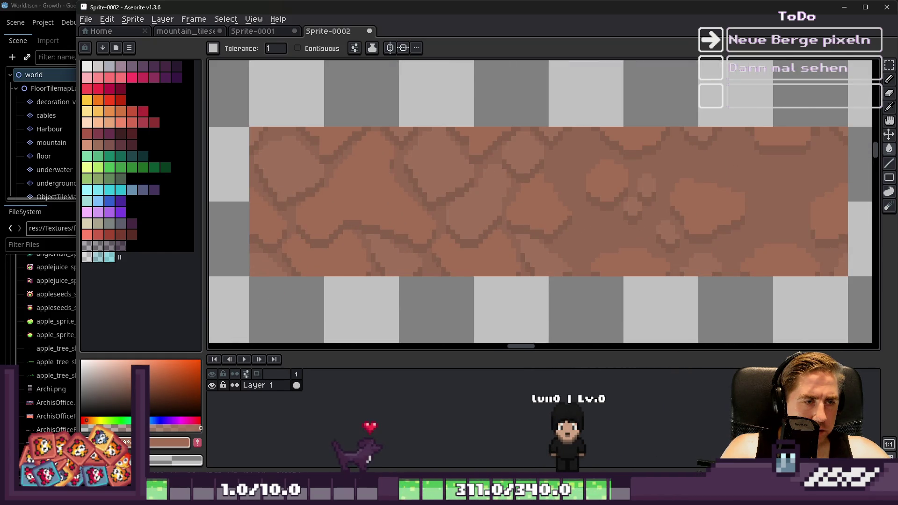
click(380, 211)
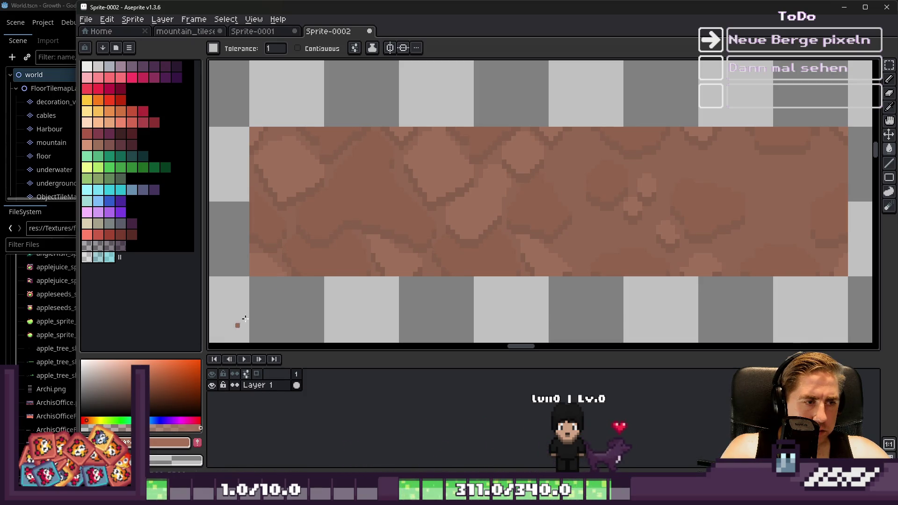
key(ctrl+z)
scroll(381, 220, down, 3)
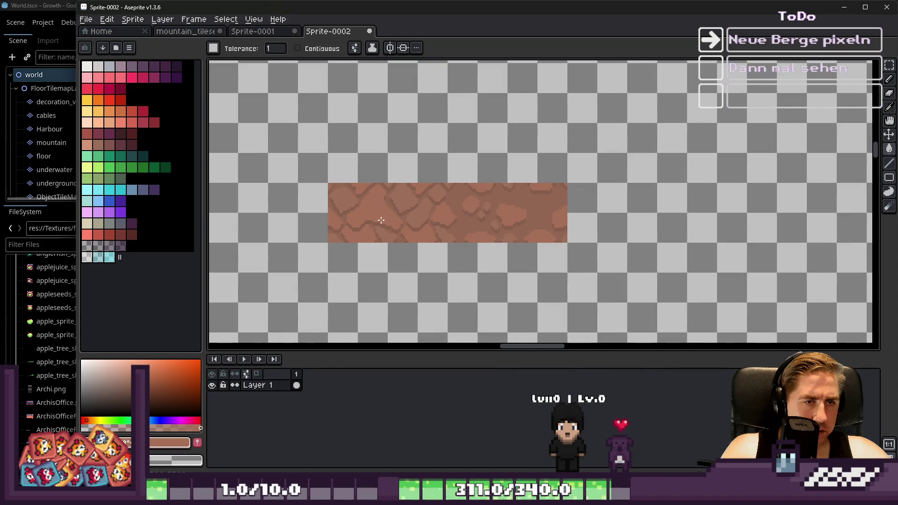
scroll(381, 221, up, 5)
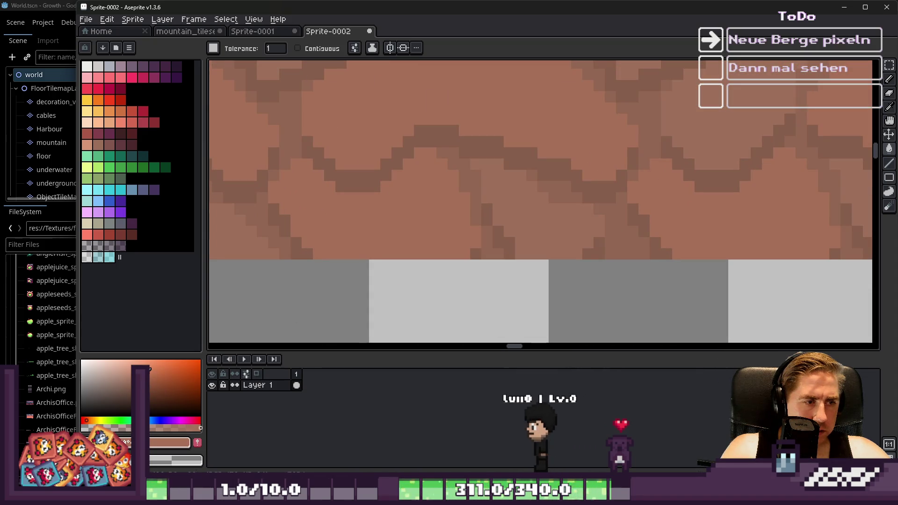
scroll(386, 244, down, 2)
scroll(386, 244, down, 3)
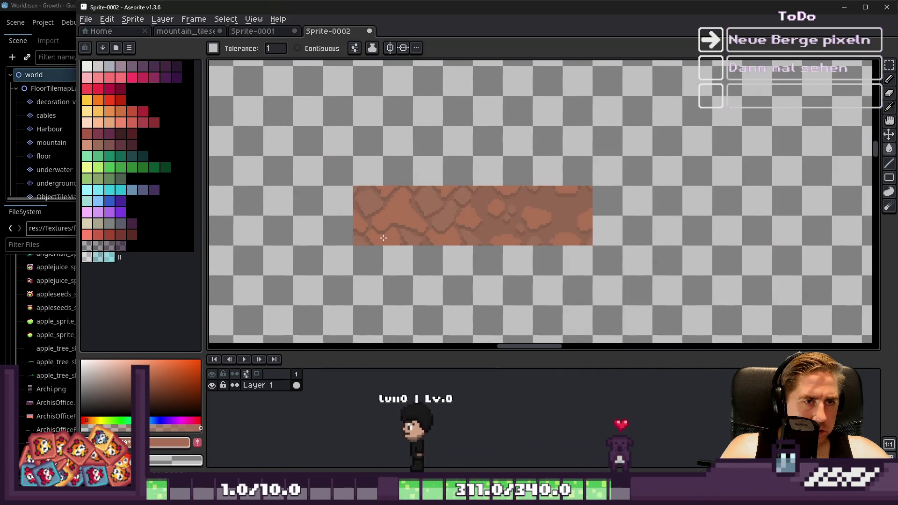
scroll(383, 227, up, 2)
key(m)
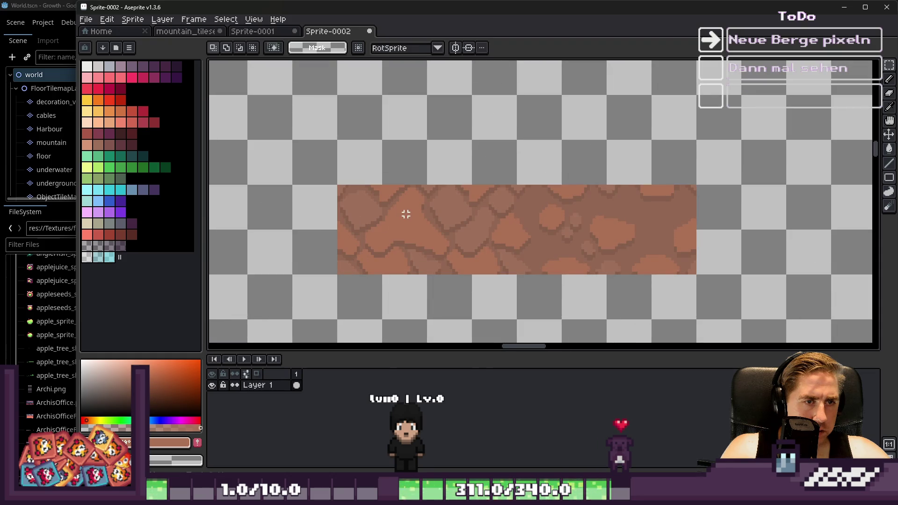
Step: Select the whole rock strip and paste a copy, shifting it left into position
drag(335, 94, 699, 281)
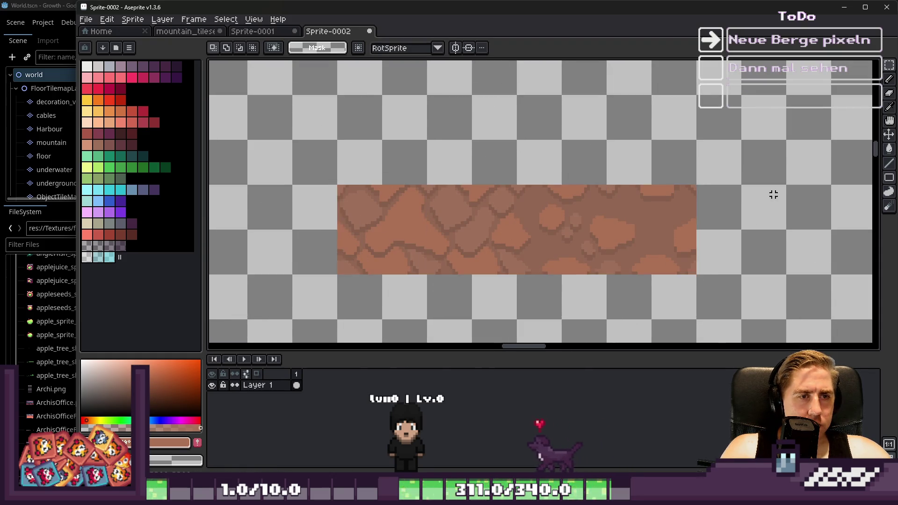
scroll(771, 197, down, 3)
scroll(386, 191, up, 3)
scroll(637, 192, down, 3)
scroll(438, 165, up, 4)
scroll(406, 159, down, 3)
scroll(453, 231, up, 4)
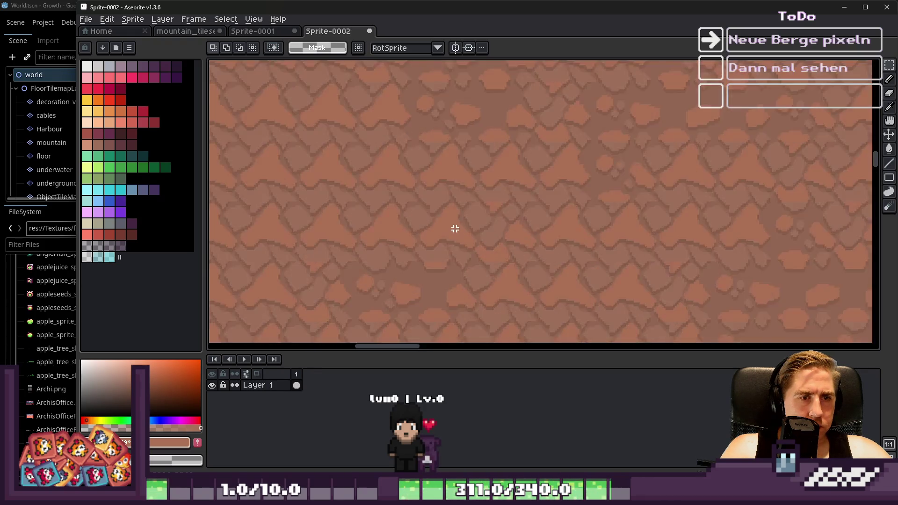
scroll(445, 256, up, 1)
scroll(445, 256, down, 4)
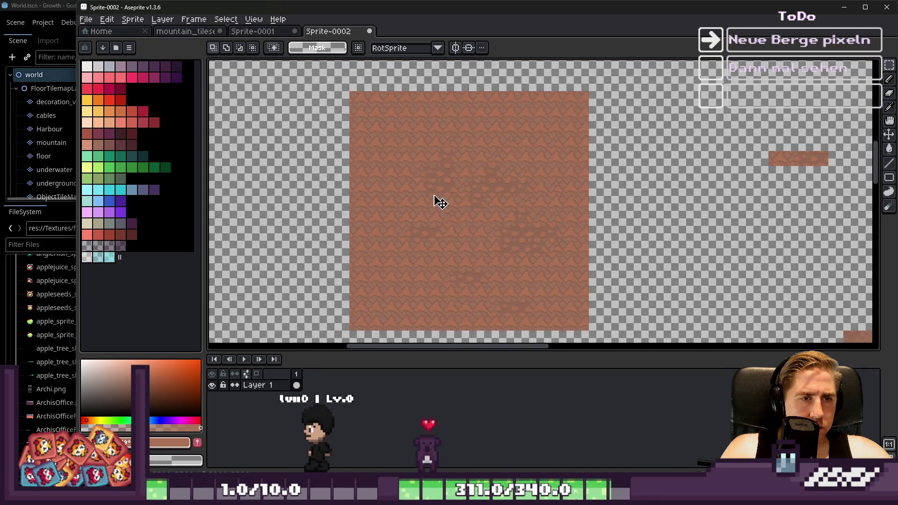
scroll(335, 82, up, 2)
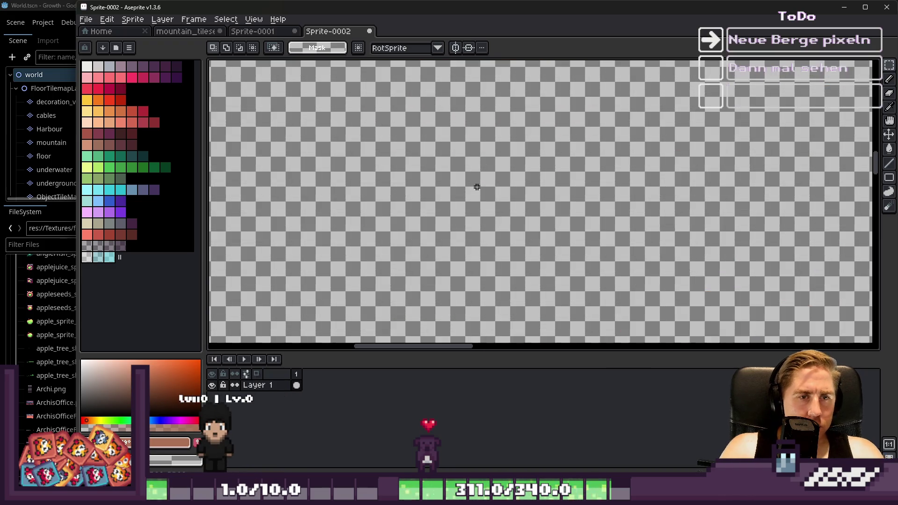
key(ctrl+v)
scroll(500, 196, up, 4)
mouse_move(545, 240)
mouse_down()
mouse_move(545, 228)
mouse_move(626, 138)
mouse_move(604, 140)
mouse_move(521, 220)
mouse_move(522, 169)
mouse_move(471, 241)
mouse_up()
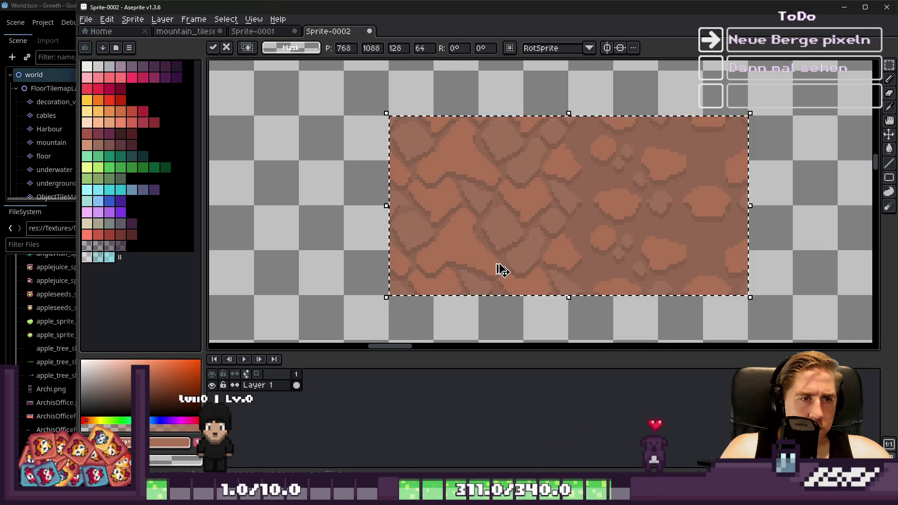
Step: Duplicate the rock piece one tile down, leftward, and up-right to build a stepped mass
drag(391, 114, 737, 302)
drag(602, 227, 427, 240)
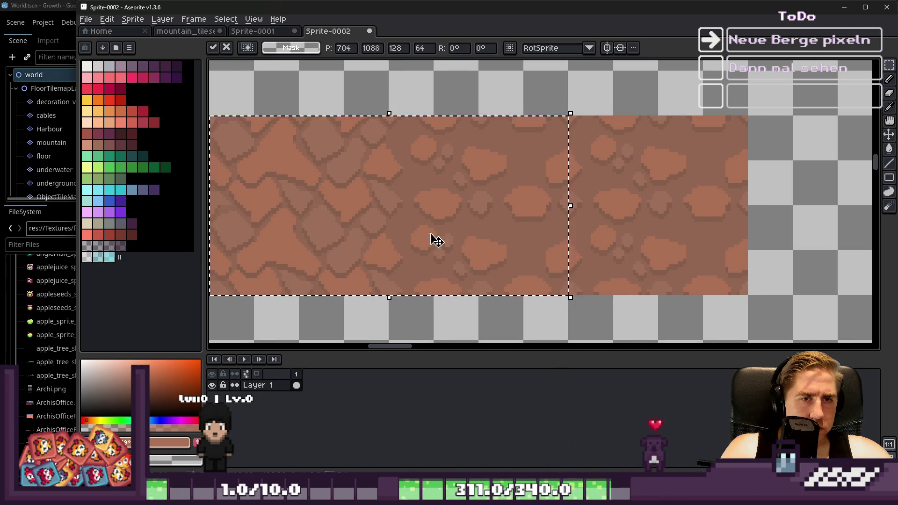
scroll(520, 235, down, 4)
mouse_move(504, 251)
mouse_down()
mouse_move(541, 187)
mouse_move(424, 184)
mouse_move(407, 134)
mouse_up()
drag(299, 104, 728, 293)
drag(449, 219, 513, 161)
Step: Commit the copy and fit small rock pieces into the bottom-left and bottom-row notches
key(ctrl+d)
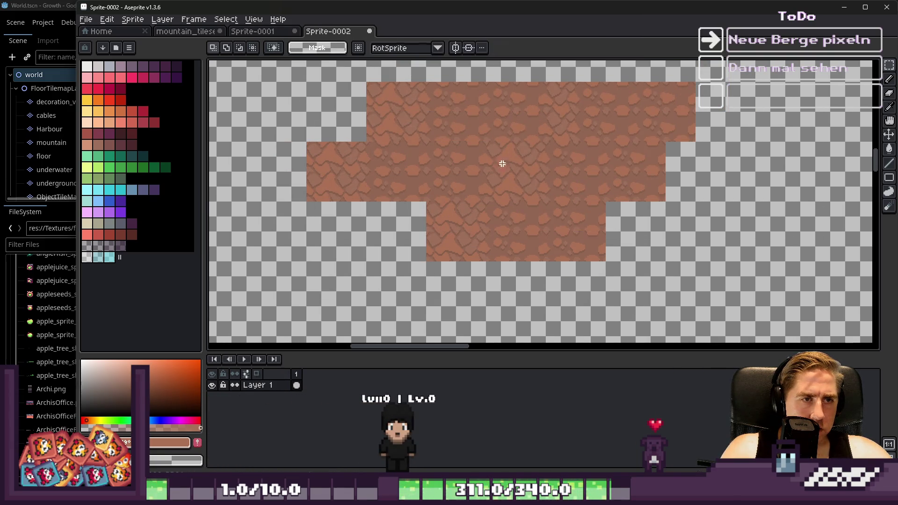
mouse_move(388, 112)
mouse_down()
mouse_move(395, 231)
mouse_move(418, 232)
mouse_move(407, 201)
mouse_up()
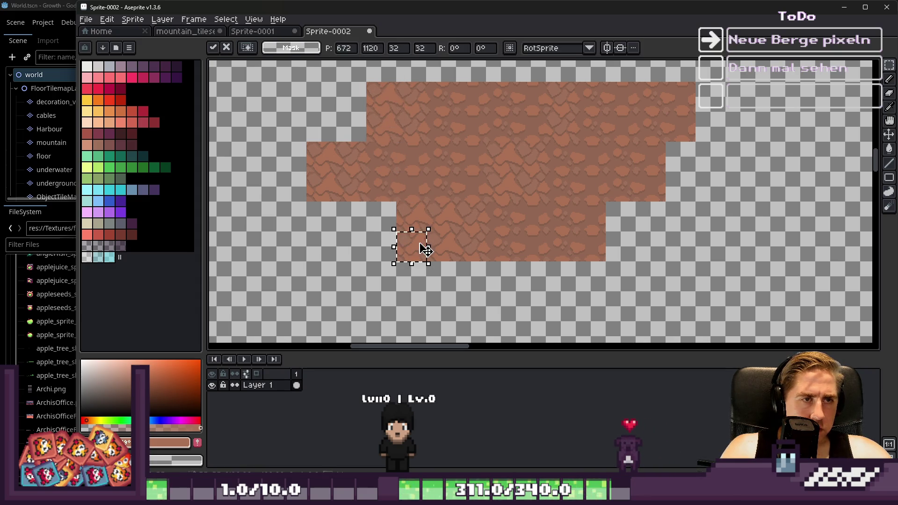
key(ctrl+d)
scroll(418, 254, up, 2)
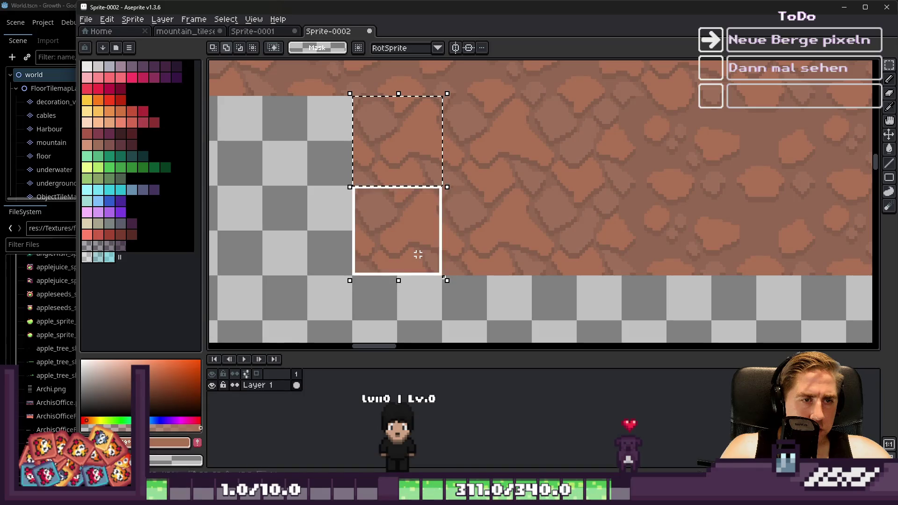
drag(467, 174, 315, 167)
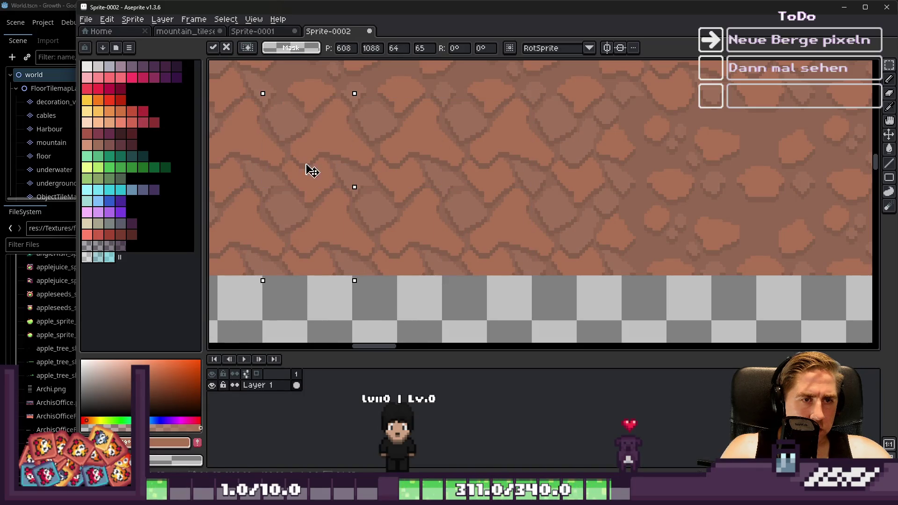
scroll(496, 218, down, 2)
mouse_move(583, 217)
mouse_down()
mouse_move(407, 215)
mouse_move(449, 262)
mouse_move(429, 268)
mouse_move(565, 211)
mouse_move(507, 269)
mouse_move(559, 204)
mouse_move(553, 267)
mouse_move(538, 220)
mouse_move(604, 271)
mouse_up()
key(Return)
Step: Select a rectangular block of rock tiles and try copies to the right and up-right
drag(389, 179, 550, 266)
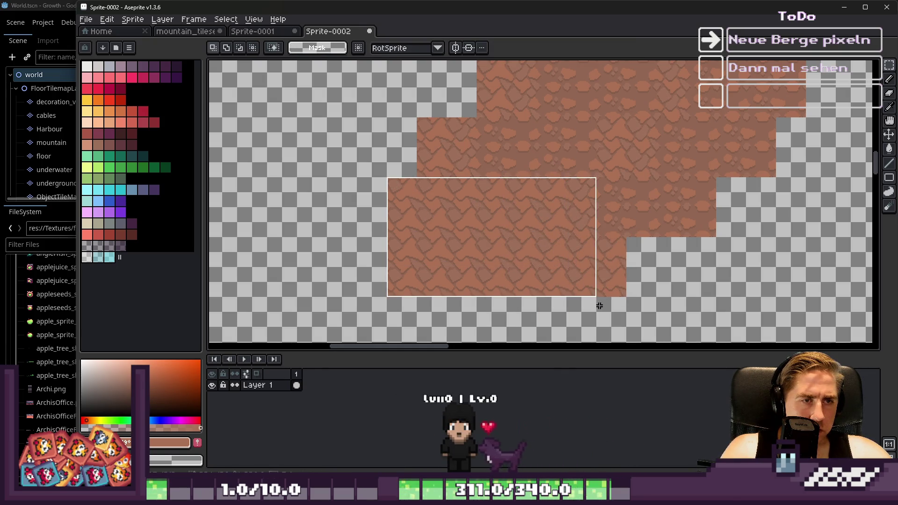
mouse_move(485, 239)
mouse_down()
mouse_move(623, 286)
mouse_move(694, 261)
mouse_up()
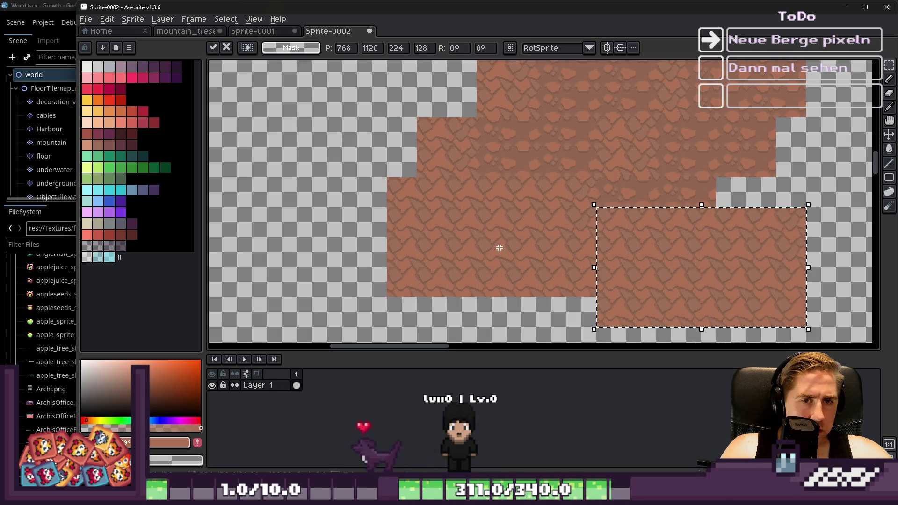
key(Escape)
scroll(473, 288, down, 1)
drag(484, 284, 622, 235)
key(Escape)
mouse_move(501, 248)
mouse_down()
mouse_move(644, 134)
mouse_move(648, 160)
mouse_up()
key(Escape)
Step: Place further copies of the rock block up-right and up-left, then deselect
mouse_move(508, 262)
mouse_down()
mouse_move(555, 136)
mouse_move(547, 149)
mouse_move(561, 159)
mouse_up()
key(Escape)
mouse_move(481, 260)
mouse_down()
mouse_move(491, 131)
mouse_move(474, 139)
mouse_up()
key(Escape)
mouse_move(477, 267)
mouse_down()
mouse_move(437, 211)
mouse_move(411, 201)
mouse_move(419, 206)
mouse_up()
key(ctrl+d)
Step: Move a selected rock block down to fill the patch's bottom edge
scroll(516, 214, up, 2)
scroll(395, 90, down, 1)
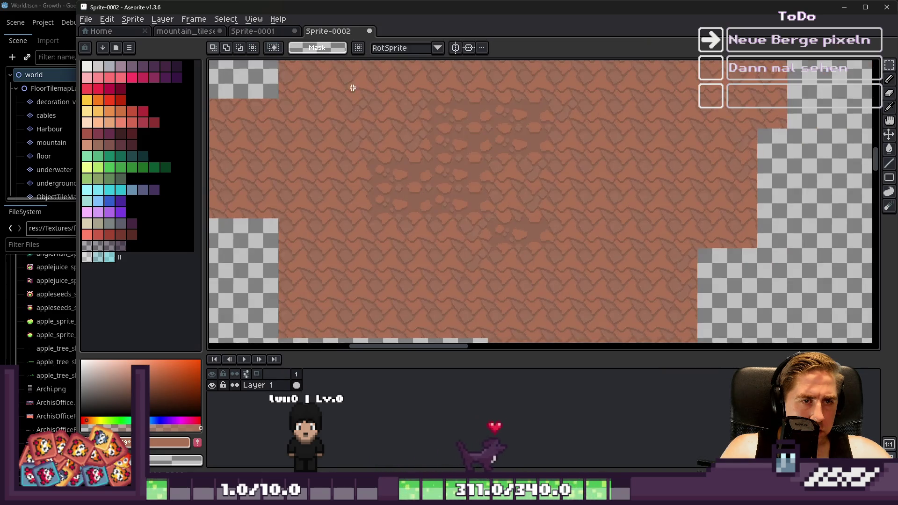
mouse_move(475, 233)
mouse_down()
mouse_move(562, 316)
mouse_move(518, 210)
mouse_move(599, 145)
mouse_move(521, 235)
mouse_move(544, 199)
mouse_move(564, 201)
mouse_move(459, 114)
mouse_move(409, 136)
mouse_move(445, 243)
mouse_move(387, 260)
mouse_move(542, 185)
mouse_move(525, 290)
mouse_up()
scroll(530, 231, down, 2)
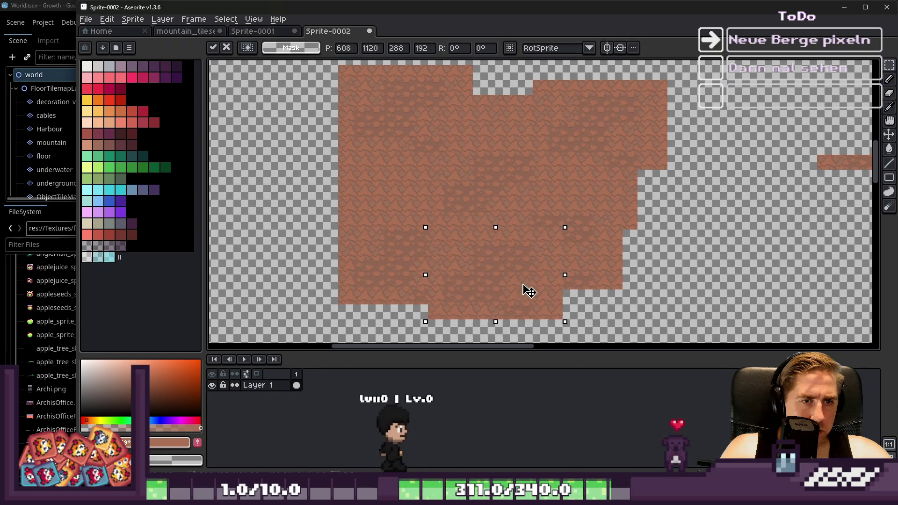
click(514, 204)
scroll(515, 204, up, 3)
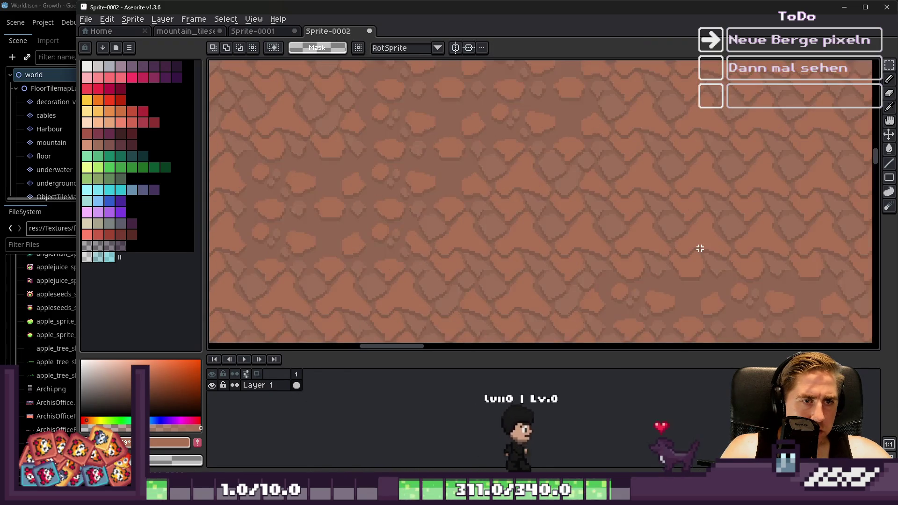
scroll(528, 213, up, 2)
scroll(473, 248, down, 1)
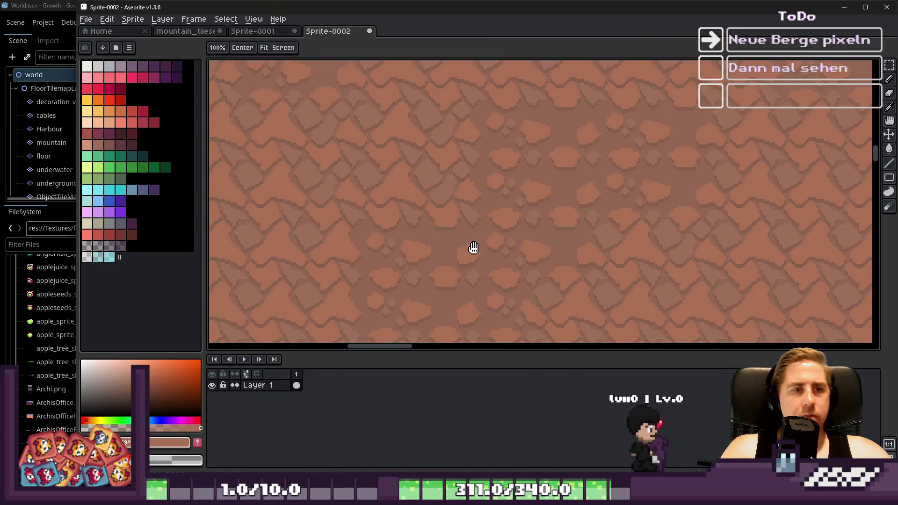
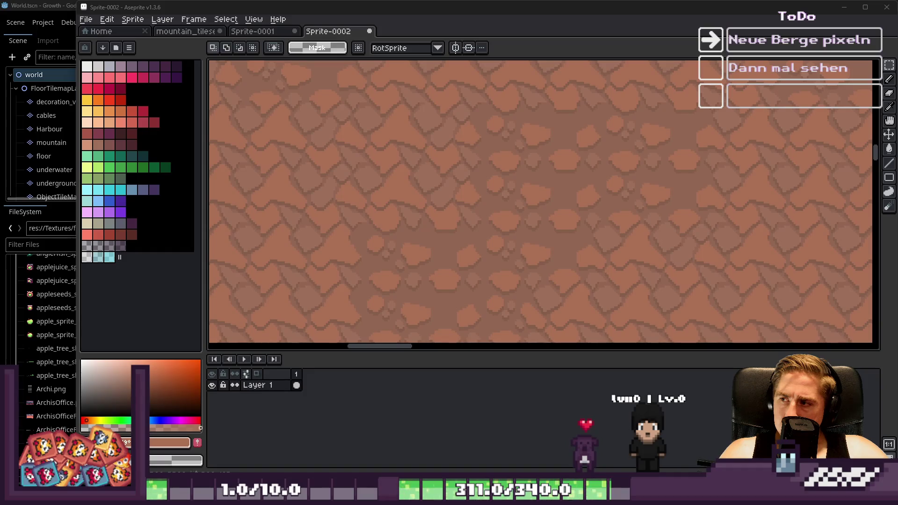
Step: Sample the base brown, fill the orange patches with it, then undo both fills
scroll(540, 206, down, 3)
scroll(525, 206, up, 3)
scroll(523, 207, up, 1)
scroll(325, 184, up, 1)
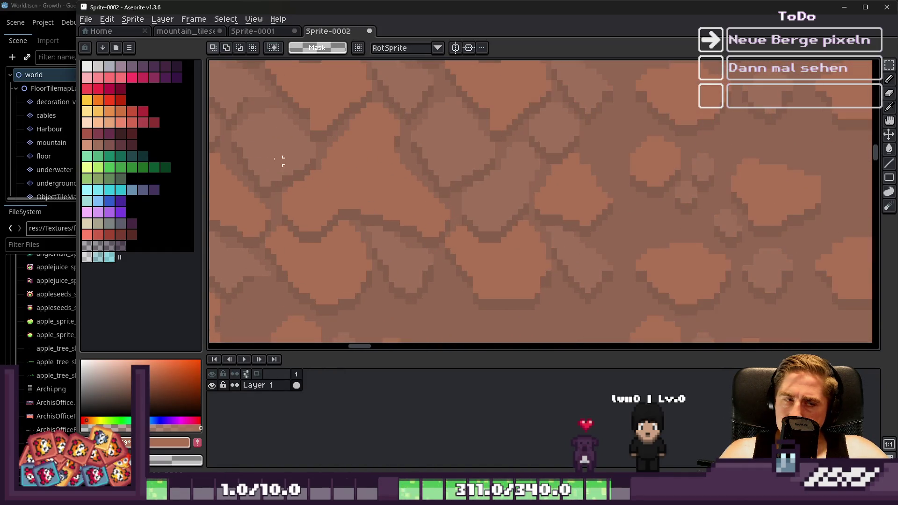
key(i)
click(260, 136)
key(g)
click(361, 182)
key(ctrl+z)
key(ctrl+z)
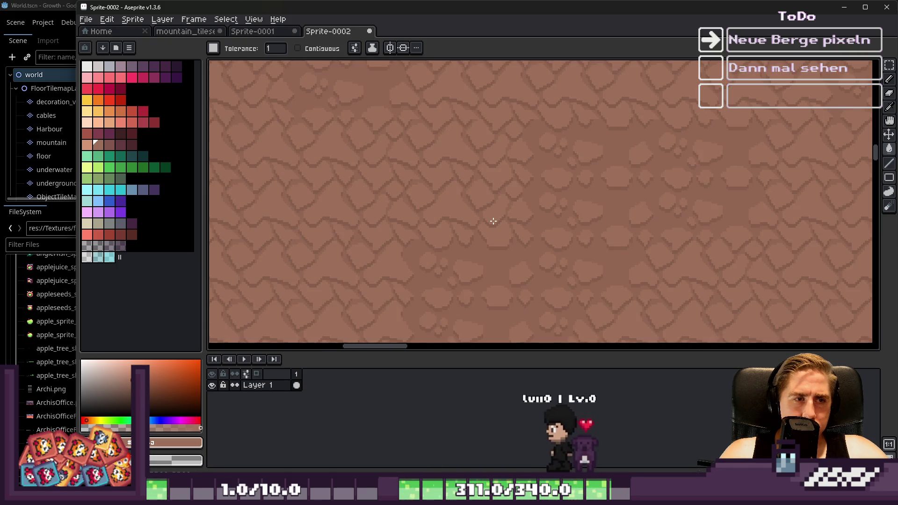
key(ctrl+z)
Step: Sample the lighter patch colour and recolour the light patches red, then salmon
scroll(389, 207, down, 2)
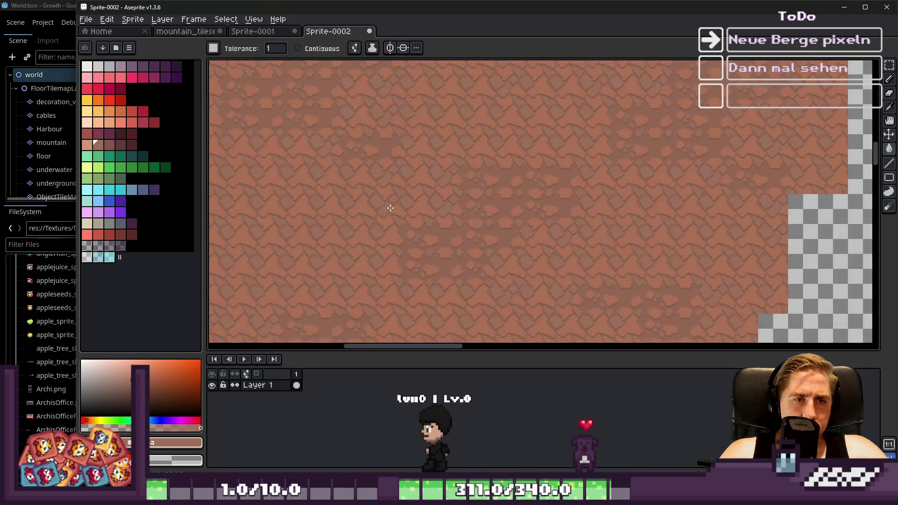
scroll(488, 177, up, 3)
scroll(488, 177, up, 2)
key(i)
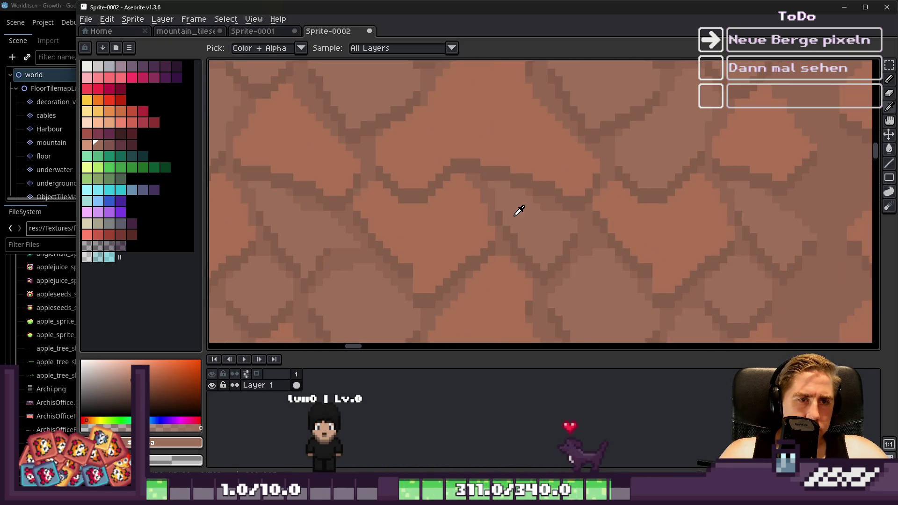
click(87, 145)
key(g)
click(426, 148)
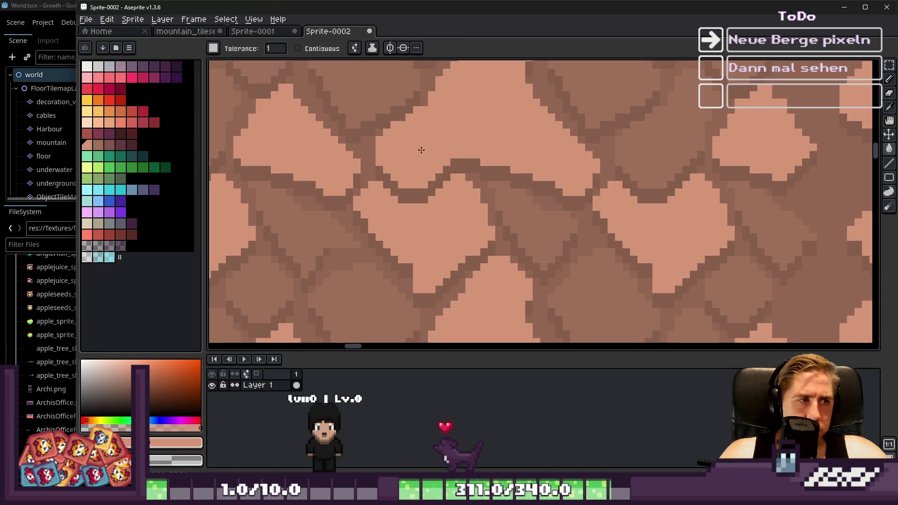
click(109, 234)
click(465, 151)
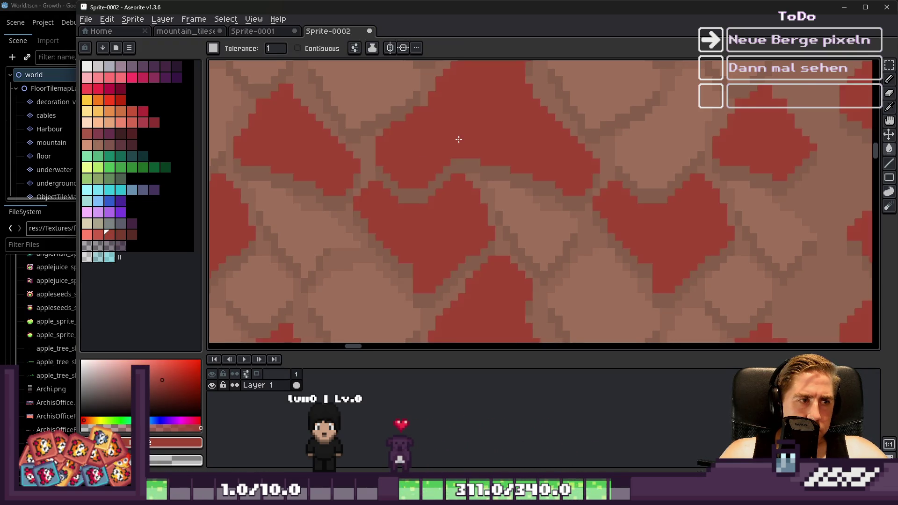
click(87, 234)
click(440, 155)
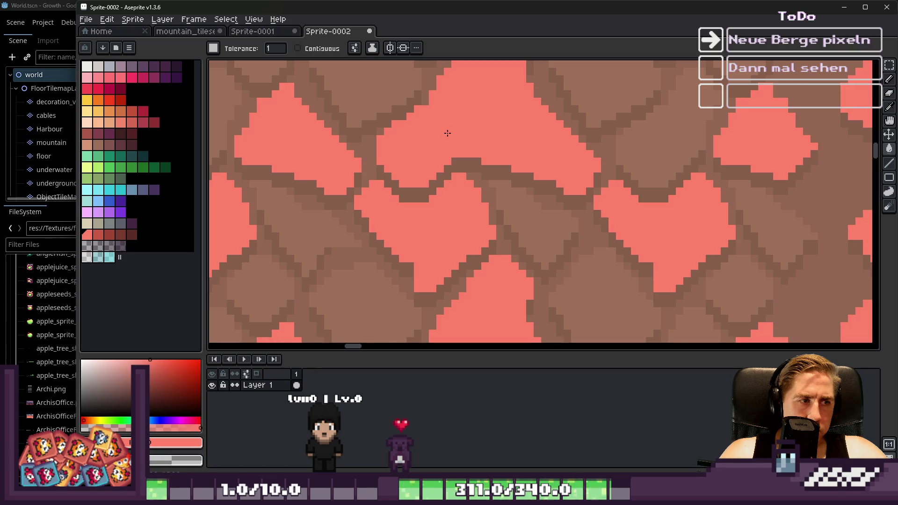
Step: Try darker red fills on the salmon patches, undoing and refilling once
scroll(434, 167, down, 3)
scroll(435, 167, up, 3)
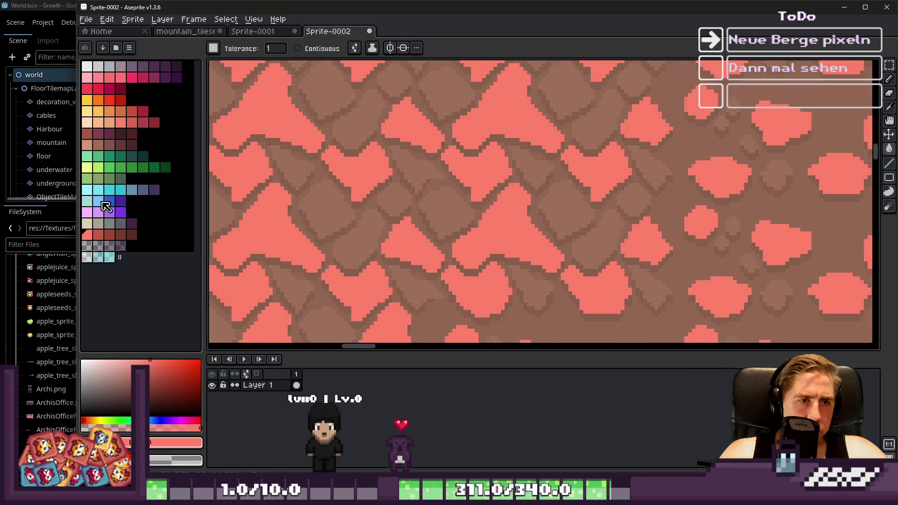
click(87, 134)
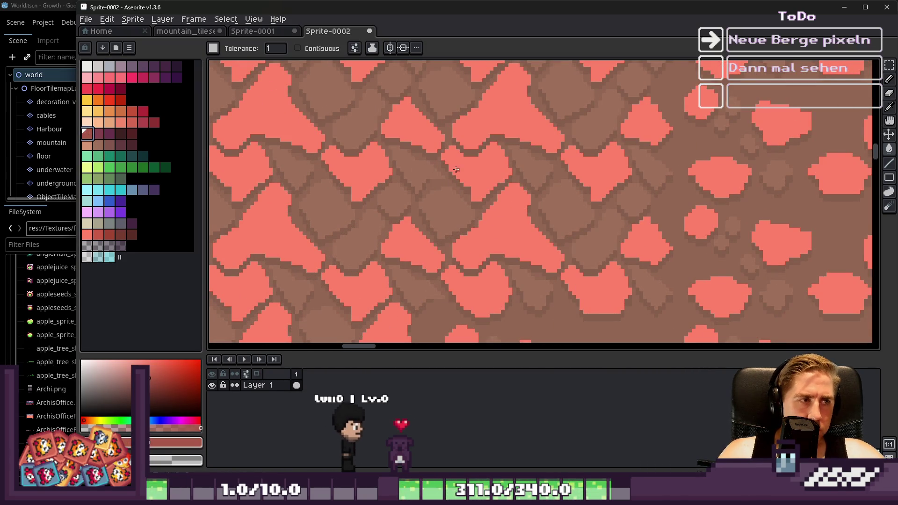
click(465, 175)
key(ctrl+z)
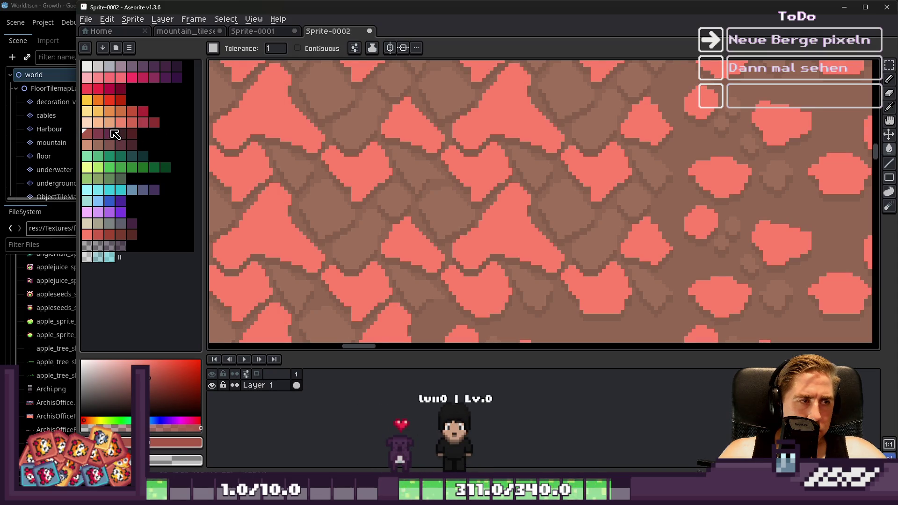
click(92, 122)
click(132, 122)
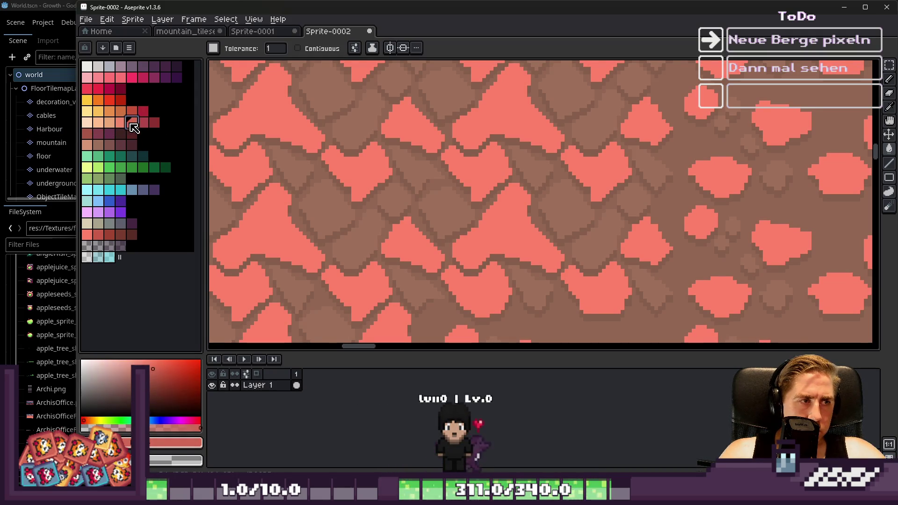
click(437, 174)
Step: Recolour the inner stones light salmon, brownish, then pink
scroll(437, 174, down, 1)
scroll(438, 174, down, 1)
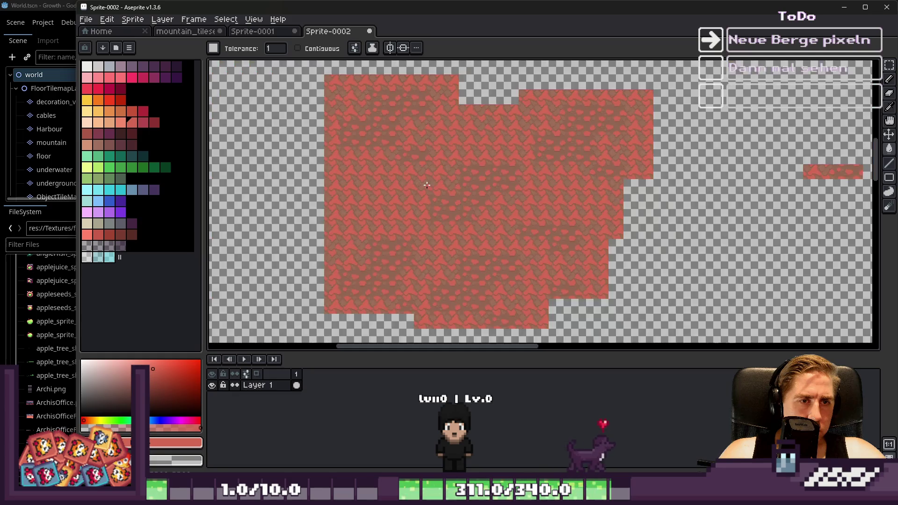
scroll(431, 180, up, 3)
click(123, 123)
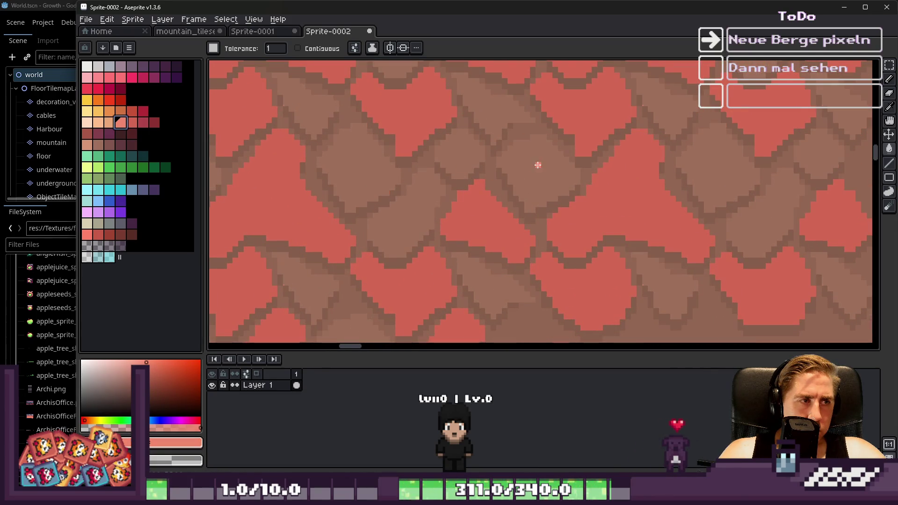
click(538, 165)
click(508, 199)
scroll(468, 202, down, 4)
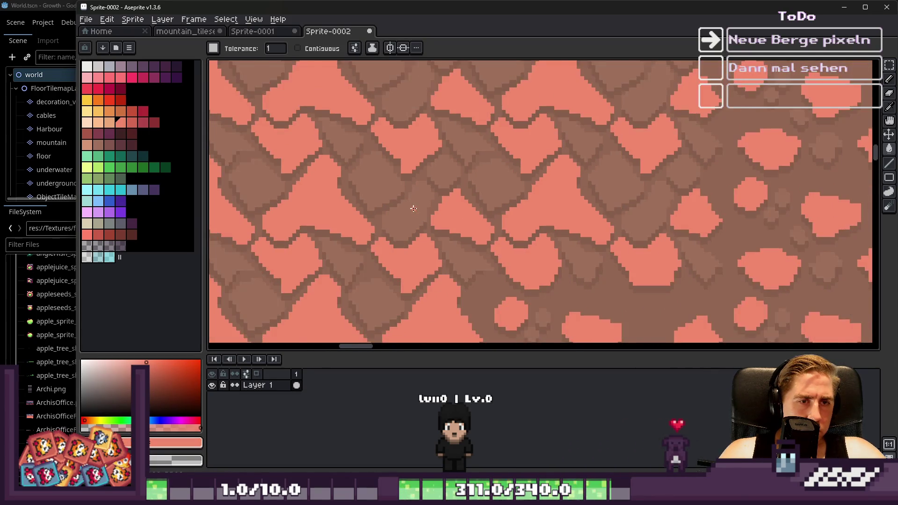
scroll(412, 206, up, 4)
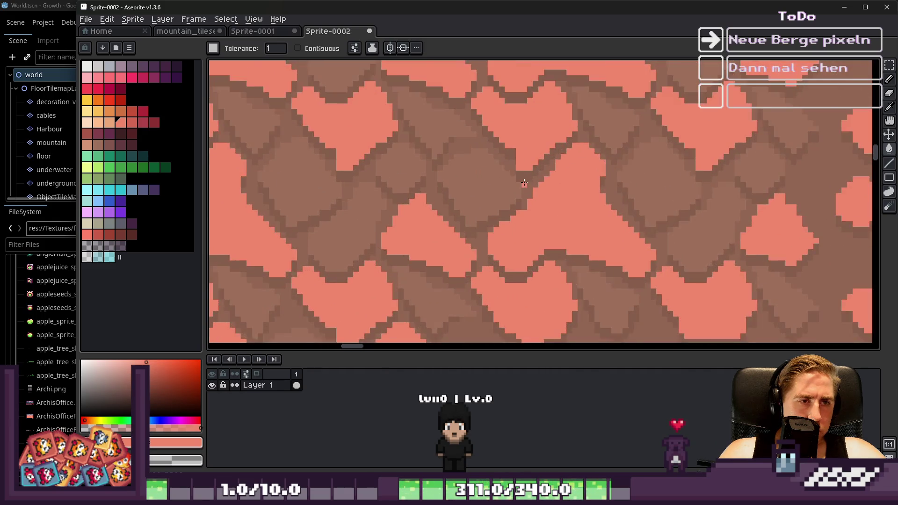
click(113, 80)
click(432, 189)
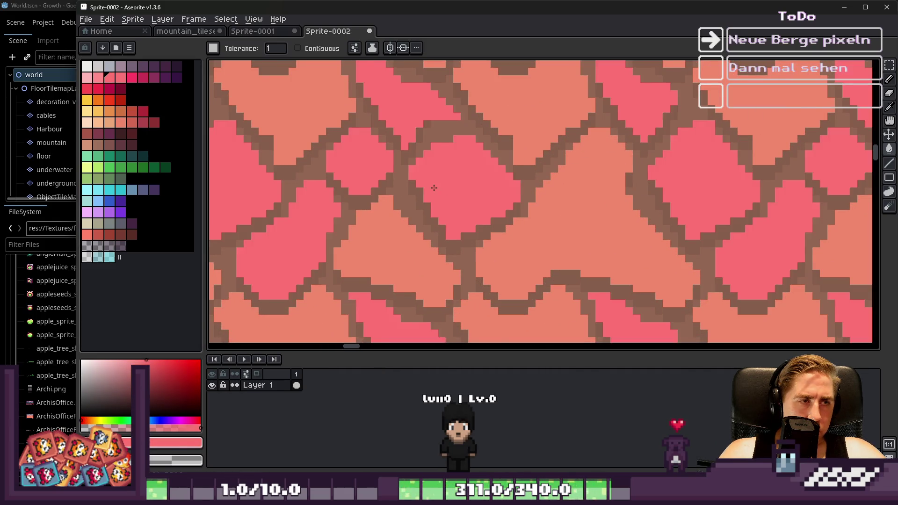
Step: Try a hot pink fill on the stones, undo it and apply it again
scroll(432, 189, down, 3)
scroll(433, 189, down, 3)
scroll(433, 189, up, 4)
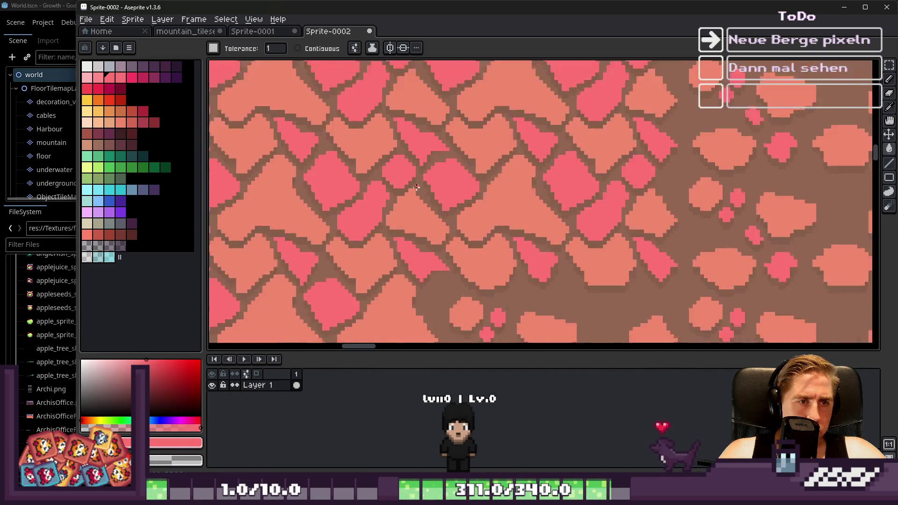
click(133, 77)
click(391, 178)
key(ctrl+z)
click(531, 225)
scroll(532, 225, down, 2)
Step: Undo the recolouring back toward brown and discard a trial lighter fill
key(v)
key(ctrl+z)
key(ctrl+z)
key(ctrl+z)
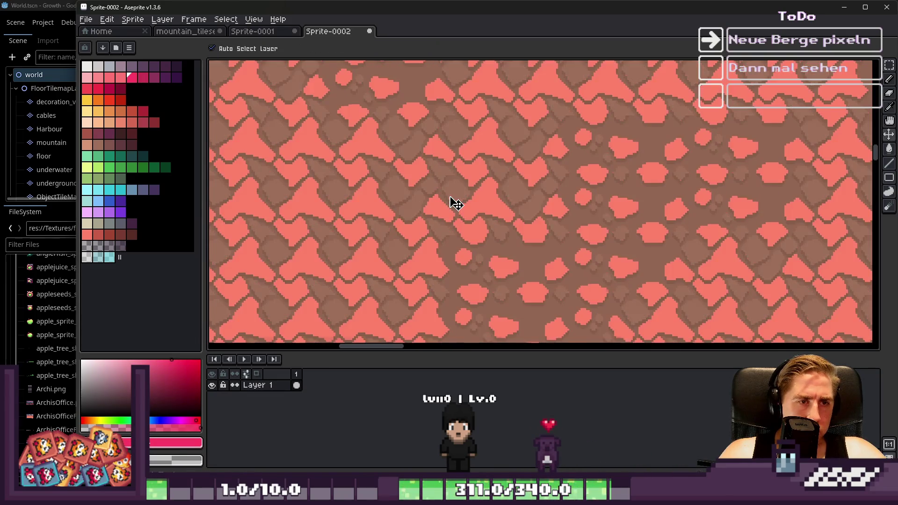
key(ctrl+z)
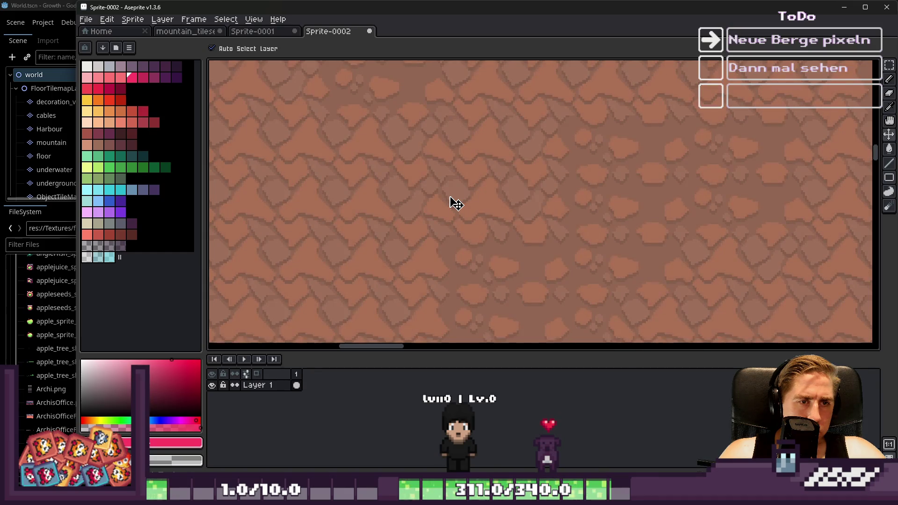
click(457, 202)
key(ctrl+z)
scroll(458, 194, down, 3)
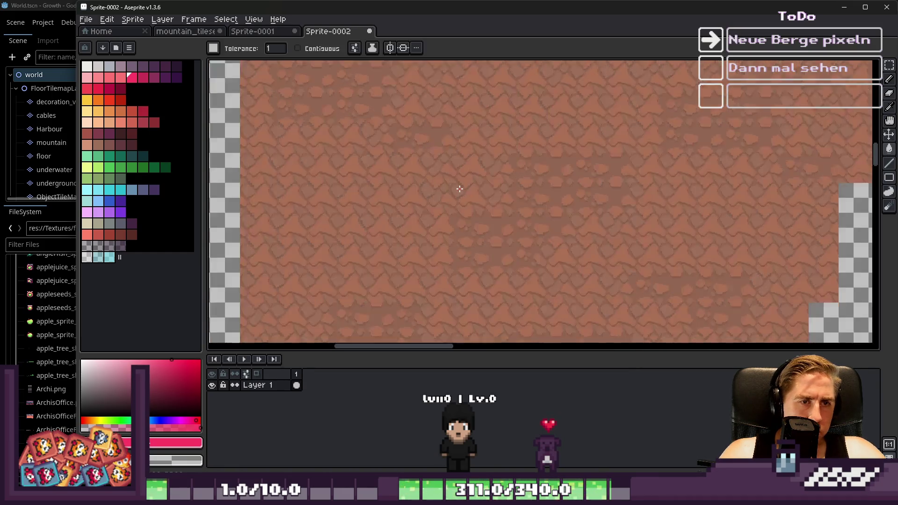
scroll(460, 190, up, 2)
Step: Select and copy a wide strip of the cracked-rock texture, then switch to mountain_tileset.png
key(v)
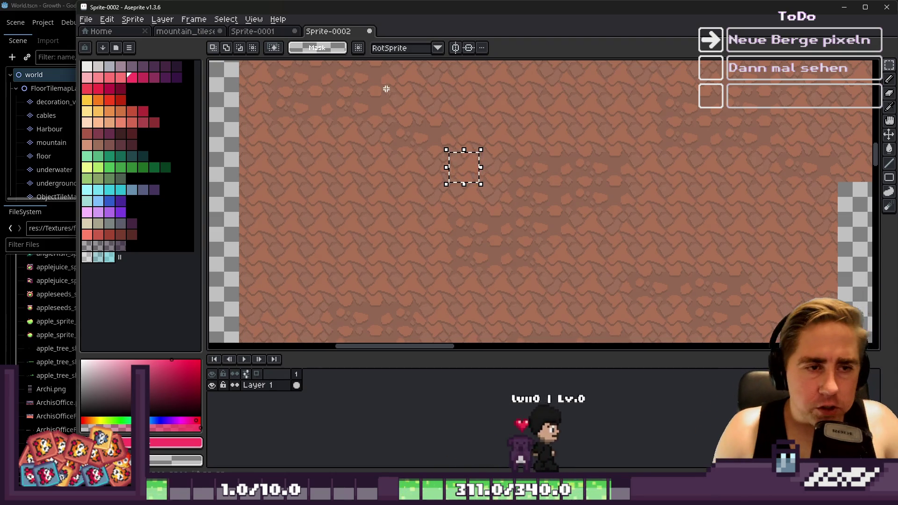
drag(481, 167, 641, 159)
scroll(538, 177, up, 2)
key(ctrl+d)
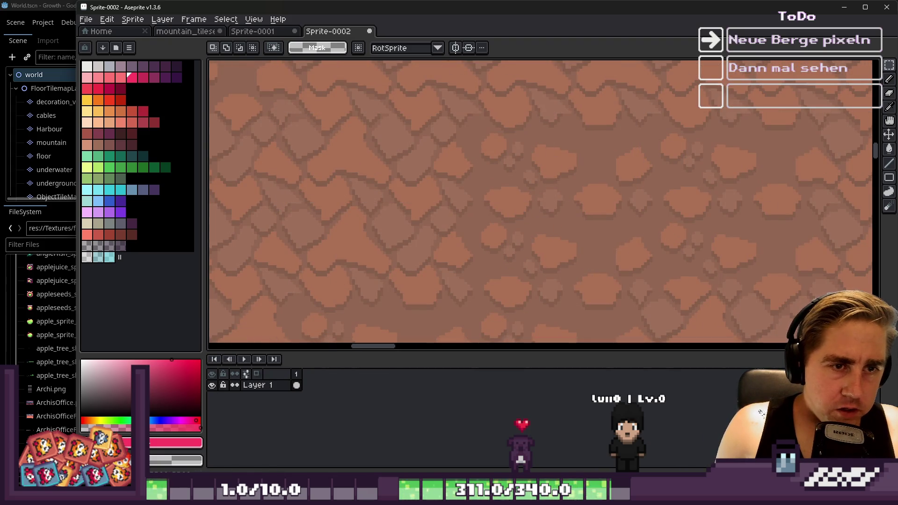
click(162, 33)
scroll(407, 156, down, 3)
scroll(327, 112, up, 2)
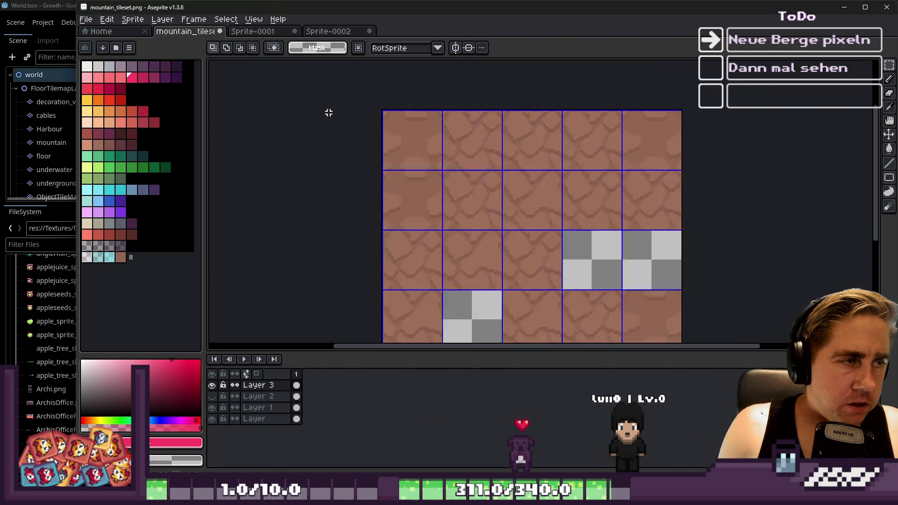
Step: Paste the texture strip along the top edge of the tileset and maximize the window
key(ctrl+v)
mouse_move(495, 141)
mouse_down()
mouse_move(437, 199)
mouse_move(451, 169)
mouse_up()
scroll(451, 168, up, 1)
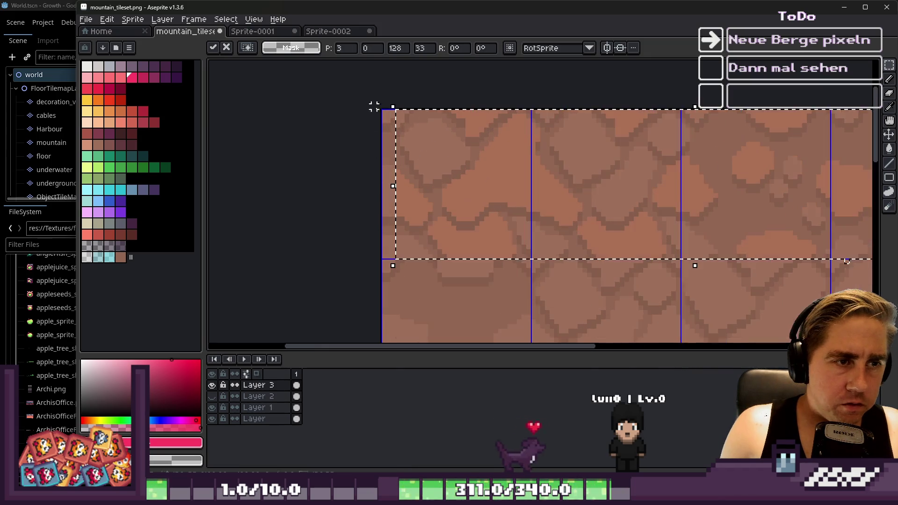
key(Return)
double_click(250, 8)
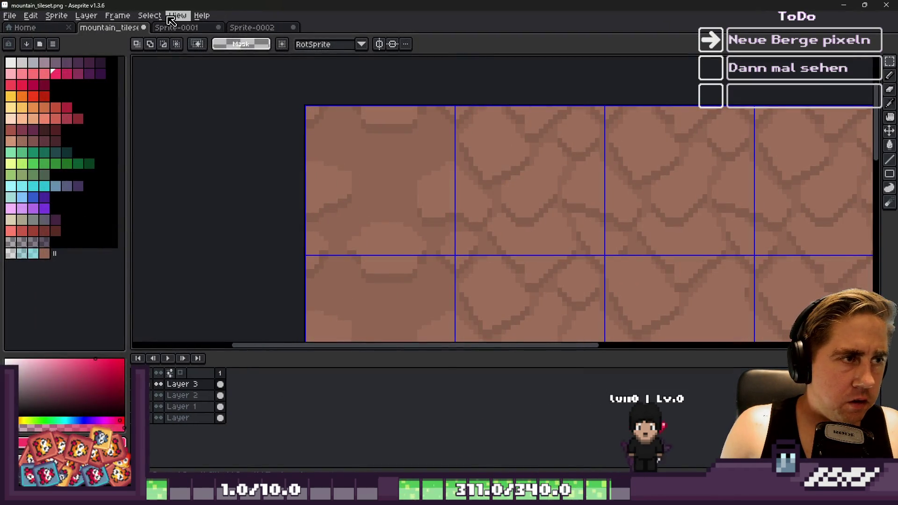
click(178, 15)
click(331, 109)
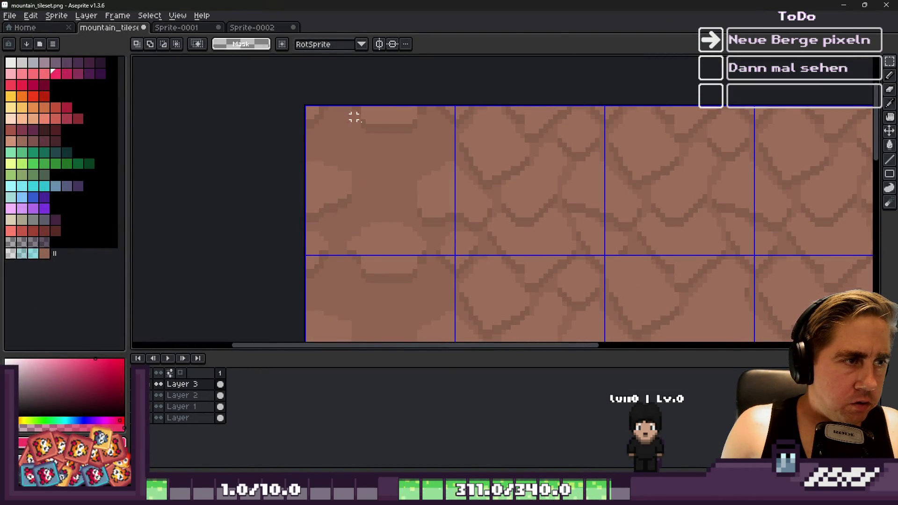
Step: Paste the texture strip again and place it on the second row
key(ctrl+v)
drag(357, 185, 427, 164)
scroll(427, 164, down, 2)
mouse_move(395, 115)
mouse_down()
mouse_move(447, 160)
mouse_move(483, 236)
mouse_up()
key(Return)
scroll(448, 158, down, 2)
scroll(437, 124, up, 2)
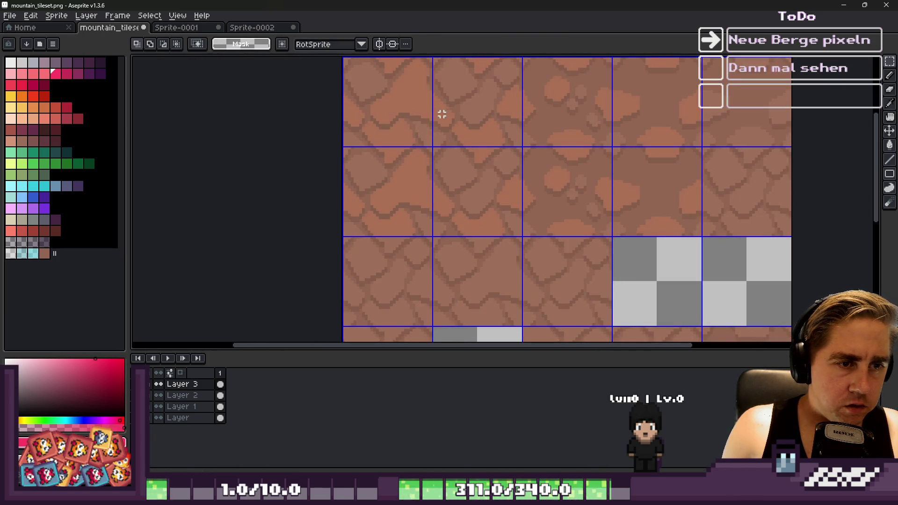
Step: Move three-tile strips from the second row down one row
drag(386, 189, 576, 187)
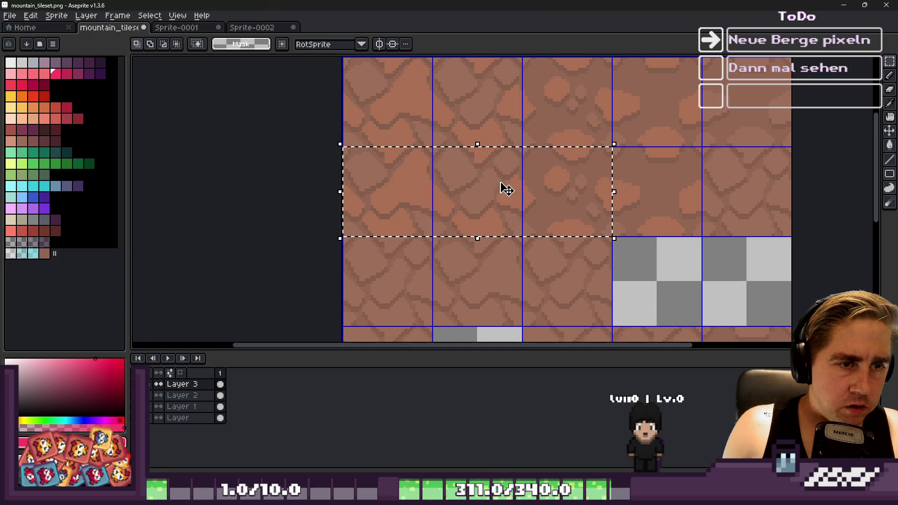
click(468, 182)
drag(468, 183, 461, 257)
scroll(482, 121, down, 2)
scroll(475, 178, up, 2)
key(ctrl+d)
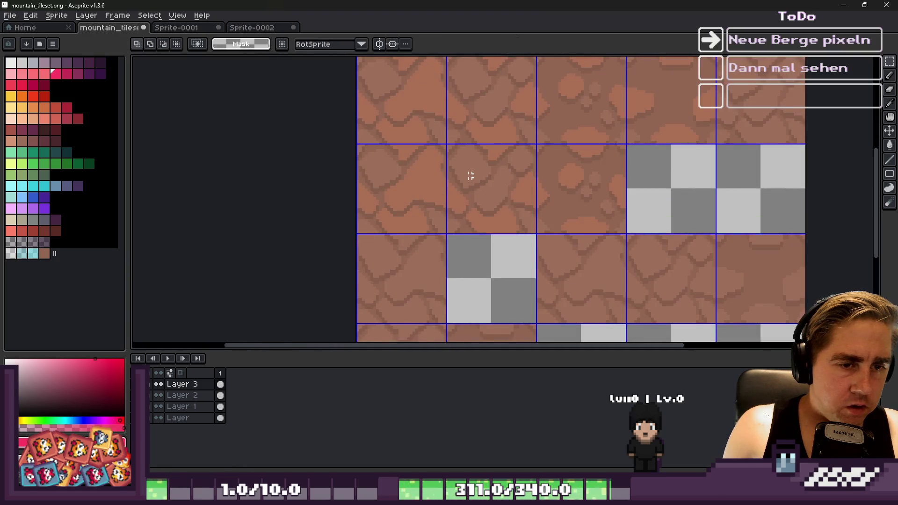
drag(400, 171, 552, 192)
drag(412, 175, 413, 254)
scroll(413, 255, down, 2)
click(417, 183)
scroll(417, 183, up, 2)
Step: Select and reposition the middle tile of the grid
drag(407, 138, 462, 136)
key(ctrl+d)
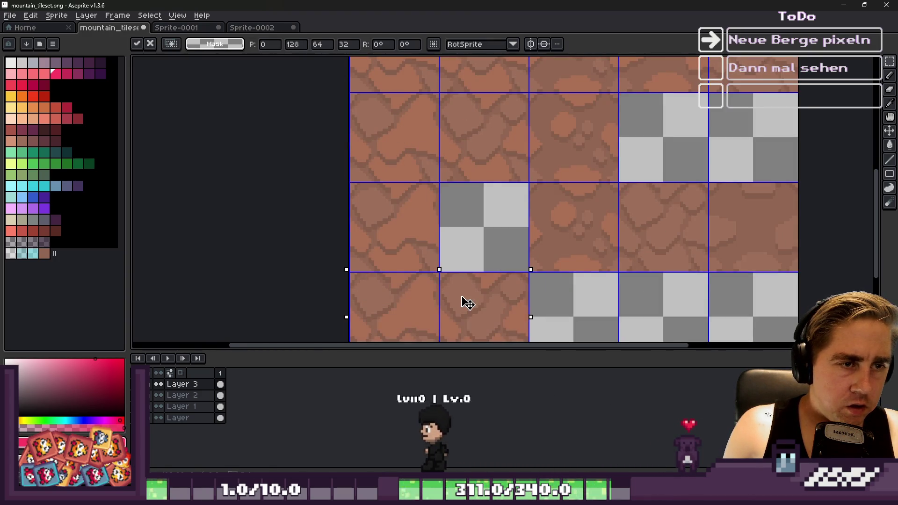
mouse_move(550, 239)
mouse_down()
mouse_move(572, 218)
mouse_move(644, 240)
mouse_move(614, 239)
mouse_up()
click(587, 240)
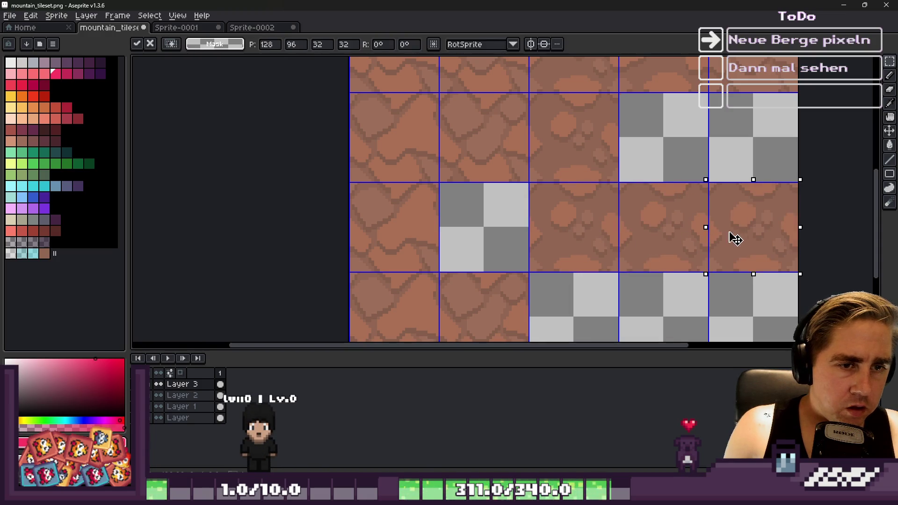
key(Return)
scroll(576, 238, down, 4)
scroll(563, 154, up, 2)
Step: Move the row 1, column 2 tile into the fifth column, then run the game in Godot
mouse_move(492, 174)
mouse_down()
mouse_move(455, 204)
mouse_move(627, 208)
mouse_up()
click(438, 218)
key(Escape)
mouse_move(371, 132)
mouse_down()
mouse_move(363, 125)
mouse_move(627, 129)
mouse_up()
click(356, 124)
key(Return)
scroll(594, 124, down, 3)
scroll(723, 103, up, 1)
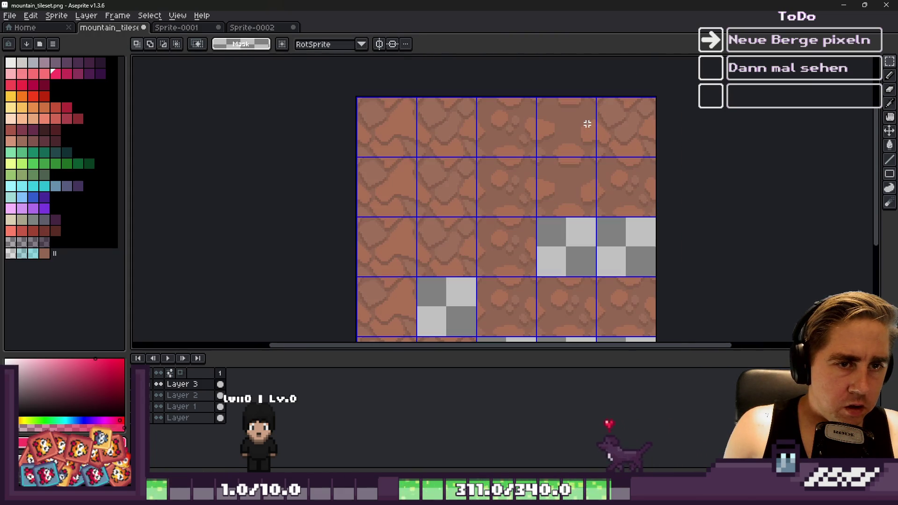
click(844, 5)
click(752, 23)
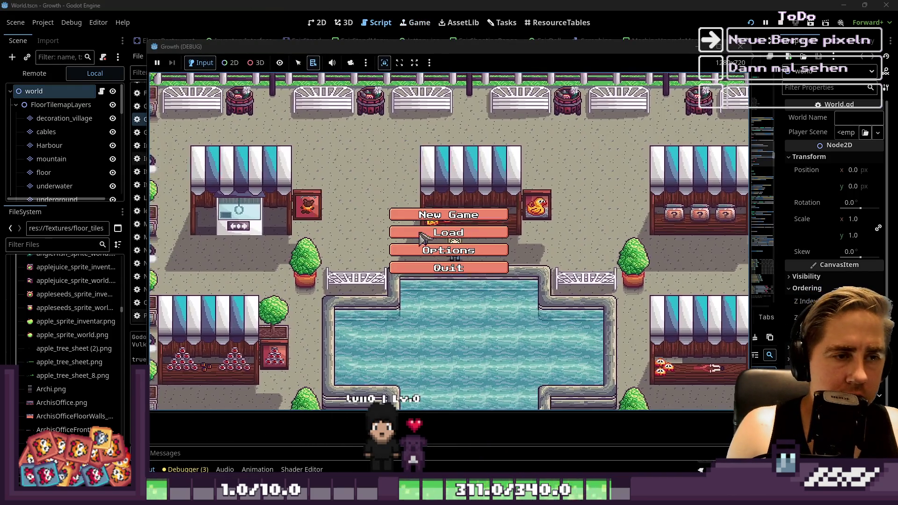
Step: Start a new game with a character name, walk north and west past the rock tiles, then stop and return to Aseprite
click(426, 212)
text(asdaf)
click(449, 322)
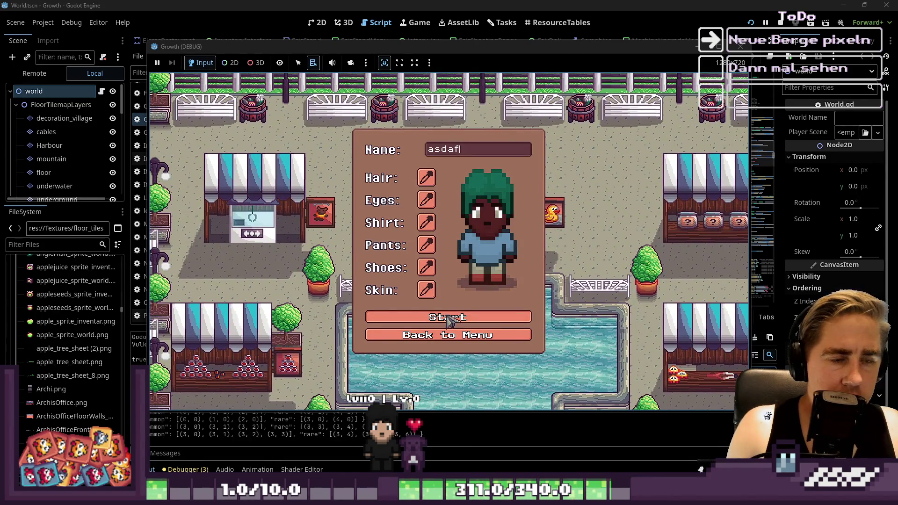
key(w)
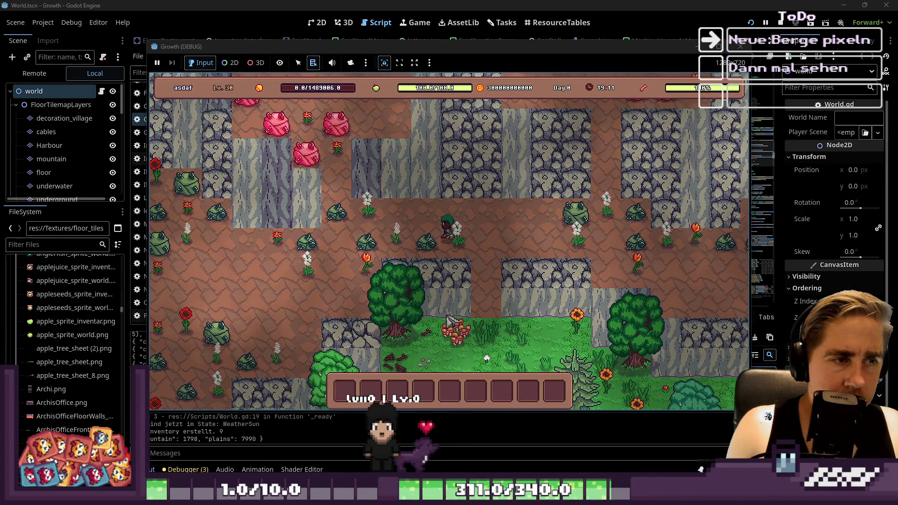
key(a)
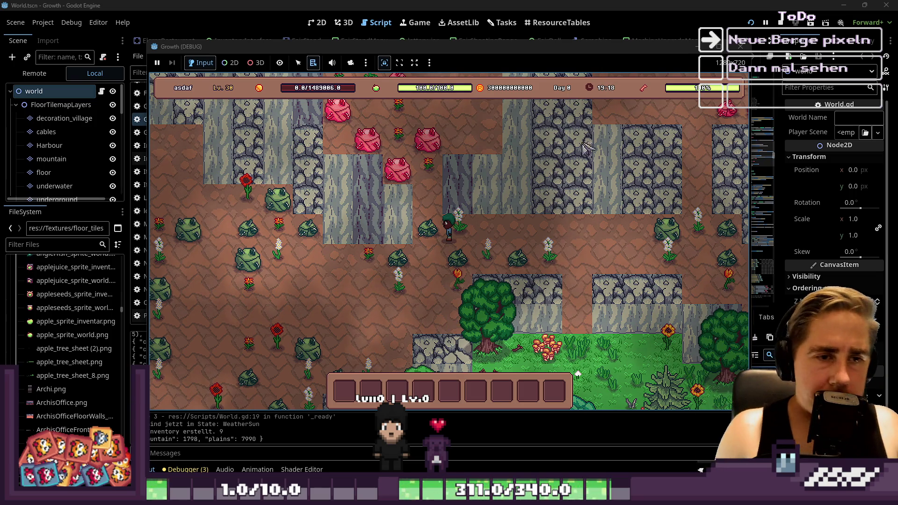
click(741, 46)
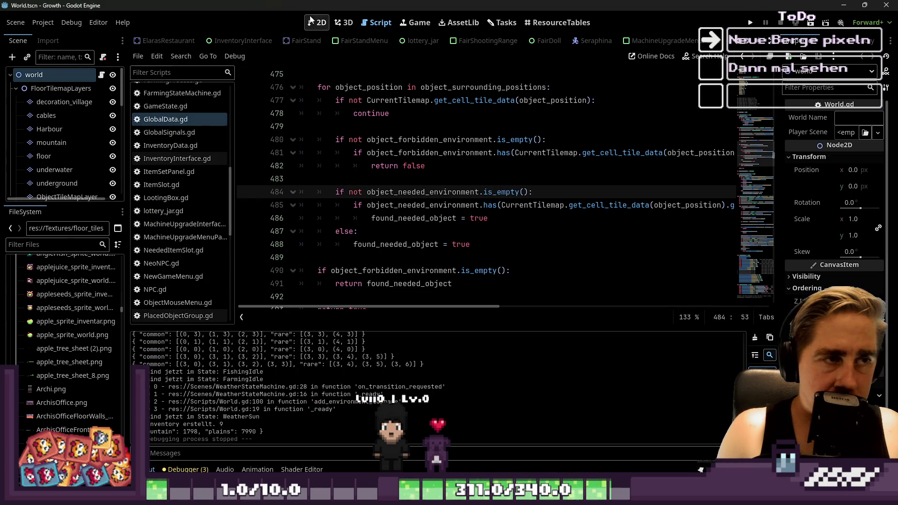
key(alt+Tab)
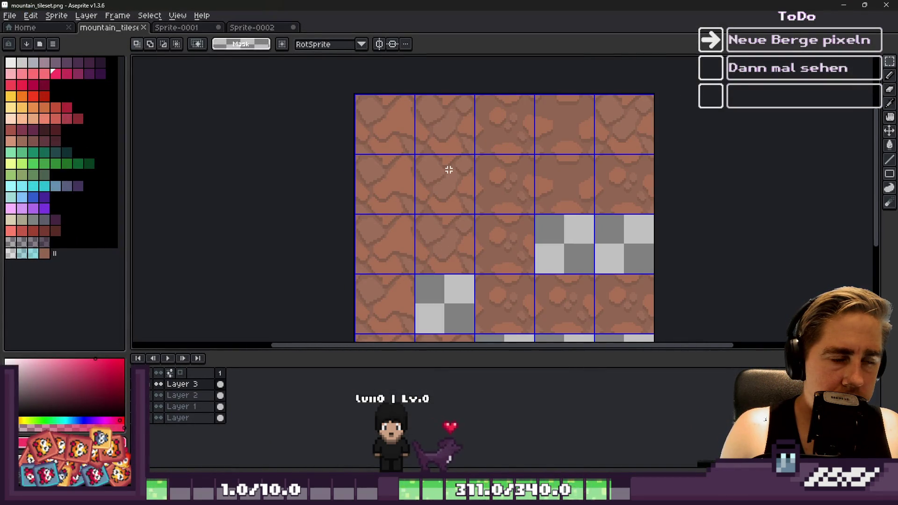
Step: Move the rock tile from row 3, column 3 into column 1 and commit it
scroll(361, 96, up, 1)
scroll(360, 100, down, 1)
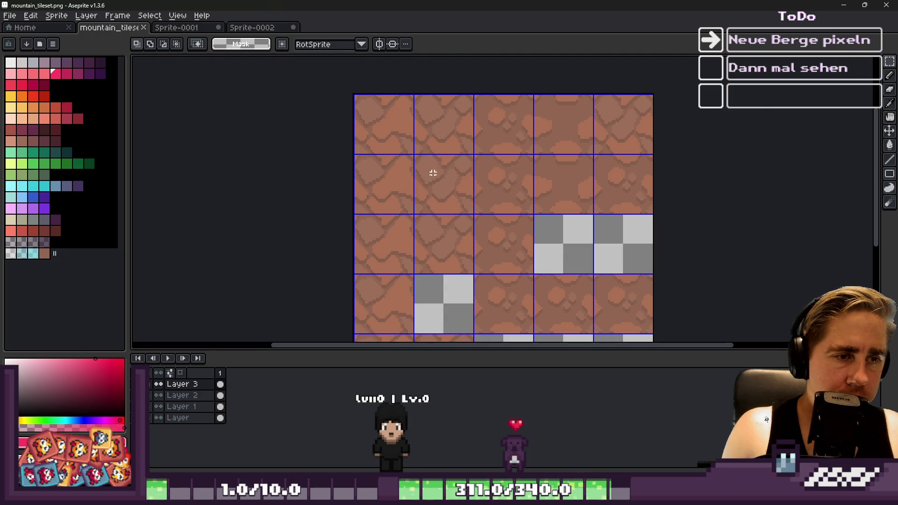
scroll(430, 214, up, 1)
click(538, 251)
mouse_move(461, 152)
mouse_down()
mouse_move(459, 168)
mouse_move(357, 275)
mouse_up()
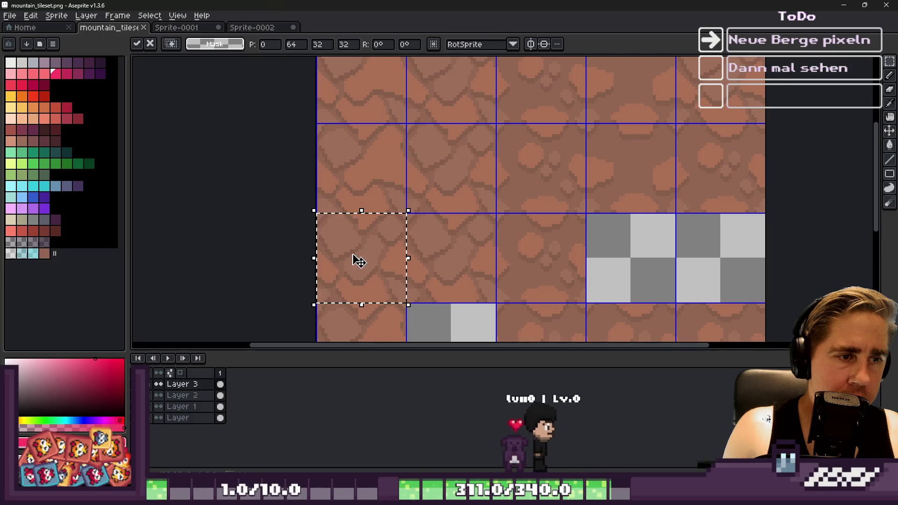
key(ctrl+d)
scroll(379, 150, down, 1)
scroll(393, 186, down, 1)
scroll(404, 276, up, 2)
scroll(403, 276, down, 1)
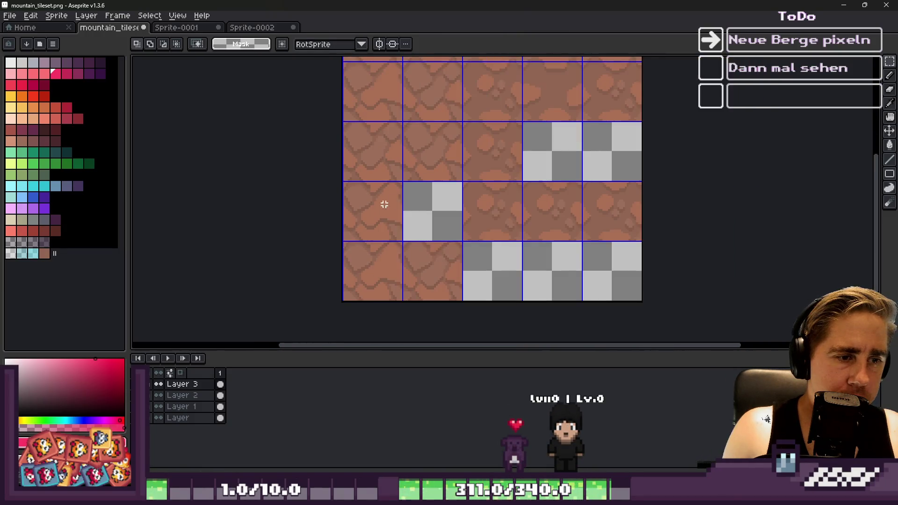
scroll(384, 208, up, 1)
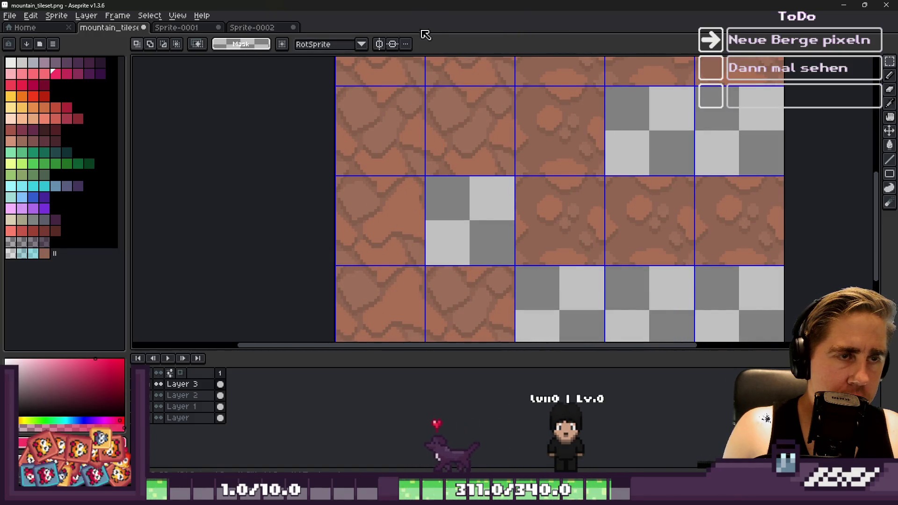
Step: Glance at the Sprite-0001 and Sprite-0002 documents, then return to mountain_tileset
click(201, 29)
click(257, 29)
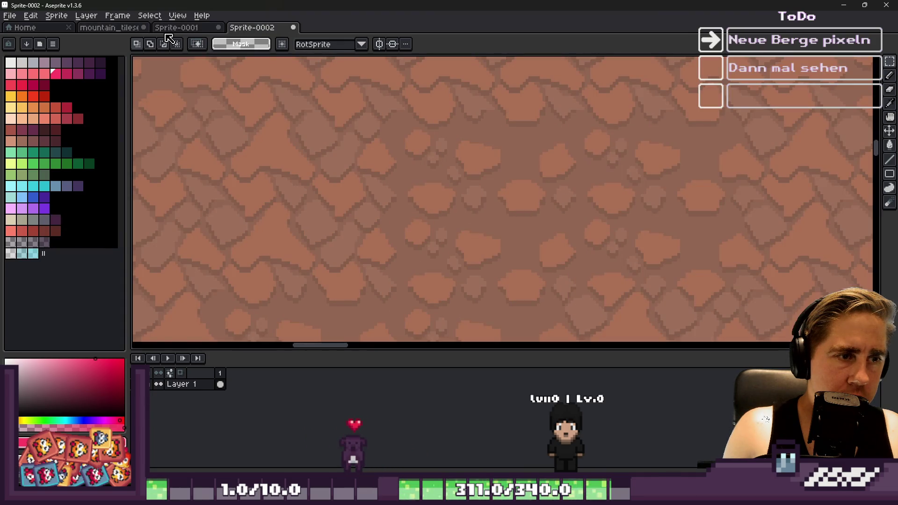
click(118, 30)
scroll(468, 172, down, 1)
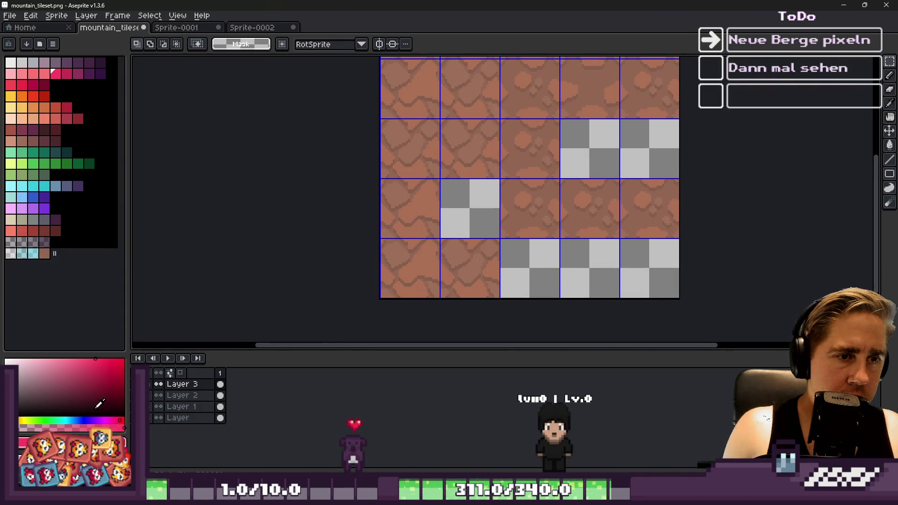
Step: Step through undo and redo to compare the cracked-rock, beige and brown tile versions
key(ctrl+z)
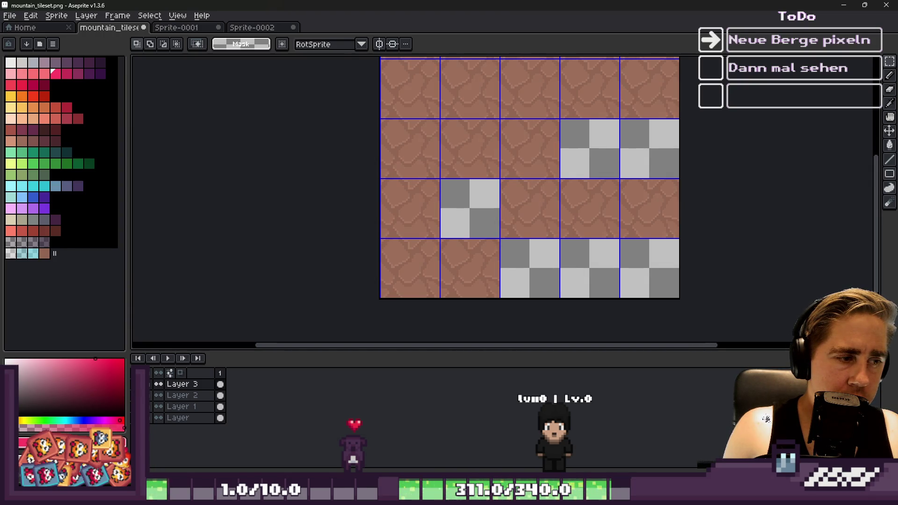
key(ctrl+z)
key(ctrl+y)
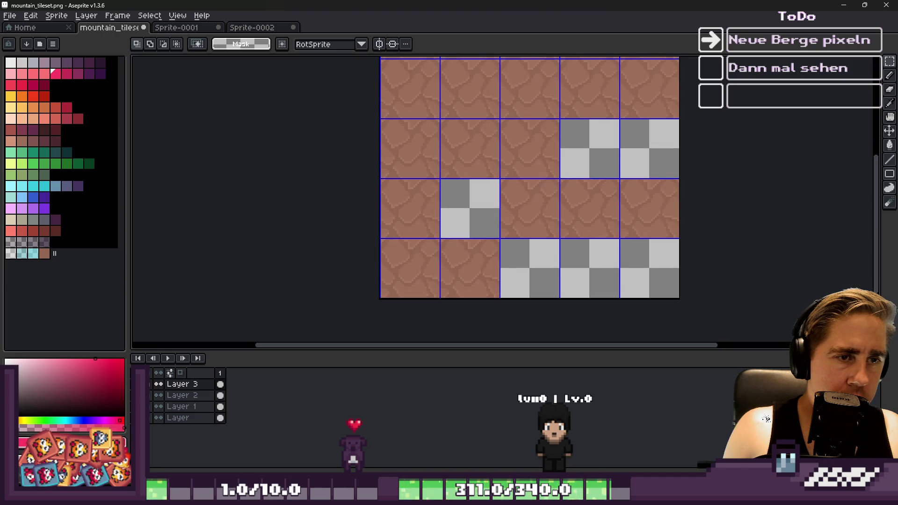
key(ctrl+z)
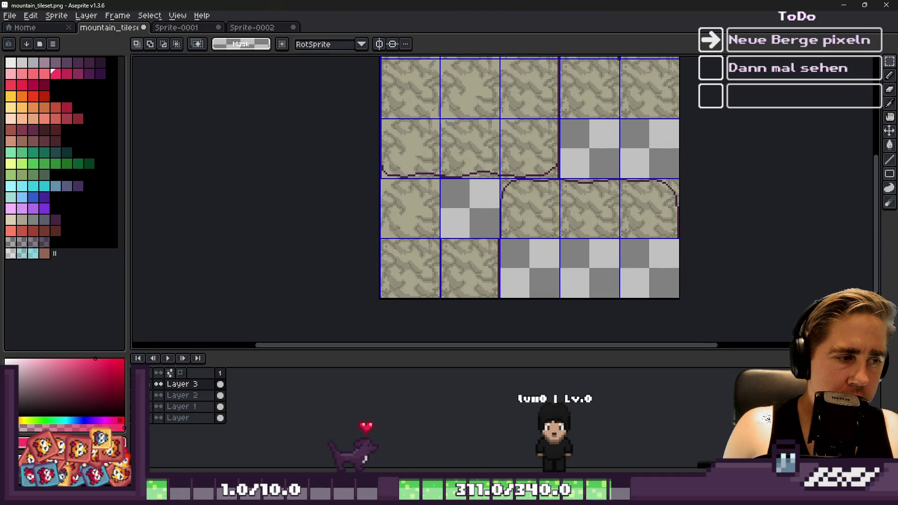
scroll(381, 284, down, 1)
scroll(407, 254, up, 1)
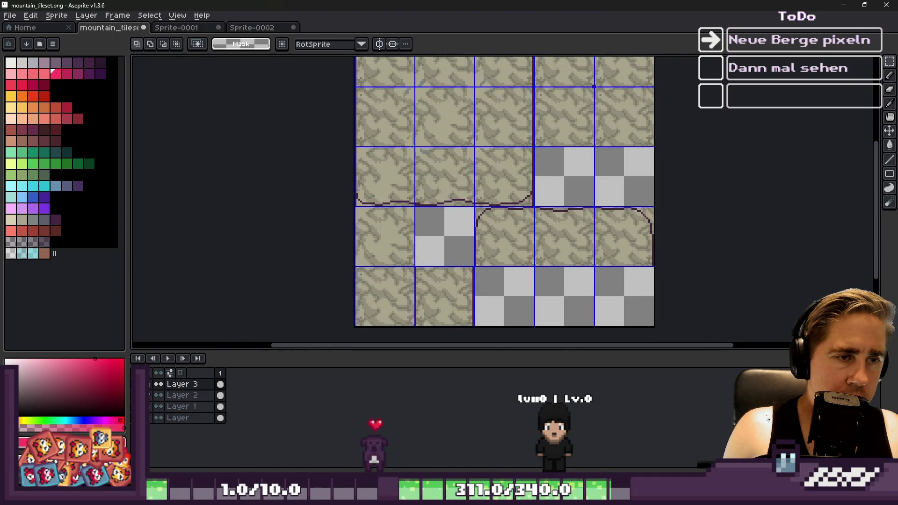
key(ctrl+z)
key(ctrl+z)
key(ctrl+y)
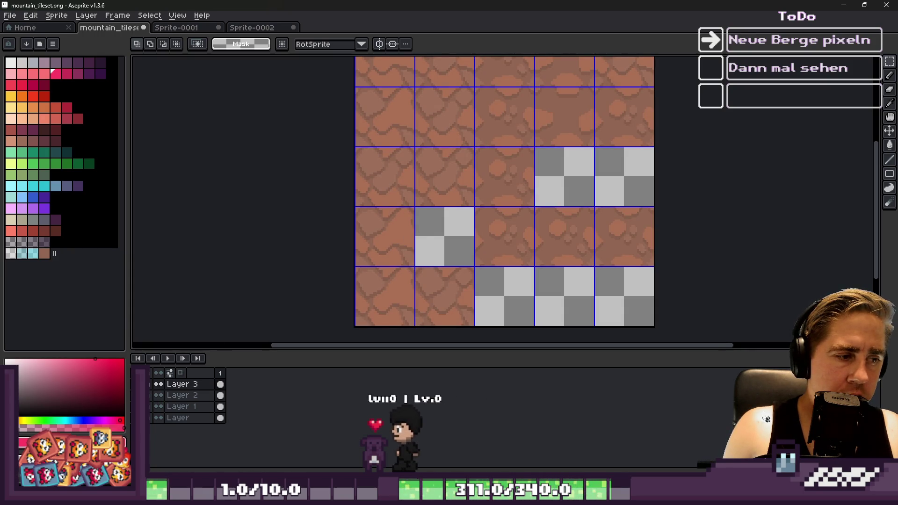
Step: Drag Layer 1, then Layer 3, and finally Layer 2 to the top of the layer stack
click(190, 407)
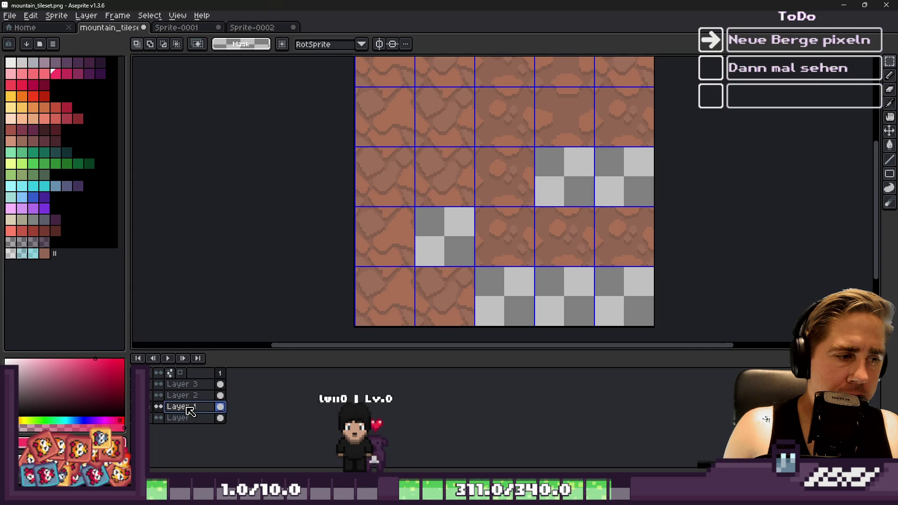
drag(187, 387, 187, 384)
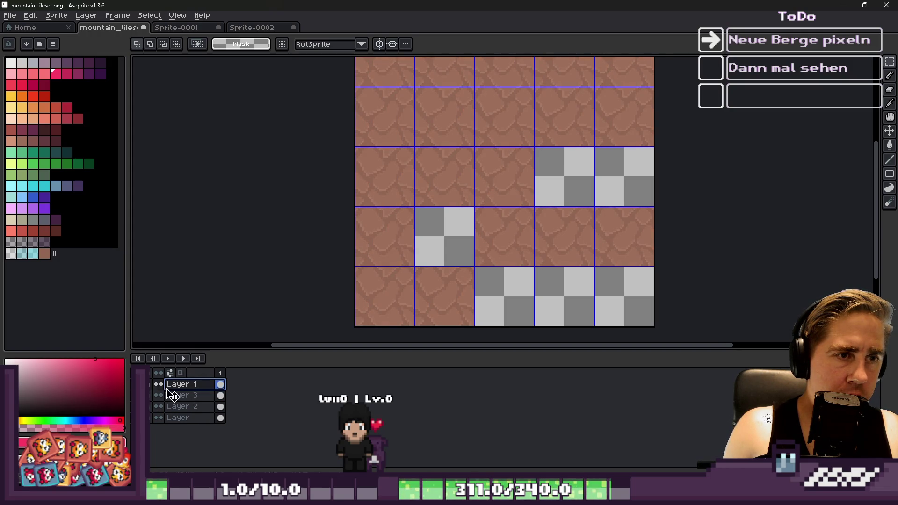
click(189, 398)
drag(193, 397, 191, 384)
click(187, 407)
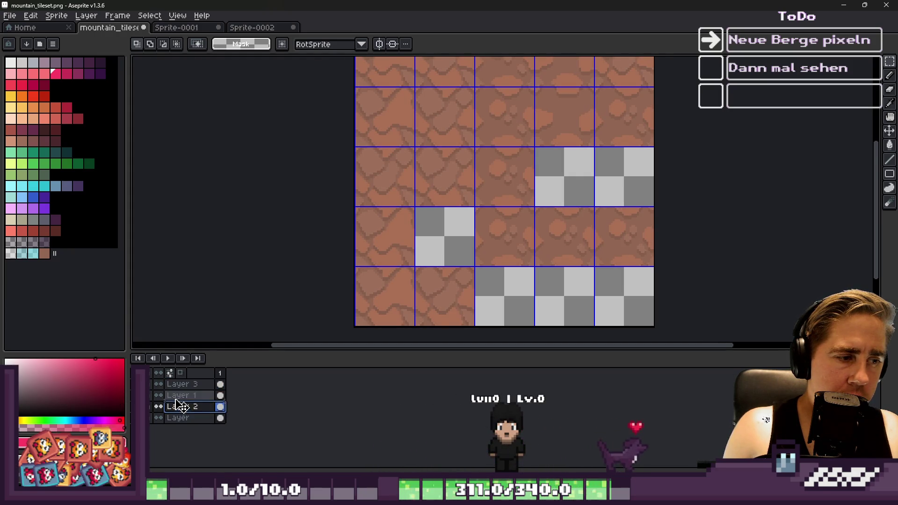
drag(189, 384, 190, 384)
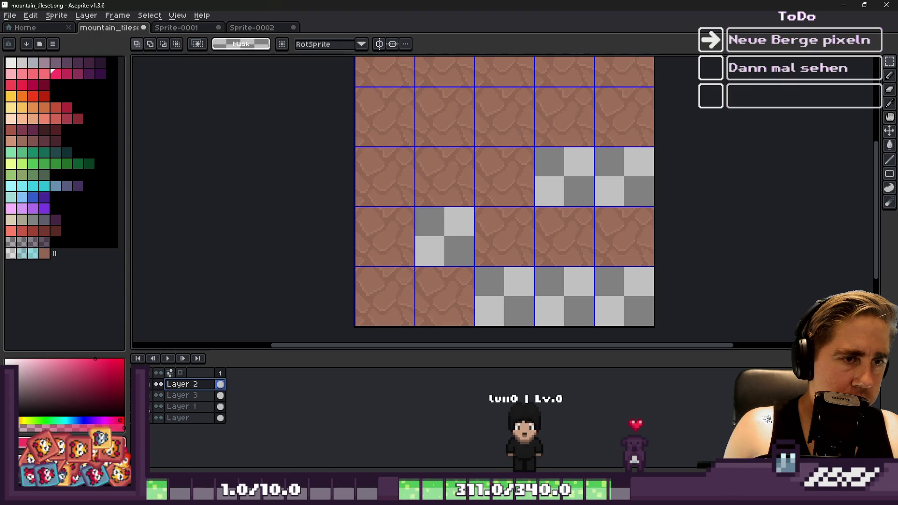
scroll(461, 201, up, 2)
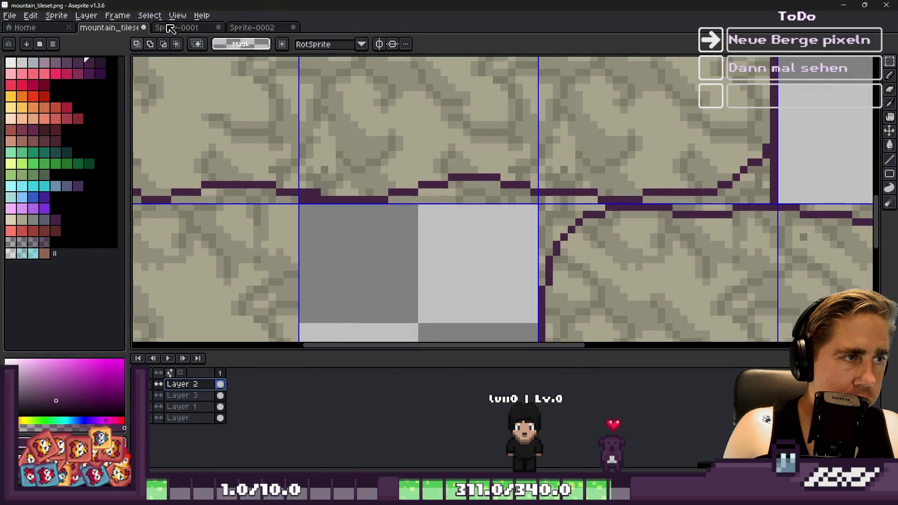
Step: Undo the tan outlined tile edit
click(150, 16)
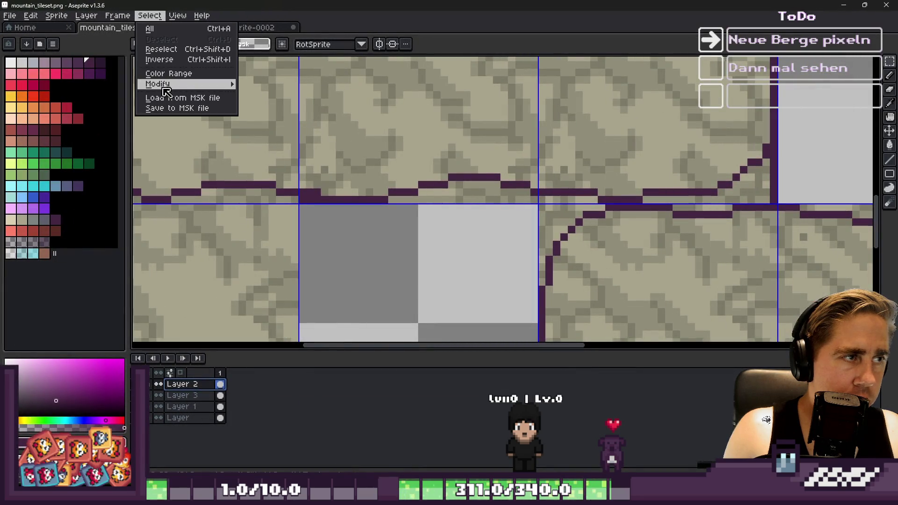
scroll(373, 228, down, 2)
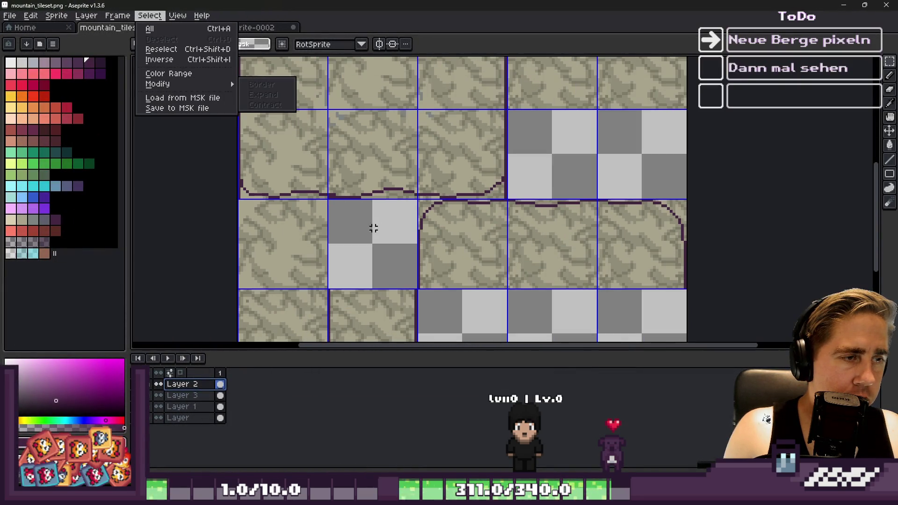
key(Escape)
key(ctrl+z)
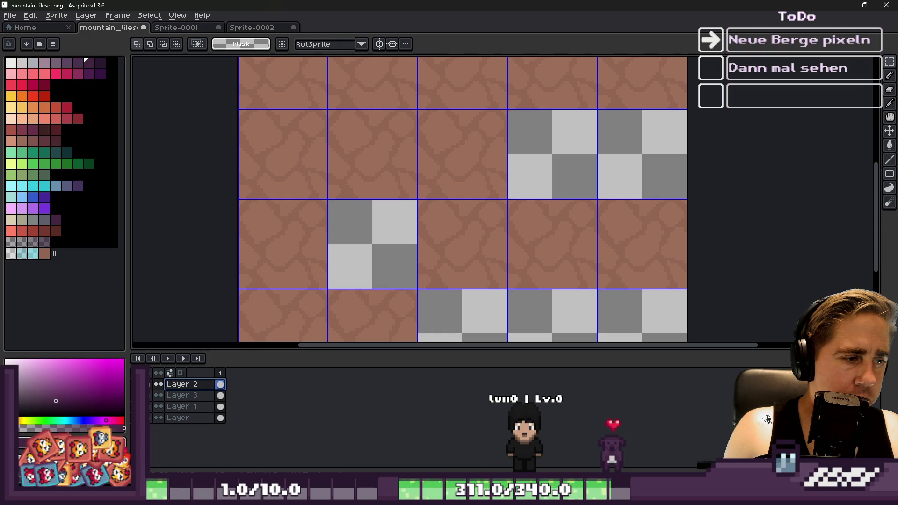
scroll(427, 260, down, 3)
Step: Move Layer 2 back below Layer 3 so the cracked-stone tiles show again
scroll(417, 257, up, 3)
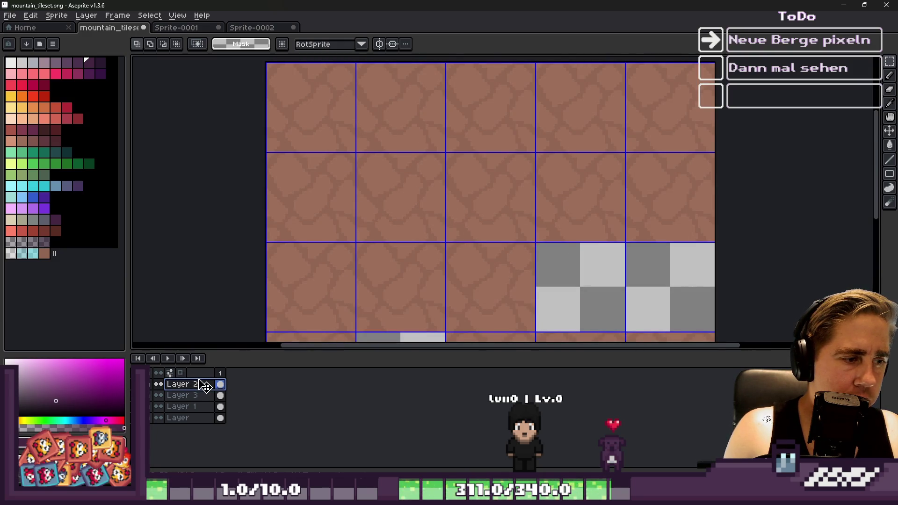
drag(206, 389, 200, 401)
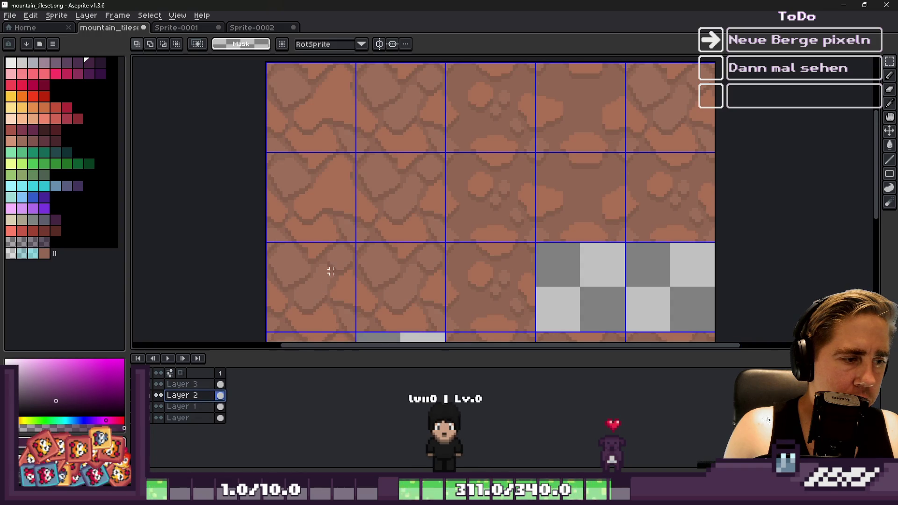
scroll(353, 208, down, 1)
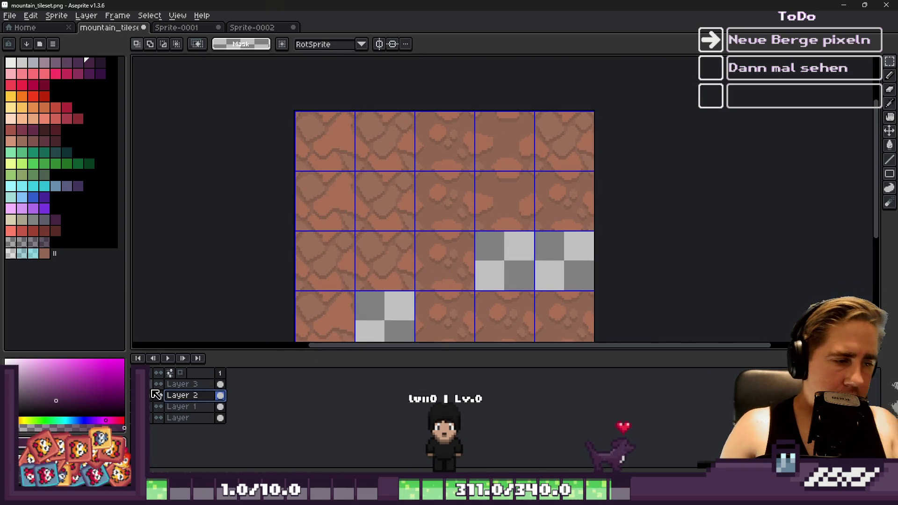
scroll(327, 154, up, 3)
Step: Sample the rock tiles' brown as the colour and return to the pencil
key(i)
click(373, 207)
key(b)
scroll(331, 157, down, 1)
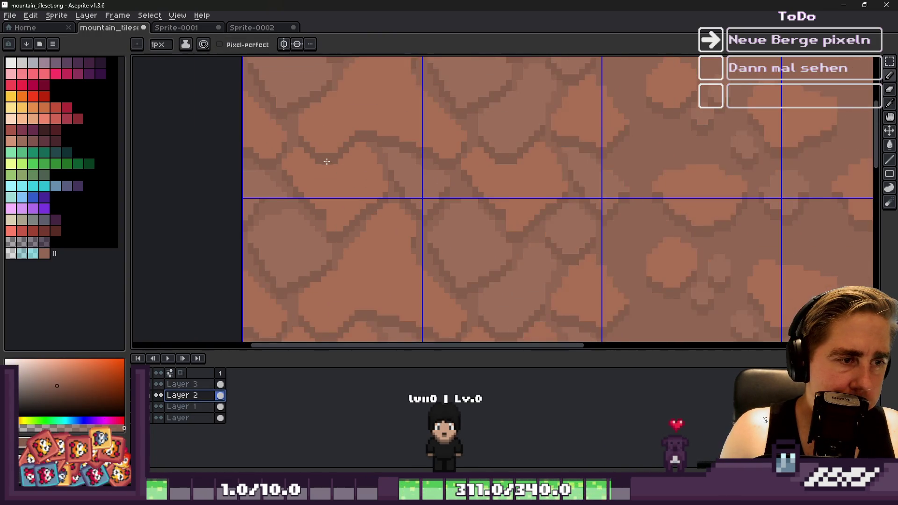
scroll(247, 140, up, 1)
scroll(276, 160, up, 2)
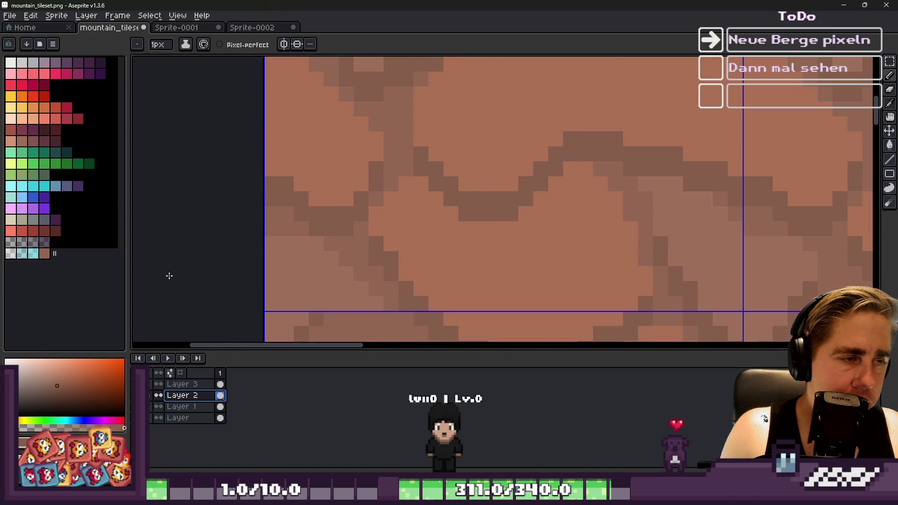